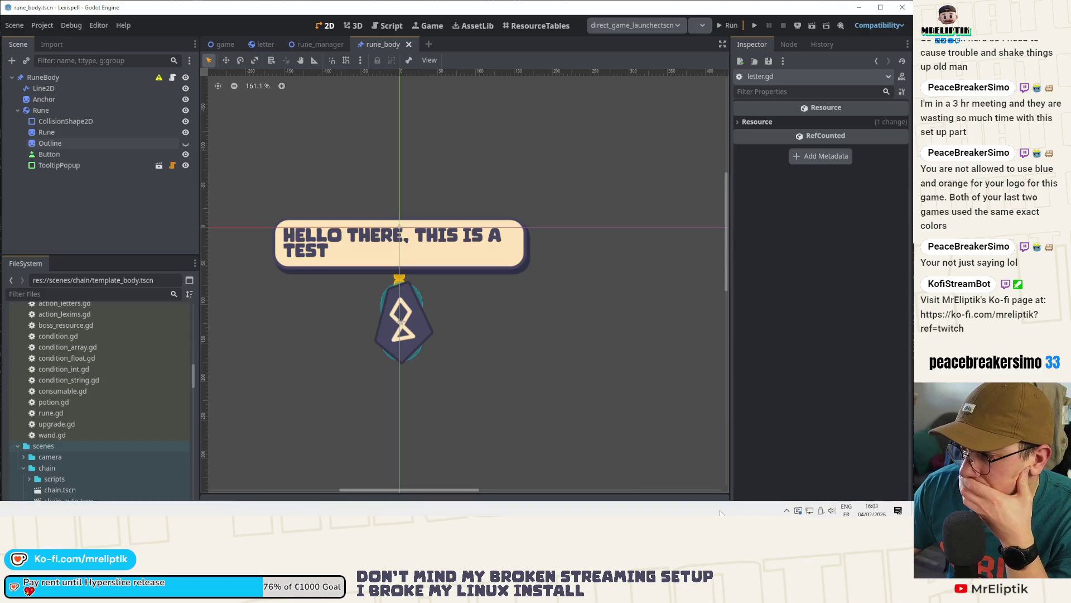
Step: Open the rune_manager.tscn scene and the script on its RuneManager root node
{"action": "left_click", "coordinate": [898, 506]}
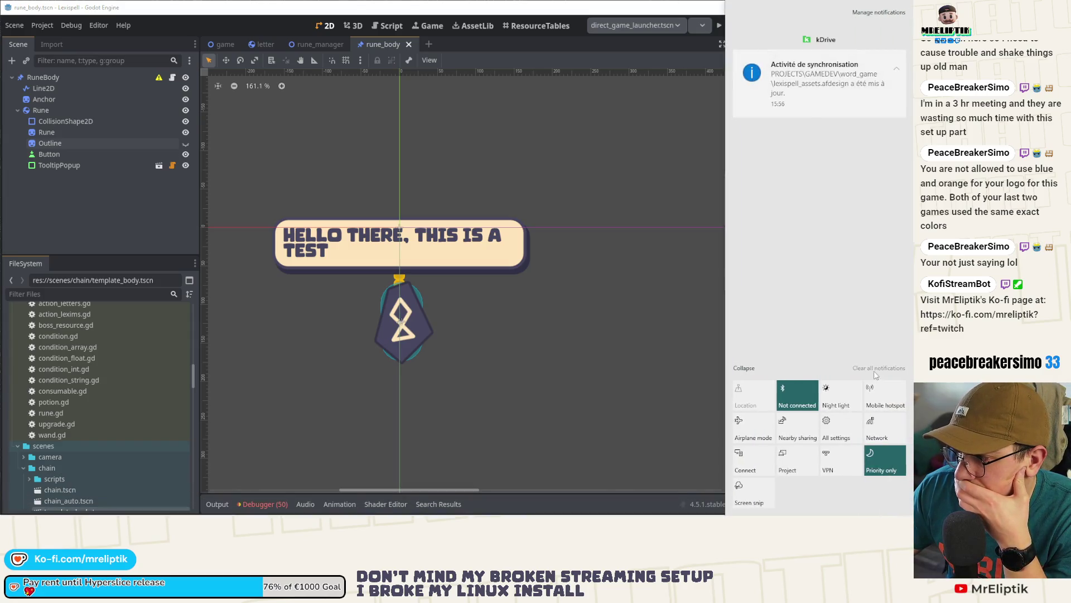
{"action": "left_click", "coordinate": [77, 219]}
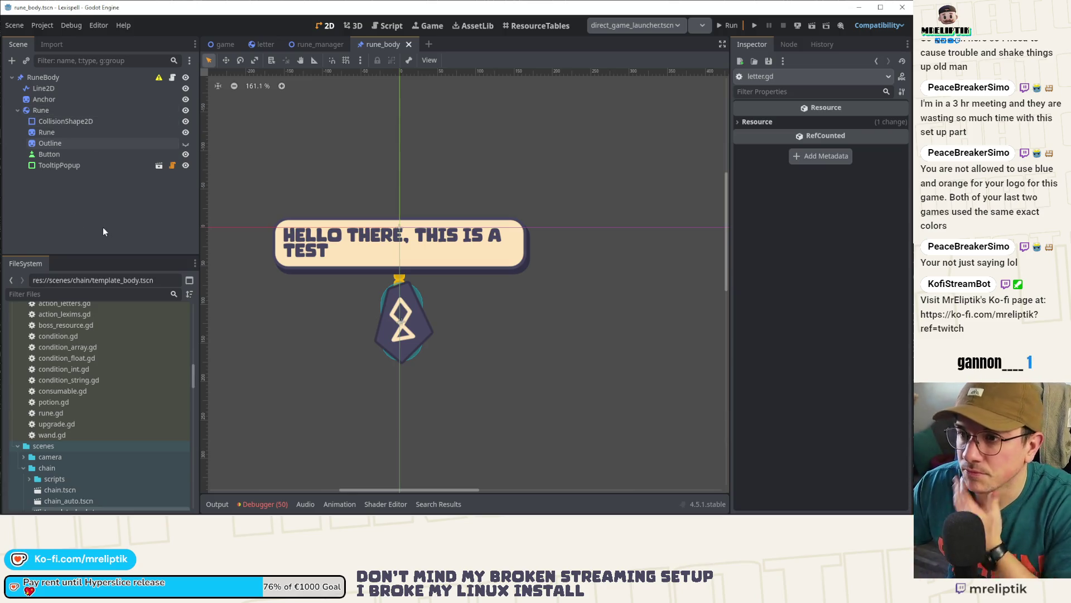
{"action": "key", "text": "ctrl+shift+o"}
{"action": "type", "text": "rune"}
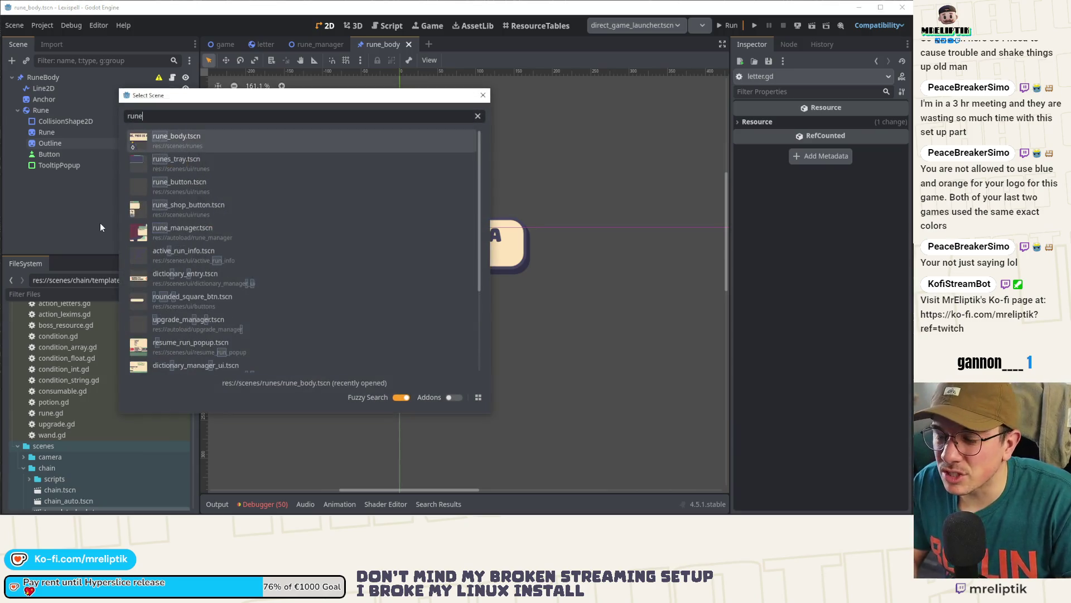
{"action": "key", "text": "Escape"}
{"action": "left_click", "coordinate": [323, 45]}
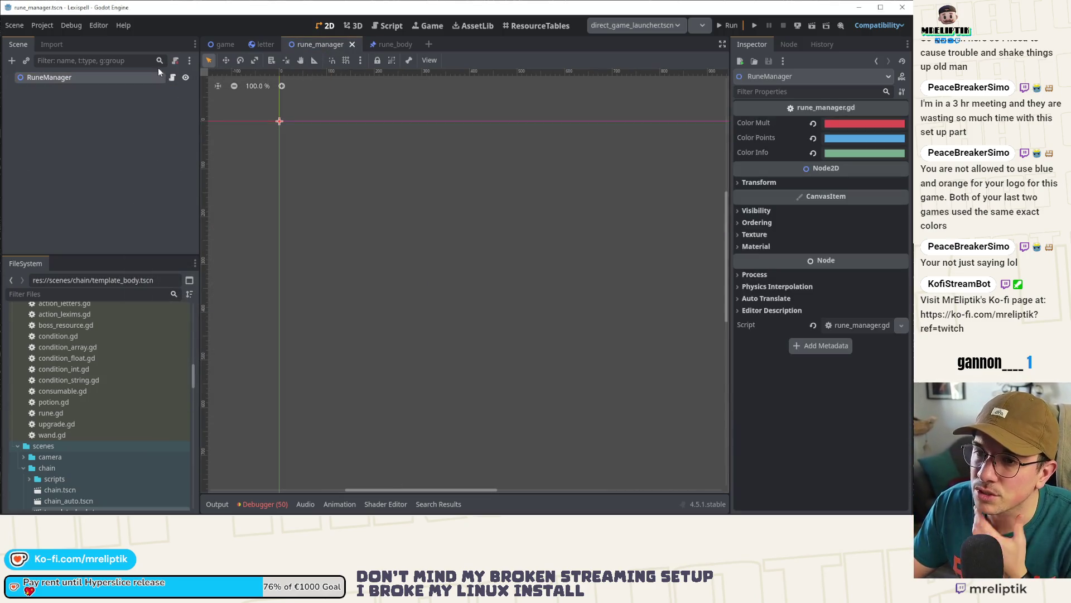
{"action": "left_click", "coordinate": [171, 78]}
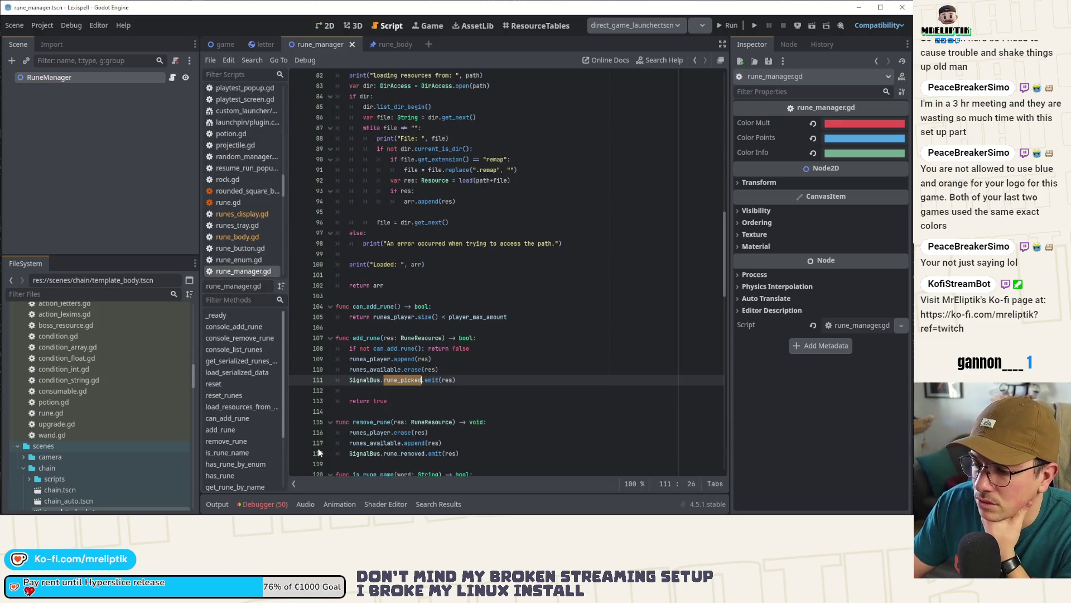
Step: Add res.active = true after the early return in add_rune
{"action": "left_click", "coordinate": [363, 338]}
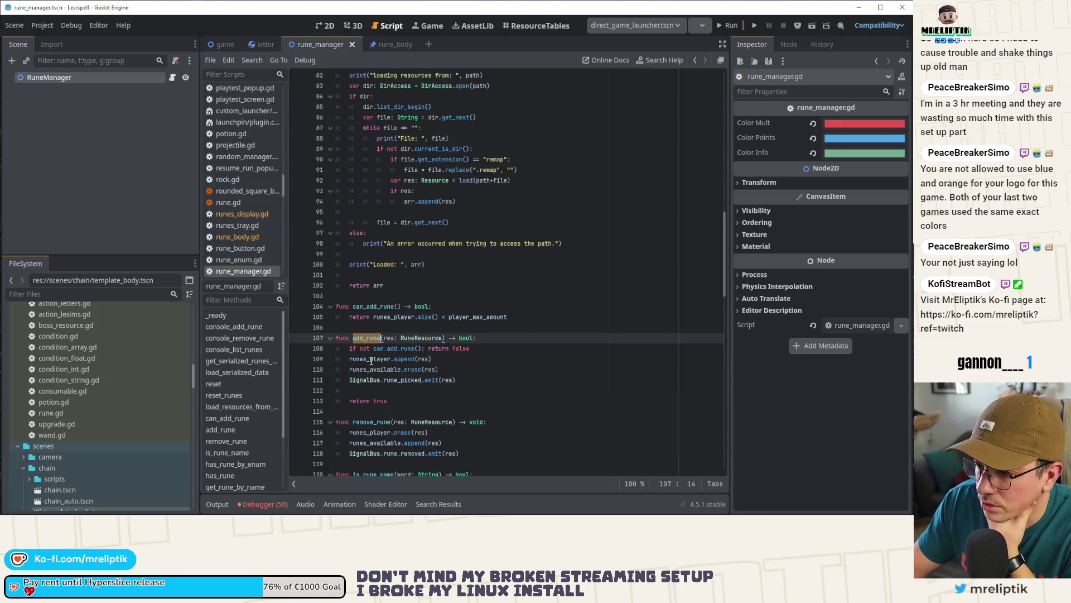
{"action": "double_click", "coordinate": [371, 360]}
{"action": "left_click", "coordinate": [481, 349]}
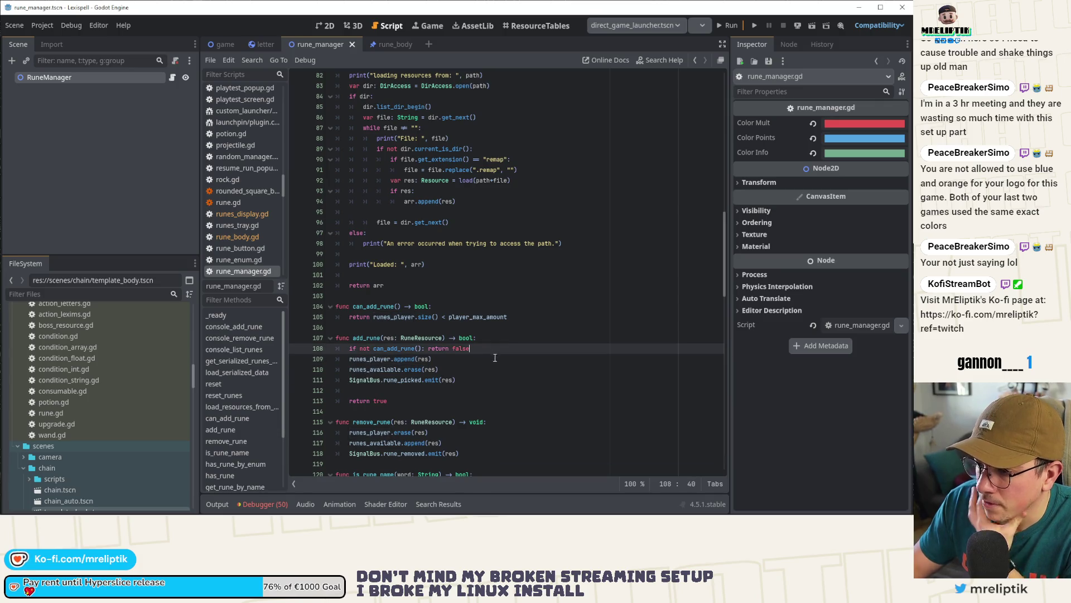
{"action": "key", "text": "Return"}
{"action": "type", "text": "res."}
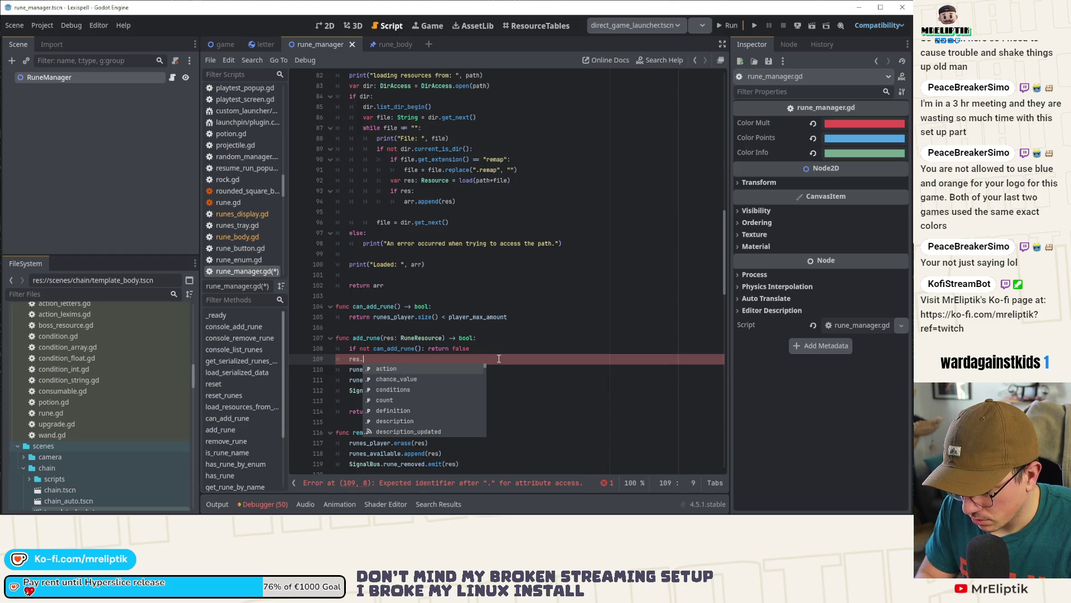
{"action": "type", "text": "active"}
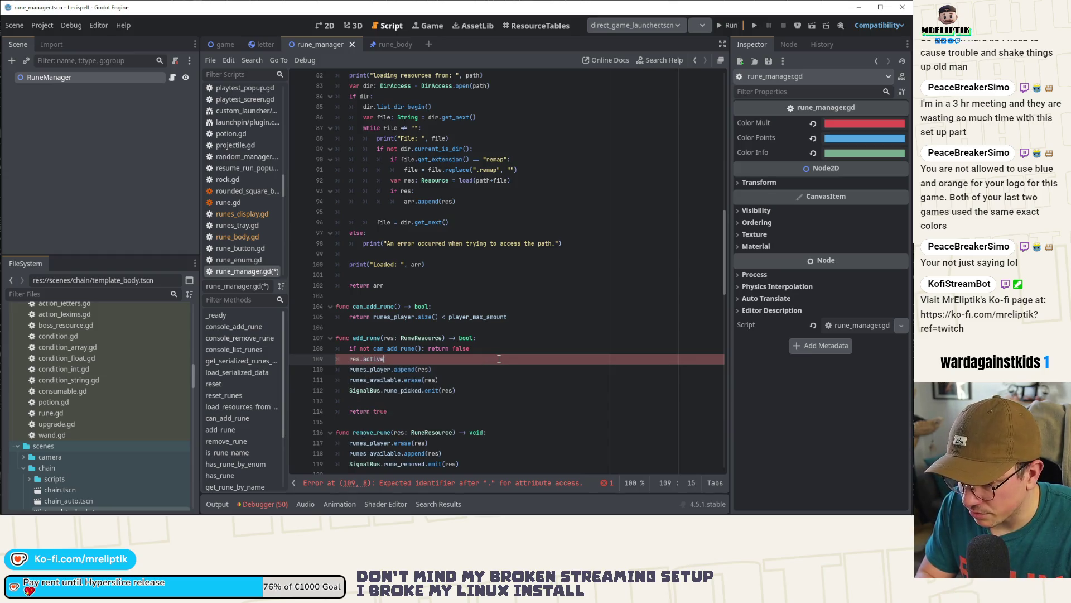
{"action": "type", "text": " = true"}
Step: Copy the line into remove_rune as res.active = false, then jump to the RuneResource script rune.gd
{"action": "key", "text": "ctrl+shift+d"}
{"action": "key", "text": "alt+Down"}
{"action": "key", "text": "alt+Down"}
{"action": "key", "text": "alt+Down"}
{"action": "key", "text": "alt+Down"}
{"action": "key", "text": "ctrl+shift+Left"}
{"action": "type", "text": "false"}
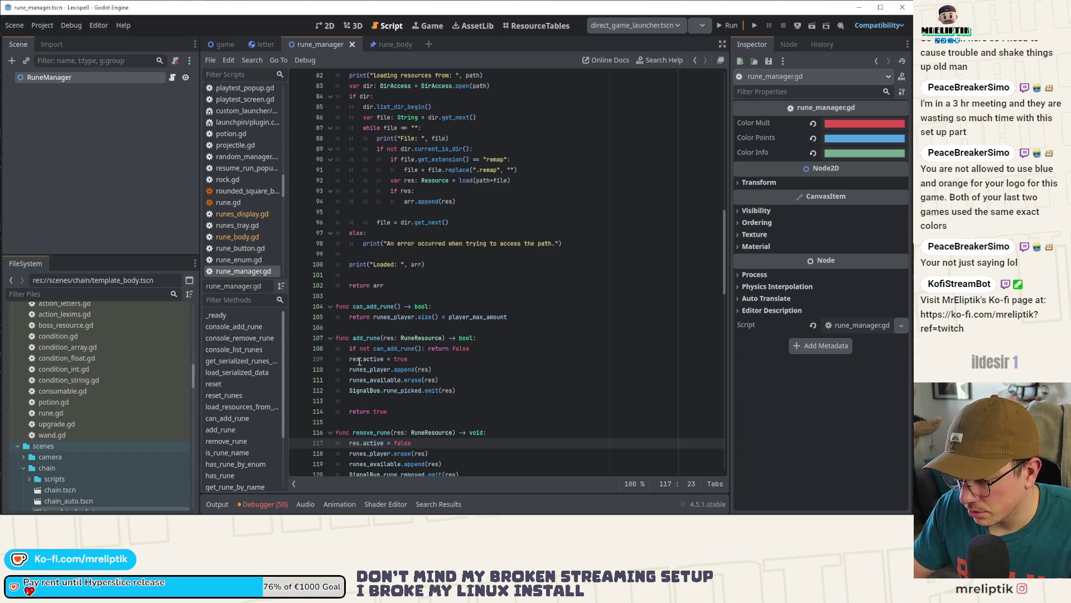
{"action": "left_click", "coordinate": [424, 338], "text": "ctrl"}
{"action": "scroll", "coordinate": [438, 287], "scroll_direction": "up", "scroll_amount": 20}
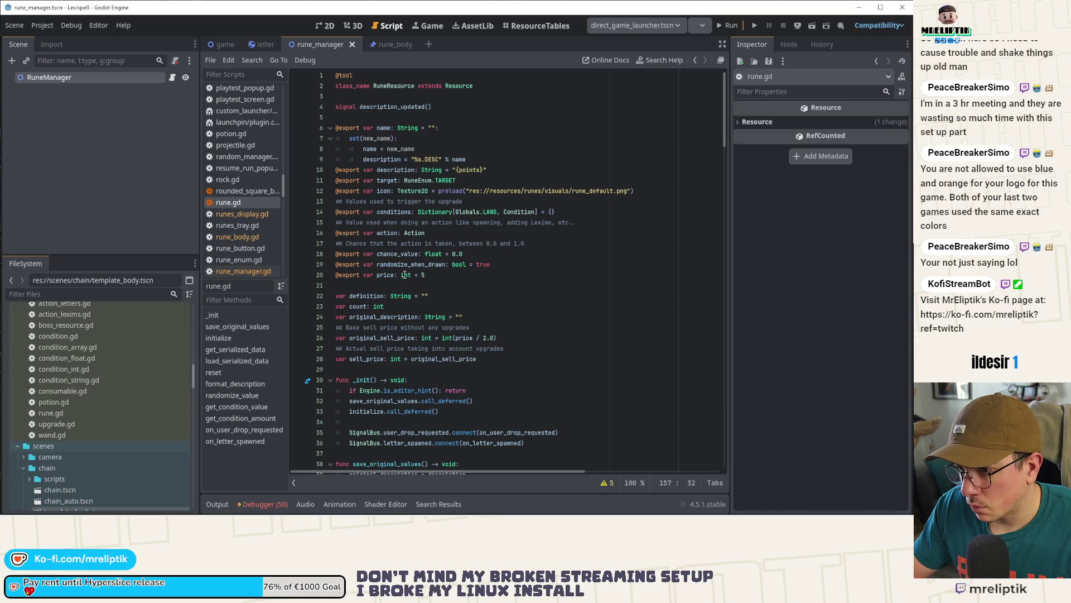
Step: Add the variable active: bool = false after the price variable
{"action": "left_click", "coordinate": [377, 290]}
{"action": "key", "text": "Return"}
{"action": "type", "text": "ve"}
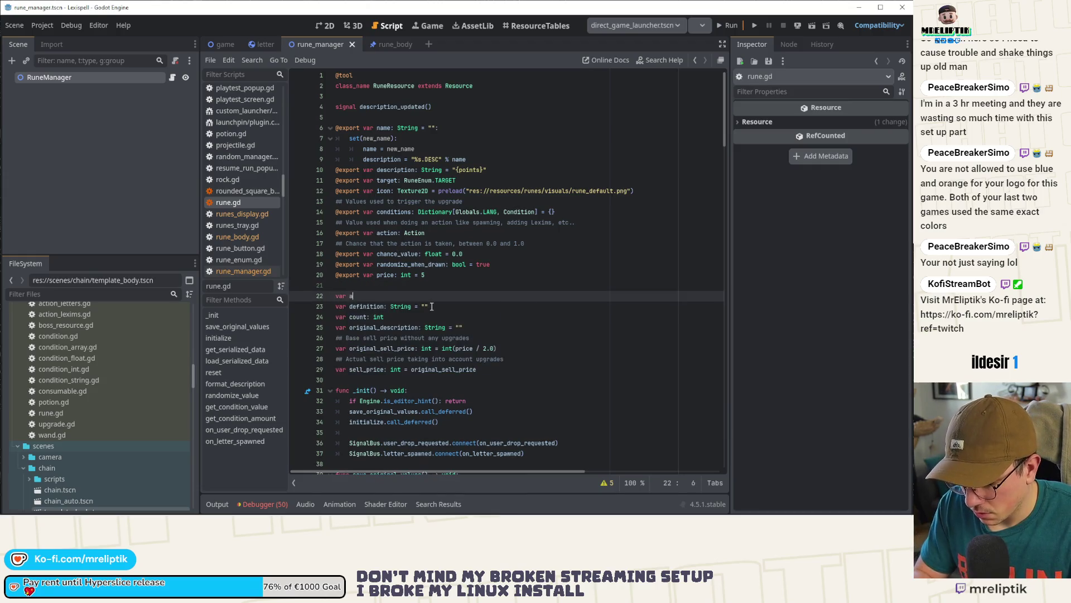
{"action": "type", "text": ": bool = false"}
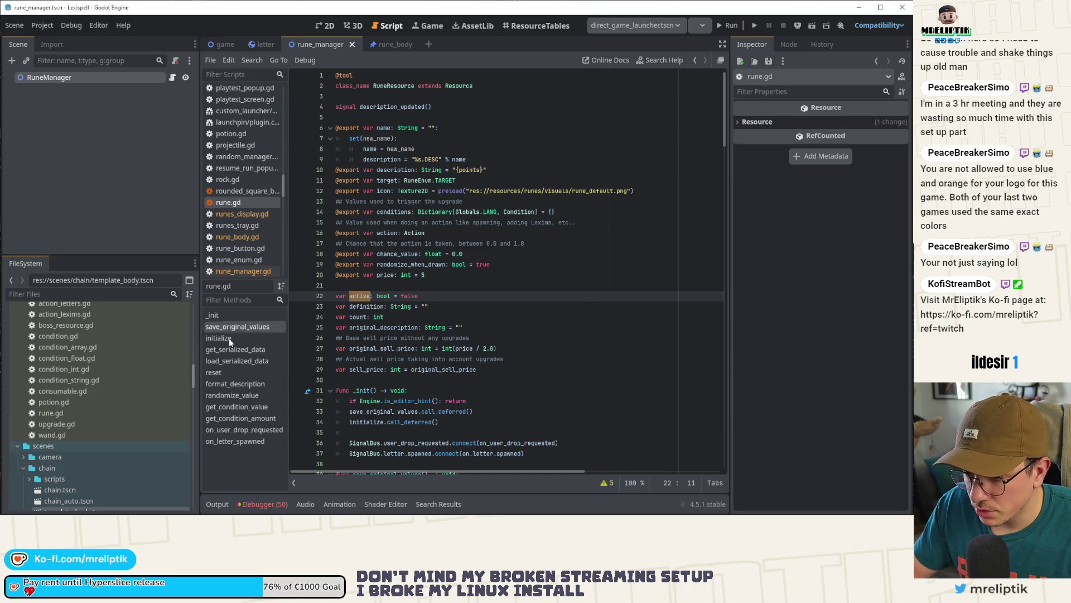
Step: Start on_user_drop_requested with 'if not active: return' and save
{"action": "left_click", "coordinate": [239, 430]}
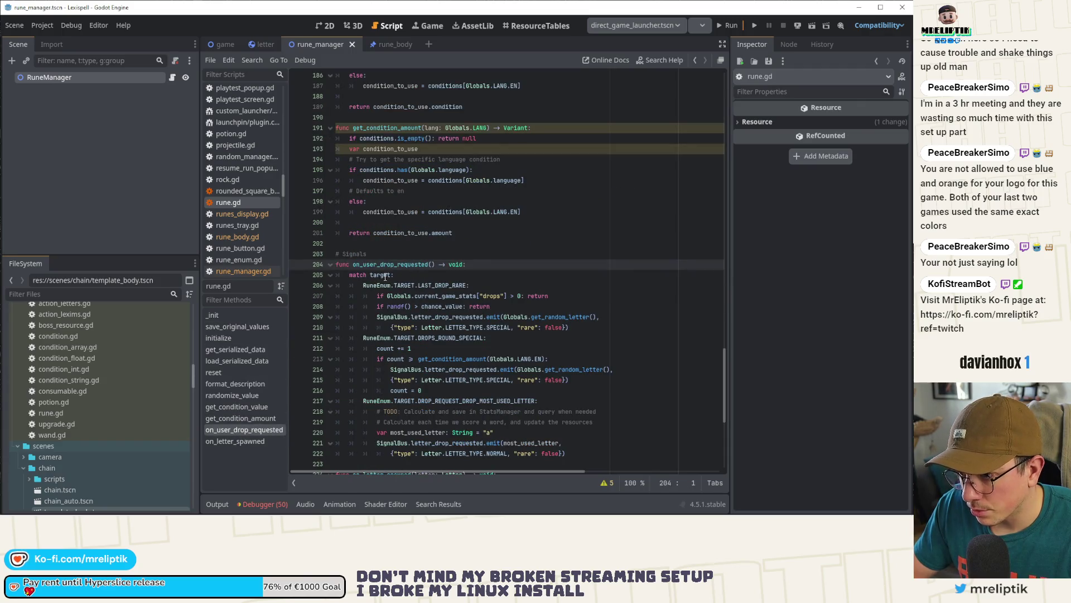
{"action": "left_click", "coordinate": [487, 267]}
{"action": "key", "text": "Return"}
{"action": "type", "text": "if n"}
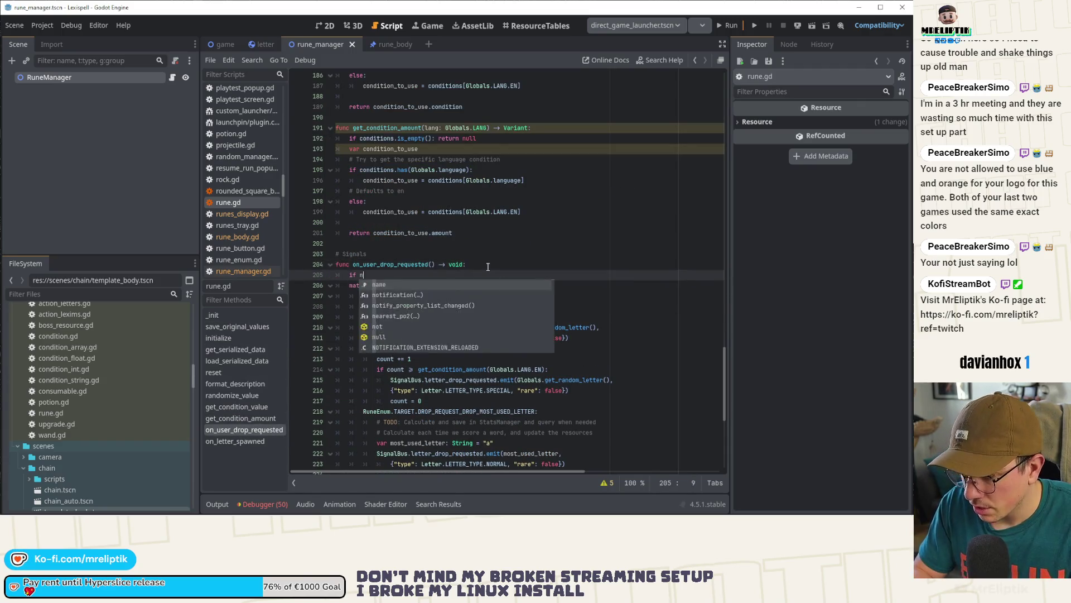
{"action": "type", "text": "ot actiotive: return"}
{"action": "key", "text": "ctrl+s"}
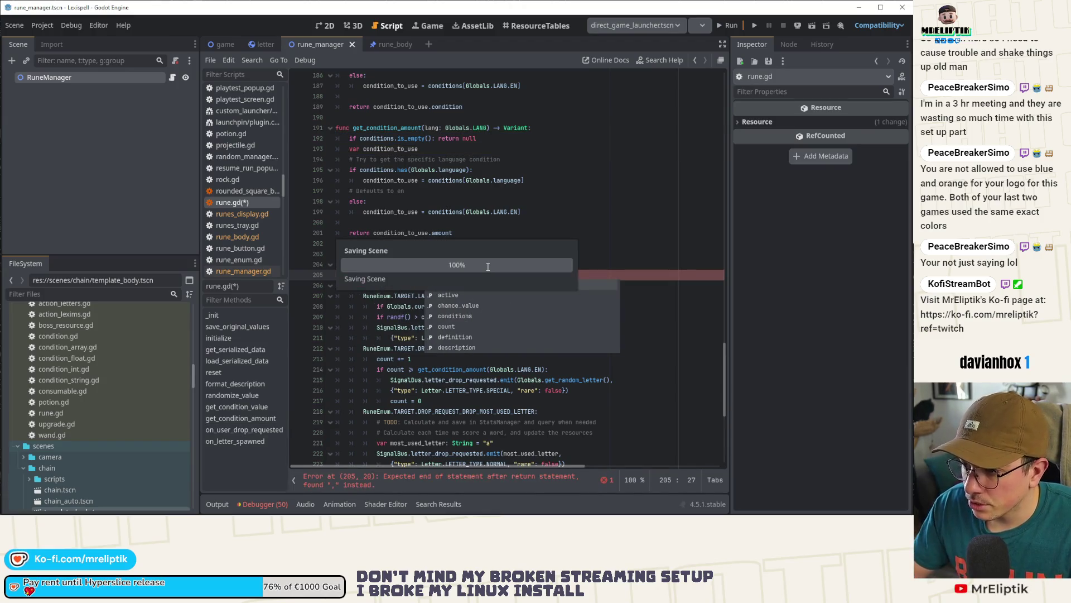
Step: Copy the same early-return guard into on_letter_spawned and save rune.gd
{"action": "scroll", "coordinate": [424, 235], "scroll_direction": "down", "scroll_amount": 3}
{"action": "left_click_drag", "start_coordinate": [422, 180], "coordinate": [346, 181]}
{"action": "key", "text": "ctrl+c"}
{"action": "left_click", "coordinate": [495, 389]}
{"action": "key", "text": "Return"}
{"action": "key", "text": "ctrl+v"}
{"action": "key", "text": "ctrl+s"}
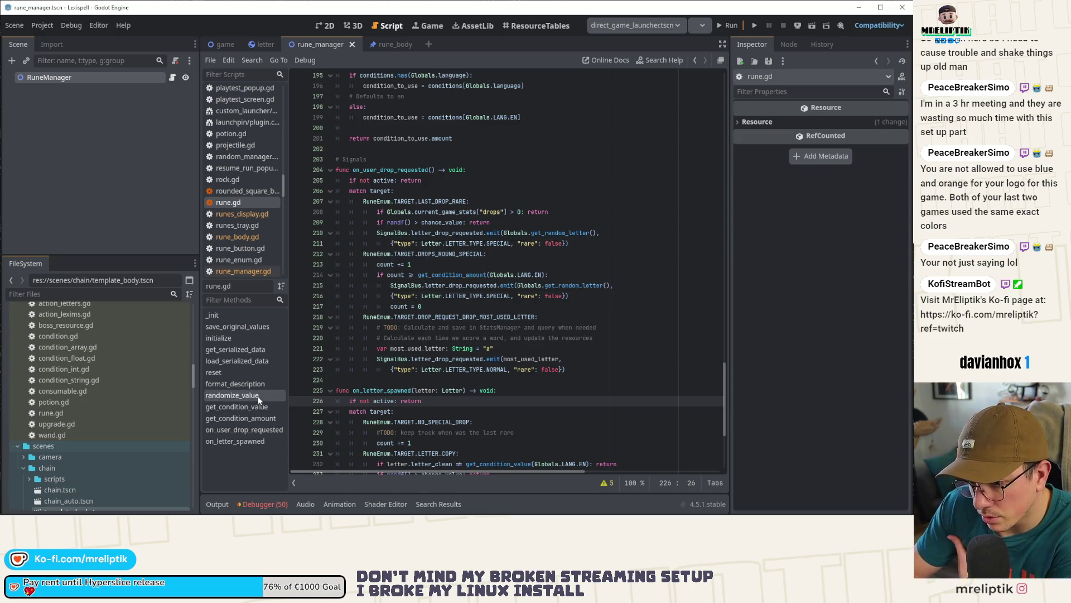
Step: Save rune.gd again and open the debugger's error list
{"action": "scroll", "coordinate": [471, 341], "scroll_direction": "down", "scroll_amount": 4}
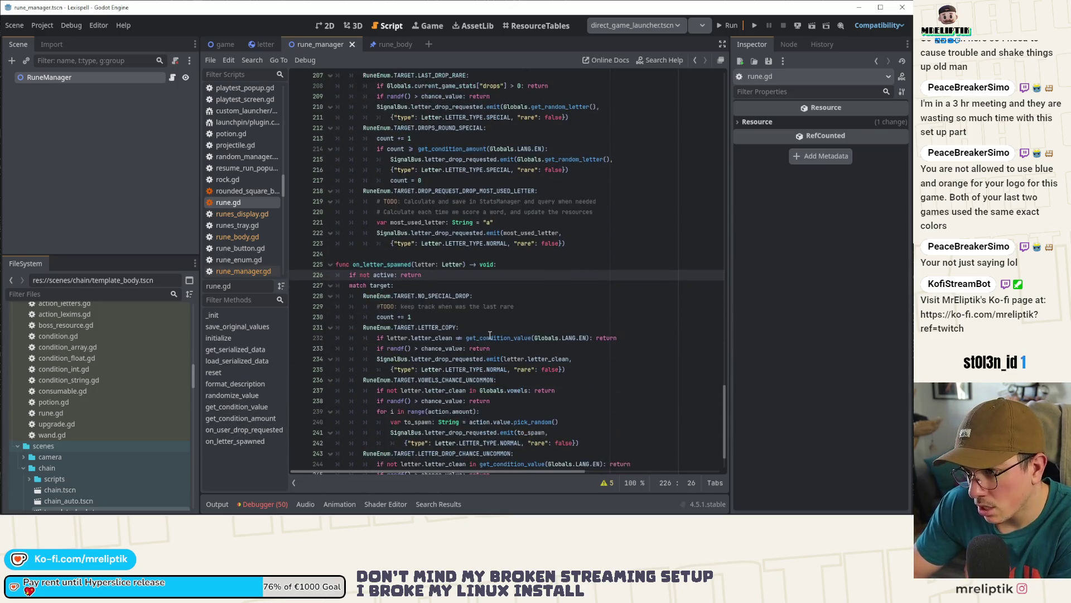
{"action": "left_click", "coordinate": [514, 295]}
{"action": "key", "text": "ctrl+s"}
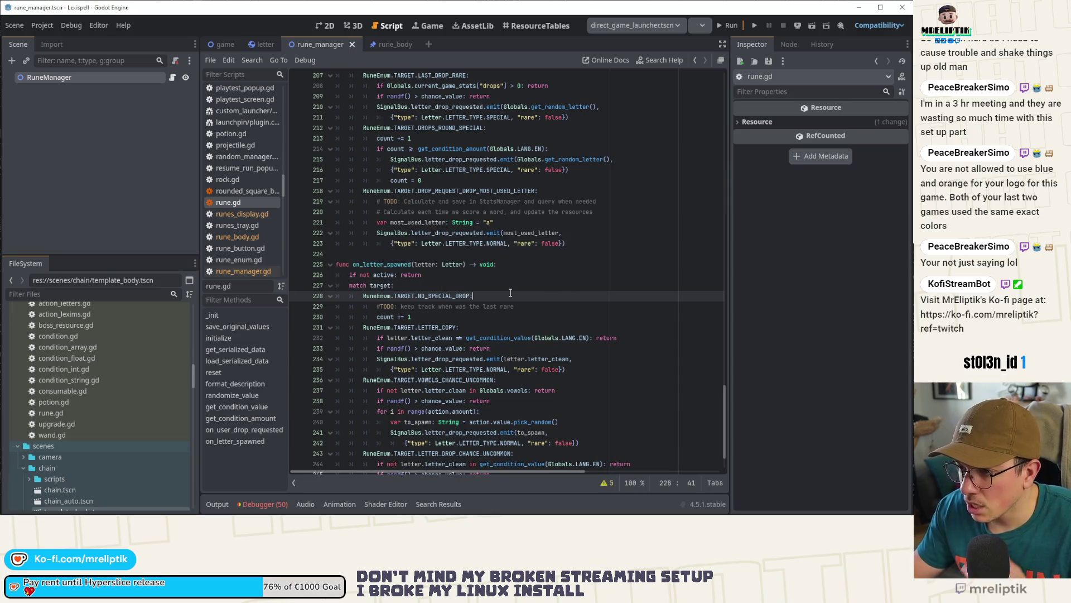
{"action": "left_click", "coordinate": [263, 503]}
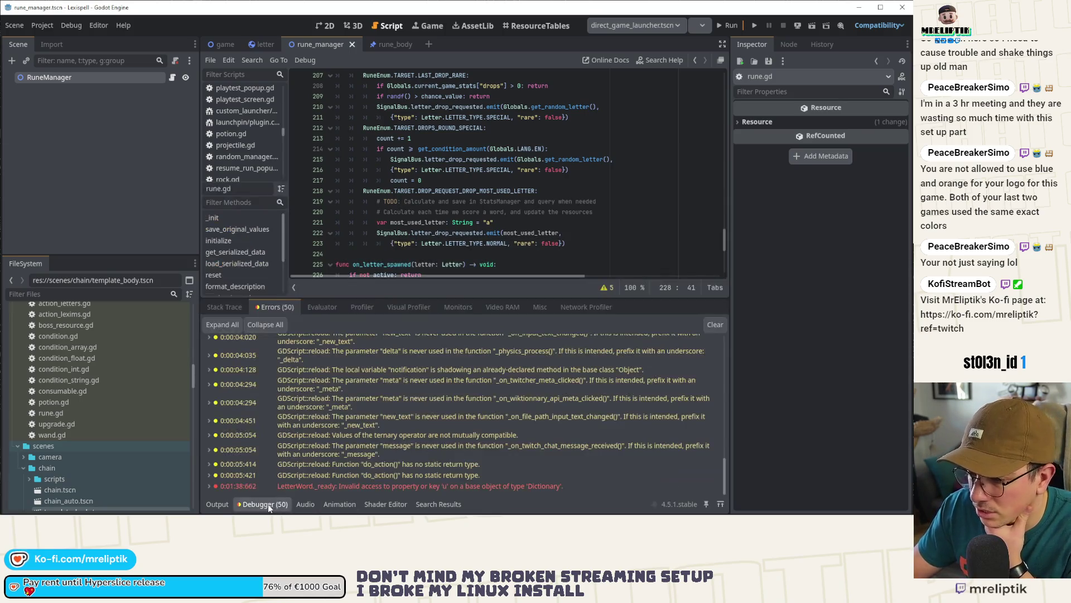
Step: Run the project, start a level and drop two batches of runes into the pot
{"action": "left_click", "coordinate": [265, 504]}
{"action": "left_click", "coordinate": [728, 27]}
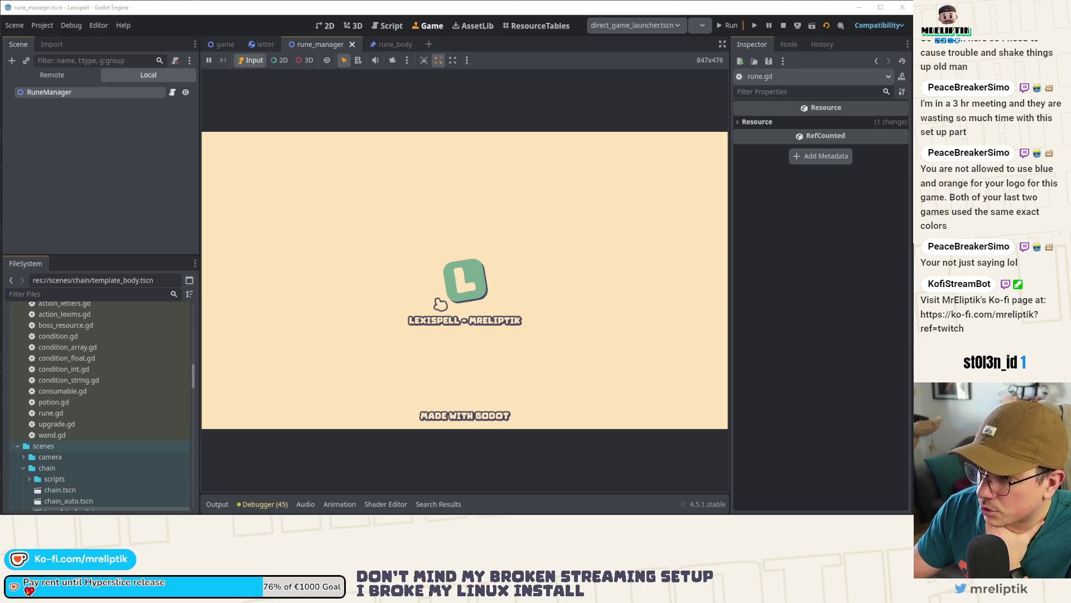
{"action": "left_click", "coordinate": [726, 48]}
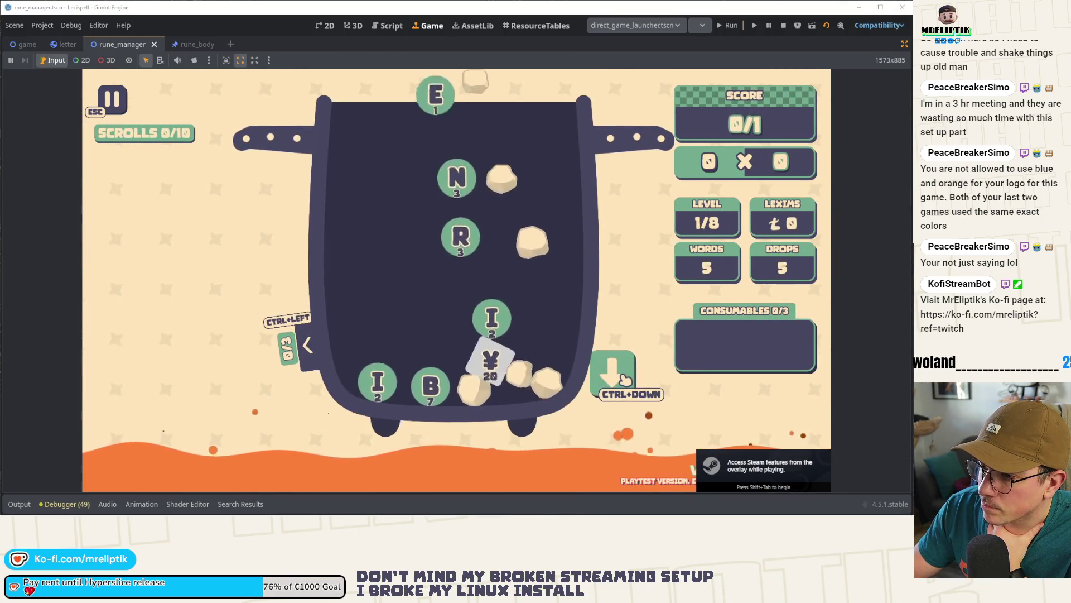
{"action": "left_click", "coordinate": [624, 378]}
{"action": "key", "text": "ctrl+Down"}
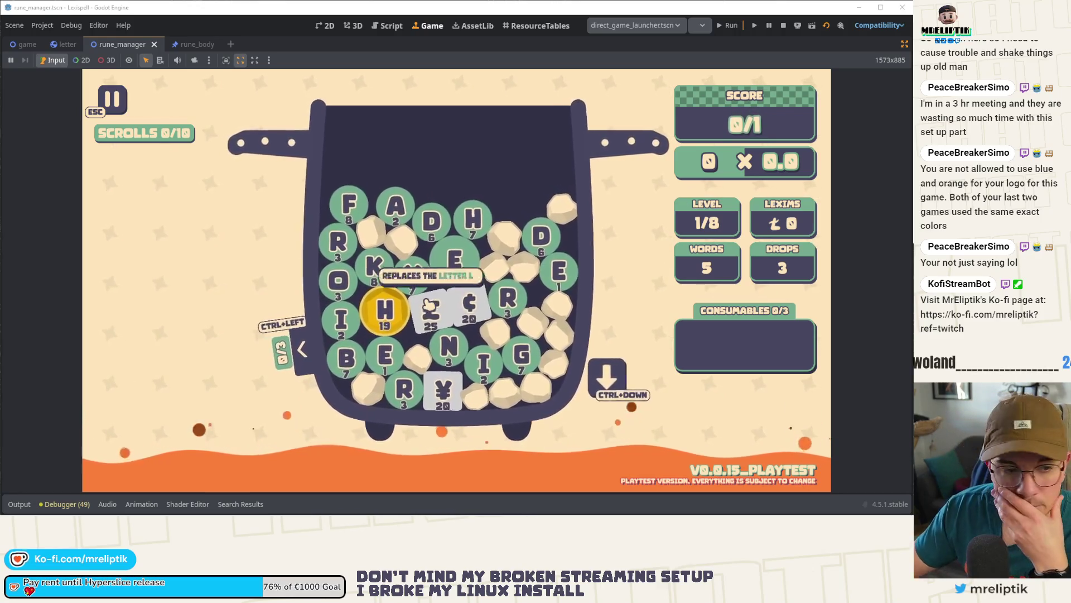
Step: Set the H rune aside, drop another batch and spell FASTER from the pot
{"action": "left_click", "coordinate": [424, 273]}
{"action": "left_click", "coordinate": [426, 275]}
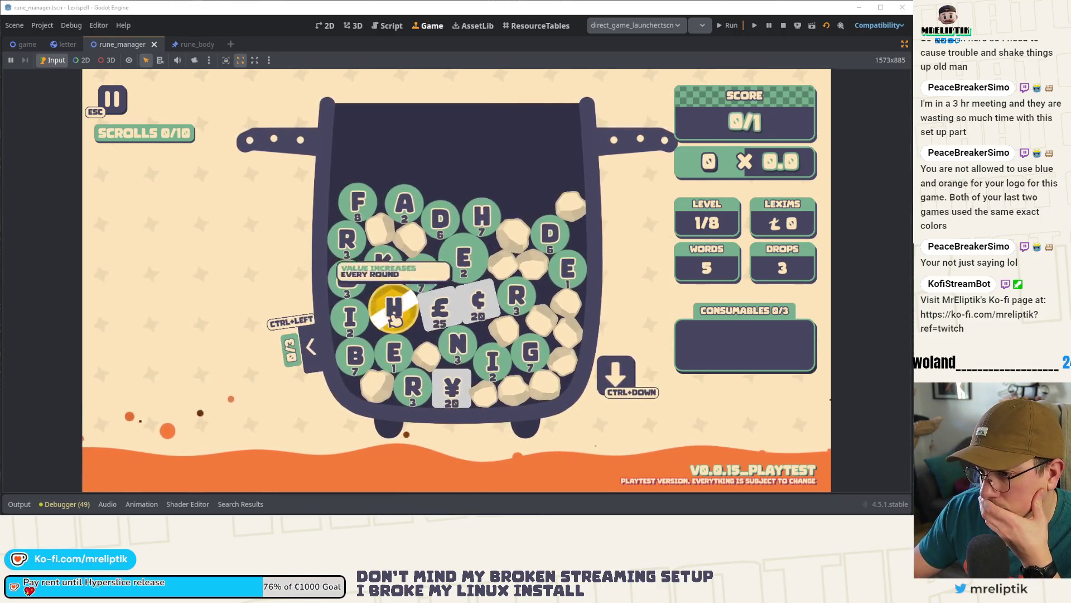
{"action": "key", "text": "ctrl+Left"}
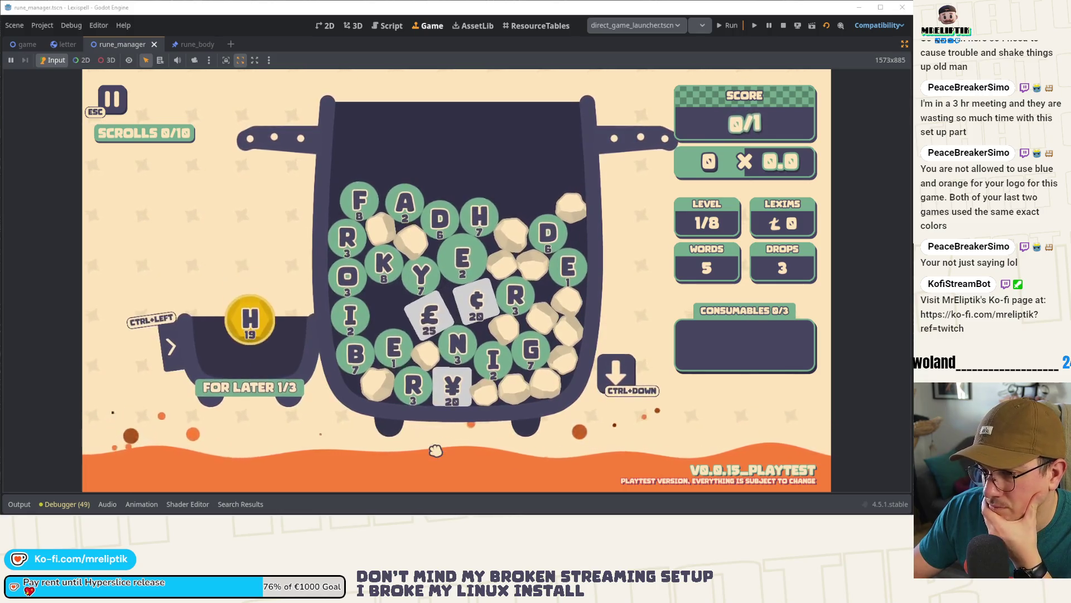
{"action": "key", "text": "ctrl+Down"}
{"action": "left_click", "coordinate": [355, 202]}
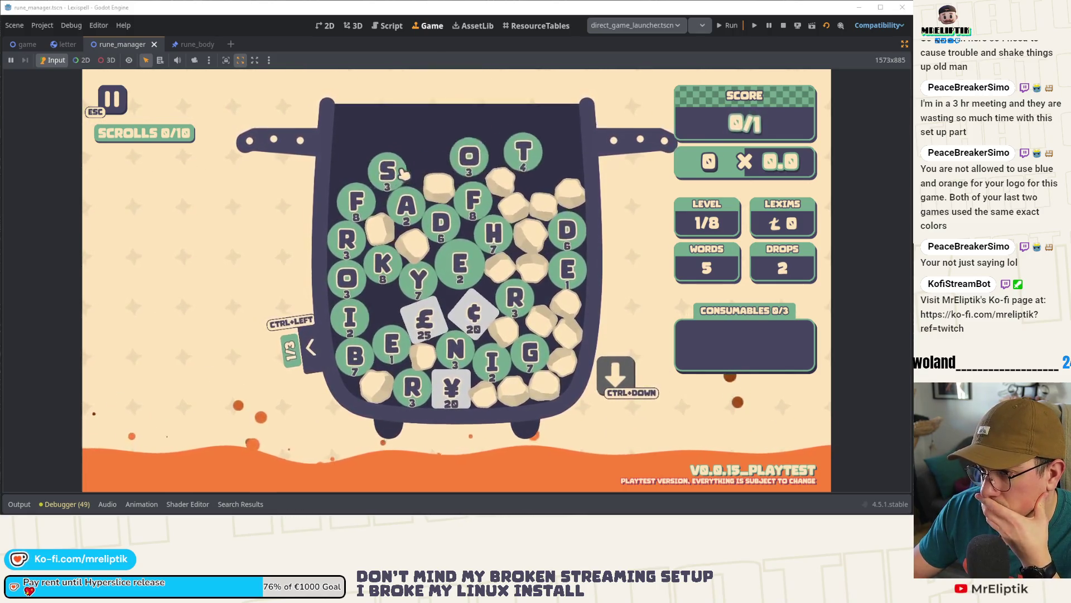
{"action": "left_click", "coordinate": [404, 207]}
{"action": "left_click", "coordinate": [380, 178]}
{"action": "left_click", "coordinate": [558, 164]}
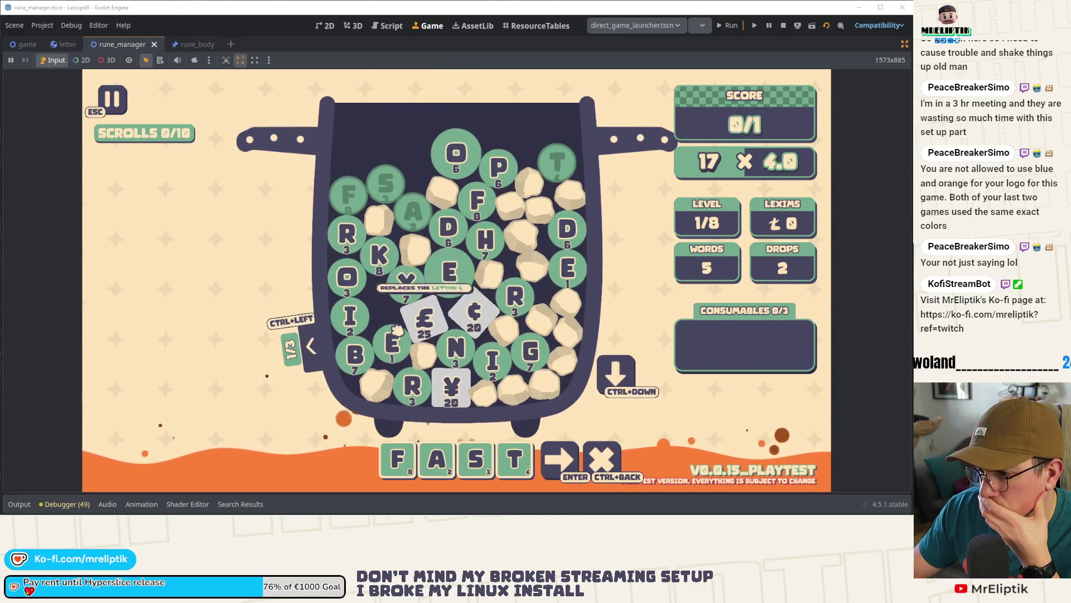
{"action": "left_click", "coordinate": [394, 346]}
{"action": "left_click", "coordinate": [413, 385]}
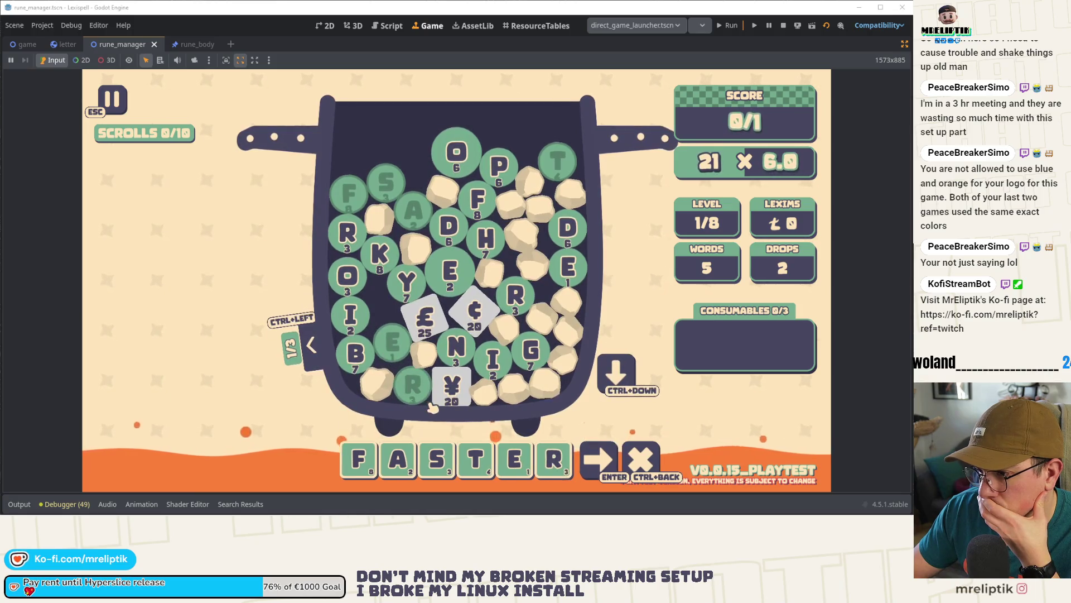
Step: Swap in the 2-point E, submit FASTER and continue past the level-clear screen
{"action": "left_click", "coordinate": [394, 341]}
{"action": "left_click", "coordinate": [449, 271]}
{"action": "left_click_drag", "start_coordinate": [554, 459], "coordinate": [516, 460]}
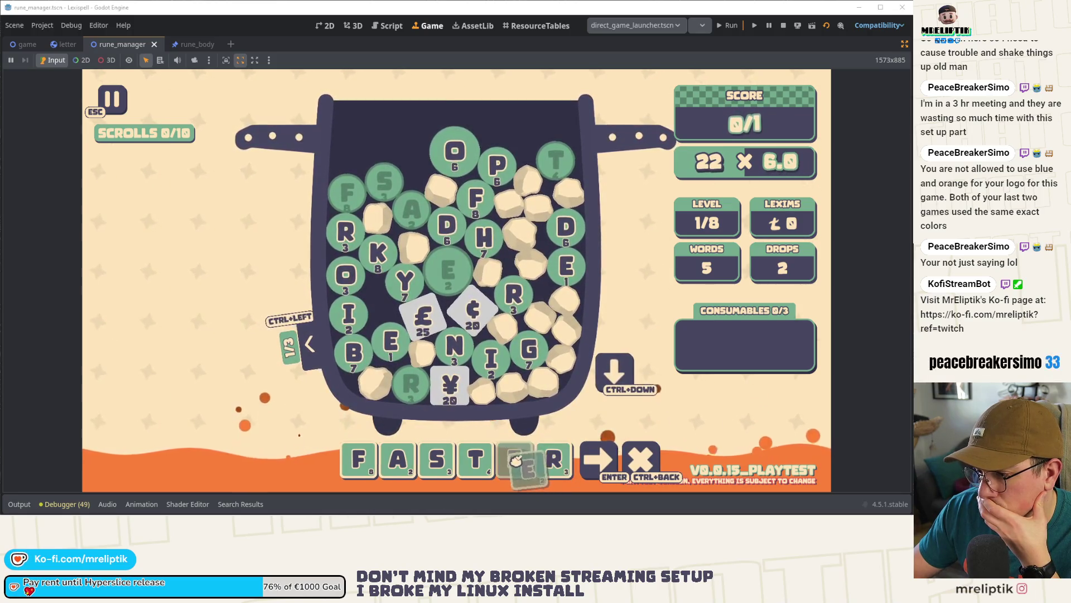
{"action": "left_click", "coordinate": [586, 459]}
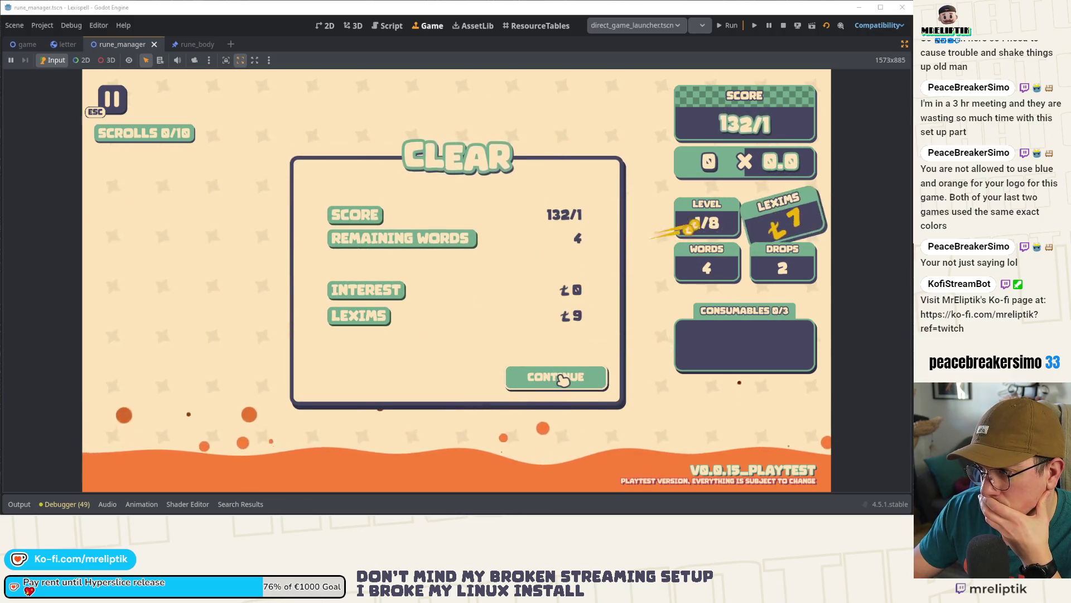
{"action": "left_click", "coordinate": [561, 380]}
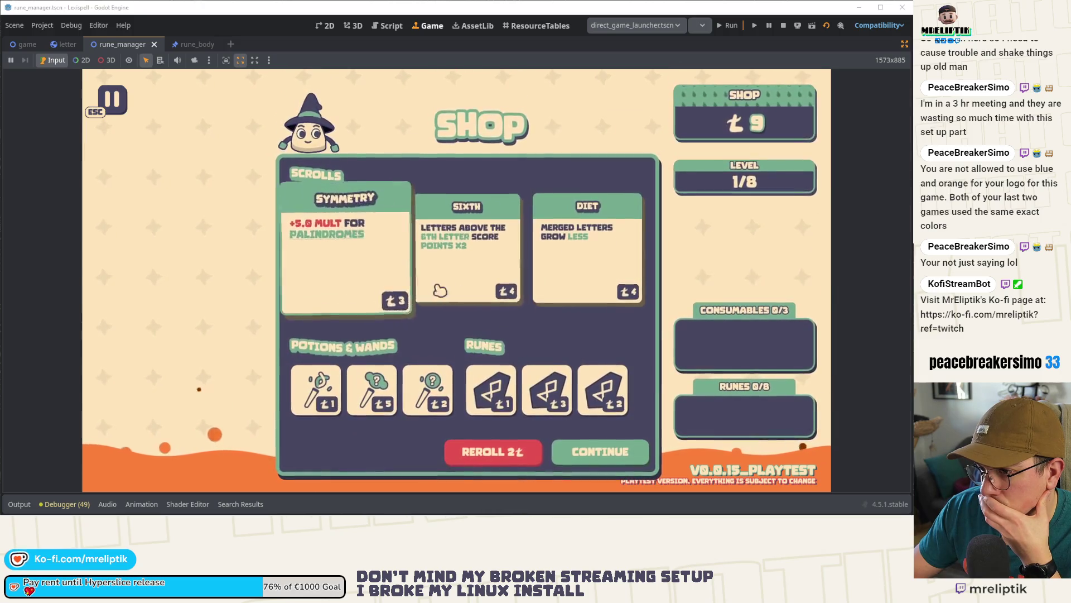
Step: Purchase the Sixth scroll card in the shop, leaving 5 coins
{"action": "left_click", "coordinate": [456, 250]}
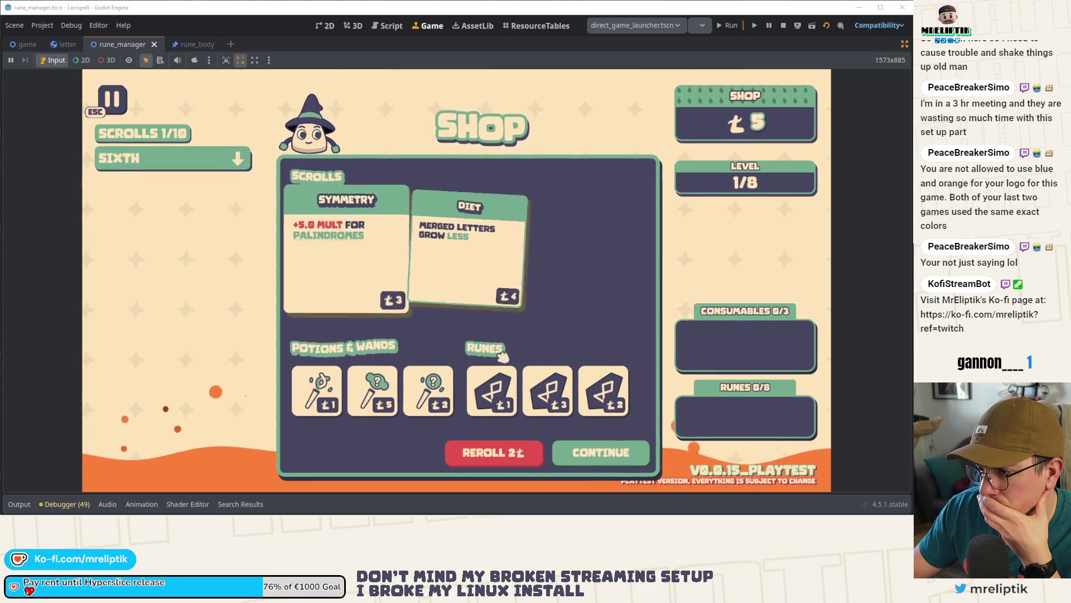
{"action": "mouse_move", "coordinate": [572, 394]}
{"action": "mouse_move", "coordinate": [494, 397]}
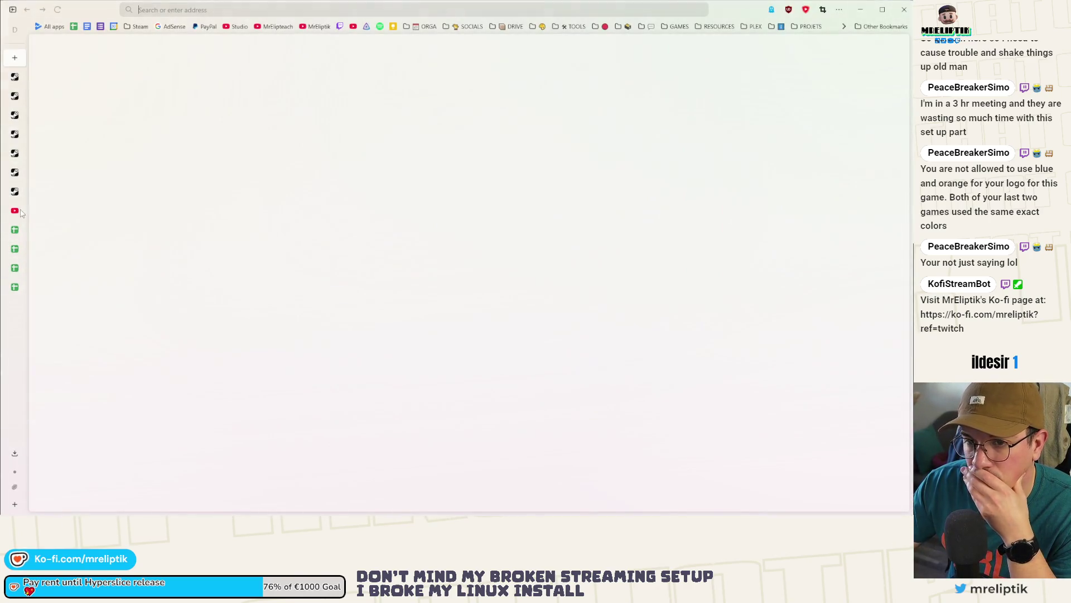
Step: Open the Lexispell_localization sheet and select the COPII rune text in cell B299
{"action": "left_click", "coordinate": [15, 249]}
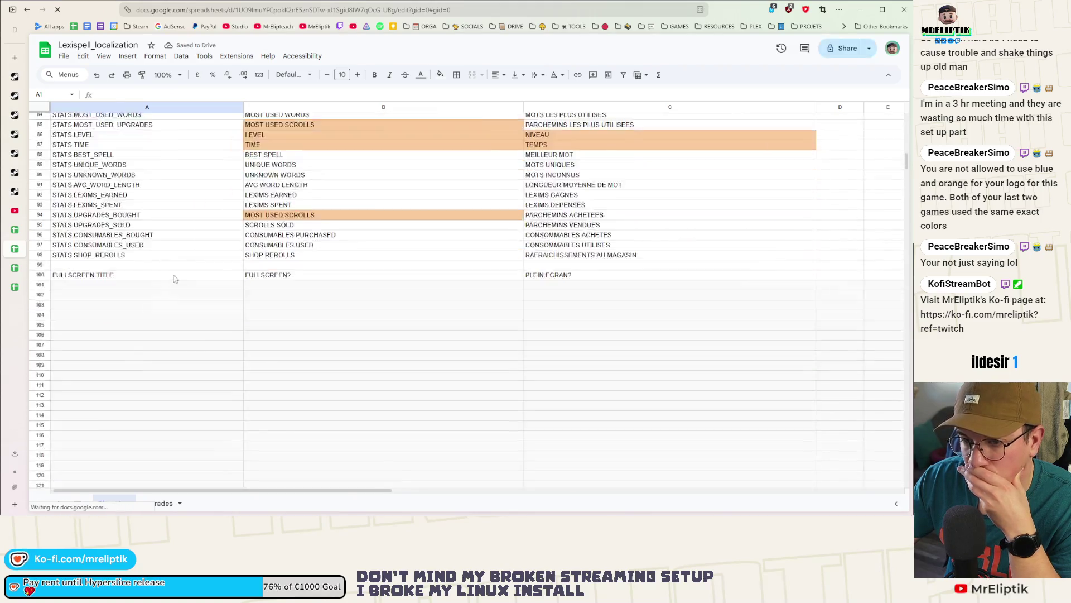
{"action": "scroll", "coordinate": [181, 275], "scroll_direction": "down", "scroll_amount": 20}
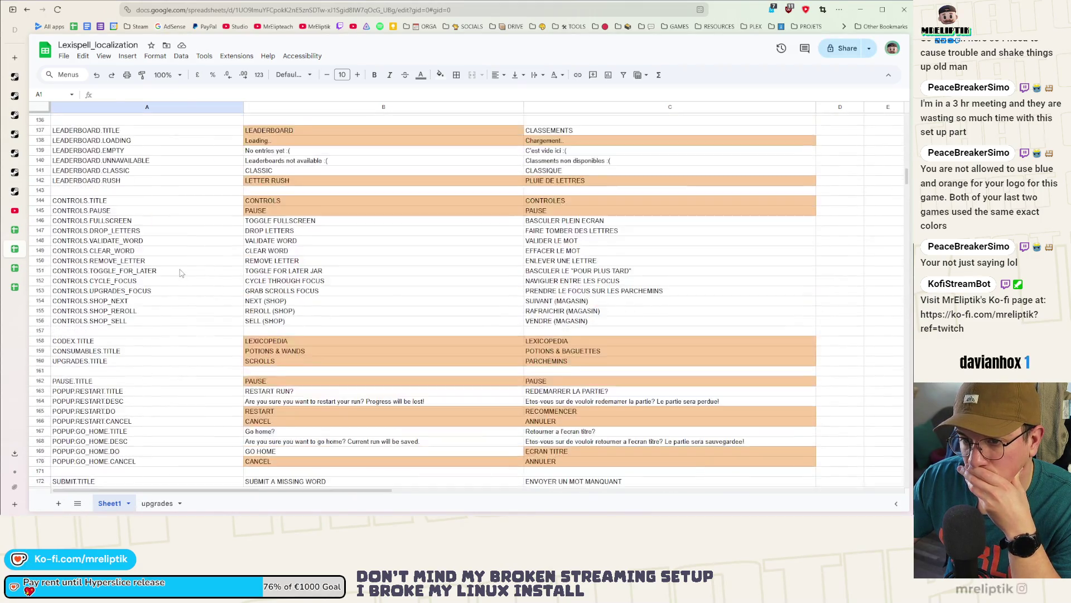
{"action": "scroll", "coordinate": [181, 279], "scroll_direction": "down", "scroll_amount": 15}
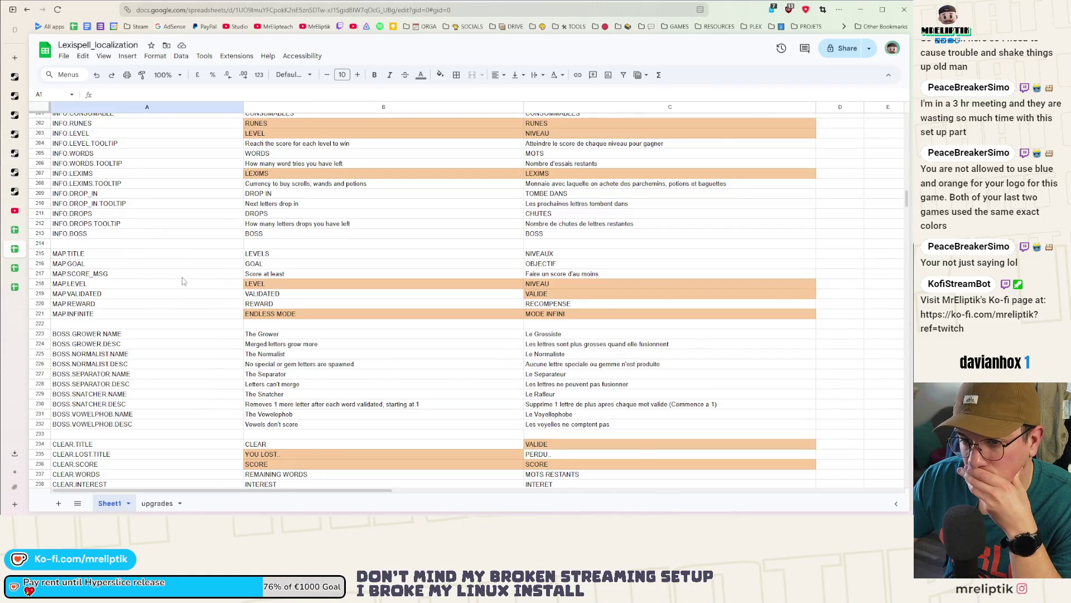
{"action": "scroll", "coordinate": [185, 279], "scroll_direction": "down", "scroll_amount": 9}
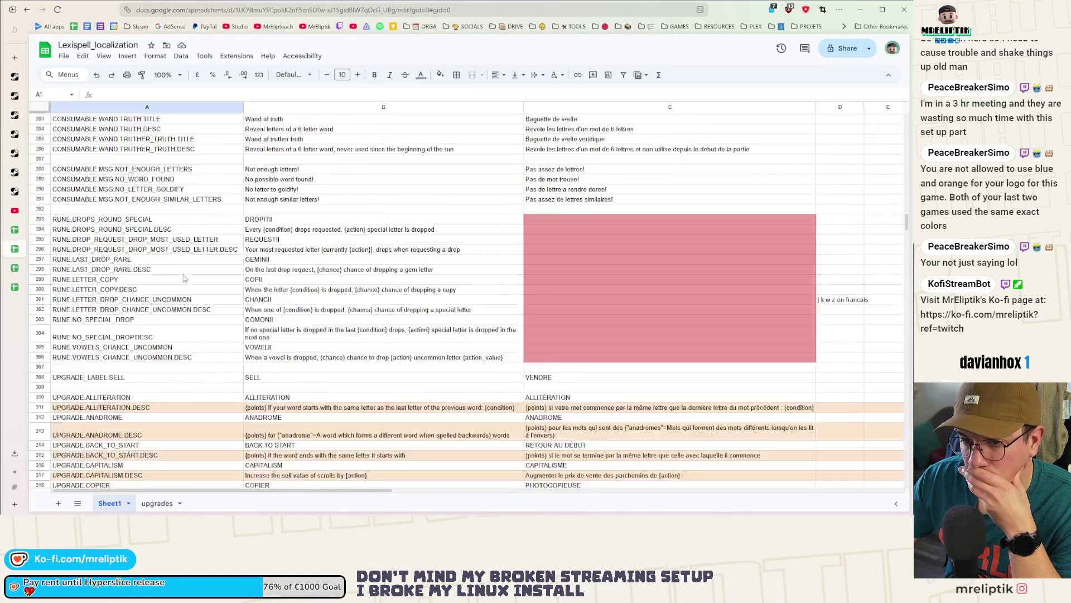
{"action": "scroll", "coordinate": [185, 278], "scroll_direction": "up", "scroll_amount": 3}
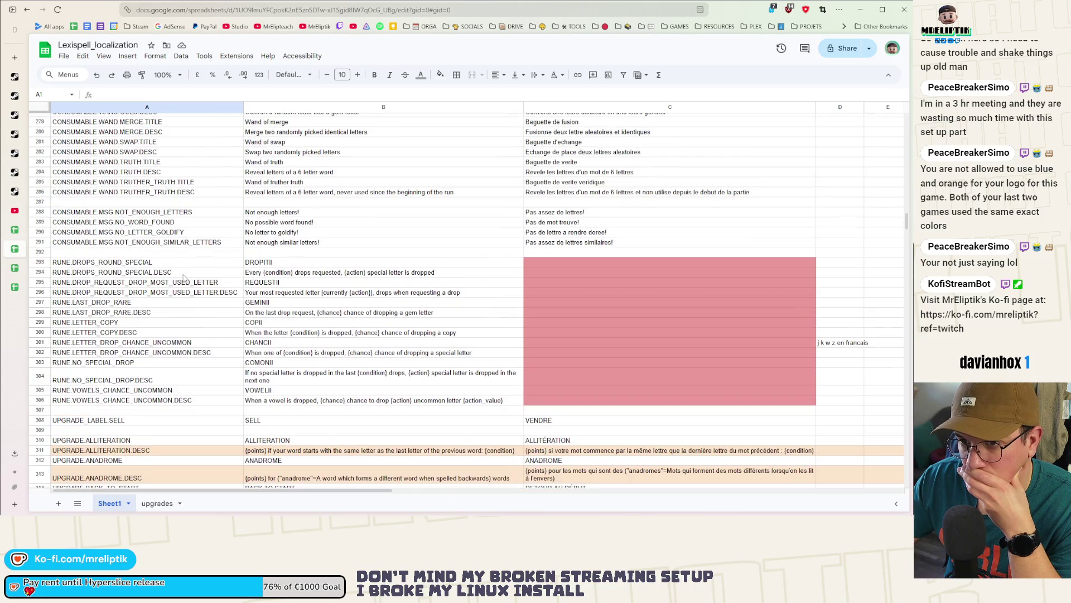
{"action": "scroll", "coordinate": [184, 278], "scroll_direction": "down", "scroll_amount": 18}
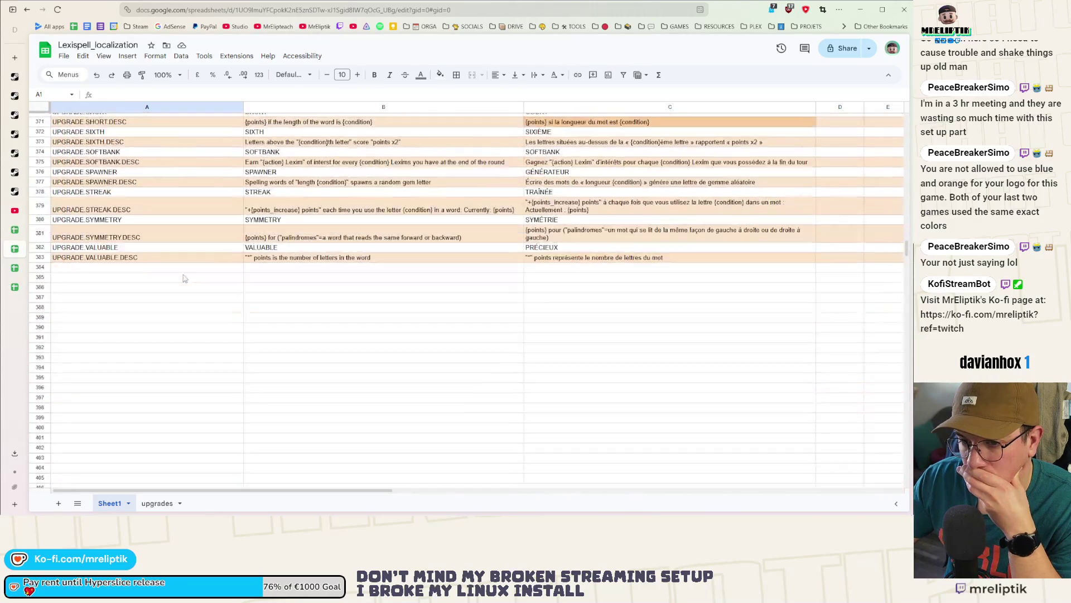
{"action": "scroll", "coordinate": [187, 279], "scroll_direction": "up", "scroll_amount": 18}
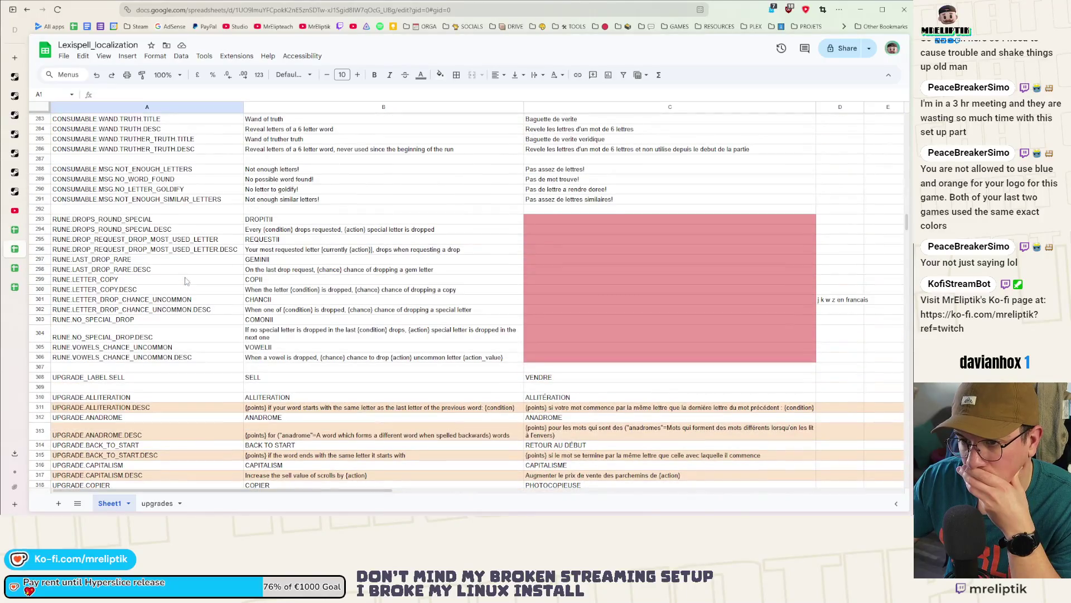
{"action": "left_click", "coordinate": [281, 282]}
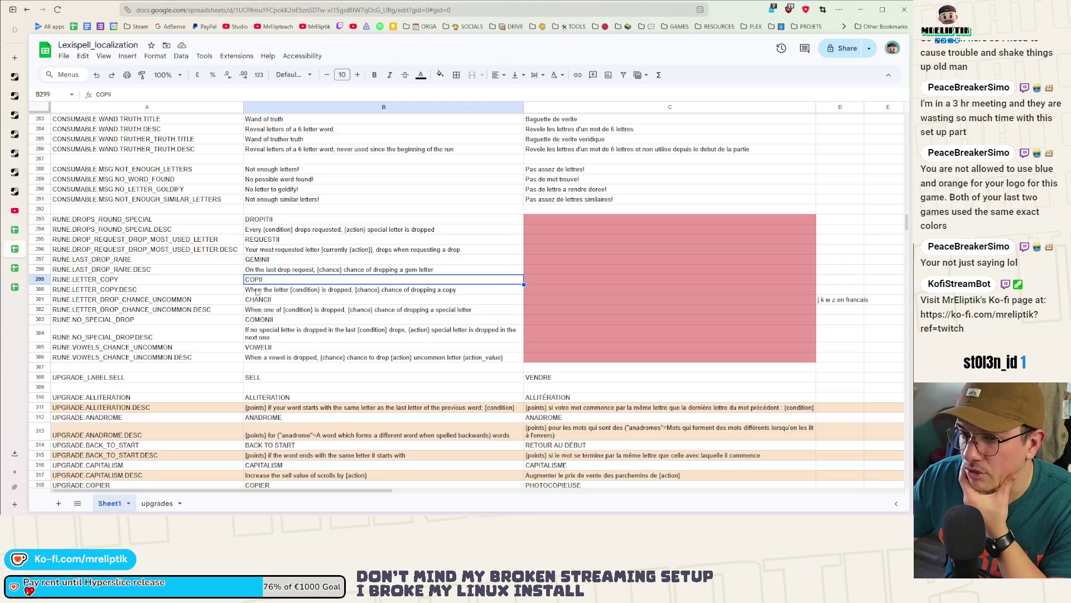
{"action": "left_click", "coordinate": [875, 14]}
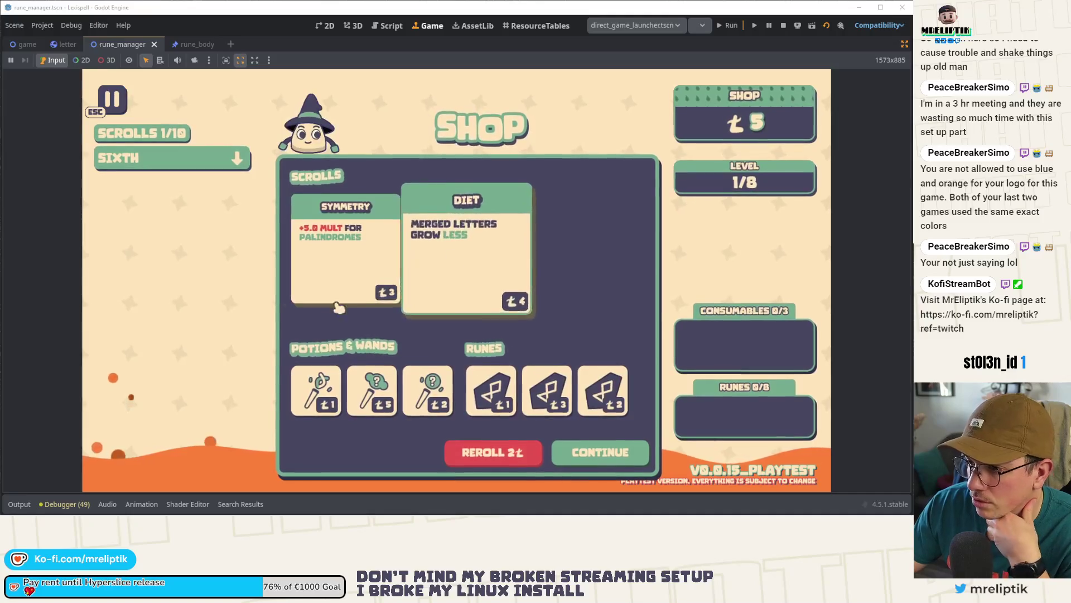
Step: Buy VOWELII for 3 coins and COMONII for 2, start level 2, then switch to the 2D editor
{"action": "mouse_move", "coordinate": [502, 393]}
{"action": "mouse_move", "coordinate": [557, 394]}
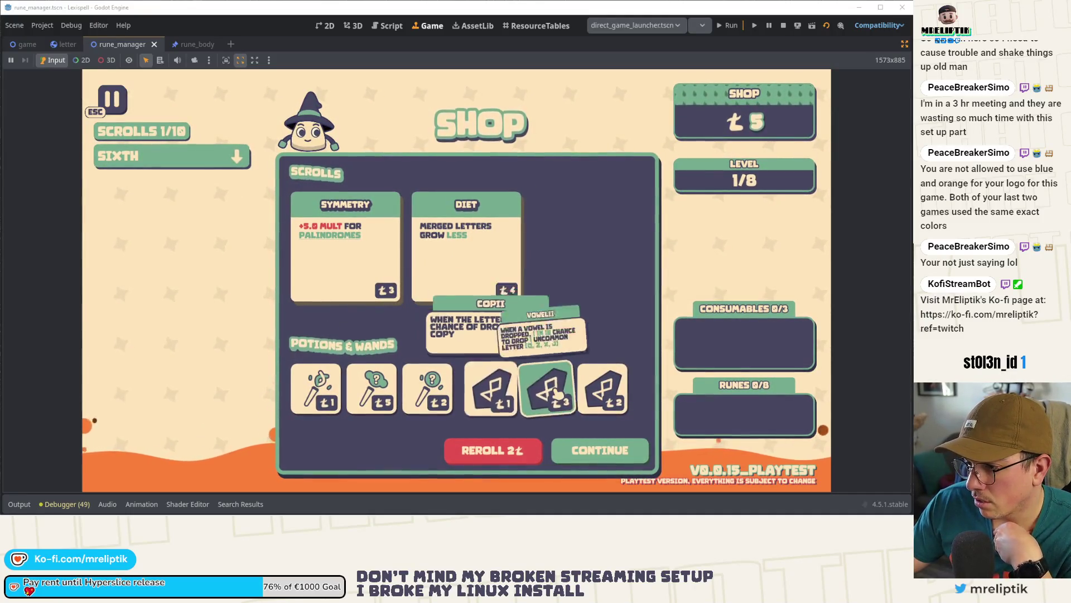
{"action": "left_click", "coordinate": [557, 394]}
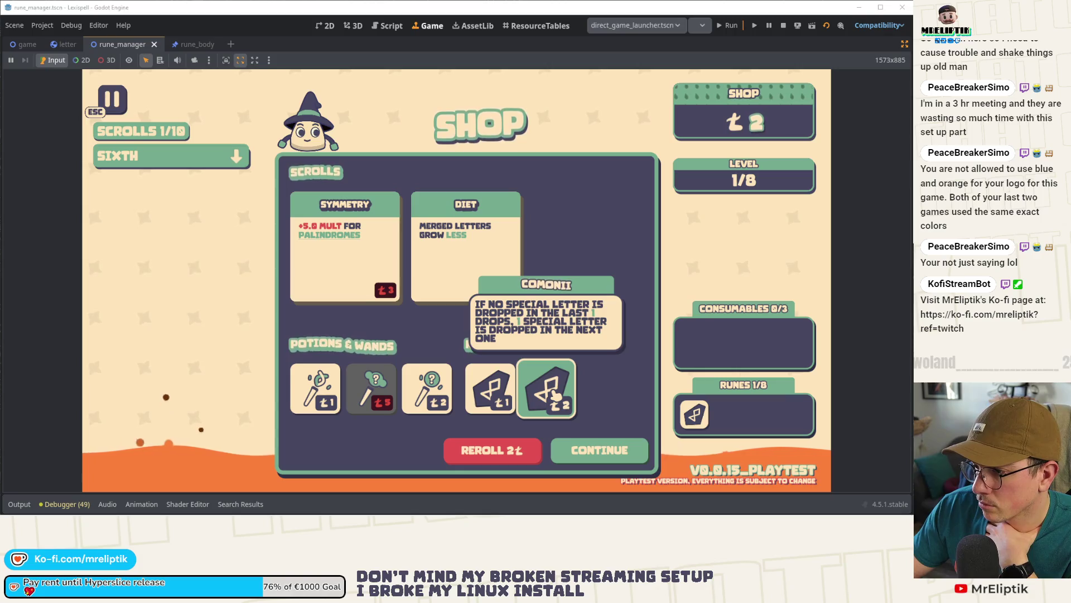
{"action": "left_click", "coordinate": [556, 393]}
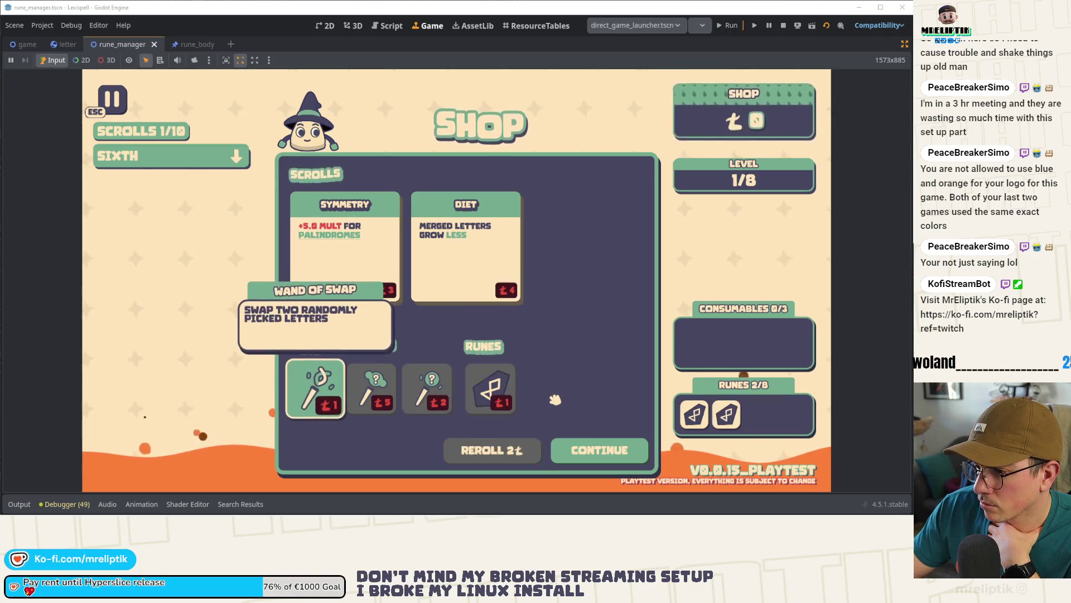
{"action": "left_click", "coordinate": [604, 451]}
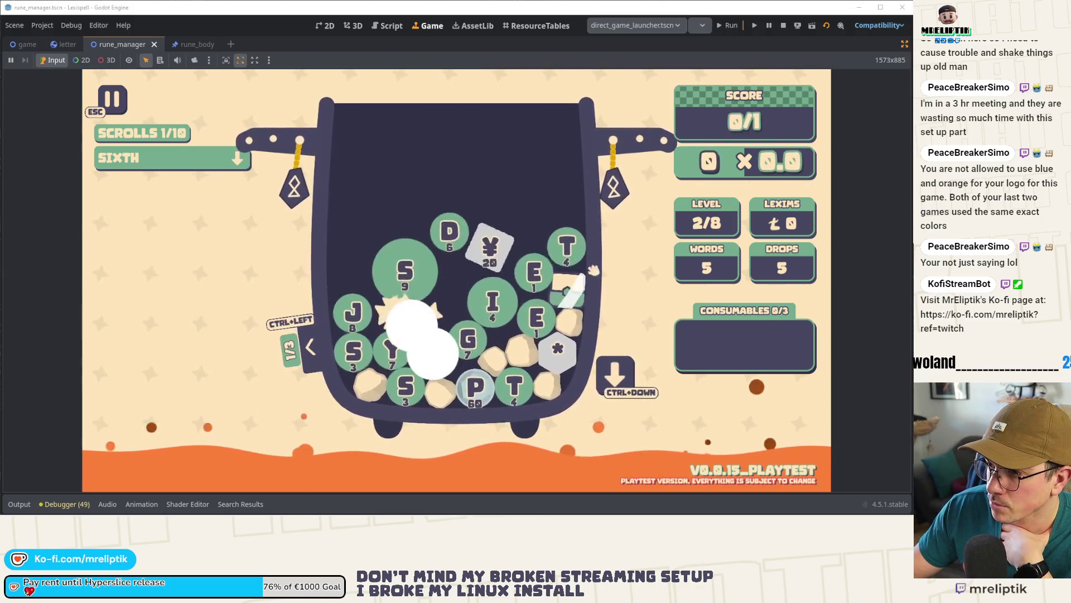
{"action": "mouse_move", "coordinate": [610, 195]}
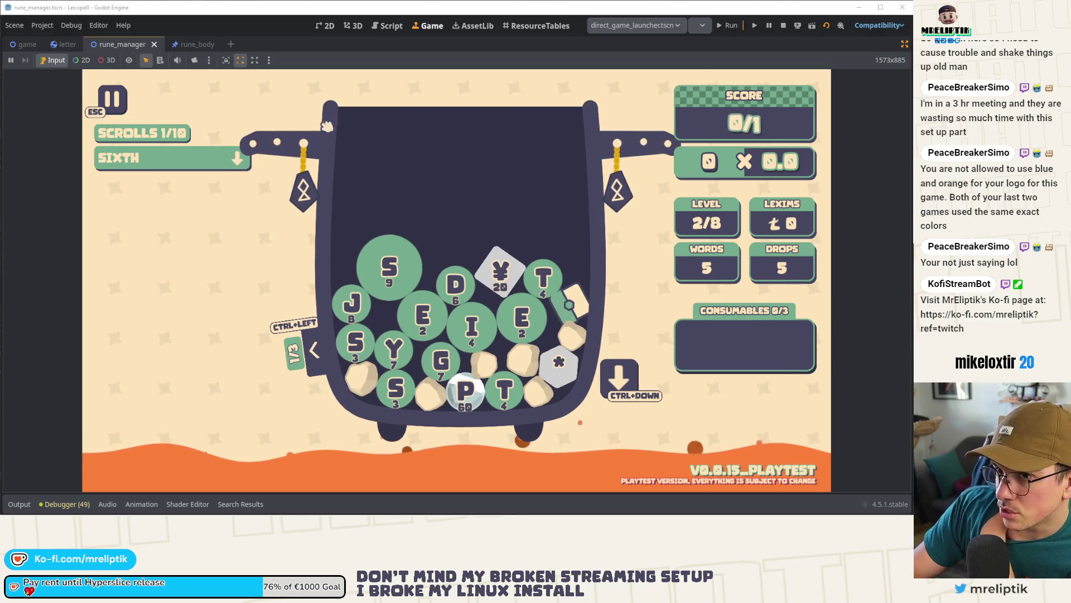
{"action": "left_click", "coordinate": [315, 28]}
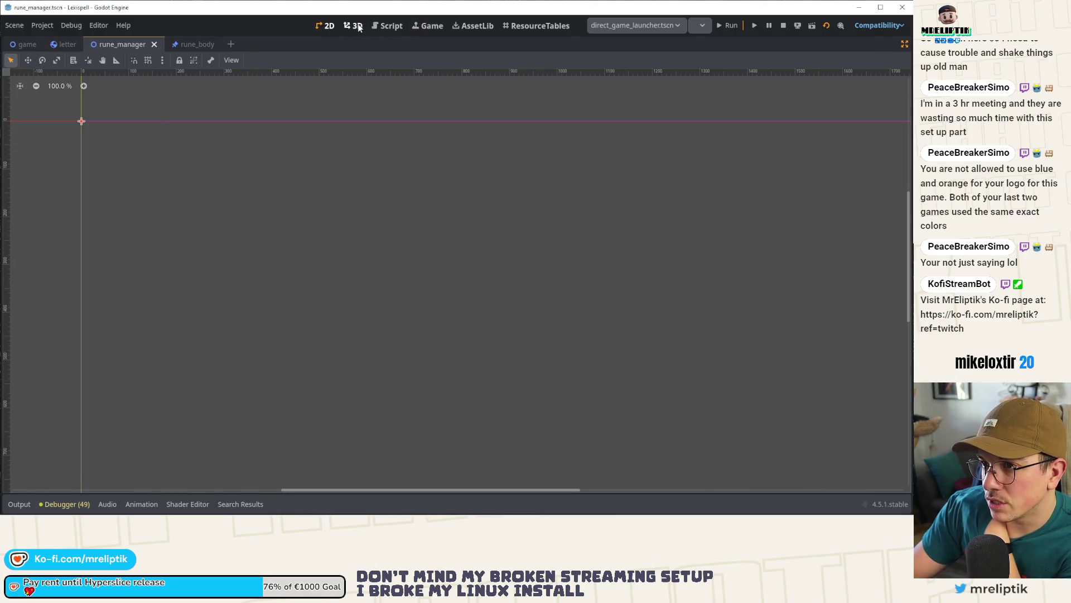
Step: Return to the 2D editor with the docks restored and the bottom panel collapsed
{"action": "left_click", "coordinate": [424, 26]}
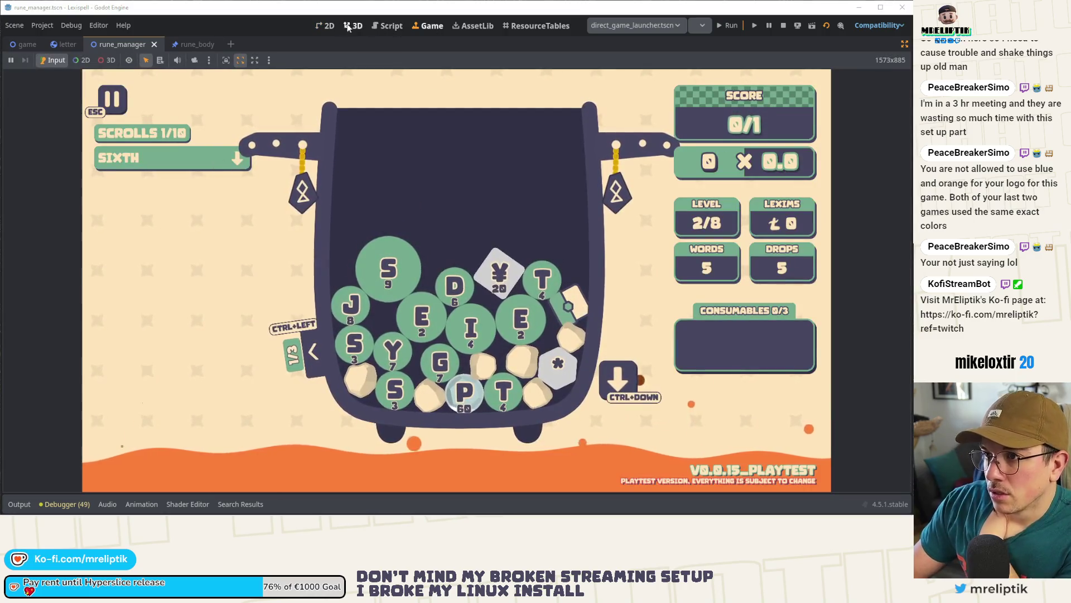
{"action": "left_click", "coordinate": [333, 26]}
{"action": "left_click", "coordinate": [905, 44]}
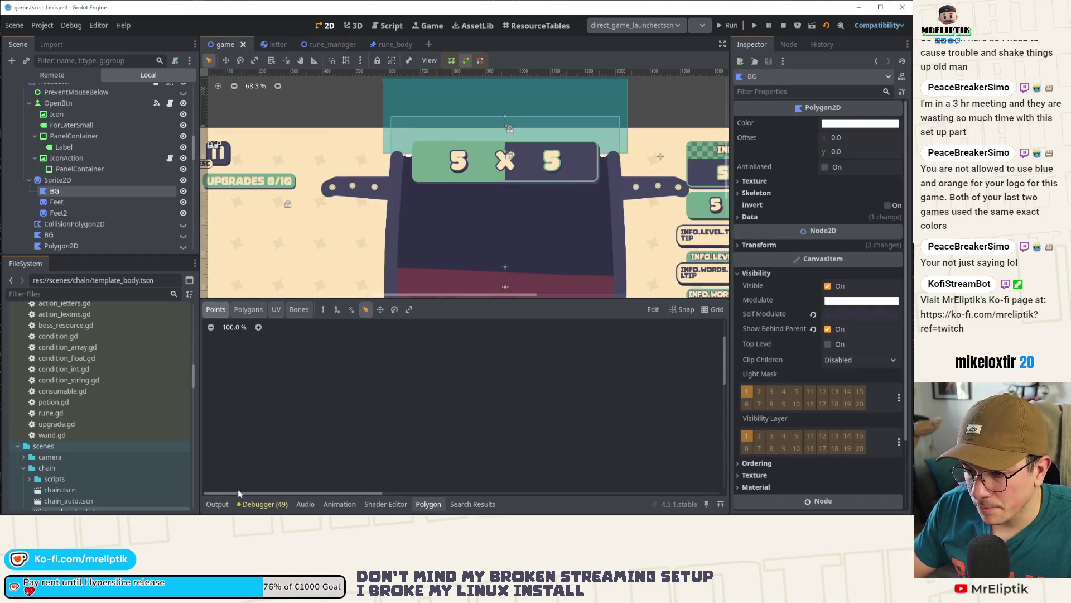
{"action": "left_click", "coordinate": [217, 503]}
{"action": "left_click", "coordinate": [217, 504]}
{"action": "scroll", "coordinate": [77, 129], "scroll_direction": "up", "scroll_amount": 3}
{"action": "scroll", "coordinate": [77, 129], "scroll_direction": "up", "scroll_amount": 3}
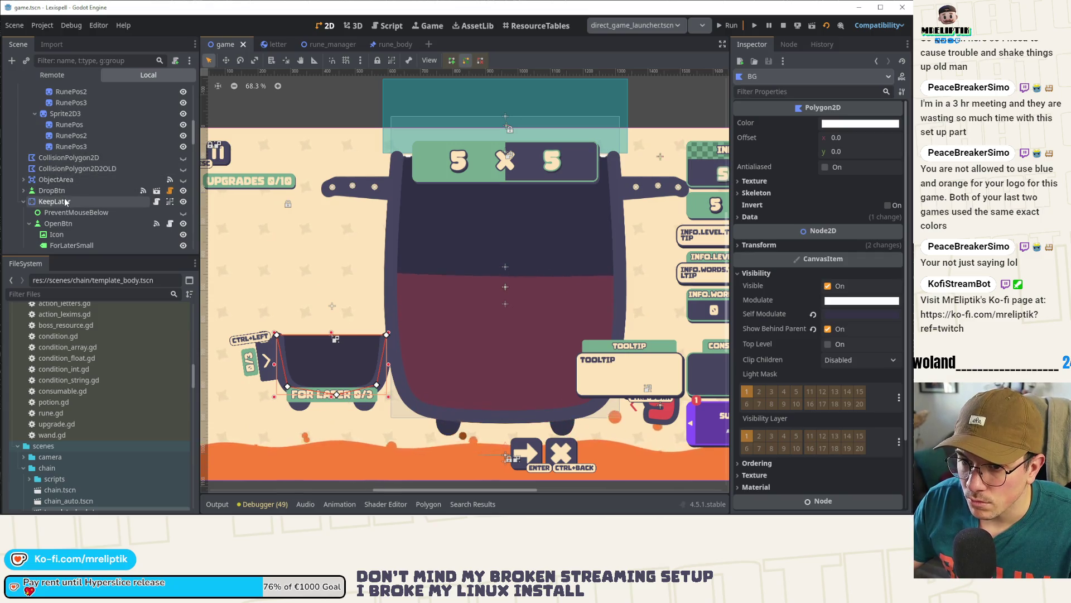
{"action": "scroll", "coordinate": [61, 204], "scroll_direction": "up", "scroll_amount": 6}
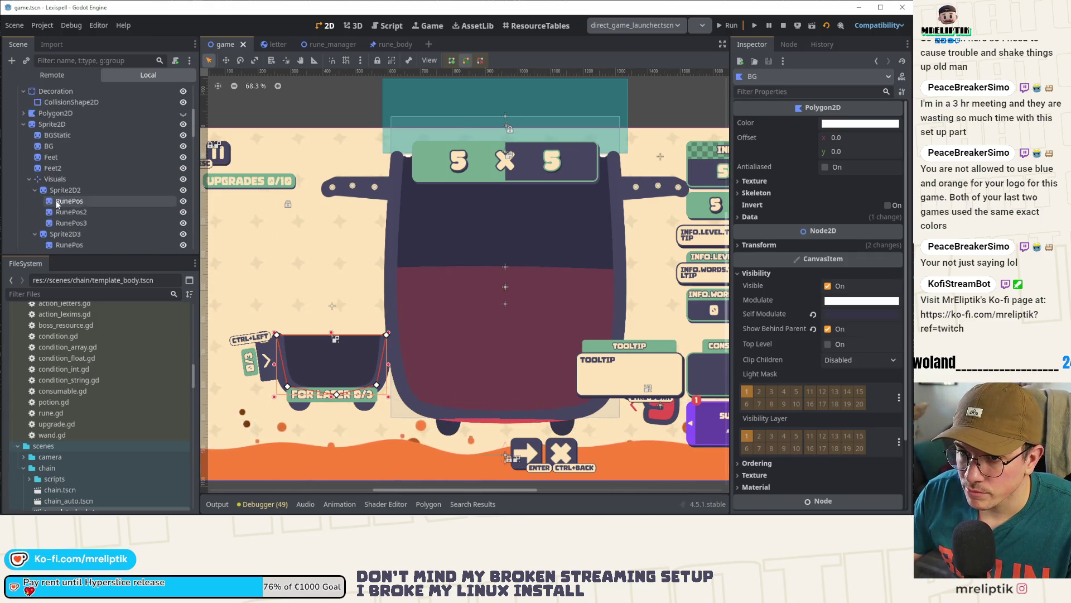
{"action": "scroll", "coordinate": [59, 204], "scroll_direction": "up", "scroll_amount": 2}
Step: Add a new CollisionShape2D with a rectangle shape under the jar's Decoration node
{"action": "left_click", "coordinate": [55, 143]}
{"action": "key", "text": "f"}
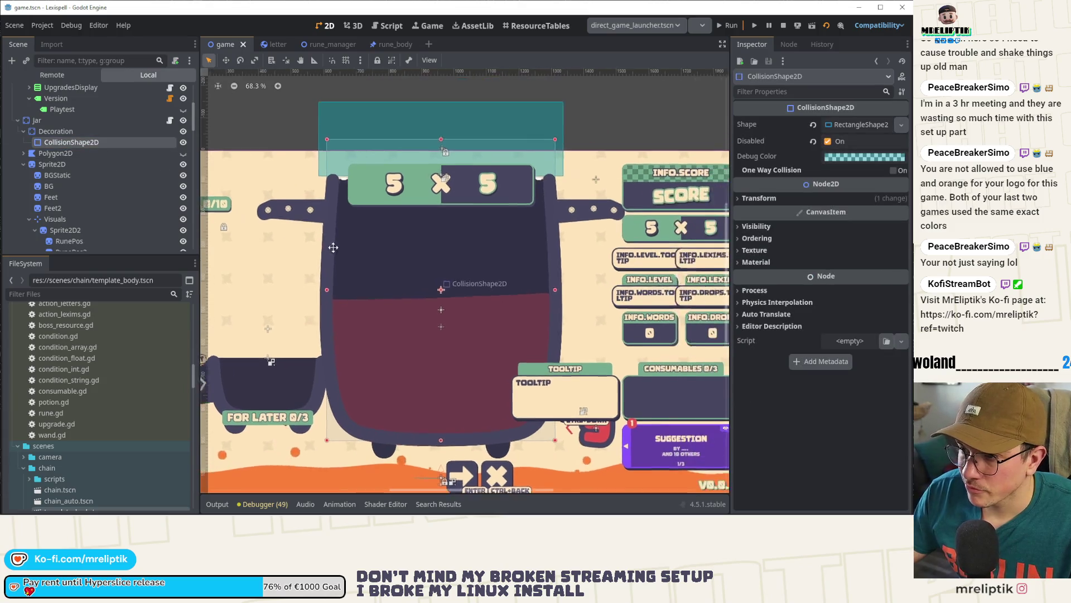
{"action": "right_click", "coordinate": [39, 131]}
{"action": "left_click", "coordinate": [97, 139]}
{"action": "type", "text": "c"}
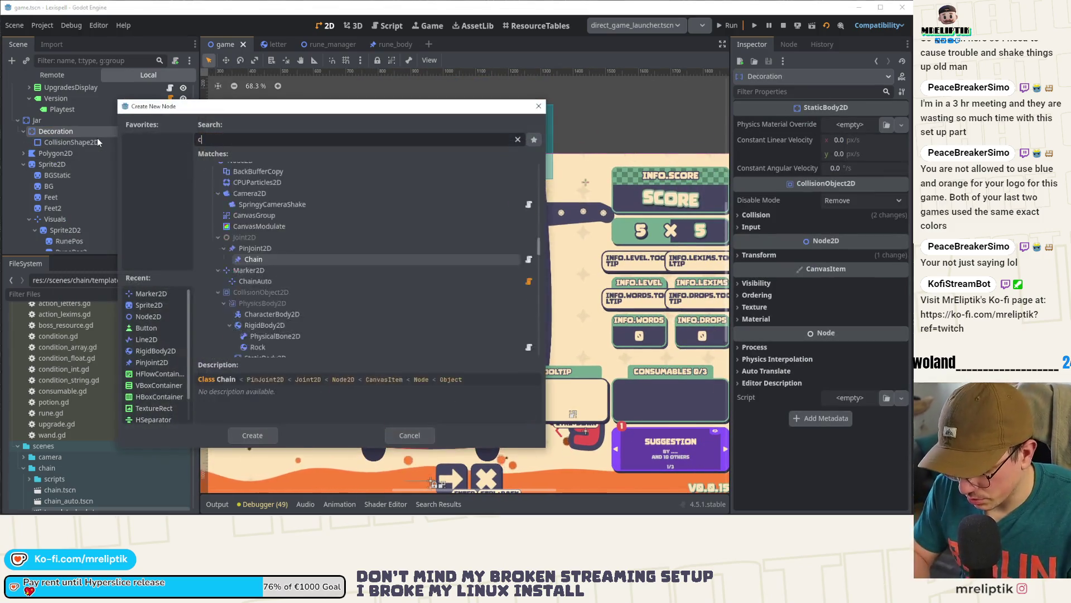
{"action": "type", "text": "ollision"}
{"action": "key", "text": "Return"}
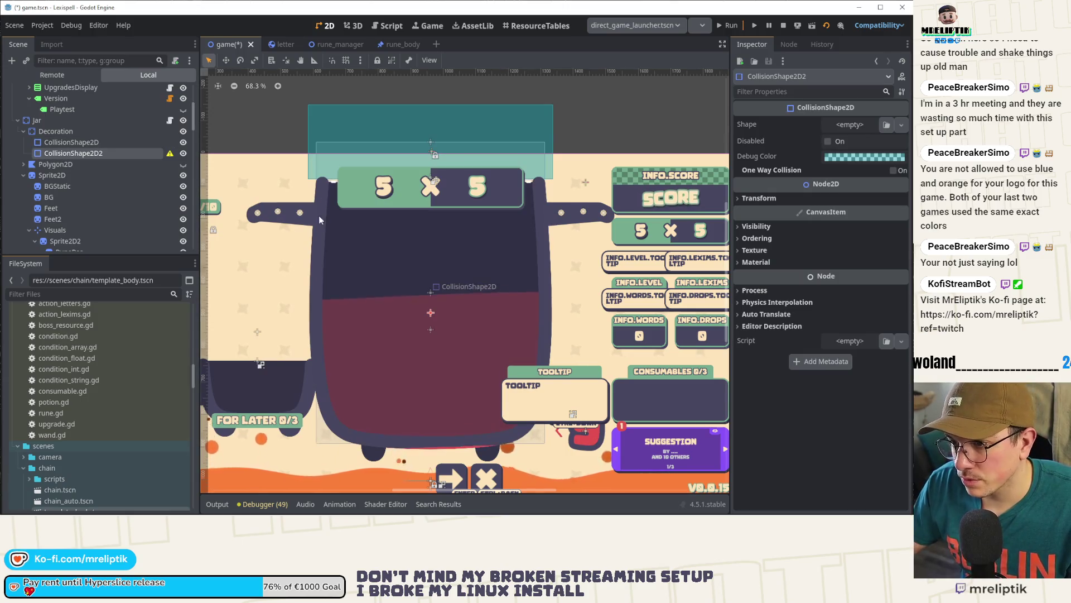
{"action": "scroll", "coordinate": [251, 167], "scroll_direction": "up", "scroll_amount": 4}
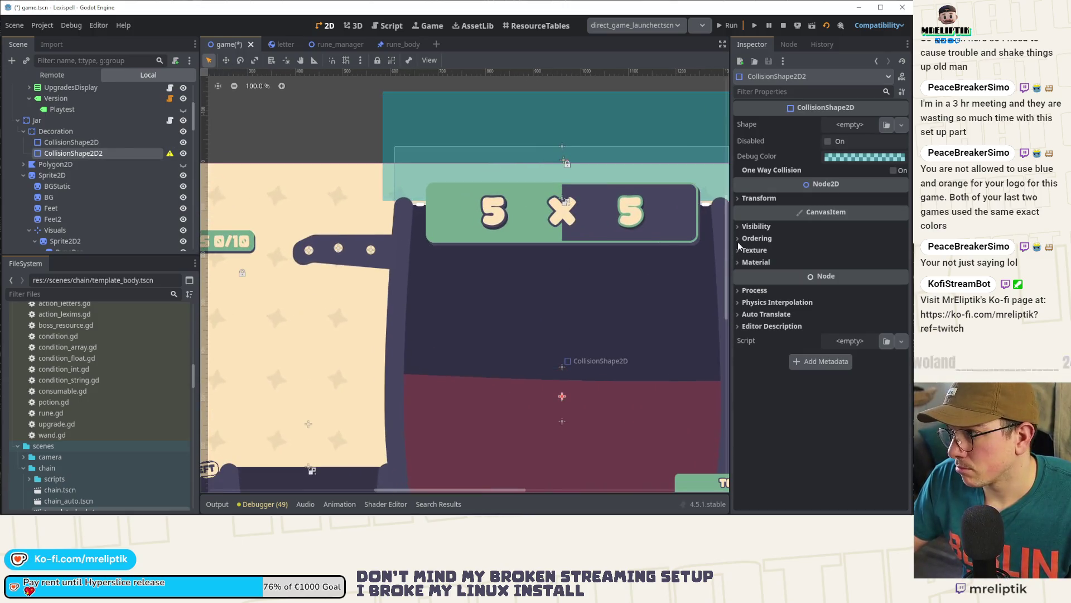
{"action": "left_click", "coordinate": [901, 125]}
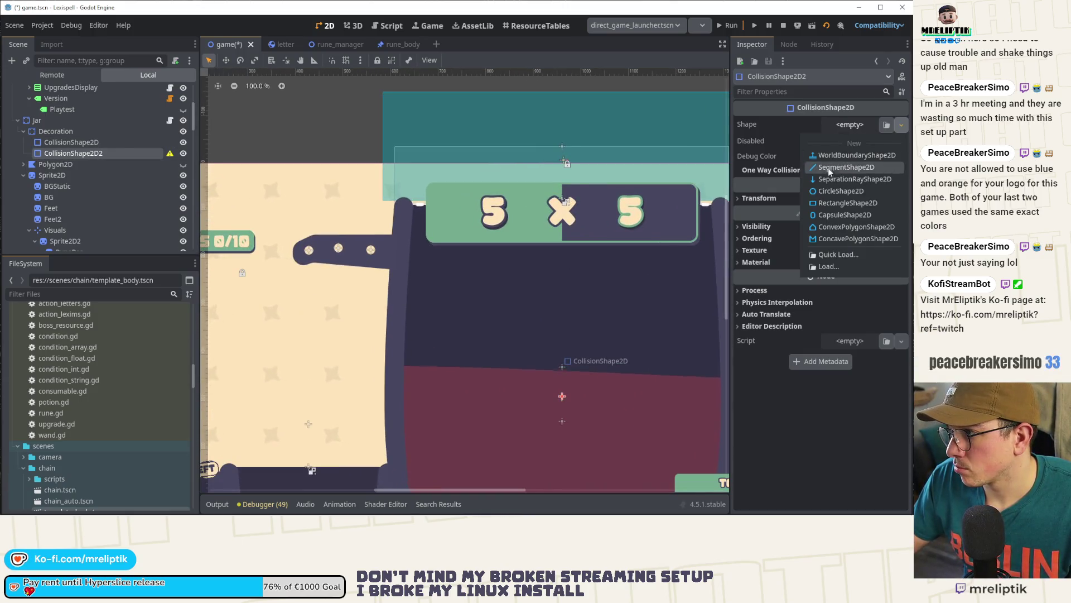
{"action": "left_click", "coordinate": [824, 204]}
Step: Resize the rectangle into a strip covering the jar's left handle
{"action": "left_click_drag", "start_coordinate": [557, 391], "coordinate": [280, 193]}
{"action": "mouse_move", "coordinate": [427, 401]}
{"action": "left_mouse_down"}
{"action": "mouse_move", "coordinate": [391, 239]}
{"action": "mouse_move", "coordinate": [407, 244]}
{"action": "left_mouse_up"}
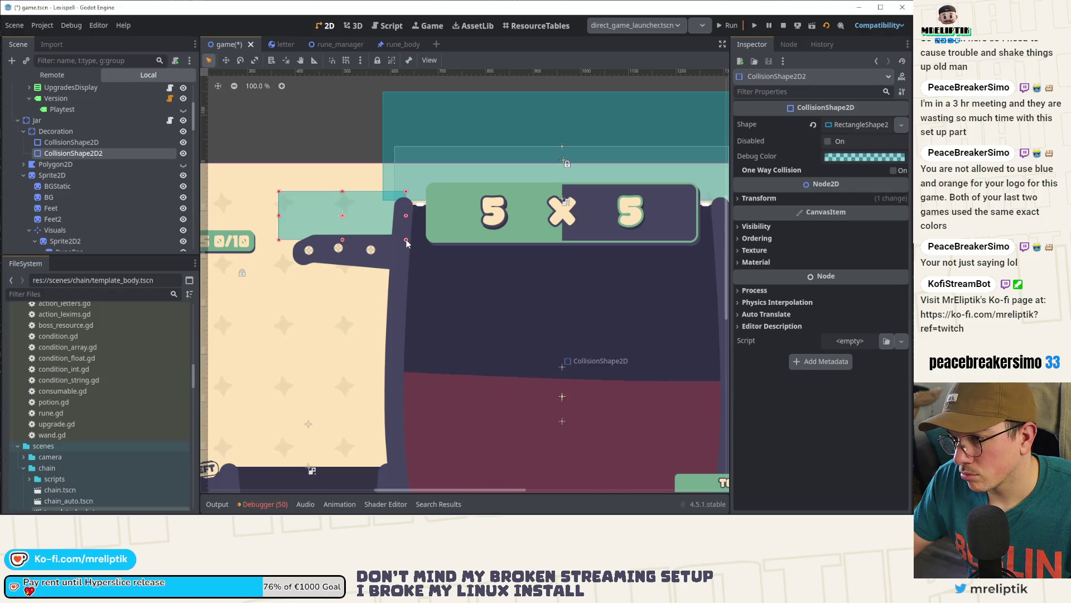
{"action": "left_click_drag", "start_coordinate": [279, 215], "coordinate": [267, 215]}
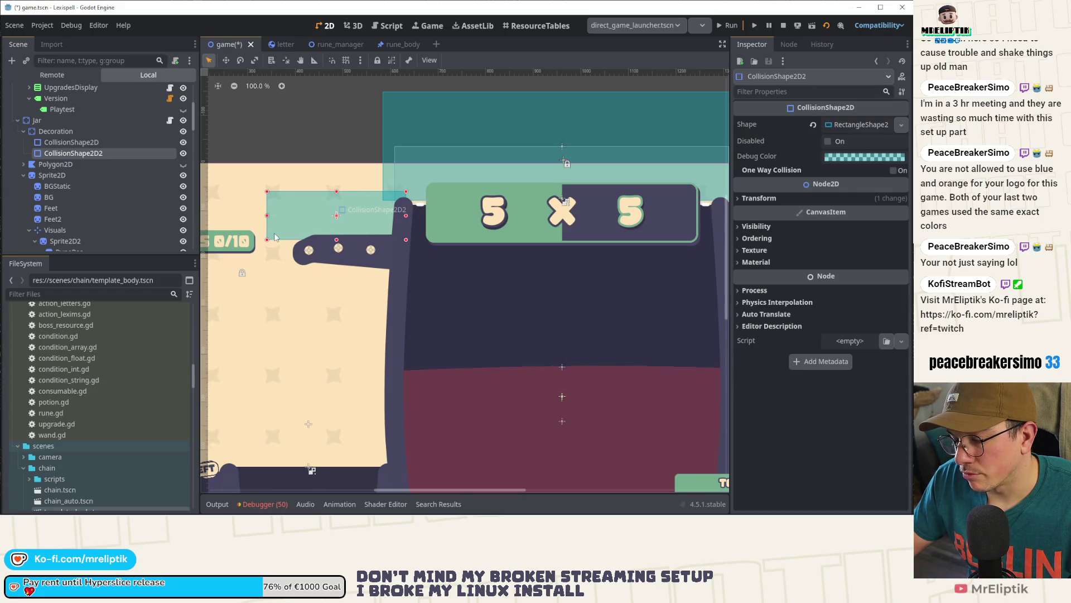
{"action": "scroll", "coordinate": [245, 235], "scroll_direction": "down", "scroll_amount": 7}
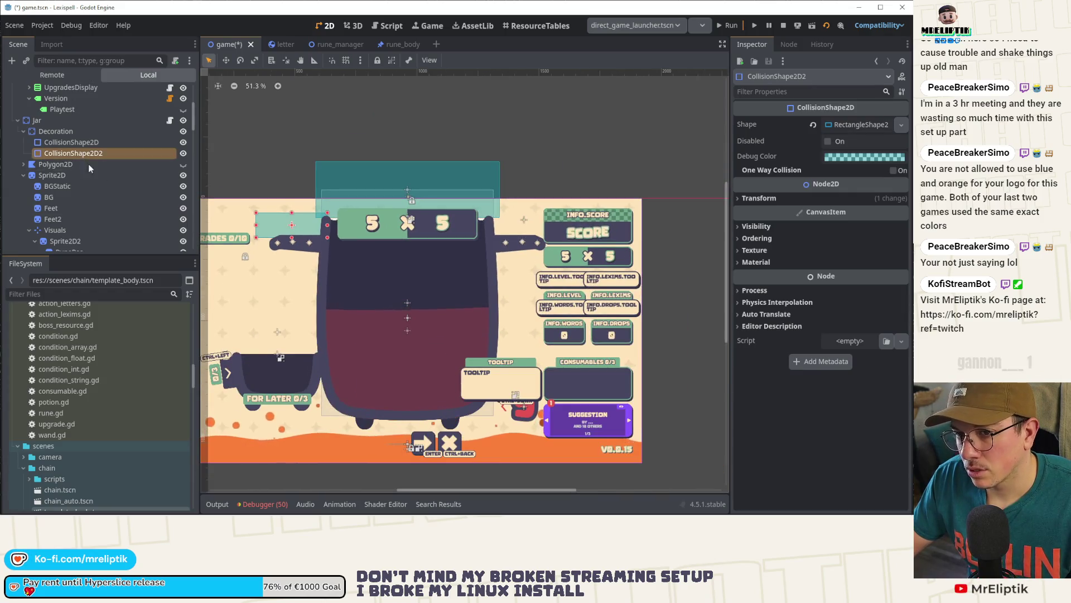
Step: Duplicate the rectangle, move the copy to the jar's right beside INFO.SCORE, and save
{"action": "key", "text": "ctrl+d"}
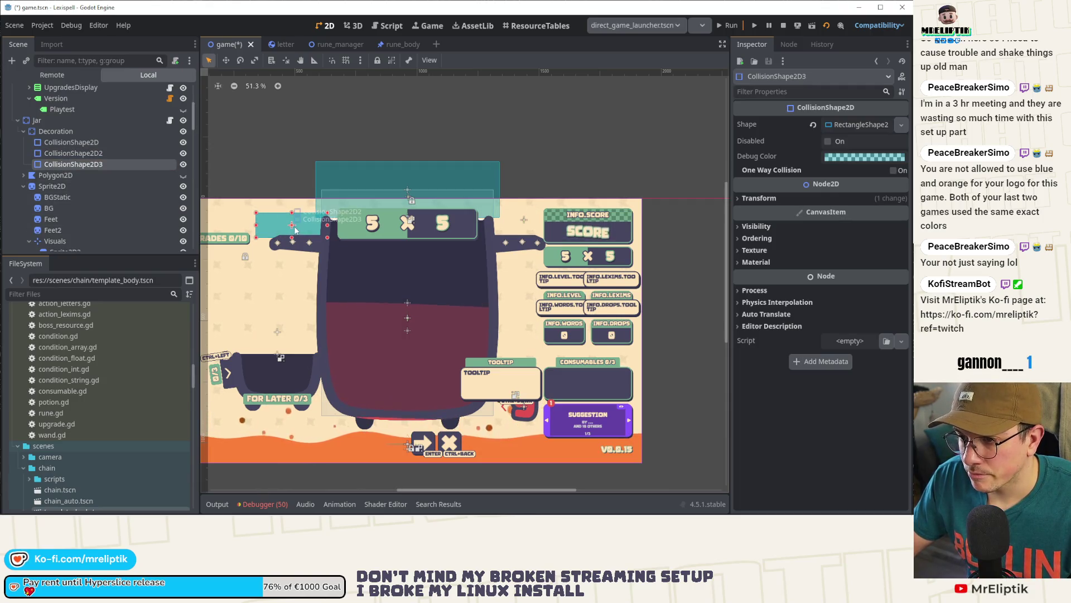
{"action": "left_click_drag", "start_coordinate": [291, 226], "coordinate": [529, 223]}
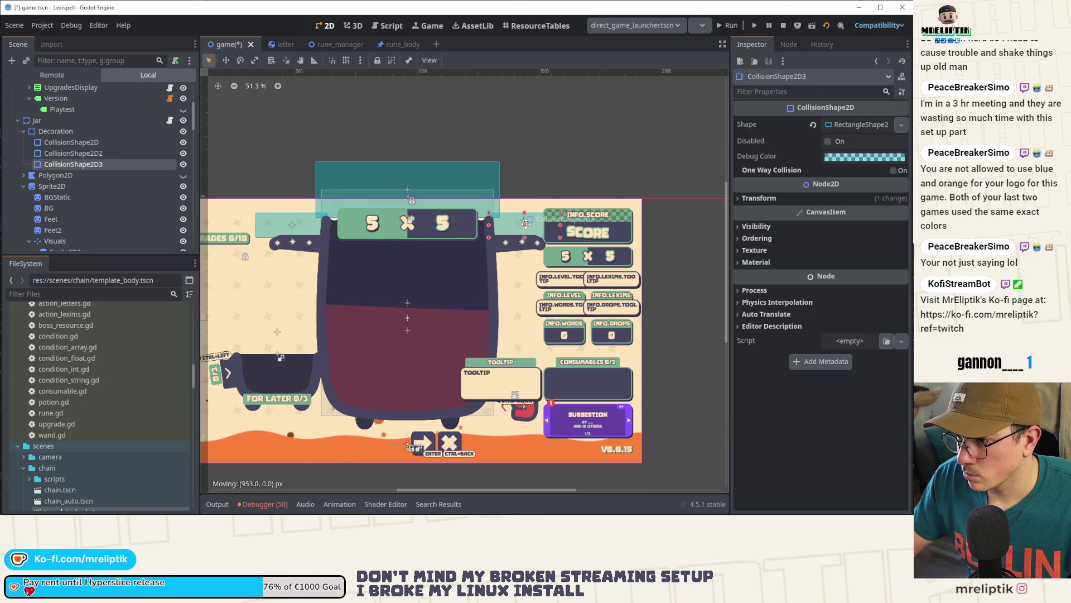
{"action": "key", "text": "ctrl+z"}
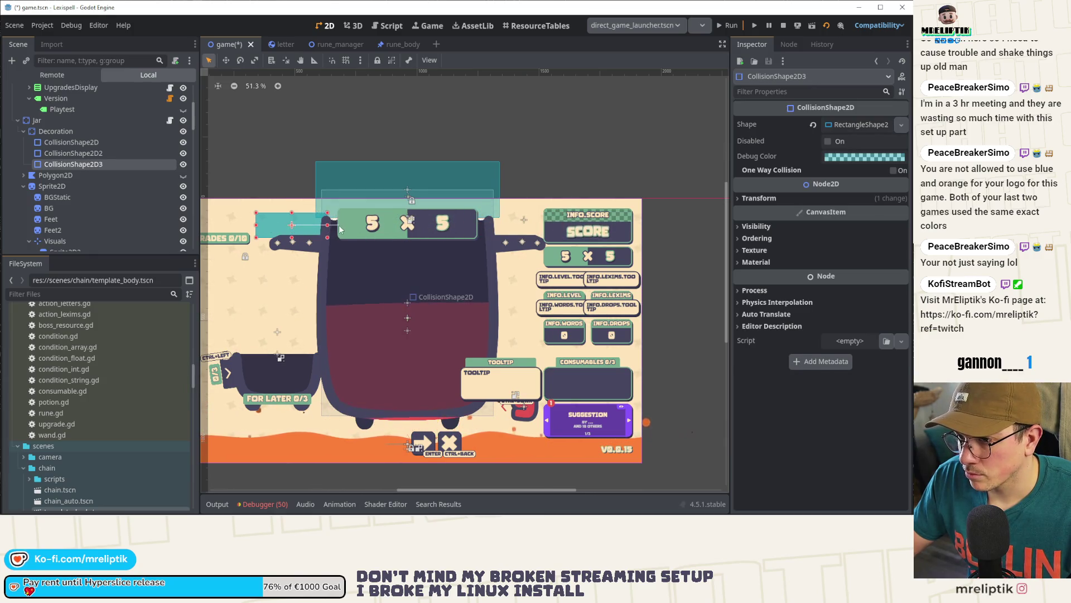
{"action": "left_click", "coordinate": [292, 226], "text": "shift"}
{"action": "left_click", "coordinate": [292, 228]}
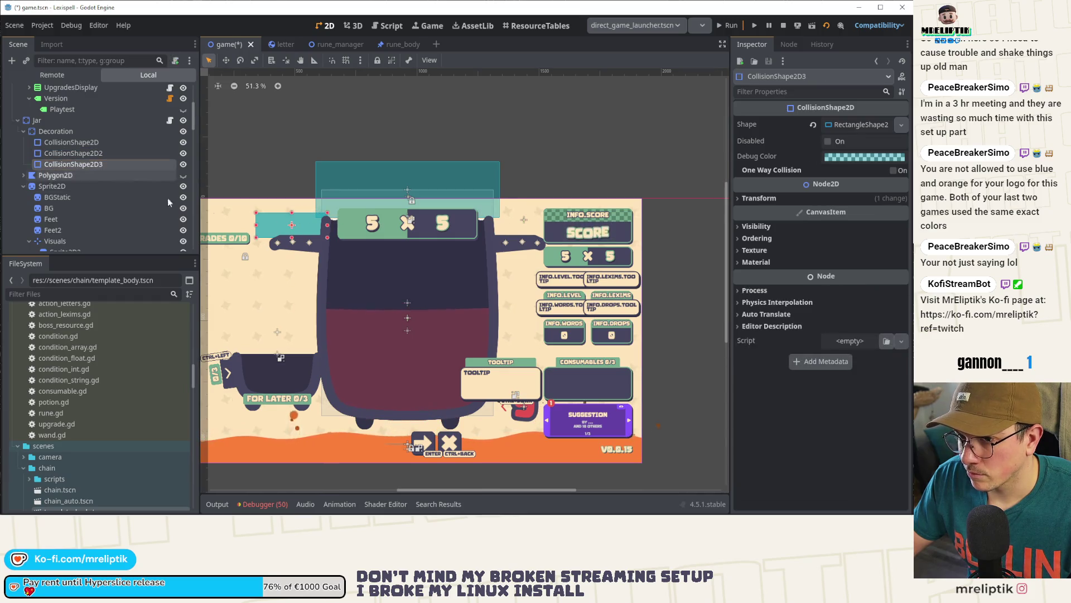
{"action": "left_click_drag", "start_coordinate": [292, 228], "coordinate": [523, 228]}
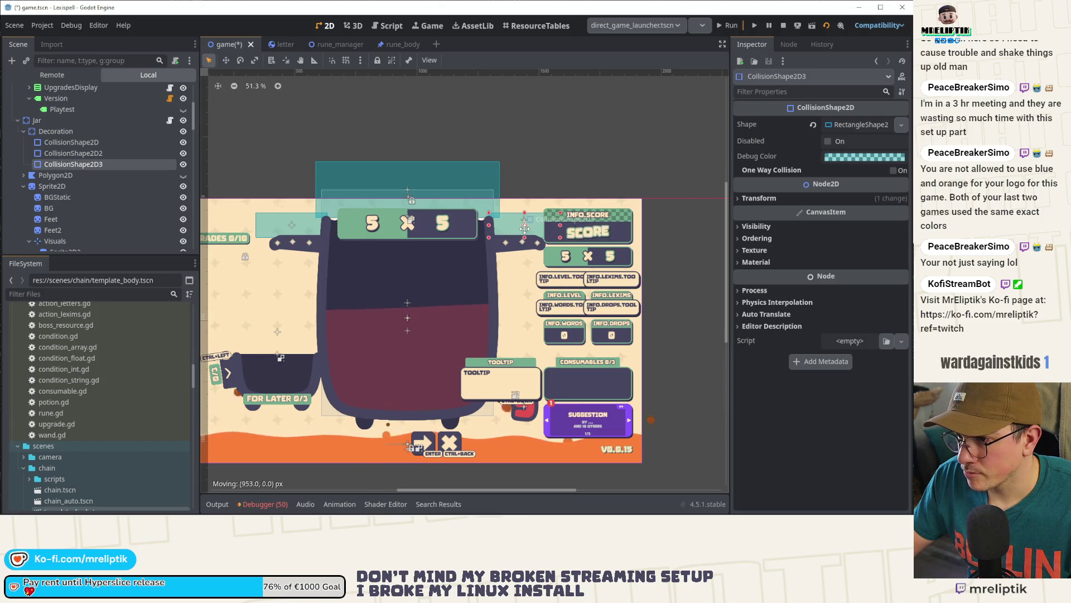
{"action": "key", "text": "ctrl+s"}
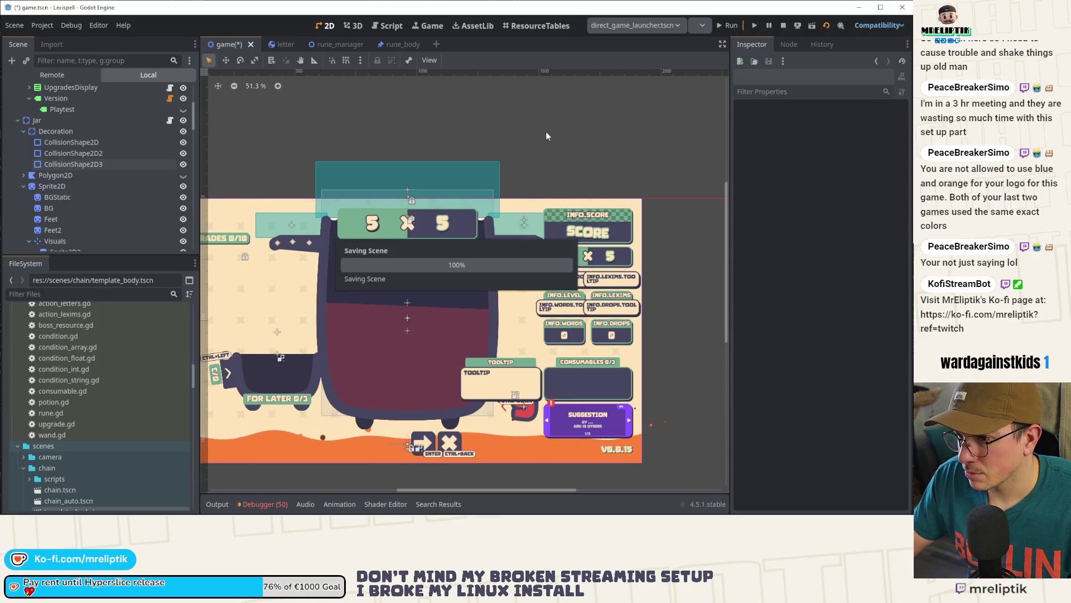
{"action": "left_click", "coordinate": [56, 131]}
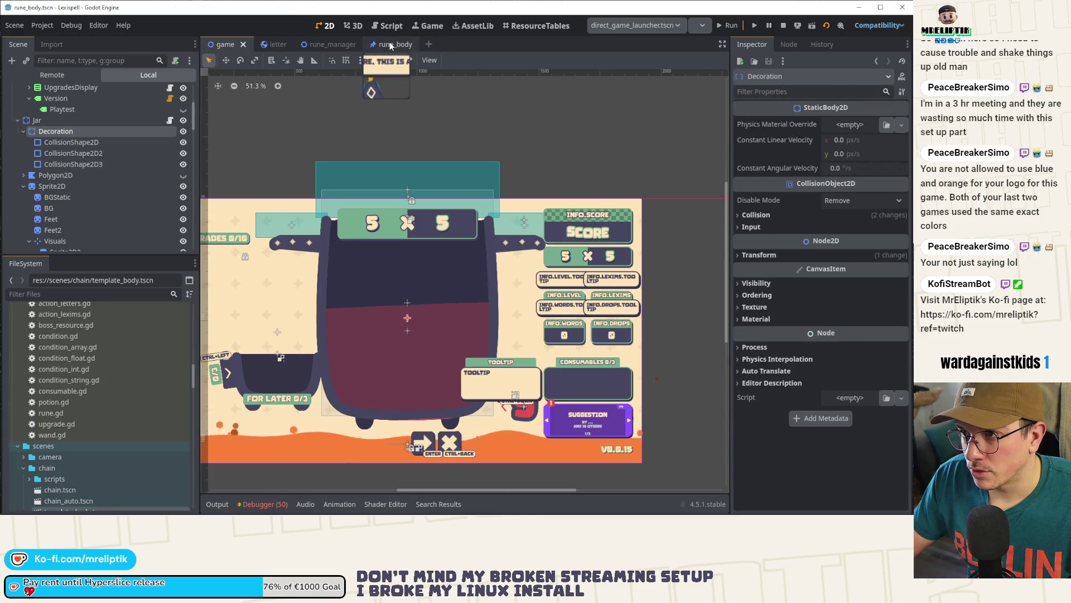
Step: Add the Decoration layer (8) to the Rune body's collision mask in rune_body and save
{"action": "left_click", "coordinate": [391, 45]}
{"action": "left_click", "coordinate": [51, 126]}
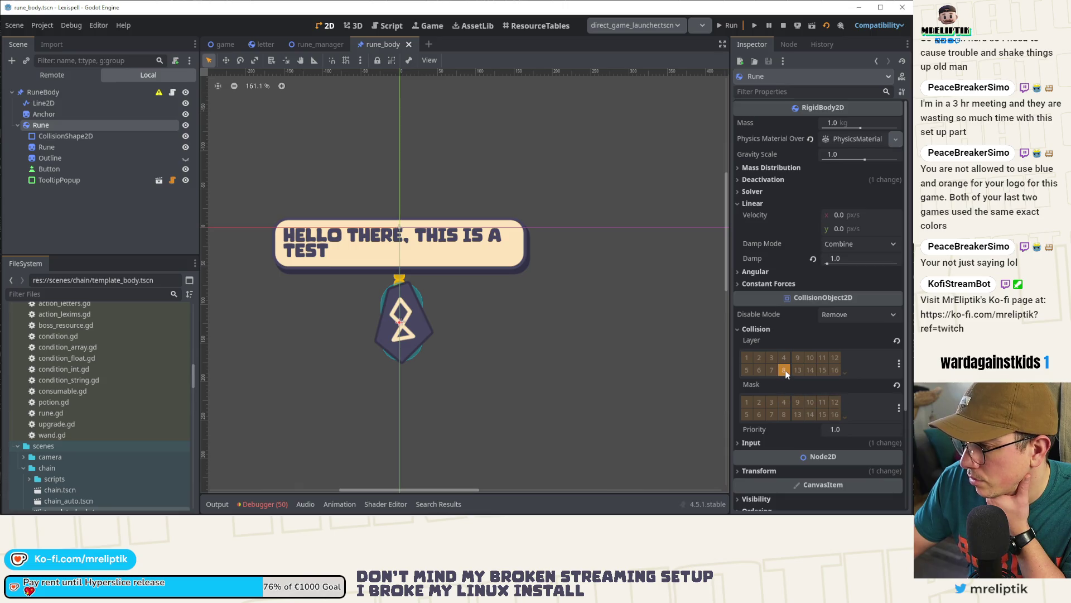
{"action": "left_click", "coordinate": [899, 407]}
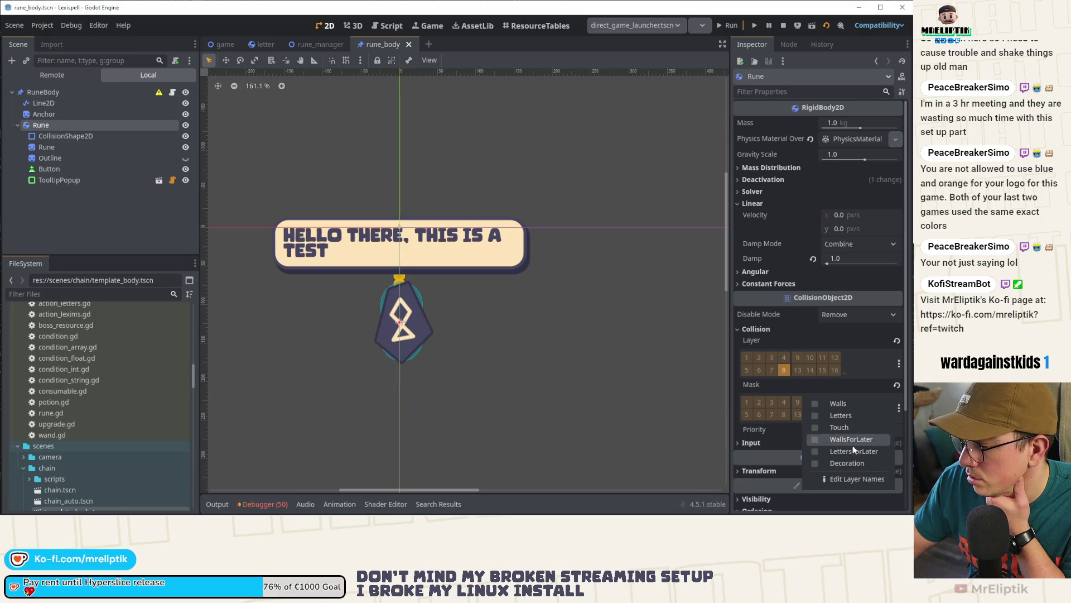
{"action": "left_click", "coordinate": [835, 464]}
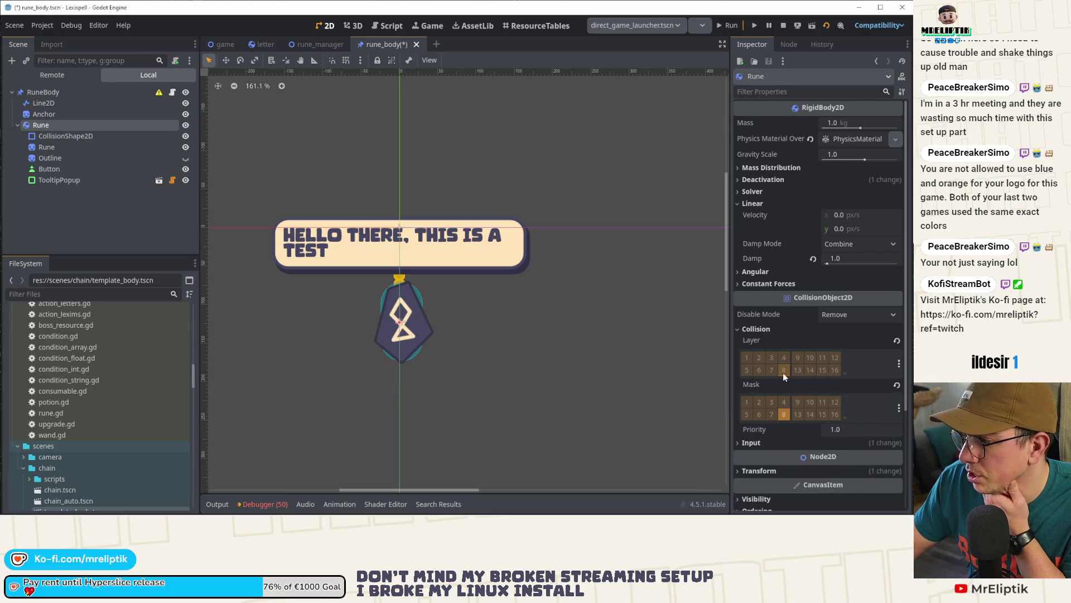
{"action": "key", "text": "ctrl+s"}
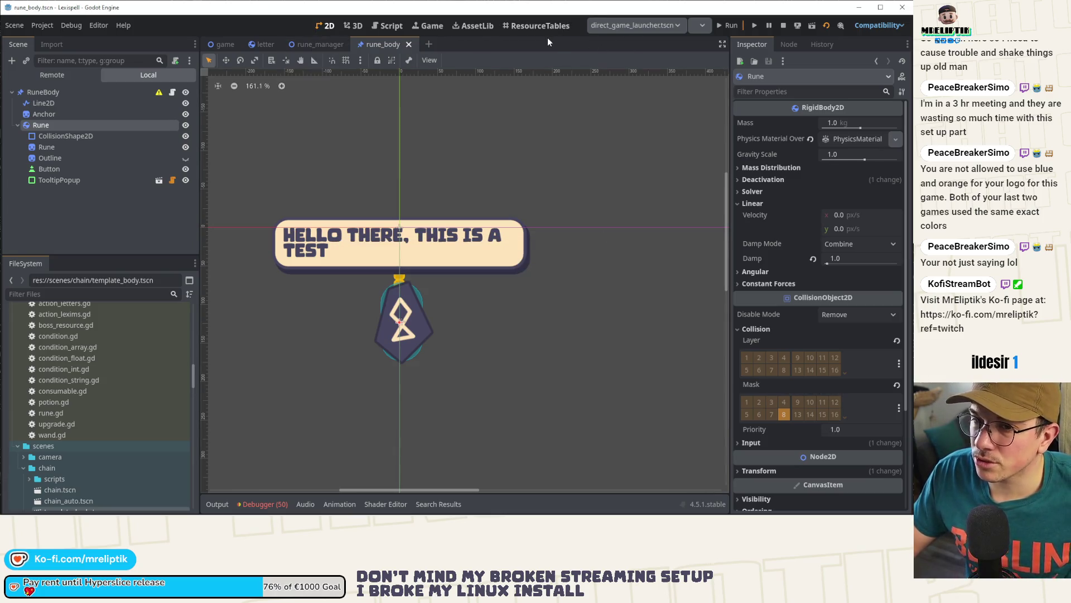
{"action": "left_click", "coordinate": [420, 25]}
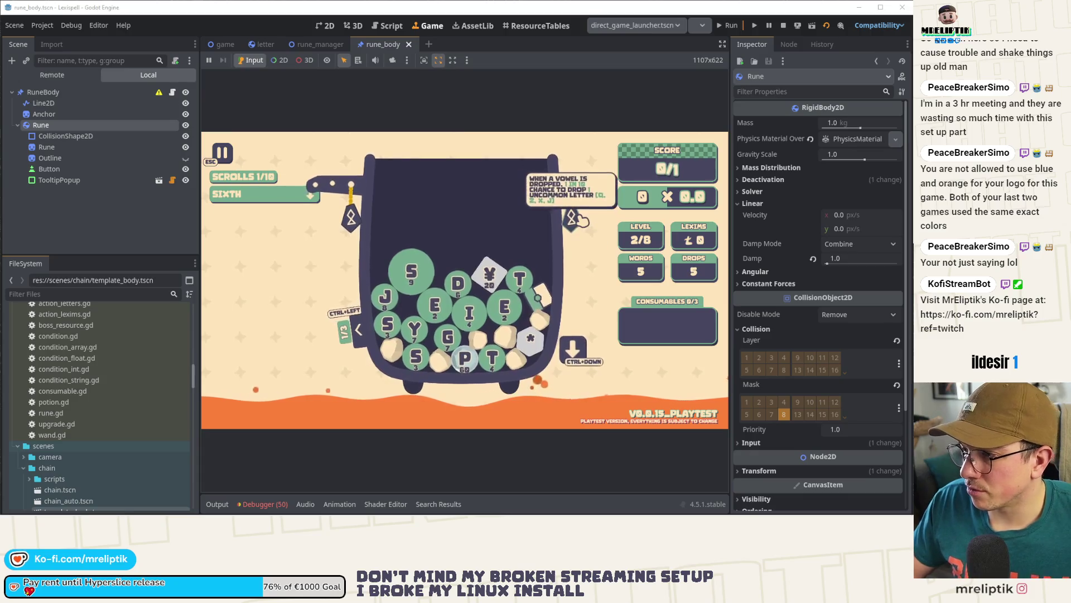
Step: Watch the runes collide in the embedded game, then switch back to the game scene
{"action": "mouse_move", "coordinate": [356, 218]}
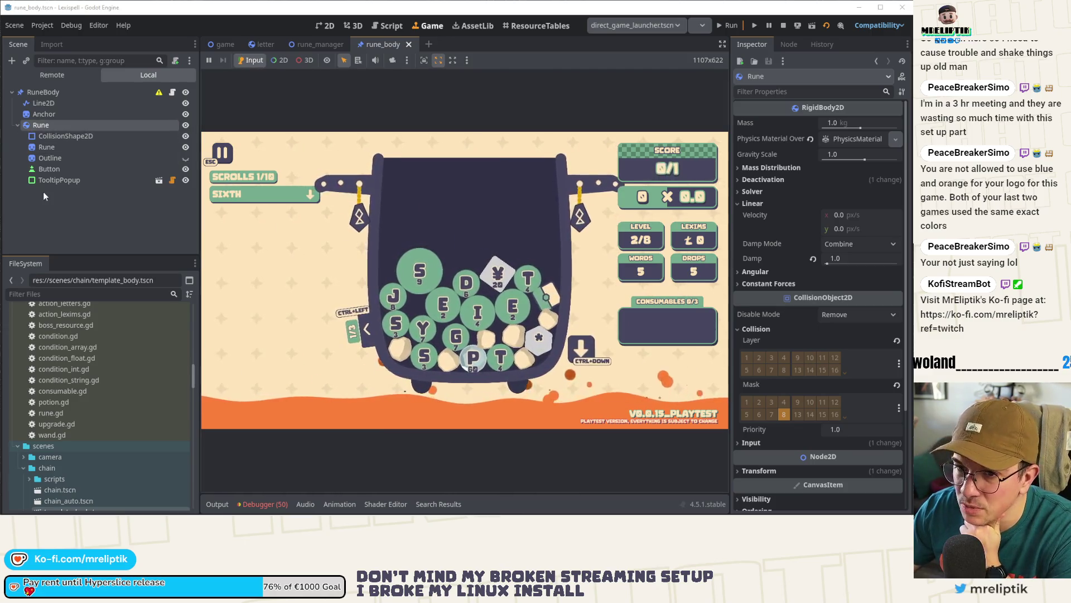
{"action": "left_click", "coordinate": [225, 44]}
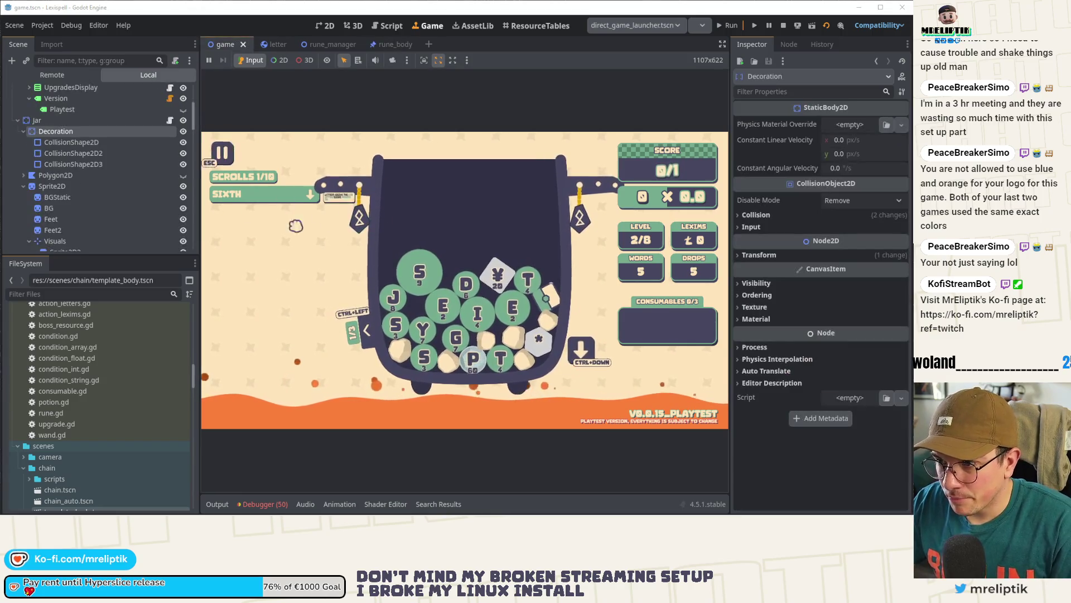
Step: Turn off visibility of RunePos, RunePos2, RunePos3 and the other markers under Sprite2D2, then save game.tscn
{"action": "left_click", "coordinate": [326, 26]}
{"action": "scroll", "coordinate": [335, 217], "scroll_direction": "up", "scroll_amount": 5}
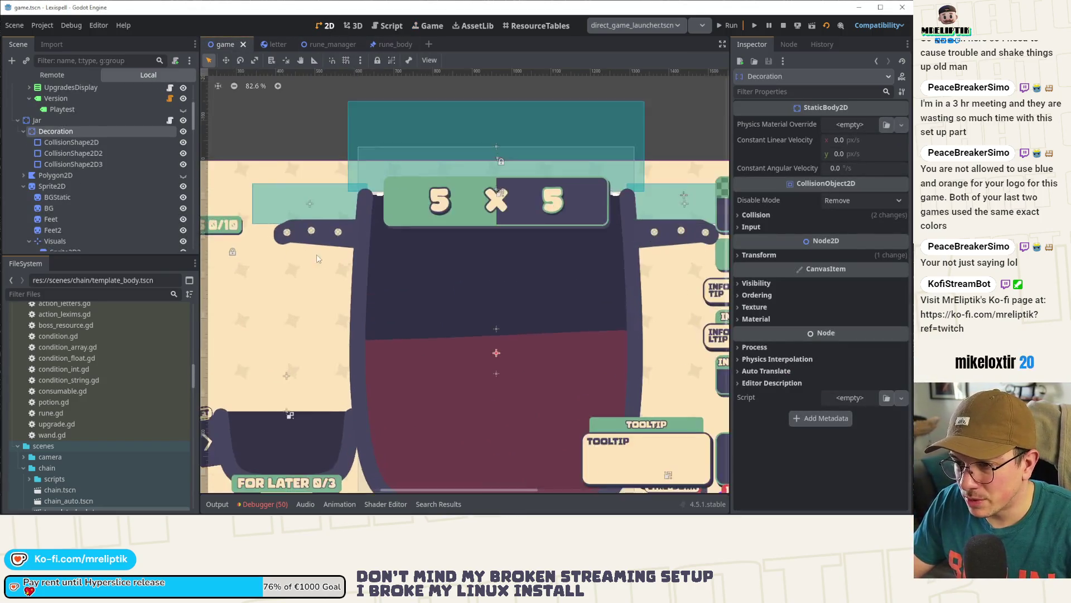
{"action": "left_click", "coordinate": [309, 219]}
{"action": "scroll", "coordinate": [86, 200], "scroll_direction": "up", "scroll_amount": 3}
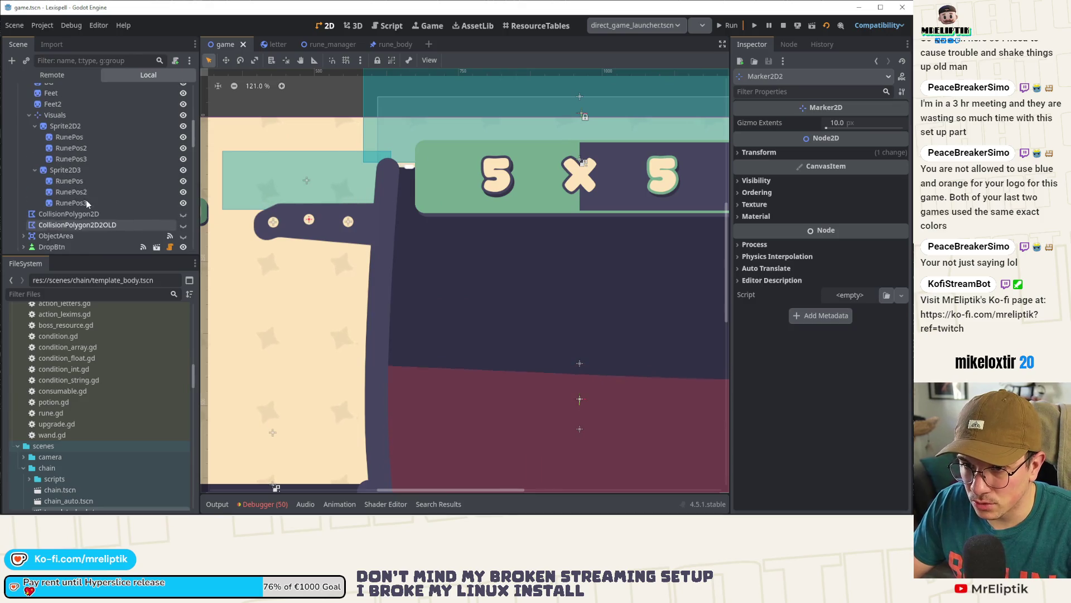
{"action": "left_click", "coordinate": [87, 137]}
{"action": "left_click", "coordinate": [183, 137]}
{"action": "left_click", "coordinate": [183, 148]}
{"action": "left_click", "coordinate": [183, 159]}
{"action": "left_click", "coordinate": [183, 192]}
{"action": "left_click", "coordinate": [183, 203]}
{"action": "scroll", "coordinate": [112, 167], "scroll_direction": "up", "scroll_amount": 5}
{"action": "key", "text": "ctrl+s"}
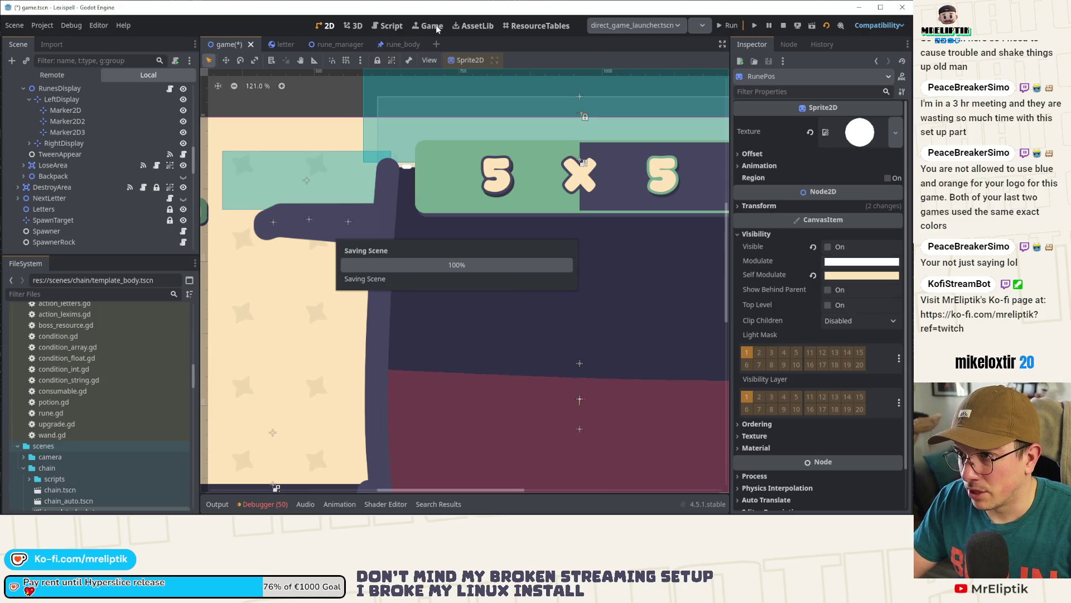
{"action": "left_click", "coordinate": [434, 26]}
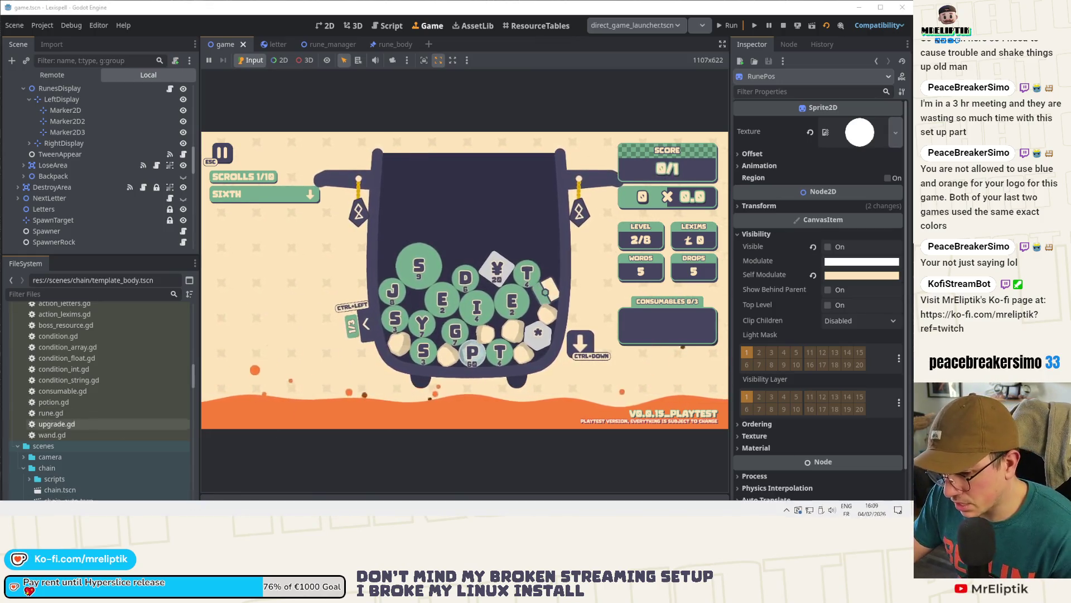
{"action": "left_click", "coordinate": [259, 504]}
{"action": "left_click", "coordinate": [259, 504]}
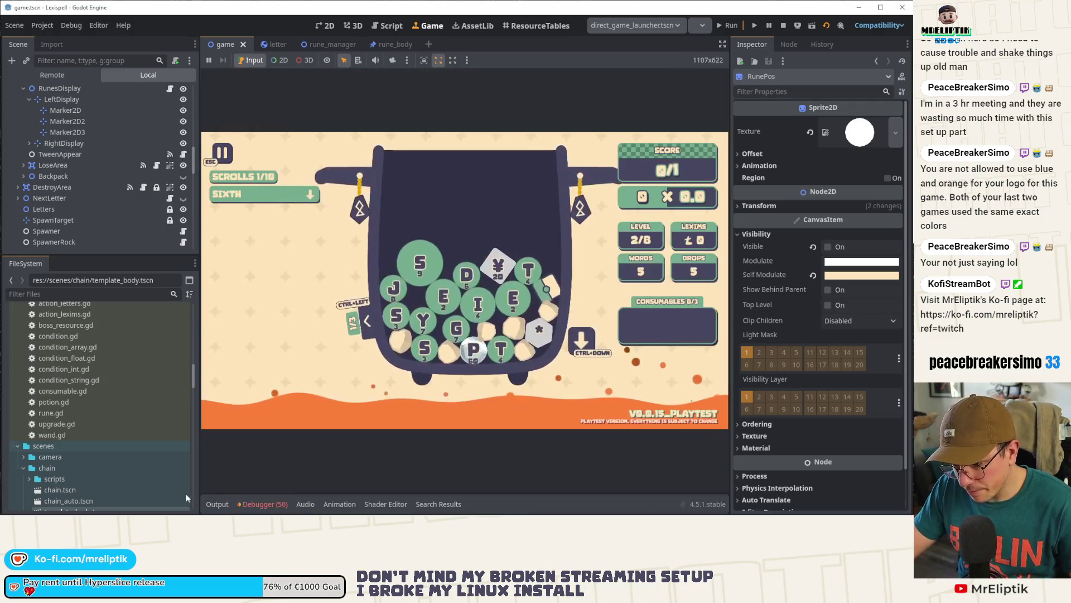
{"action": "left_click", "coordinate": [325, 25]}
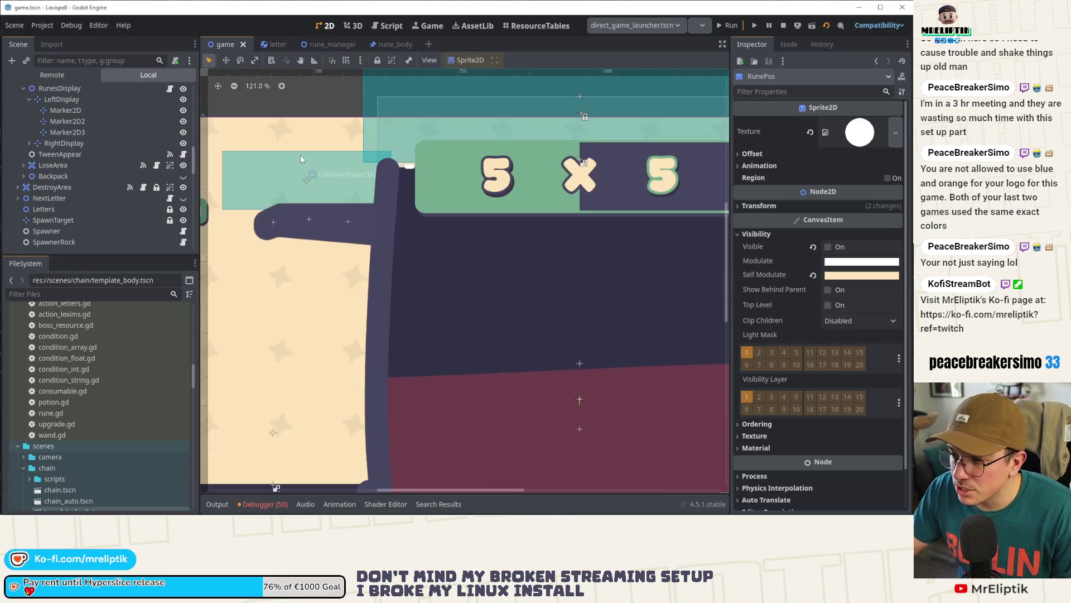
Step: Expand the Backpack group in the scene tree and make it visible on the canvas
{"action": "scroll", "coordinate": [301, 155], "scroll_direction": "down", "scroll_amount": 5}
{"action": "scroll", "coordinate": [78, 175], "scroll_direction": "up", "scroll_amount": 5}
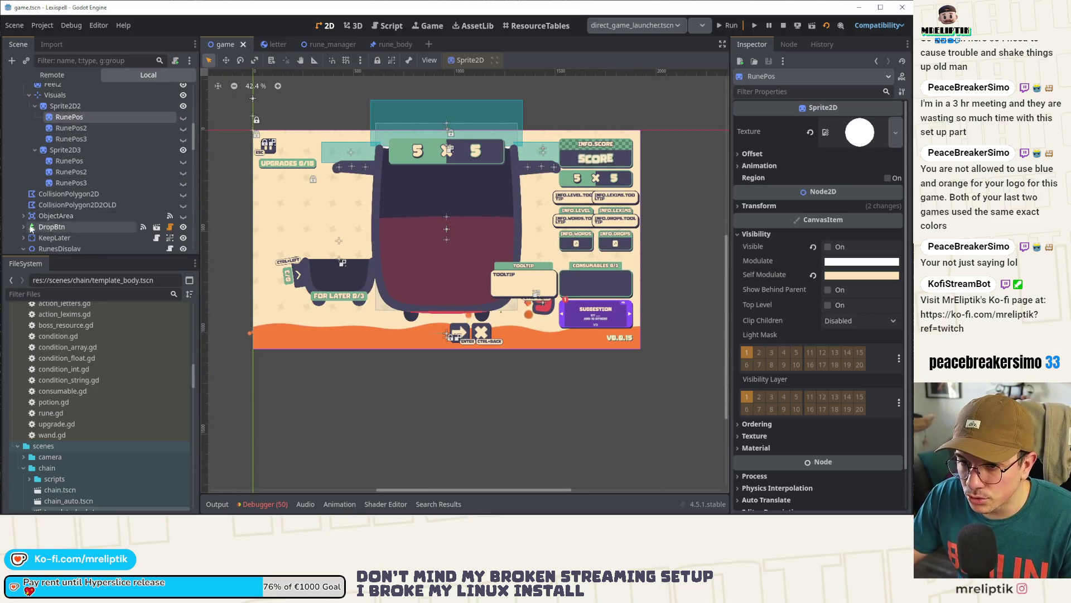
{"action": "scroll", "coordinate": [78, 184], "scroll_direction": "down", "scroll_amount": 2}
{"action": "left_click", "coordinate": [23, 189]}
{"action": "left_click", "coordinate": [23, 189]}
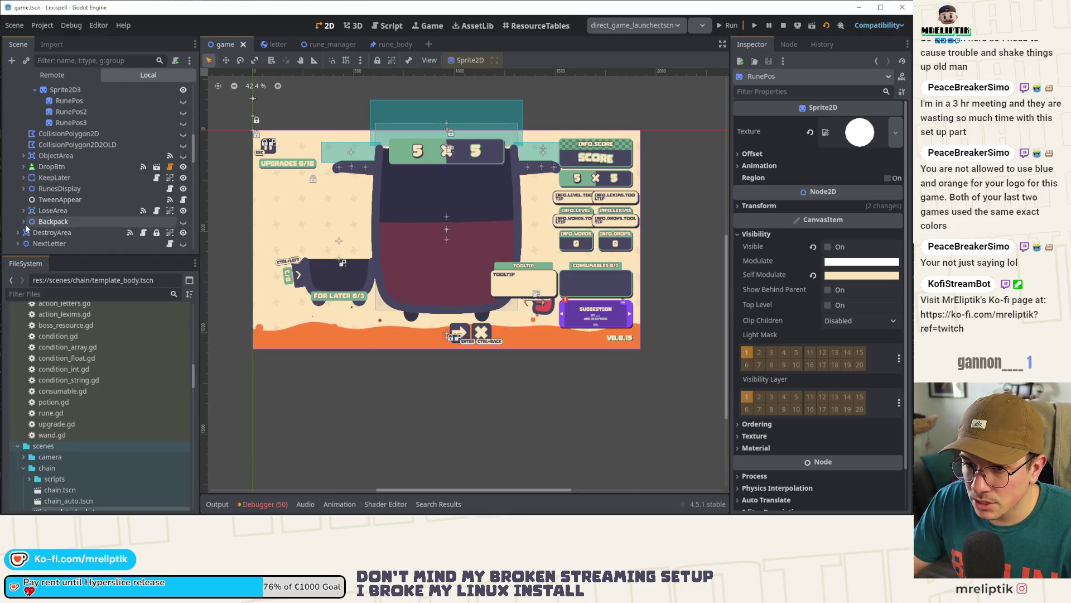
{"action": "left_click", "coordinate": [24, 221]}
{"action": "left_click", "coordinate": [183, 222]}
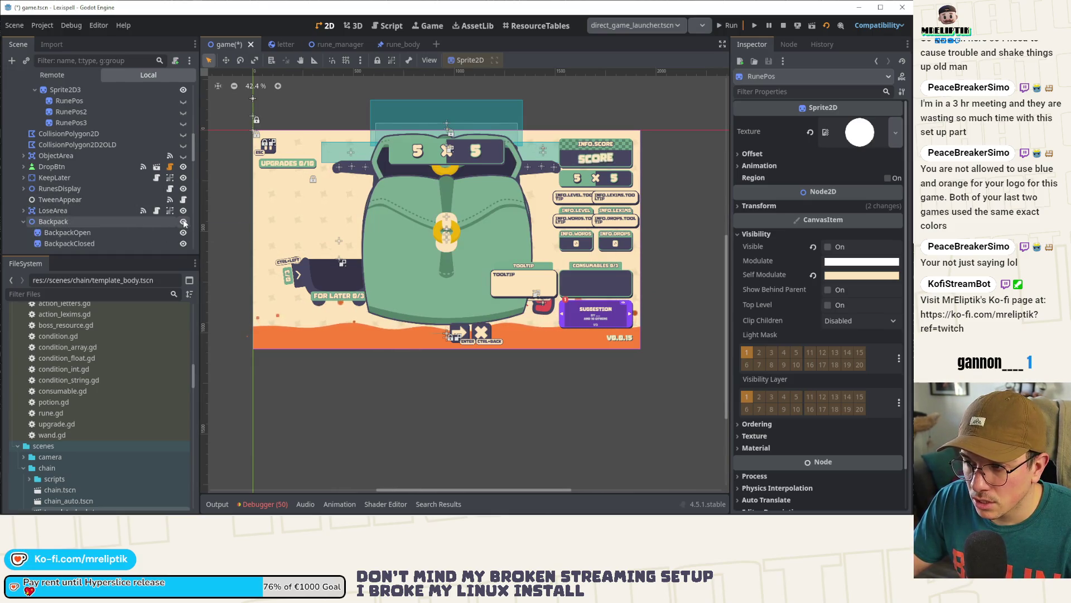
{"action": "left_click", "coordinate": [184, 223]}
{"action": "left_click", "coordinate": [76, 231]}
Step: Hide the BackpackOpen sprite so only the closed backpack shows
{"action": "left_click", "coordinate": [183, 222]}
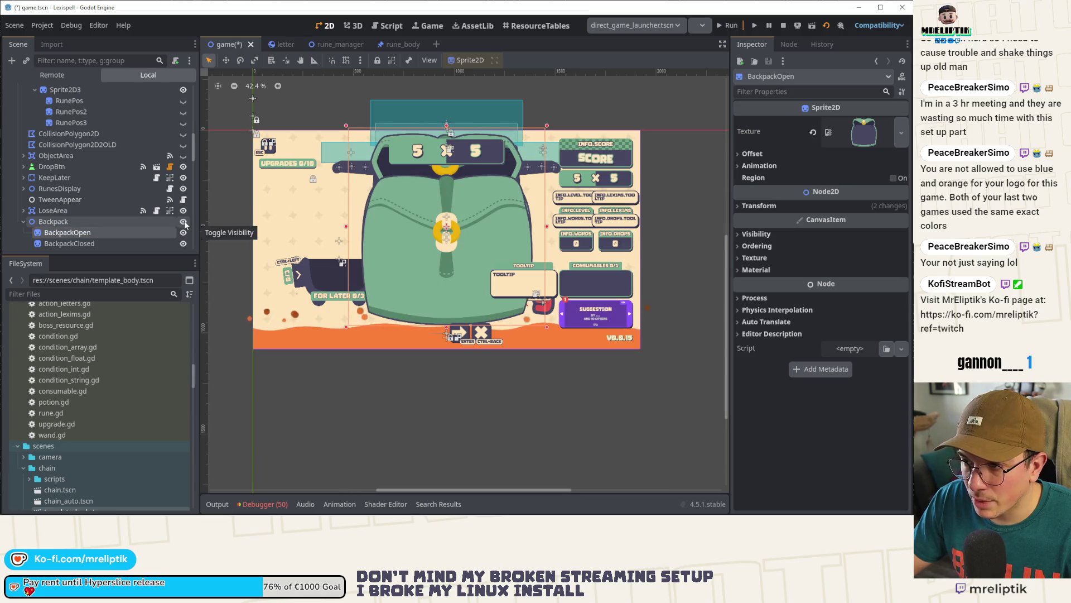
{"action": "left_click", "coordinate": [183, 232]}
{"action": "left_click", "coordinate": [69, 243]}
{"action": "scroll", "coordinate": [82, 206], "scroll_direction": "down", "scroll_amount": 2}
{"action": "left_click", "coordinate": [75, 175]}
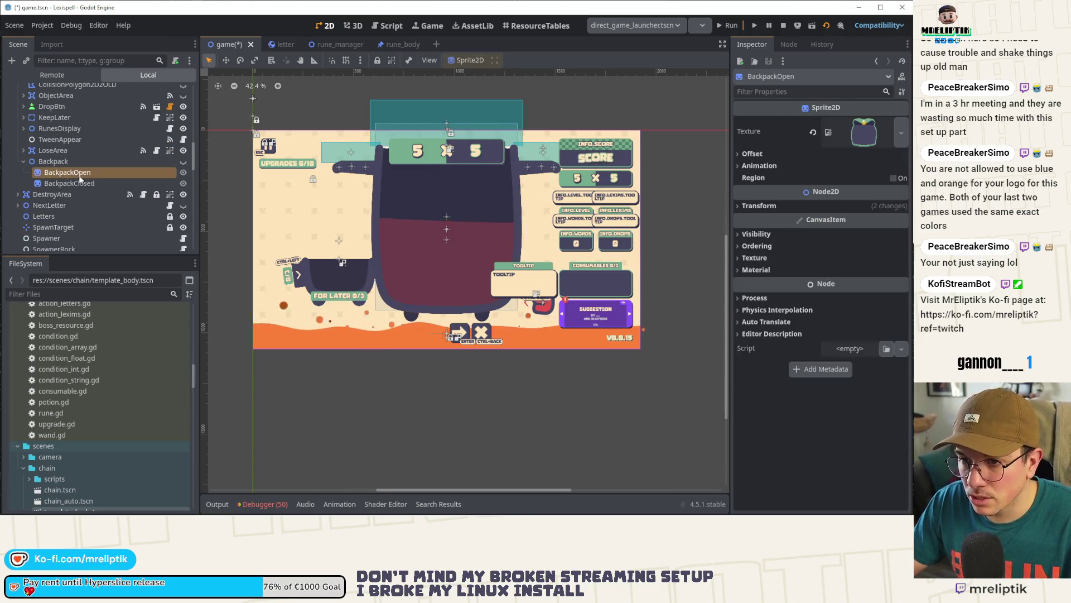
{"action": "left_click", "coordinate": [183, 173]}
{"action": "left_click", "coordinate": [183, 173]}
Step: Shrink BackpackClosed to a small icon placed over the lower-left FOR LATER slot
{"action": "left_click", "coordinate": [70, 183]}
{"action": "mouse_move", "coordinate": [547, 133]}
{"action": "left_mouse_down"}
{"action": "mouse_move", "coordinate": [491, 201]}
{"action": "mouse_move", "coordinate": [390, 287]}
{"action": "mouse_move", "coordinate": [382, 256]}
{"action": "mouse_move", "coordinate": [417, 239]}
{"action": "left_mouse_up"}
{"action": "scroll", "coordinate": [381, 255], "scroll_direction": "up", "scroll_amount": 2}
{"action": "left_click_drag", "start_coordinate": [420, 233], "coordinate": [399, 246]}
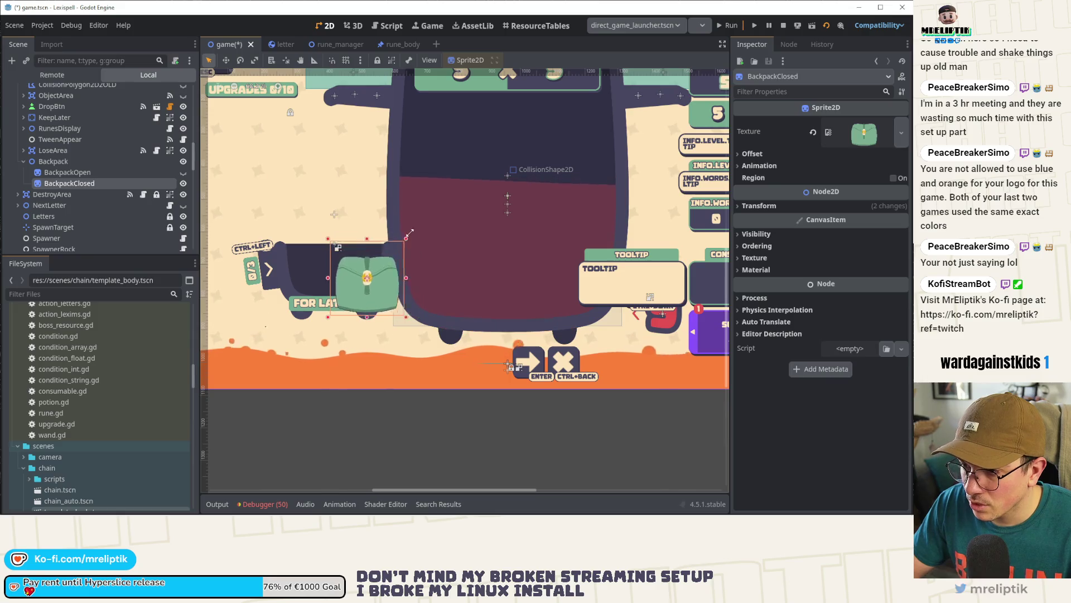
{"action": "mouse_move", "coordinate": [368, 283]}
{"action": "left_mouse_down"}
{"action": "mouse_move", "coordinate": [370, 294]}
{"action": "mouse_move", "coordinate": [368, 278]}
{"action": "left_mouse_up"}
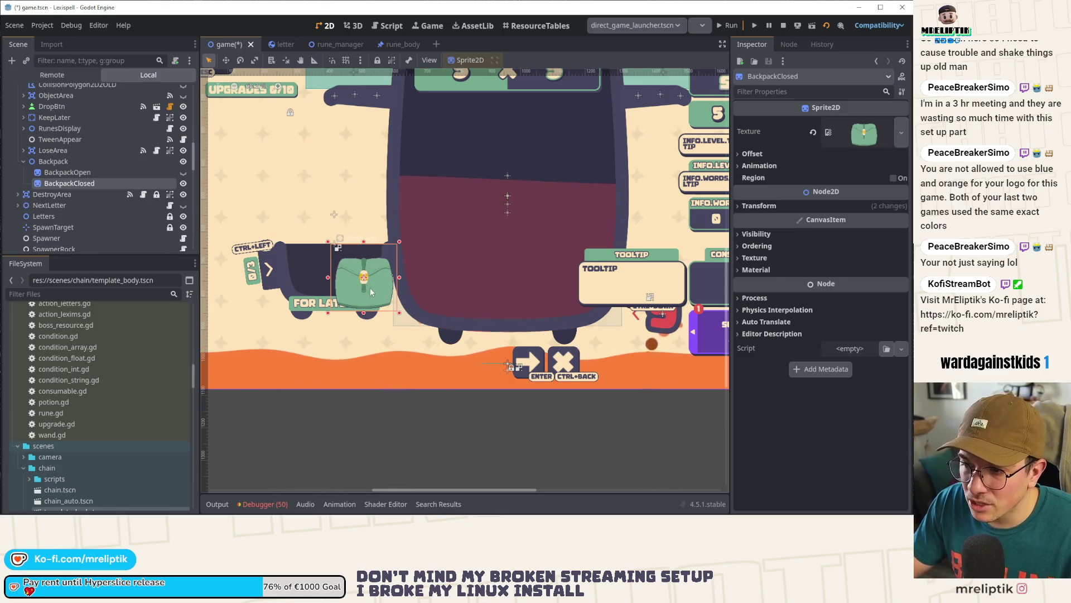
{"action": "scroll", "coordinate": [417, 220], "scroll_direction": "down", "scroll_amount": 2}
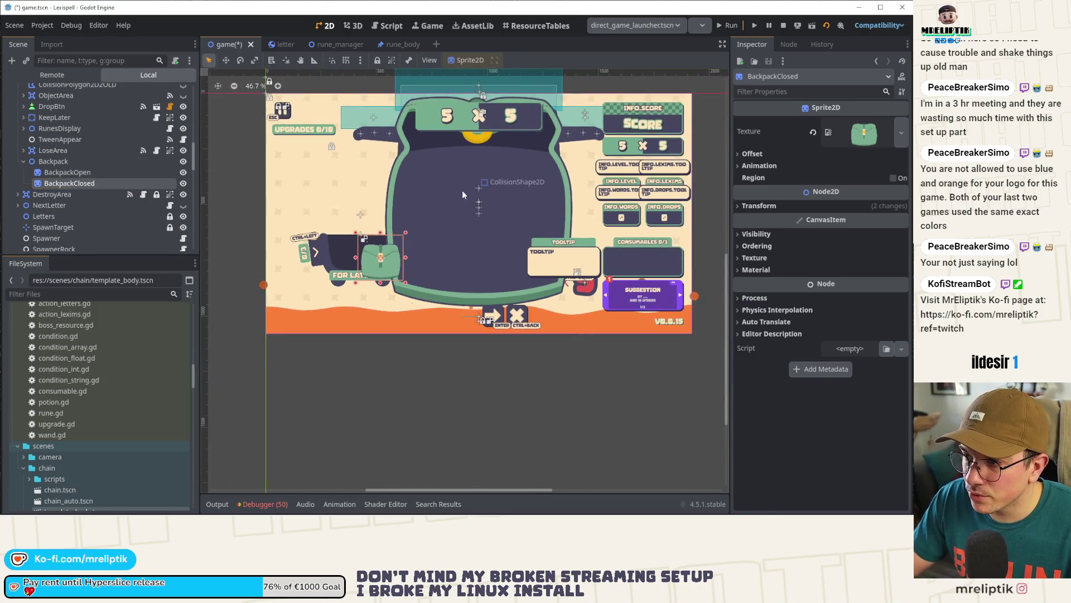
Step: Rename BackpackOpen to BackpackOpenBig and duplicate it as a new BackpackOpen node
{"action": "left_click", "coordinate": [462, 190]}
{"action": "left_click", "coordinate": [491, 150]}
{"action": "scroll", "coordinate": [67, 184], "scroll_direction": "up", "scroll_amount": 3}
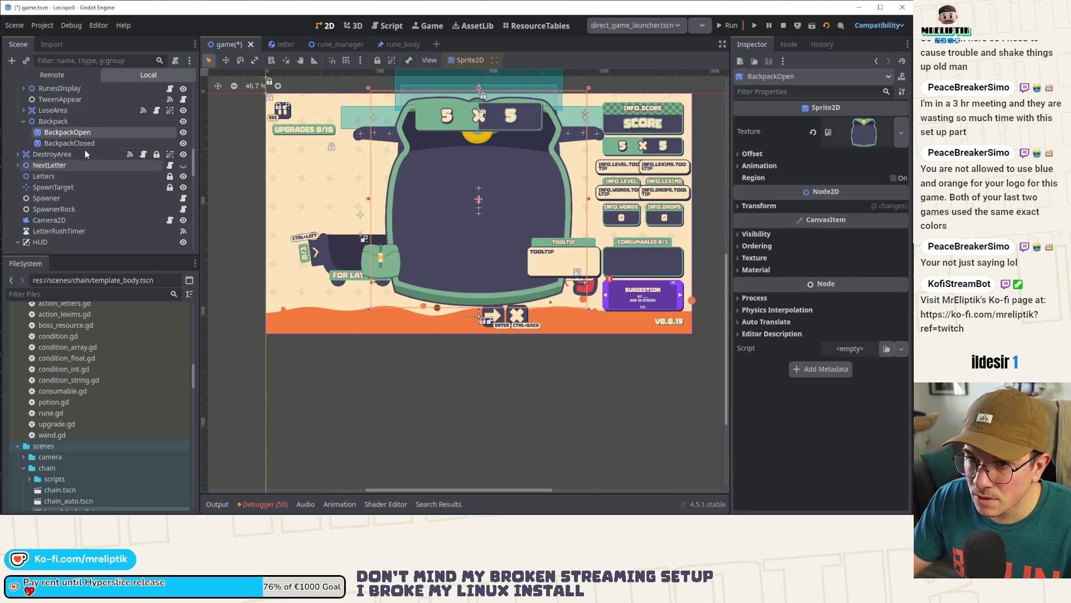
{"action": "double_click", "coordinate": [104, 152]}
{"action": "type", "text": "g"}
{"action": "key", "text": "Return"}
{"action": "key", "text": "ctrl+d"}
{"action": "double_click", "coordinate": [115, 164]}
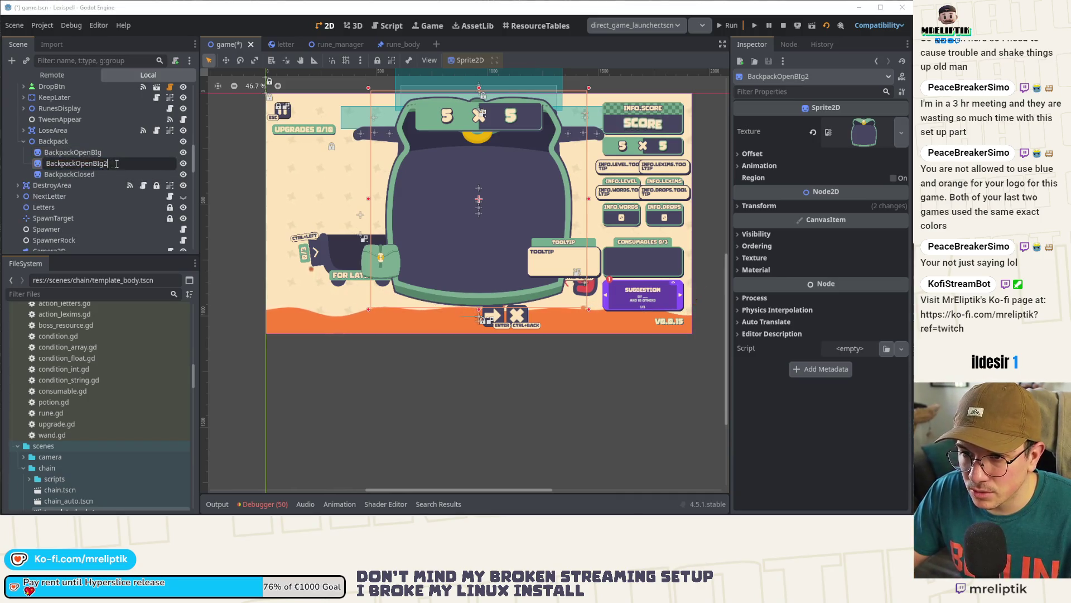
{"action": "key", "text": "BackSpace"}
{"action": "key", "text": "Return"}
{"action": "double_click", "coordinate": [98, 154]}
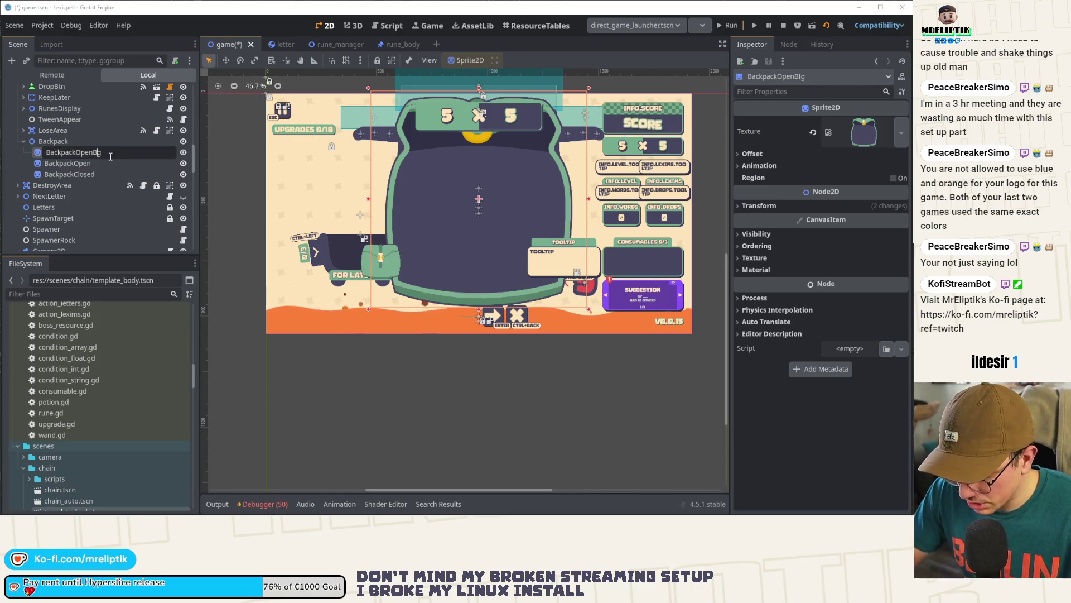
{"action": "type", "text": "i"}
{"action": "key", "text": "Return"}
Step: Hide BackpackOpenBig and shrink BackpackOpen to a small sprite at the lower left
{"action": "left_click", "coordinate": [183, 152]}
{"action": "left_click", "coordinate": [79, 166]}
{"action": "mouse_move", "coordinate": [589, 91]}
{"action": "left_mouse_down"}
{"action": "mouse_move", "coordinate": [467, 216]}
{"action": "mouse_move", "coordinate": [407, 237]}
{"action": "mouse_move", "coordinate": [376, 221]}
{"action": "mouse_move", "coordinate": [394, 227]}
{"action": "left_mouse_up"}
{"action": "scroll", "coordinate": [383, 226], "scroll_direction": "up", "scroll_amount": 6}
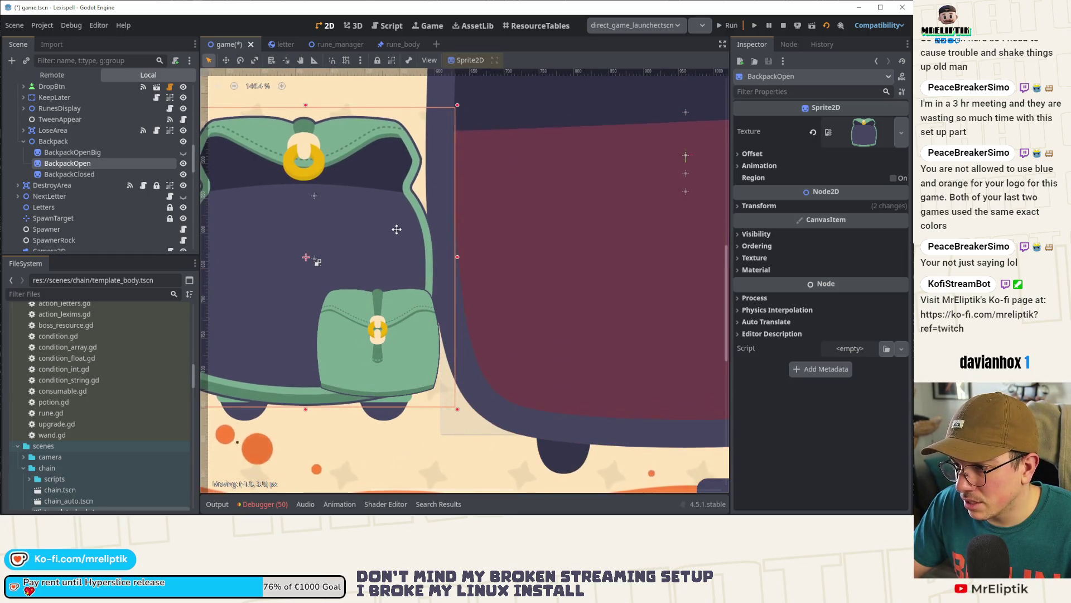
Step: Enlarge the BackpackOpen sprite slightly, nudge it left and down, and save the scene
{"action": "scroll", "coordinate": [425, 226], "scroll_direction": "down", "scroll_amount": 3}
{"action": "scroll", "coordinate": [383, 225], "scroll_direction": "down", "scroll_amount": 2}
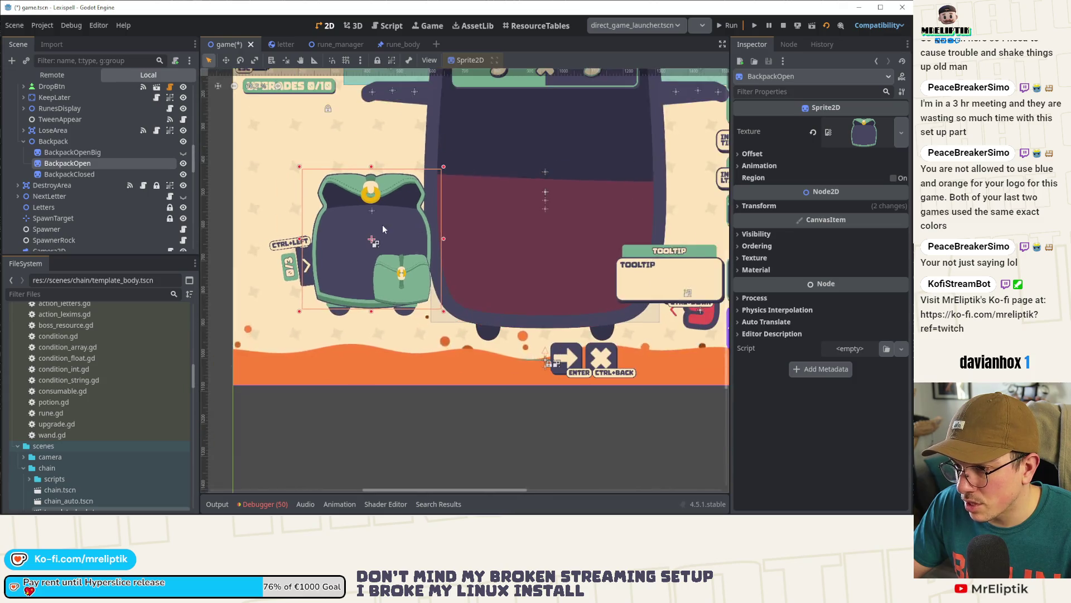
{"action": "scroll", "coordinate": [383, 224], "scroll_direction": "up", "scroll_amount": 2}
{"action": "left_click_drag", "start_coordinate": [461, 146], "coordinate": [476, 134]}
{"action": "left_click_drag", "start_coordinate": [412, 194], "coordinate": [402, 199]}
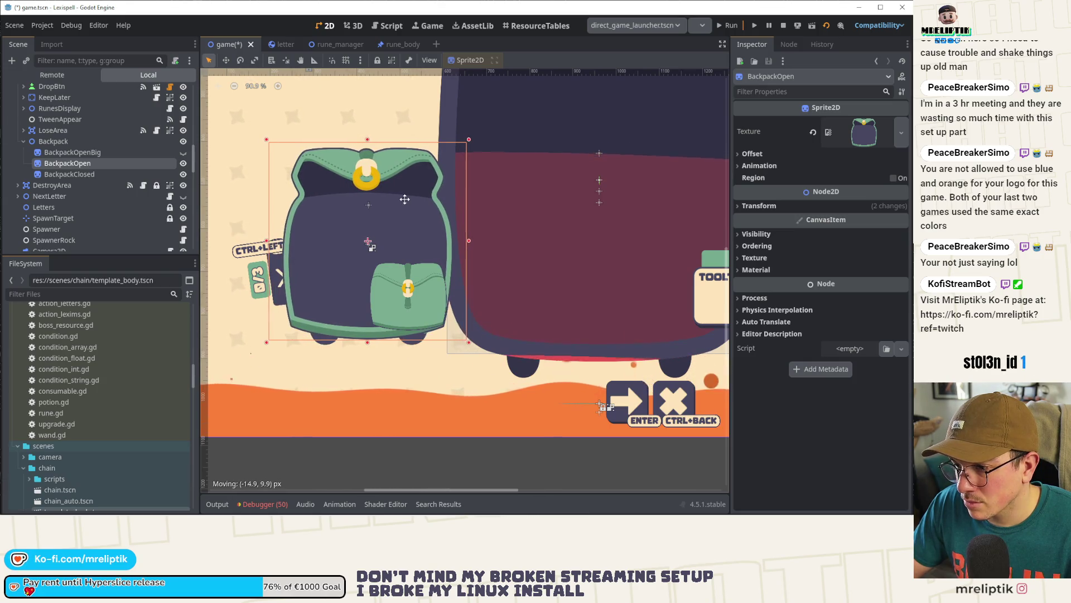
{"action": "scroll", "coordinate": [386, 192], "scroll_direction": "down", "scroll_amount": 3}
{"action": "key", "text": "ctrl+s"}
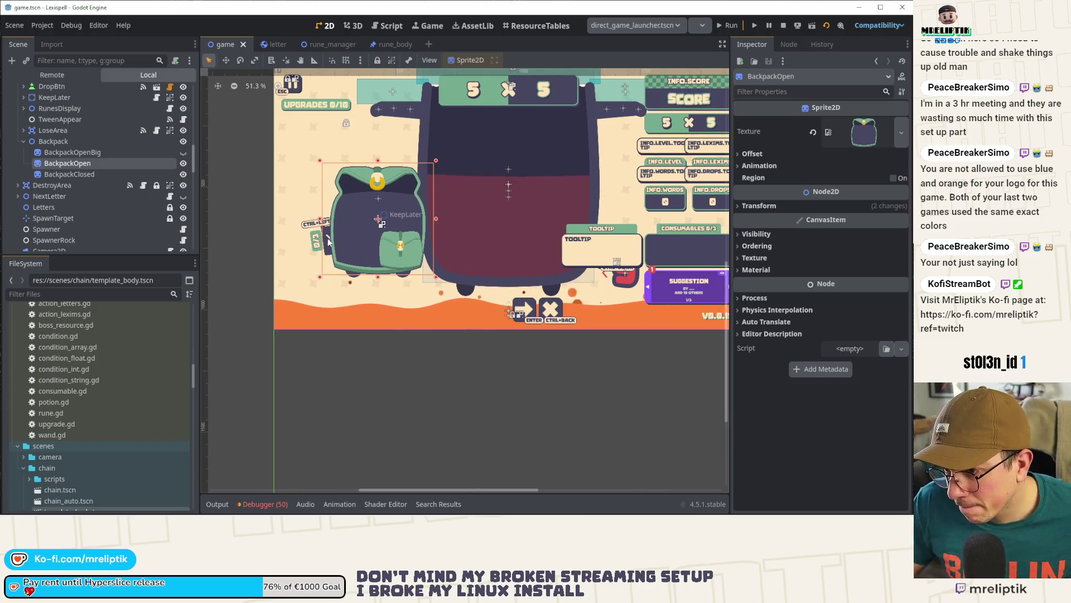
Step: Hide the BackpackOpen sprite and save game.tscn again
{"action": "scroll", "coordinate": [336, 219], "scroll_direction": "down", "scroll_amount": 1}
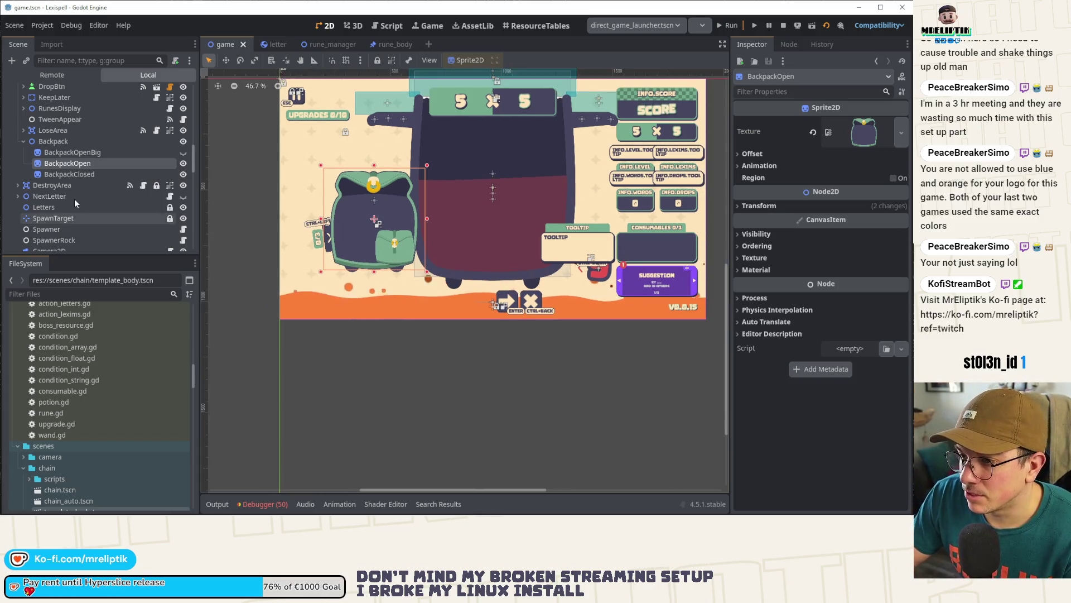
{"action": "left_click", "coordinate": [183, 163]}
{"action": "key", "text": "ctrl+s"}
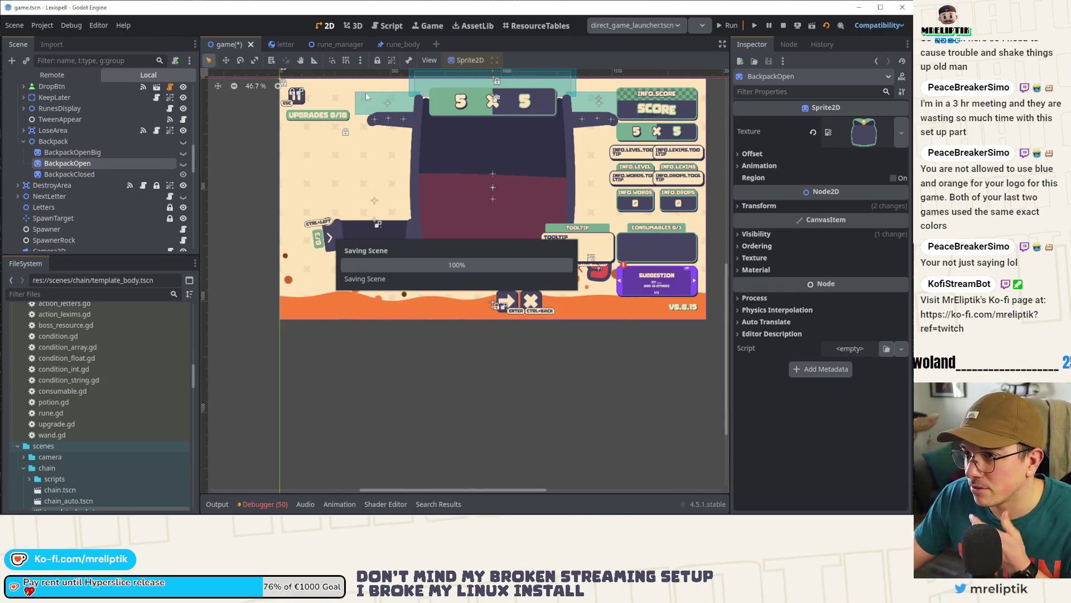
{"action": "scroll", "coordinate": [366, 111], "scroll_direction": "down", "scroll_amount": 1}
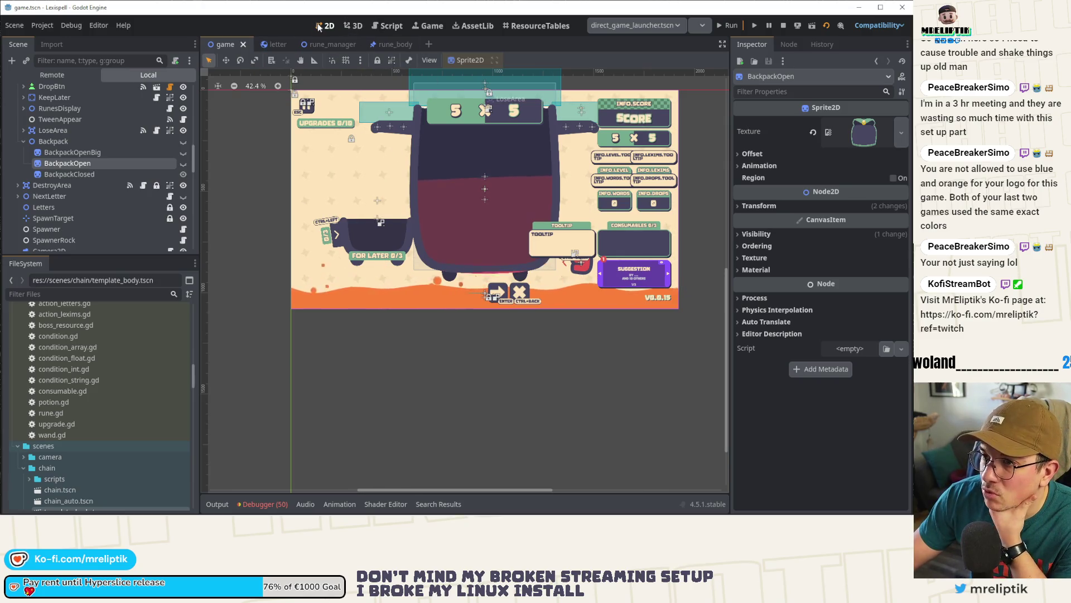
{"action": "left_click", "coordinate": [429, 26]}
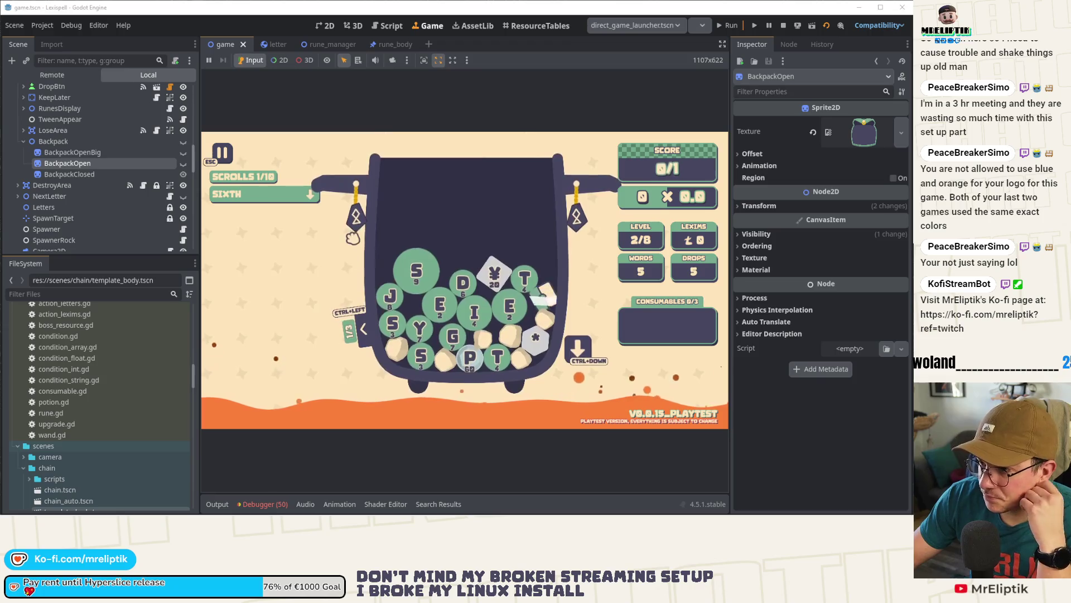
Step: Look over the running game in the editor's Game view, then bring up the rune_manager scene
{"action": "mouse_move", "coordinate": [360, 226]}
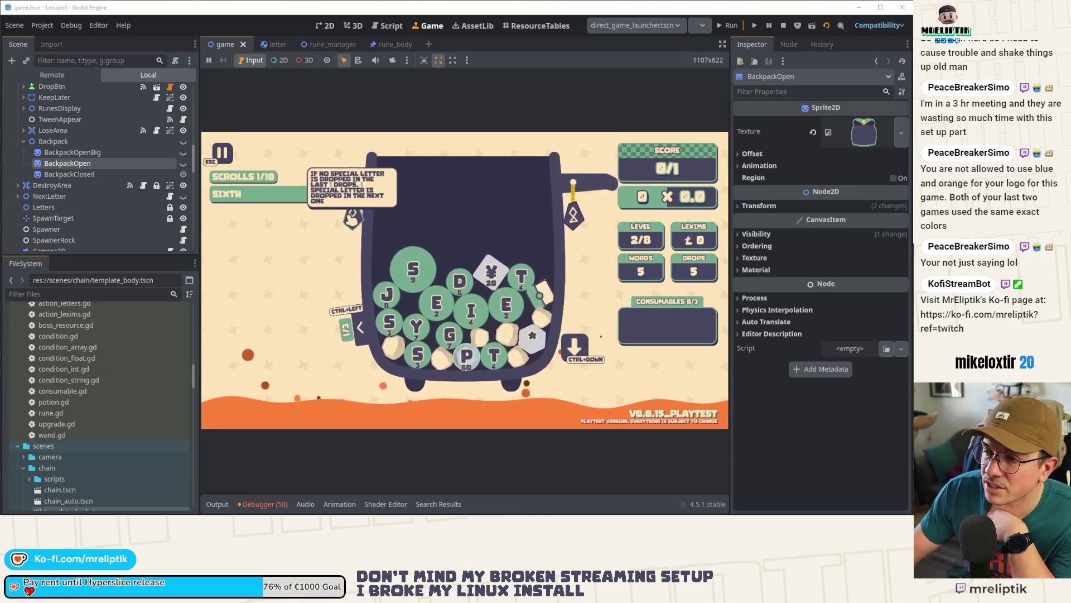
{"action": "left_click", "coordinate": [326, 44]}
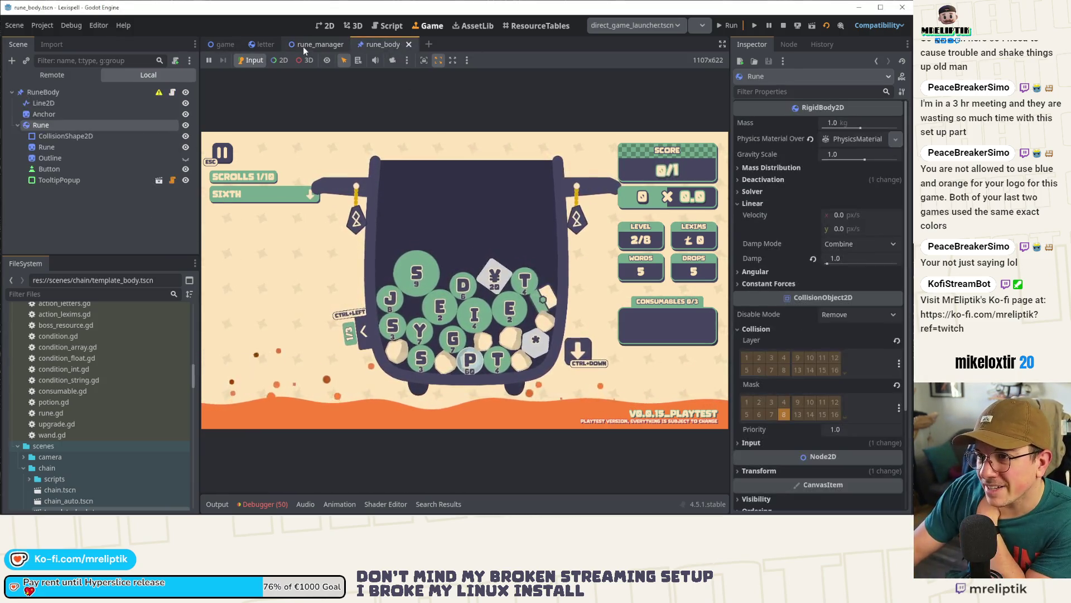
Step: Back in the 2D view with the letter scene open, clear all errors from the Debugger list
{"action": "left_click", "coordinate": [336, 24]}
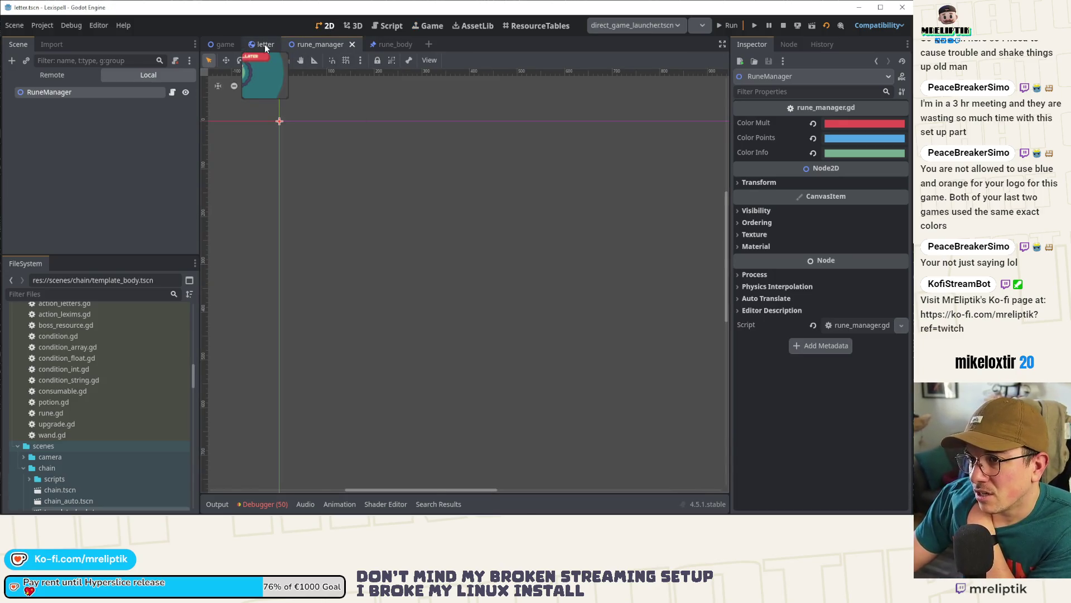
{"action": "left_click", "coordinate": [261, 45]}
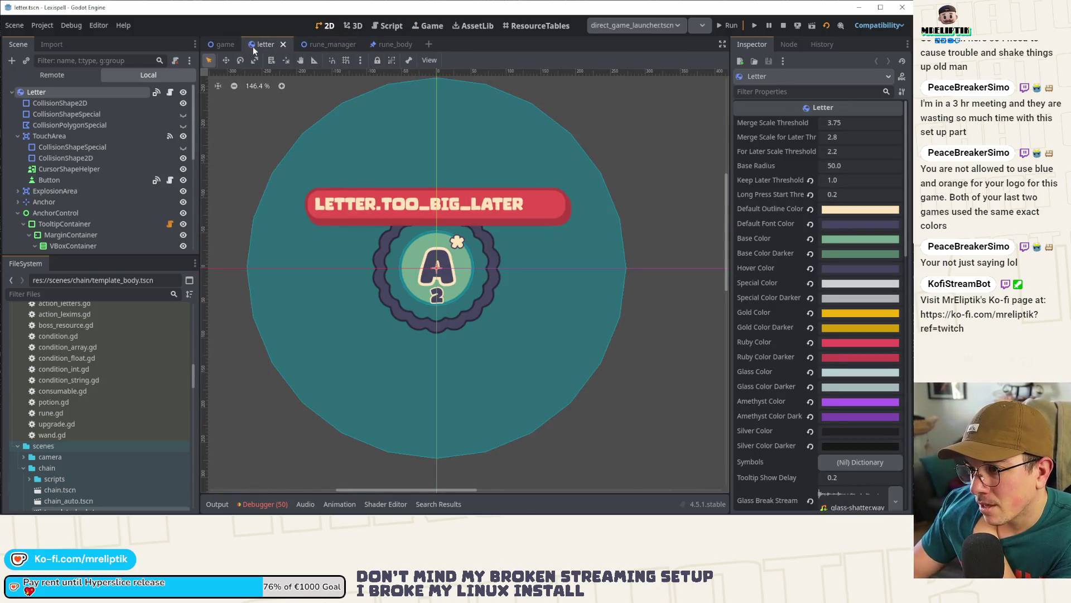
{"action": "left_click", "coordinate": [262, 504]}
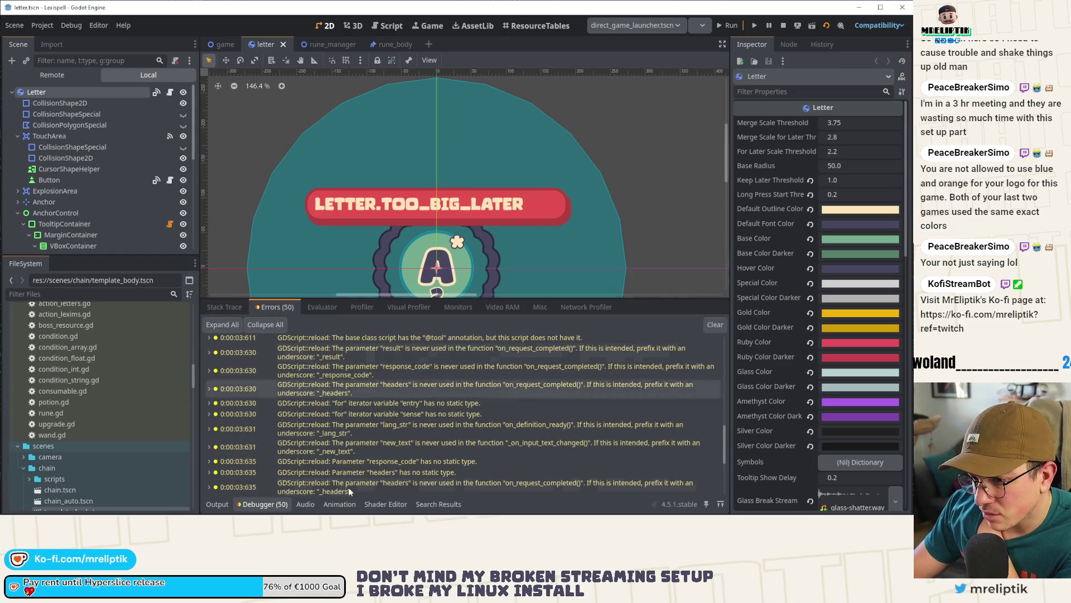
{"action": "mouse_move", "coordinate": [356, 488]}
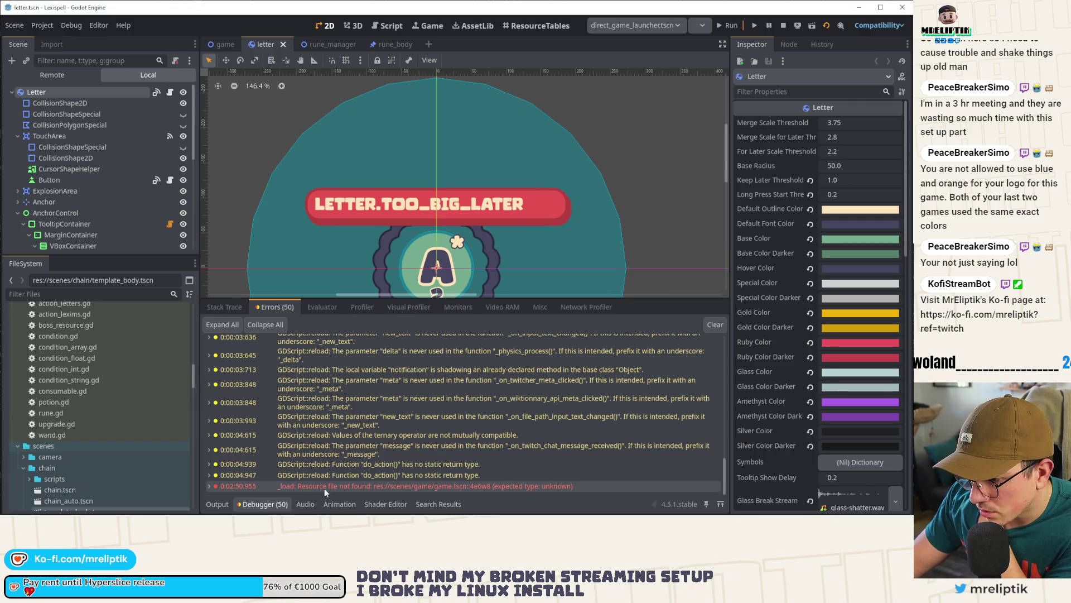
{"action": "left_click", "coordinate": [220, 504]}
{"action": "left_click", "coordinate": [250, 503]}
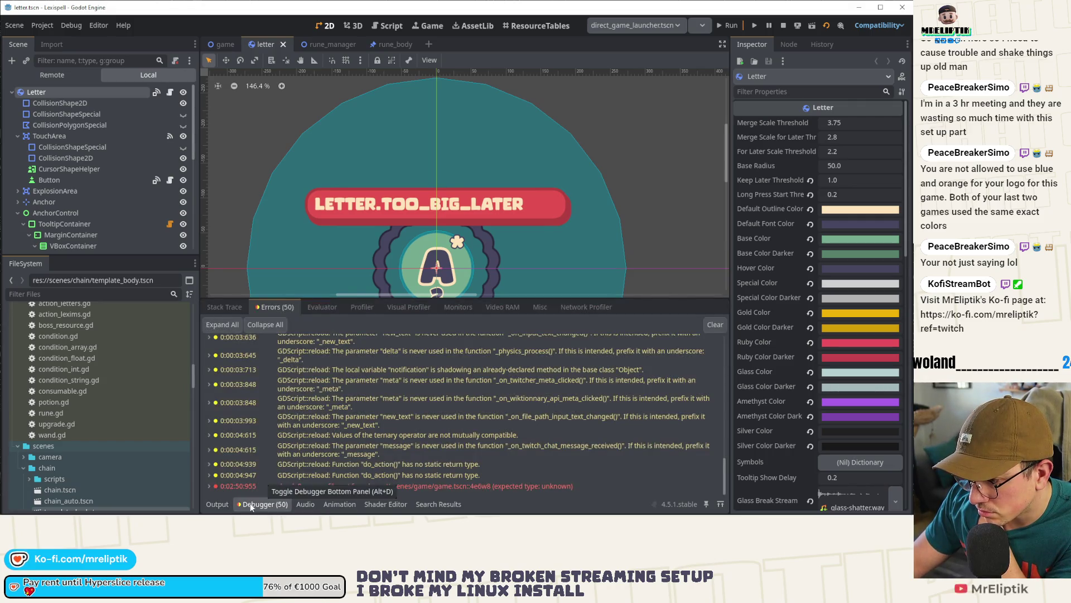
{"action": "left_click", "coordinate": [450, 487]}
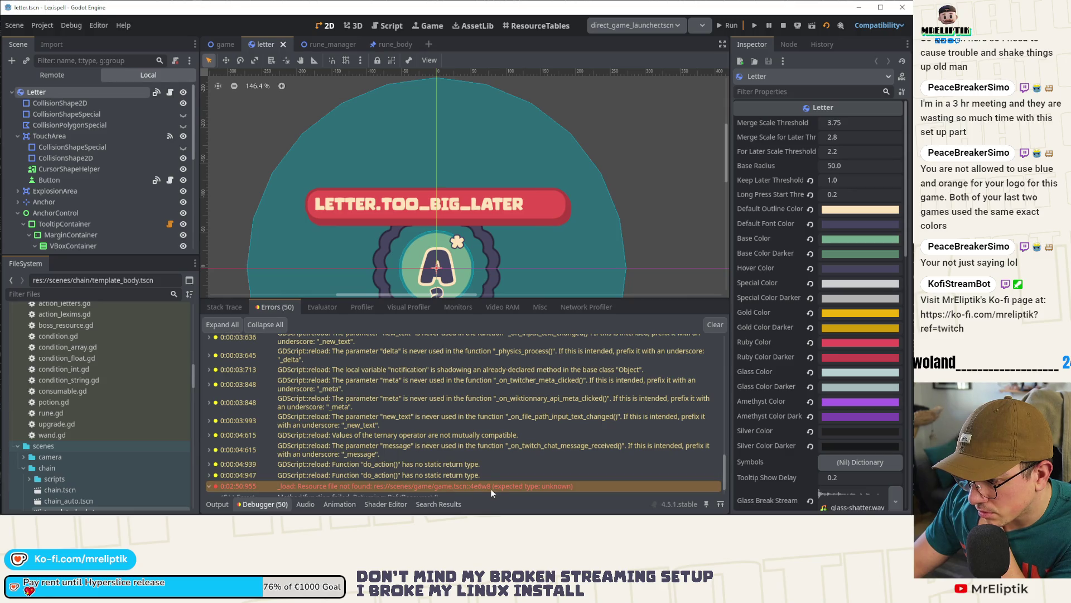
{"action": "left_click", "coordinate": [716, 326]}
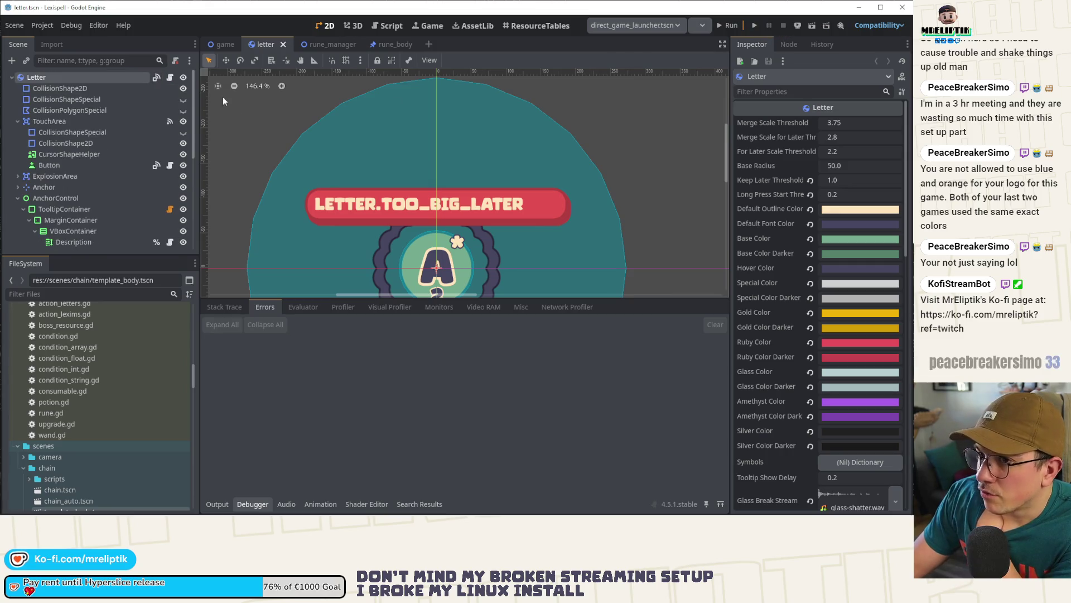
Step: Switch to the game scene, collapse the bottom panel, and open the rune_body scene
{"action": "left_click", "coordinate": [226, 44]}
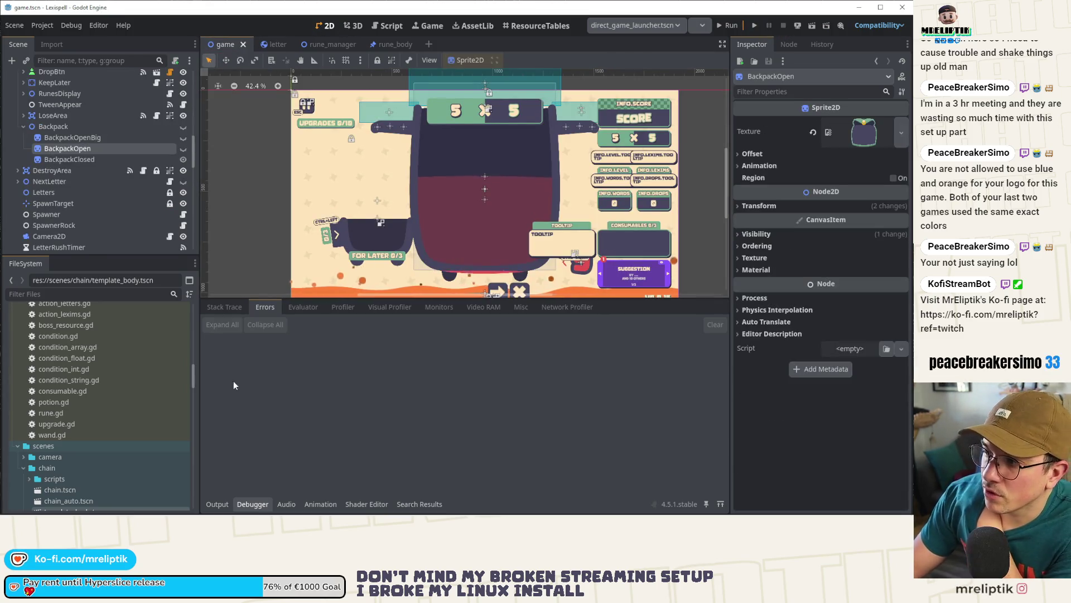
{"action": "left_click", "coordinate": [217, 504]}
{"action": "left_click", "coordinate": [217, 504]}
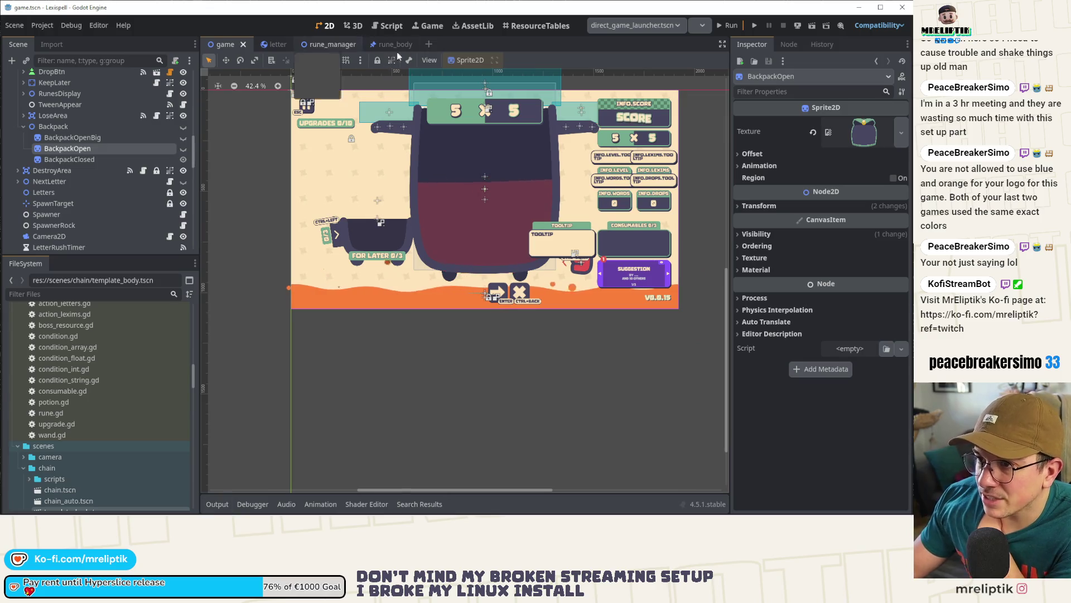
{"action": "left_click", "coordinate": [385, 45]}
{"action": "scroll", "coordinate": [413, 323], "scroll_direction": "up", "scroll_amount": 5}
{"action": "scroll", "coordinate": [409, 329], "scroll_direction": "down", "scroll_amount": 3}
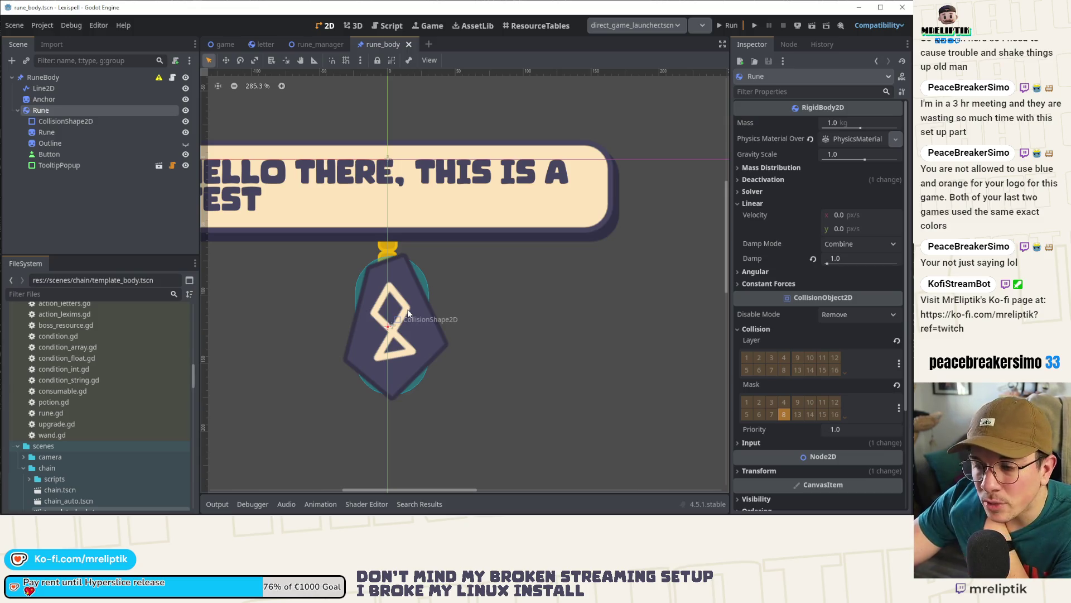
Step: Add a GPUParticles2D node to RuneBody and move it under the Rune node
{"action": "left_click", "coordinate": [37, 110]}
{"action": "left_click", "coordinate": [18, 109]}
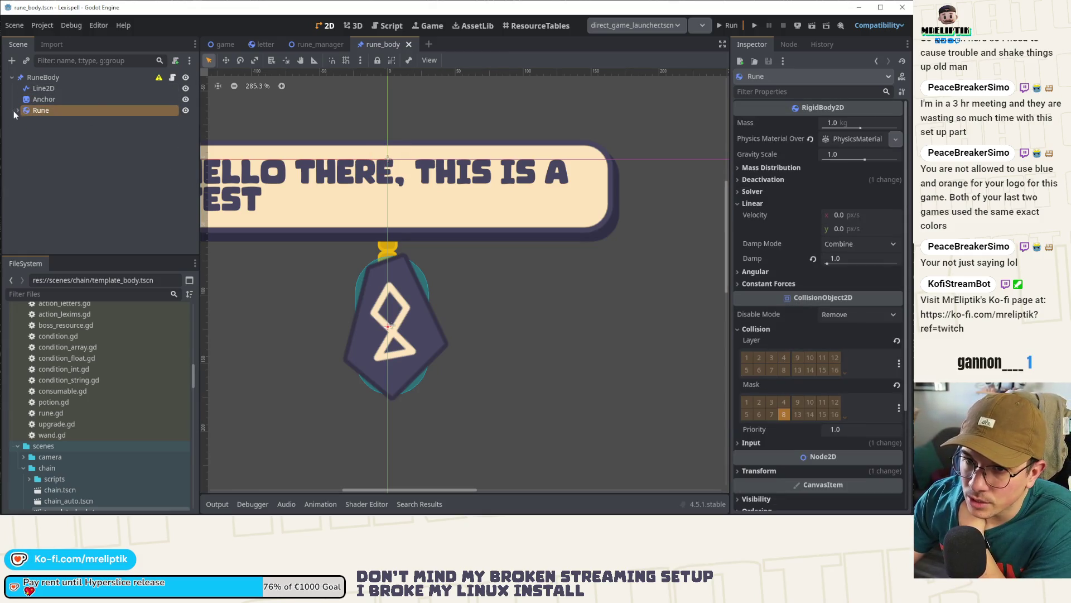
{"action": "right_click", "coordinate": [45, 76]}
{"action": "left_click", "coordinate": [82, 102]}
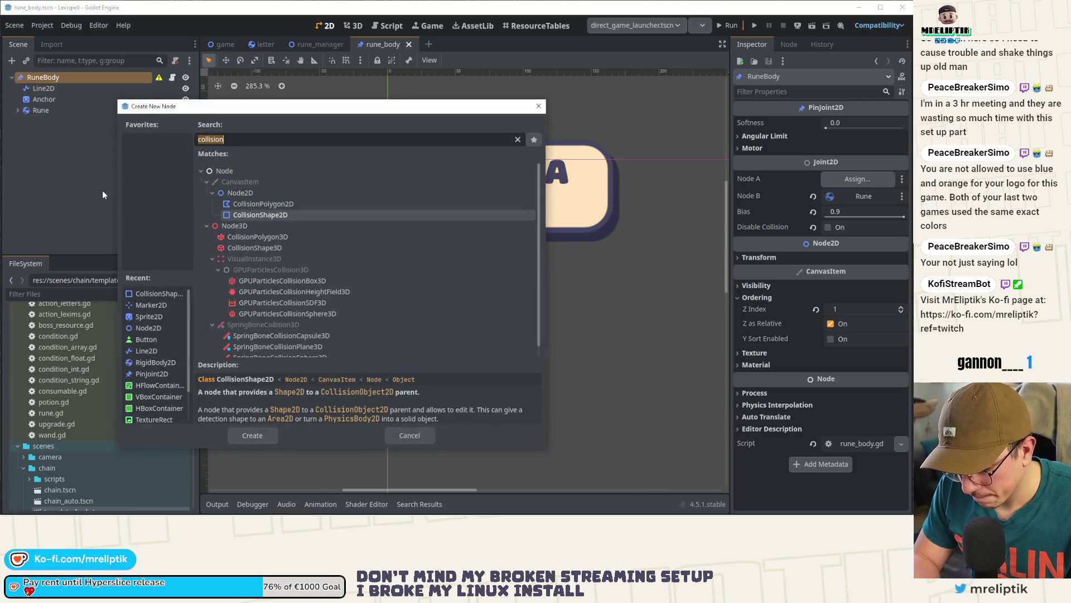
{"action": "type", "text": "particles"}
{"action": "key", "text": "Down"}
{"action": "key", "text": "Return"}
{"action": "scroll", "coordinate": [343, 240], "scroll_direction": "down", "scroll_amount": 2}
{"action": "mouse_move", "coordinate": [56, 121]}
{"action": "left_mouse_down"}
{"action": "mouse_move", "coordinate": [42, 111]}
{"action": "mouse_move", "coordinate": [40, 179]}
{"action": "mouse_move", "coordinate": [44, 148]}
{"action": "left_mouse_up"}
Step: Set the particles node's position to 0,0, rename it ActivateParticles, and save rune_body
{"action": "scroll", "coordinate": [372, 285], "scroll_direction": "up", "scroll_amount": 2}
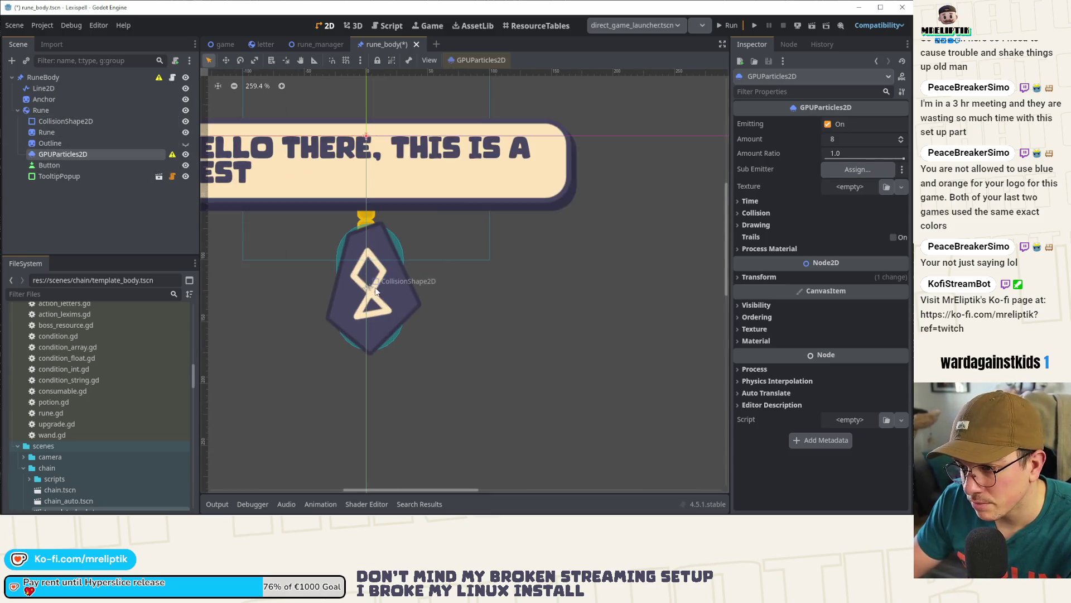
{"action": "left_click", "coordinate": [754, 278]}
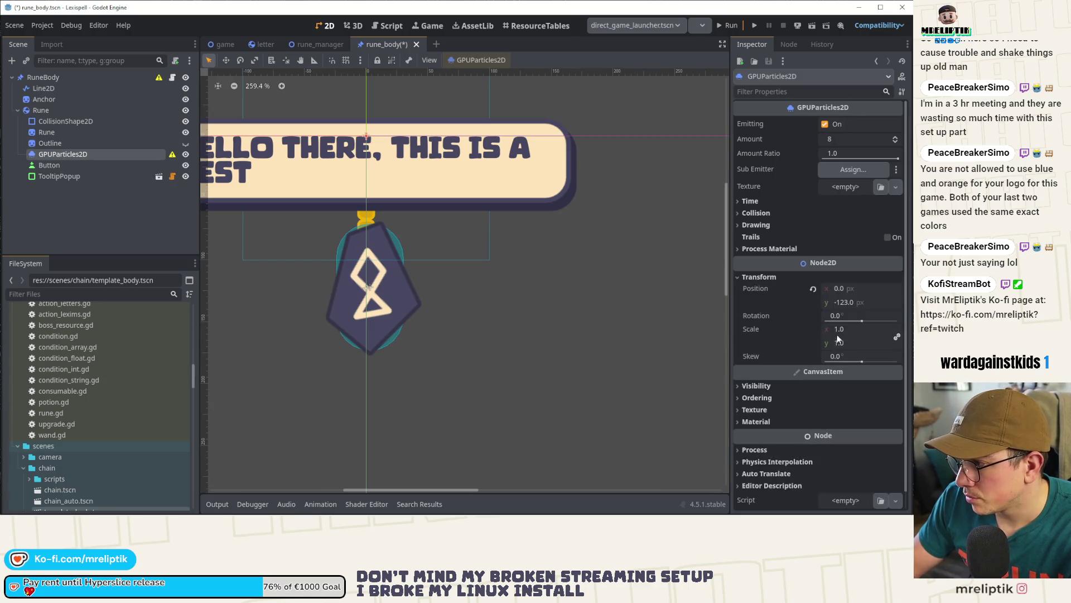
{"action": "left_click", "coordinate": [50, 143]}
{"action": "left_click", "coordinate": [80, 153]}
{"action": "left_click", "coordinate": [81, 153]}
{"action": "type", "text": "ActivateParti"}
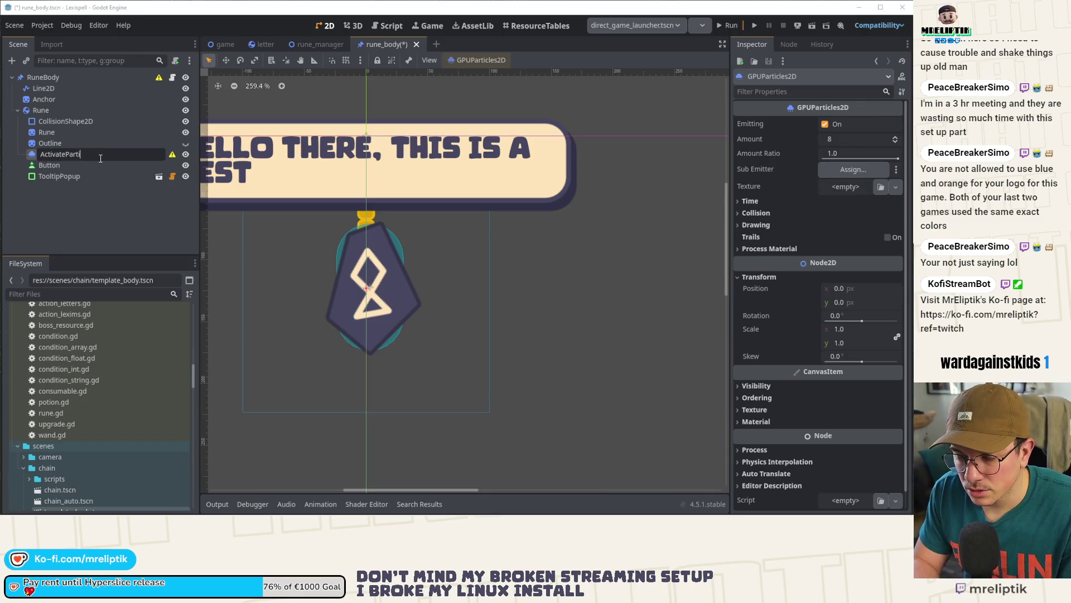
{"action": "type", "text": "cles"}
{"action": "key", "text": "Return"}
{"action": "key", "text": "ctrl+s"}
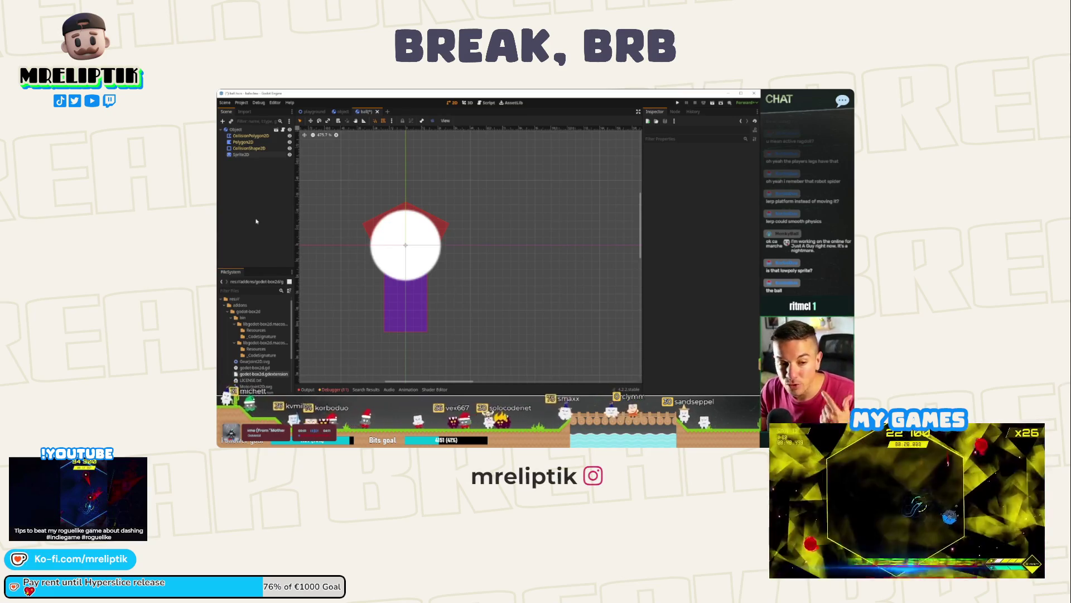
{"action": "key", "text": "ctrl+s"}
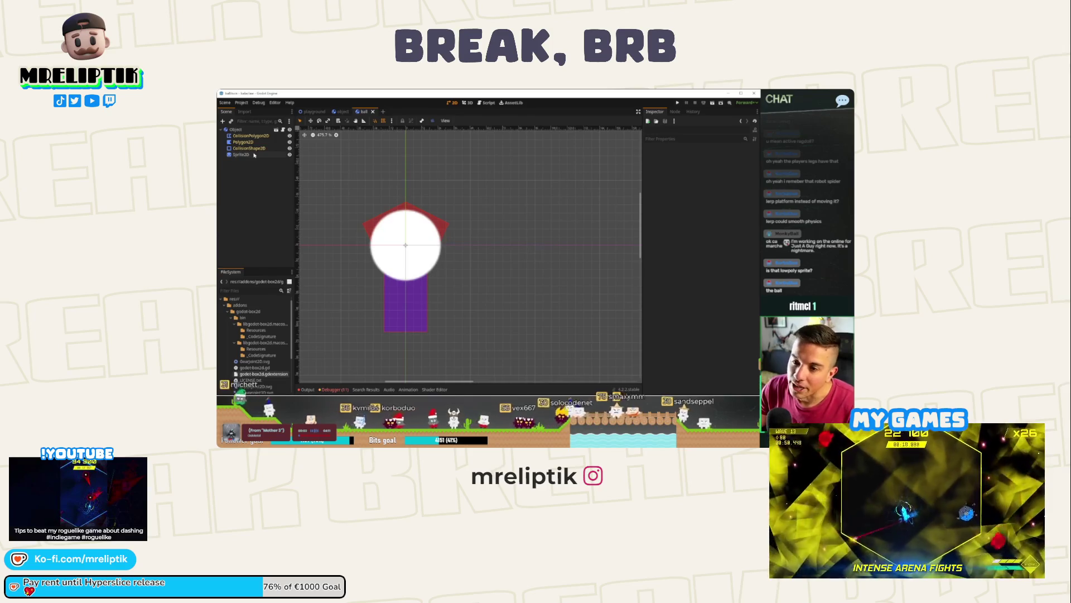
{"action": "key", "text": "ctrl+s"}
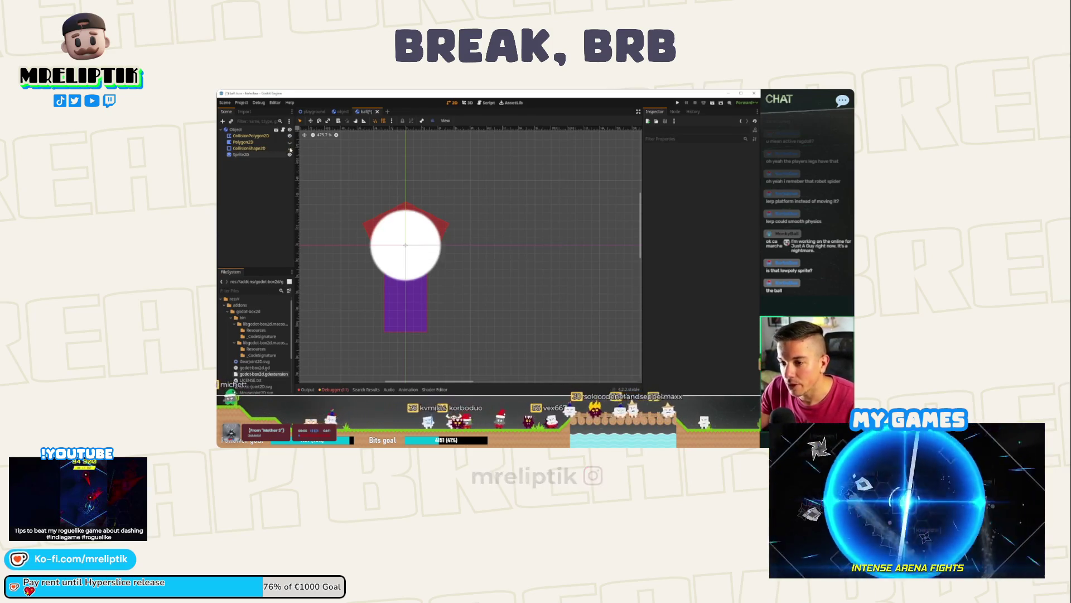
{"action": "left_click_drag", "start_coordinate": [275, 154], "coordinate": [269, 149]}
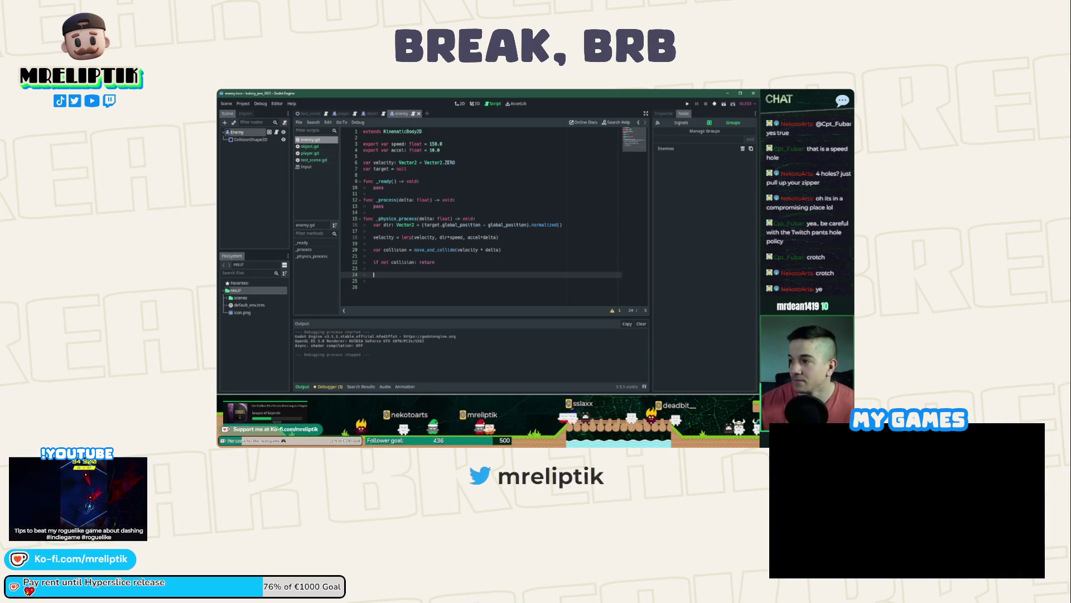
{"action": "key", "text": "alt+Tab"}
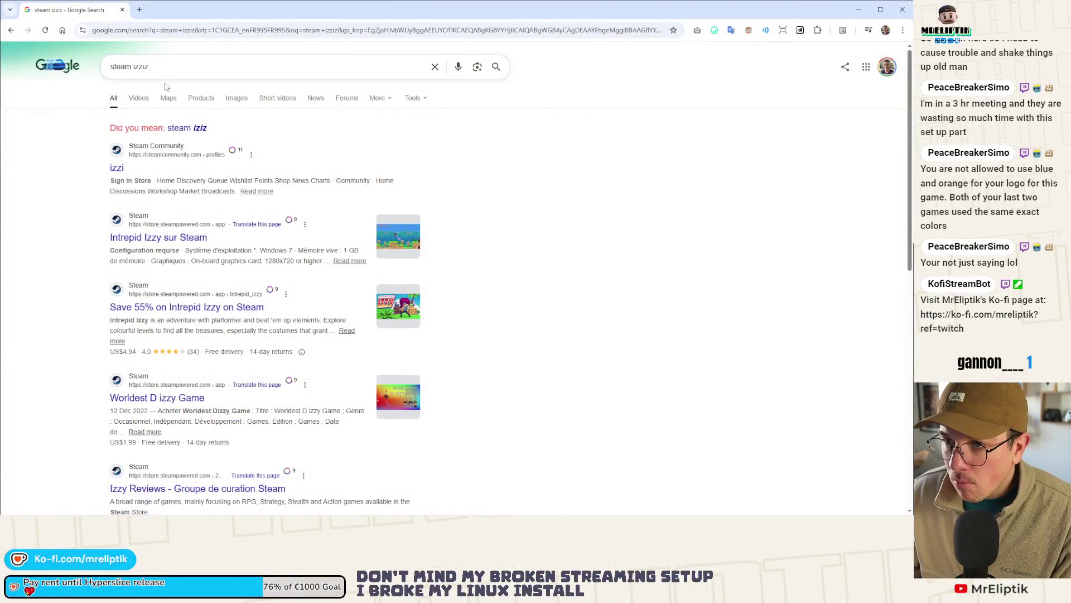
Step: Correct the query to 'steam miziziz' and open Steam's Developer: Miziziz game listing
{"action": "double_click", "coordinate": [169, 66]}
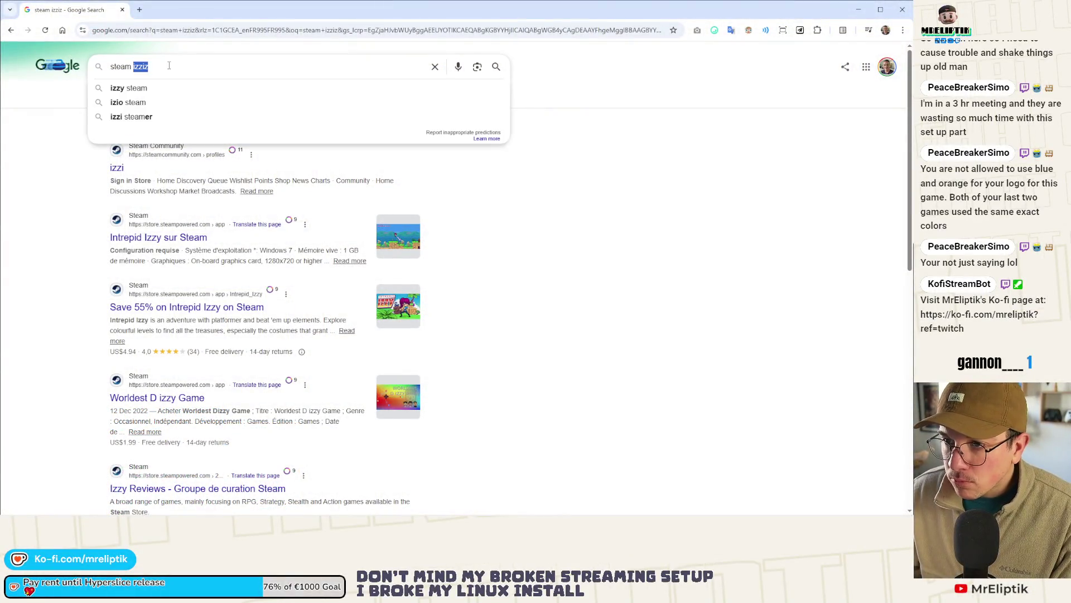
{"action": "type", "text": "miziziziz"}
{"action": "key", "text": "Return"}
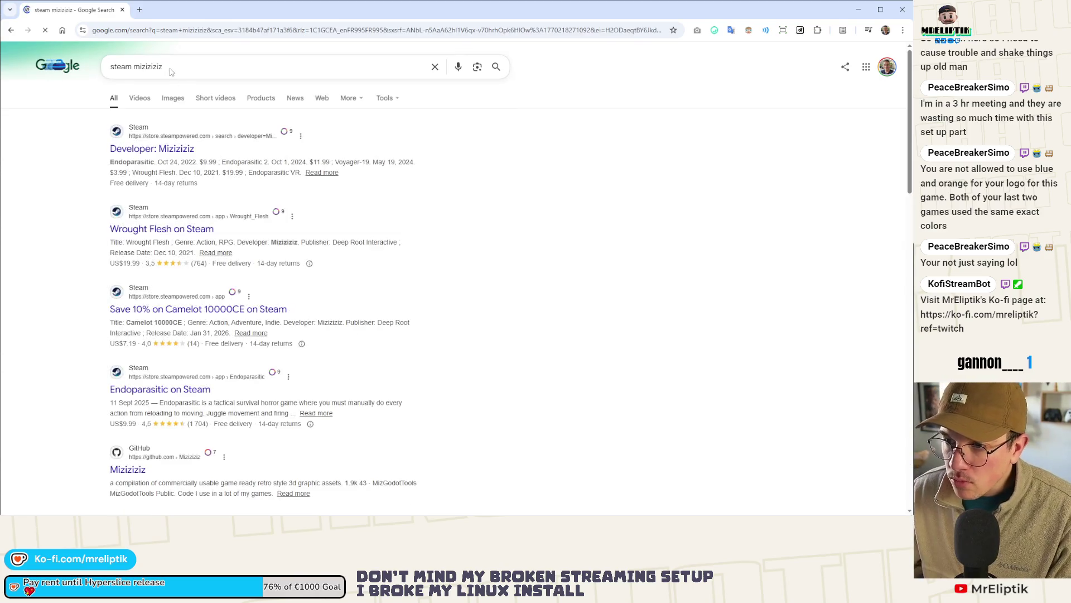
{"action": "left_click", "coordinate": [178, 149]}
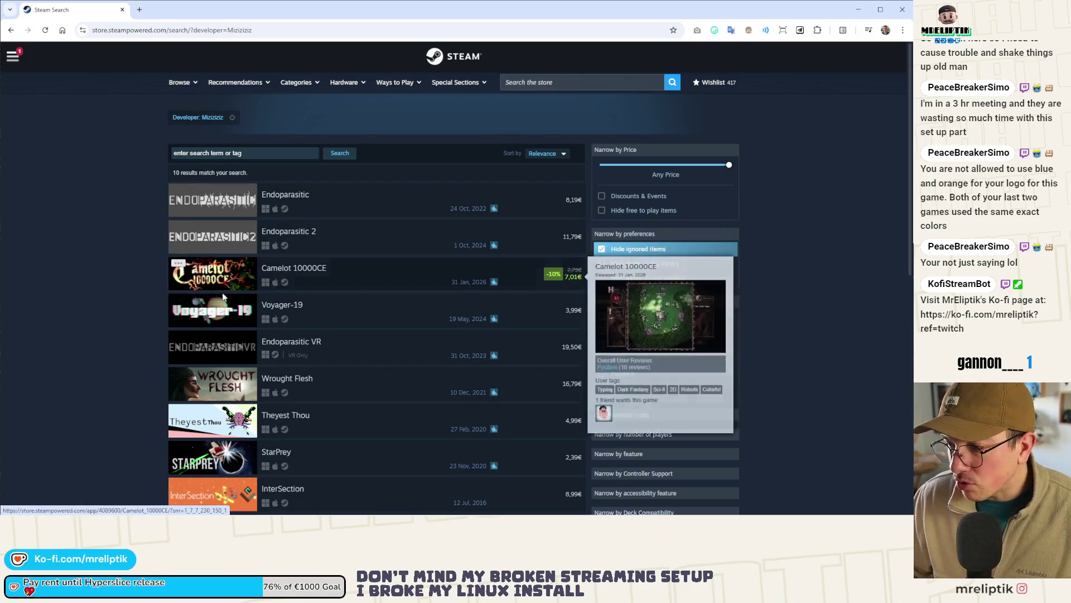
Step: Browse the Camelot 10000CE store page and jump to its customer reviews
{"action": "mouse_move", "coordinate": [275, 283]}
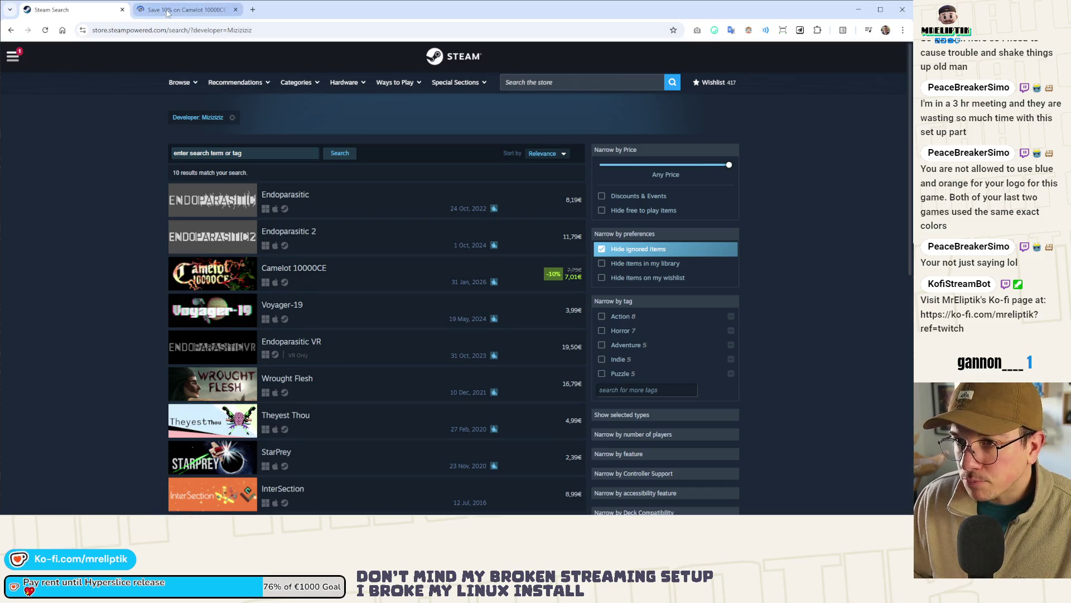
{"action": "left_click", "coordinate": [167, 9]}
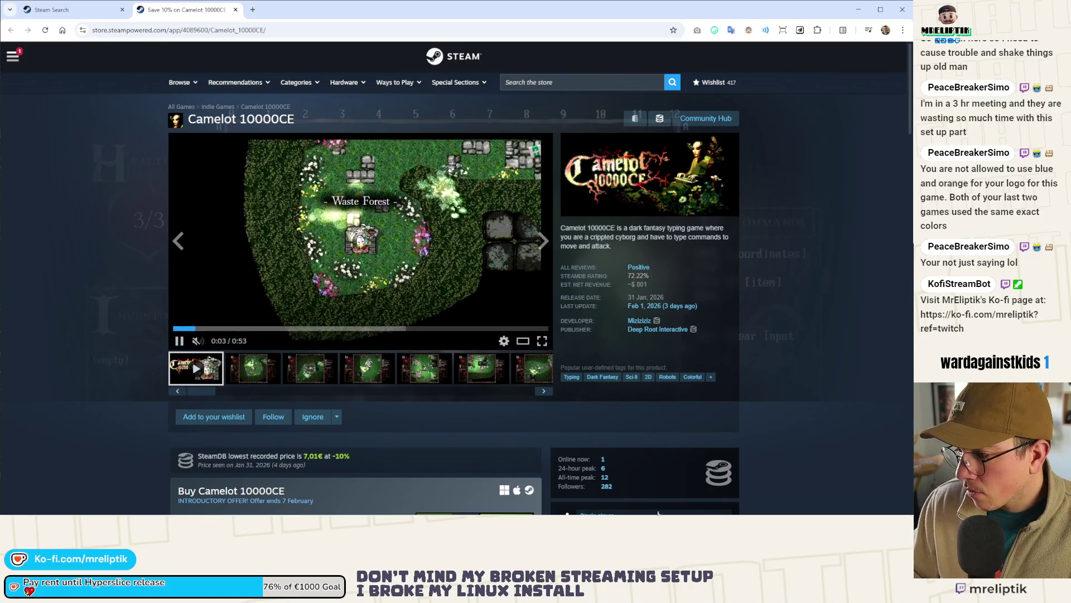
{"action": "mouse_move", "coordinate": [657, 515]}
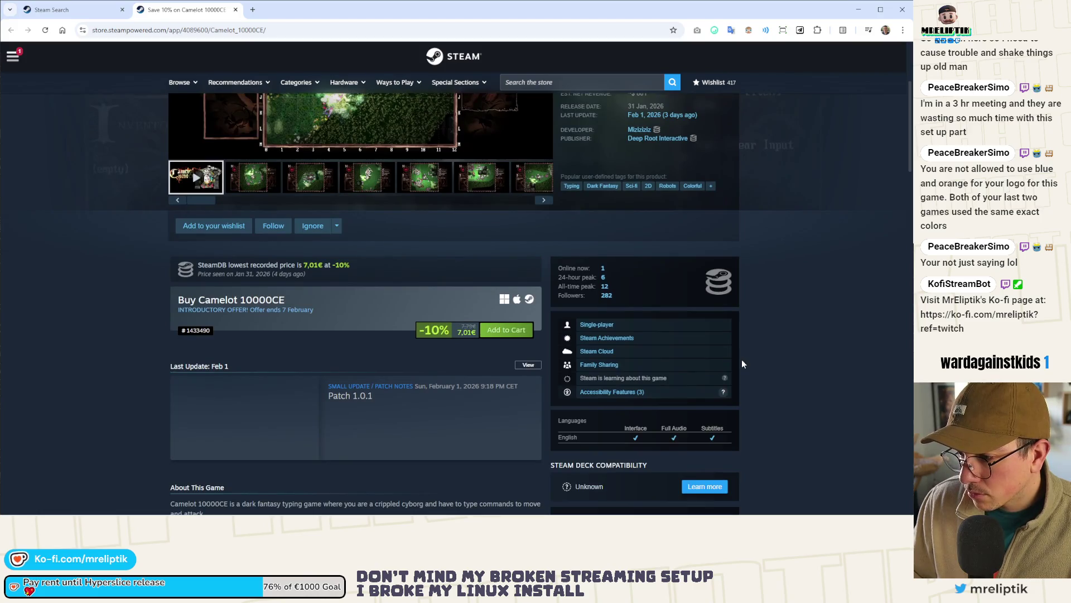
{"action": "scroll", "coordinate": [741, 363], "scroll_direction": "down", "scroll_amount": 5}
{"action": "scroll", "coordinate": [742, 363], "scroll_direction": "up", "scroll_amount": 1}
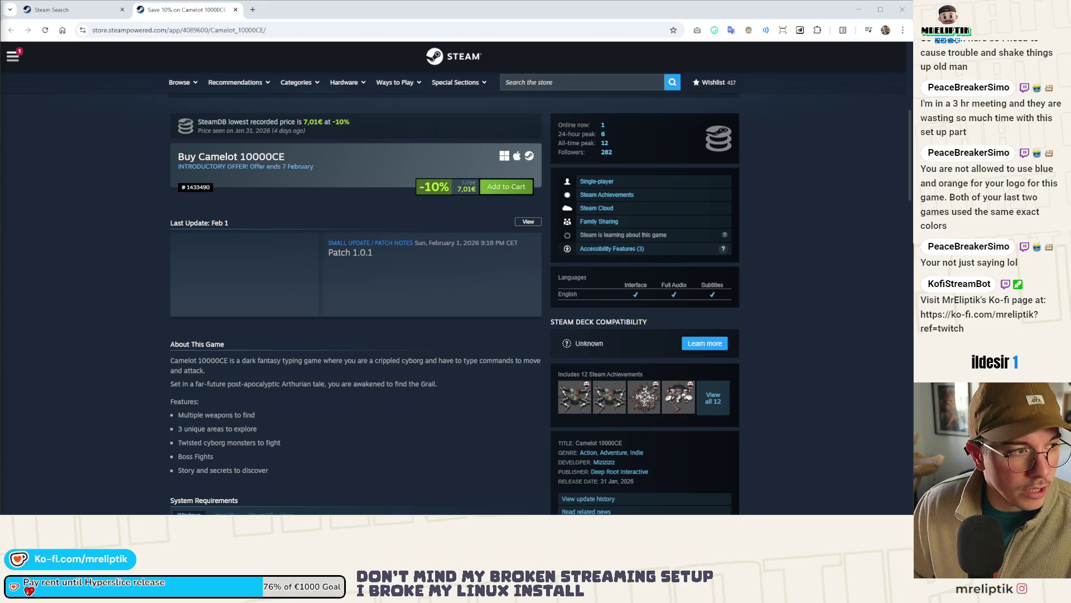
{"action": "scroll", "coordinate": [265, 285], "scroll_direction": "down", "scroll_amount": 3}
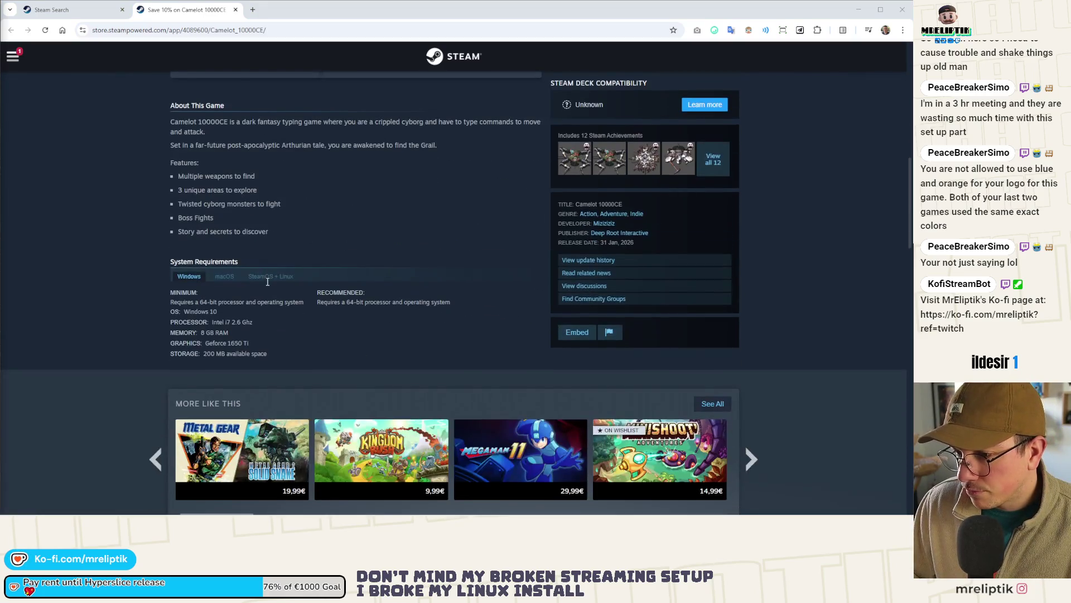
{"action": "scroll", "coordinate": [276, 293], "scroll_direction": "down", "scroll_amount": 5}
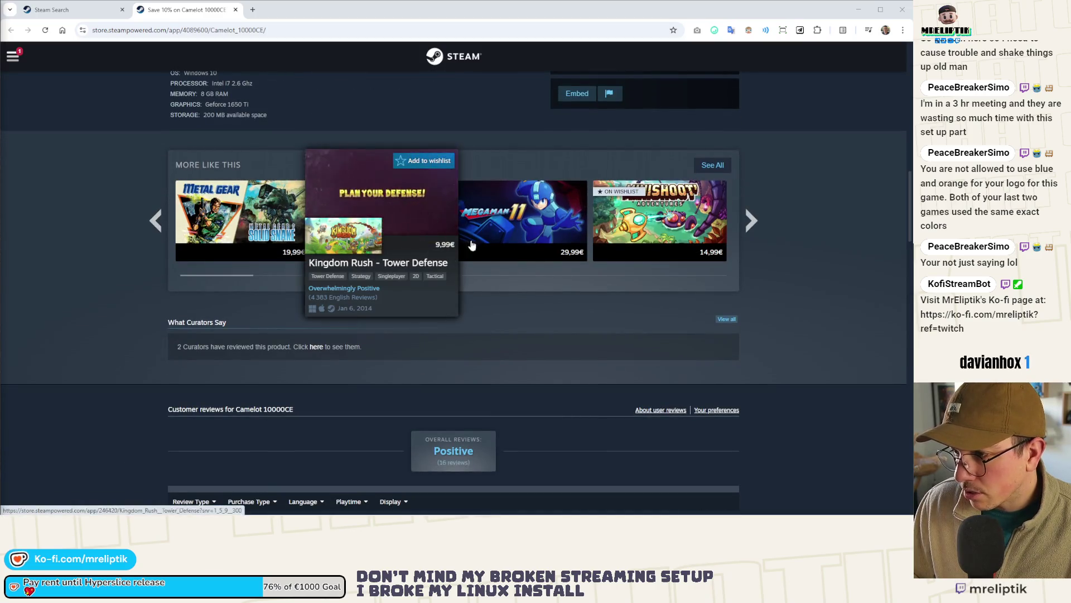
{"action": "scroll", "coordinate": [641, 282], "scroll_direction": "up", "scroll_amount": 12}
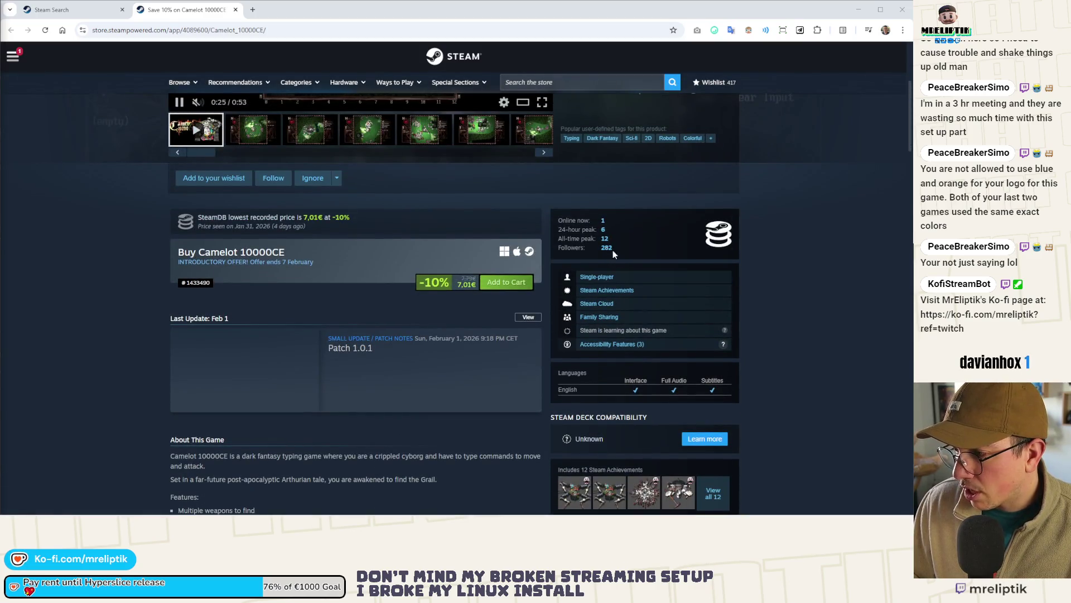
{"action": "scroll", "coordinate": [625, 258], "scroll_direction": "up", "scroll_amount": 4}
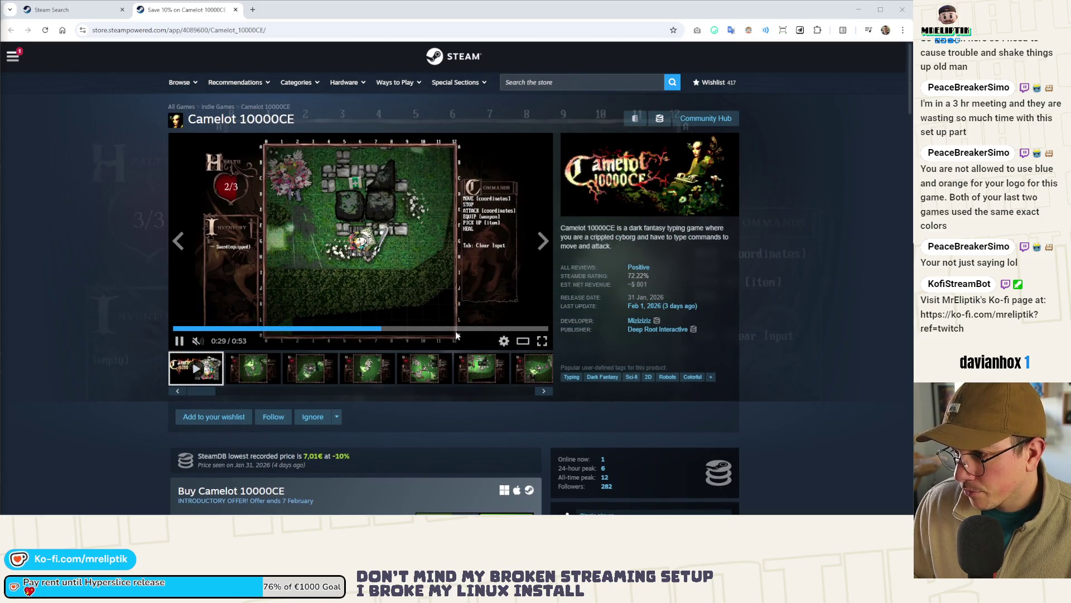
{"action": "mouse_move", "coordinate": [643, 276]}
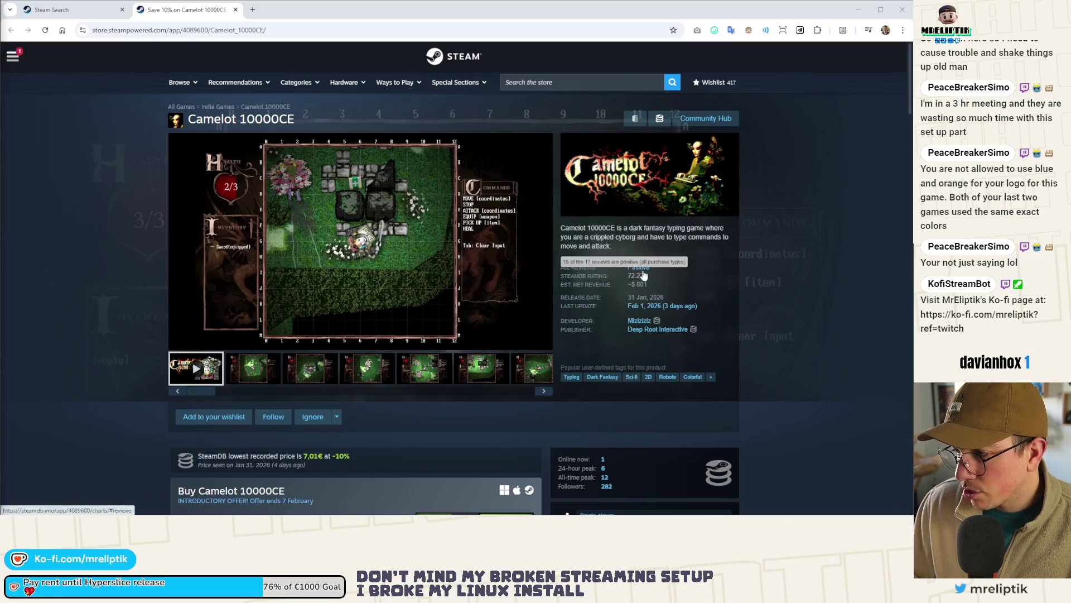
{"action": "left_click", "coordinate": [643, 270]}
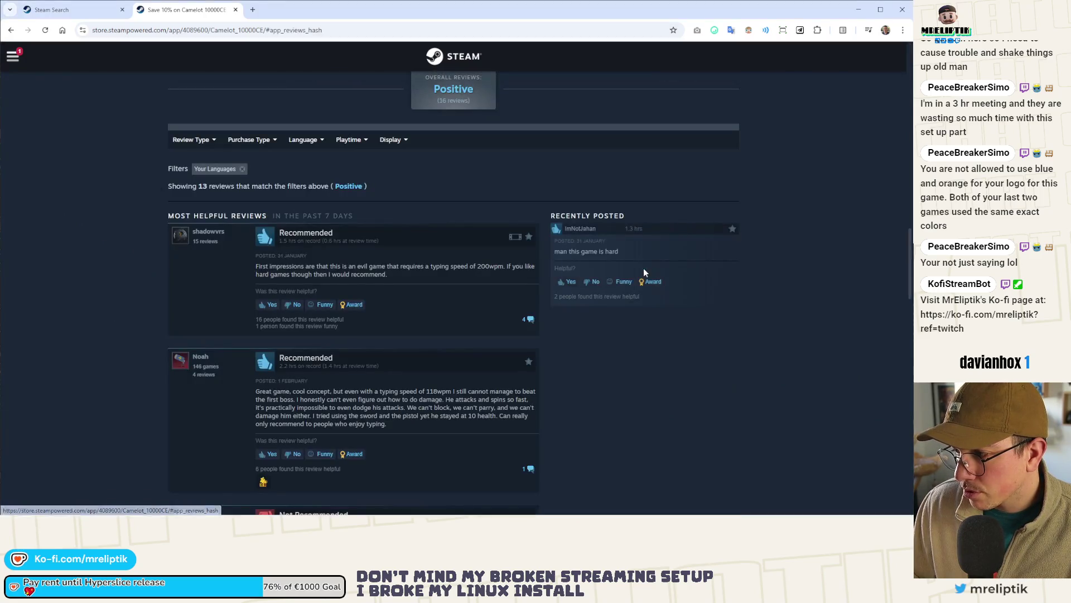
{"action": "scroll", "coordinate": [425, 285], "scroll_direction": "down", "scroll_amount": 5}
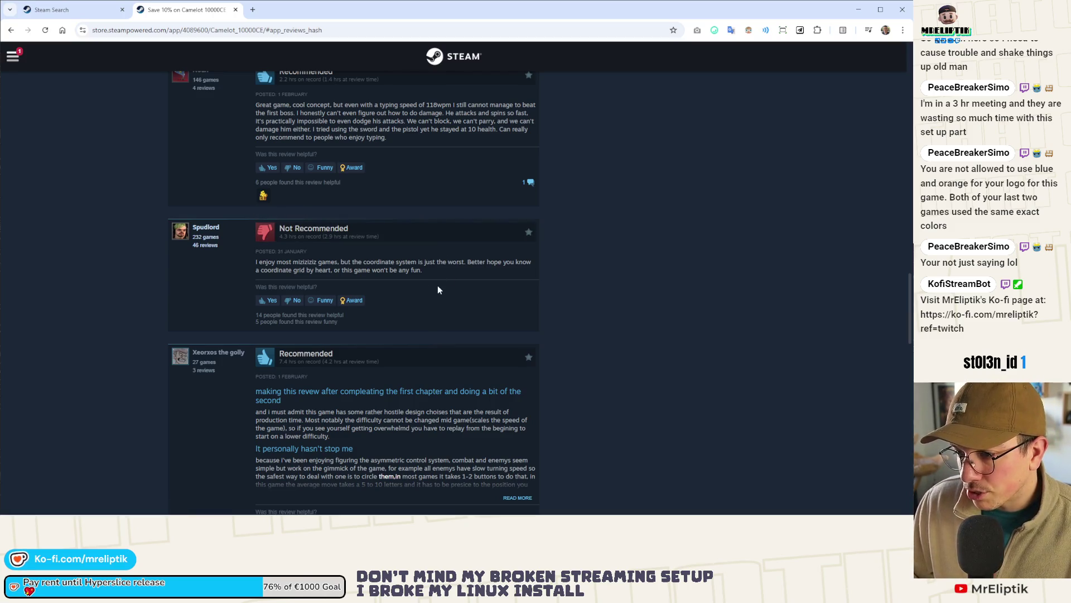
{"action": "scroll", "coordinate": [434, 297], "scroll_direction": "up", "scroll_amount": 15}
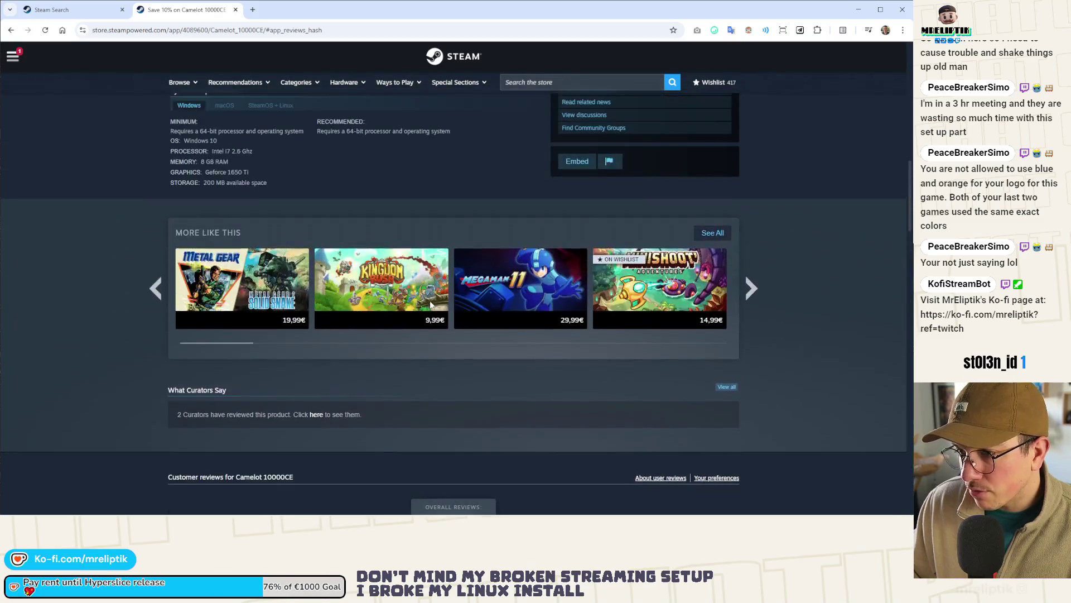
{"action": "scroll", "coordinate": [430, 305], "scroll_direction": "up", "scroll_amount": 10}
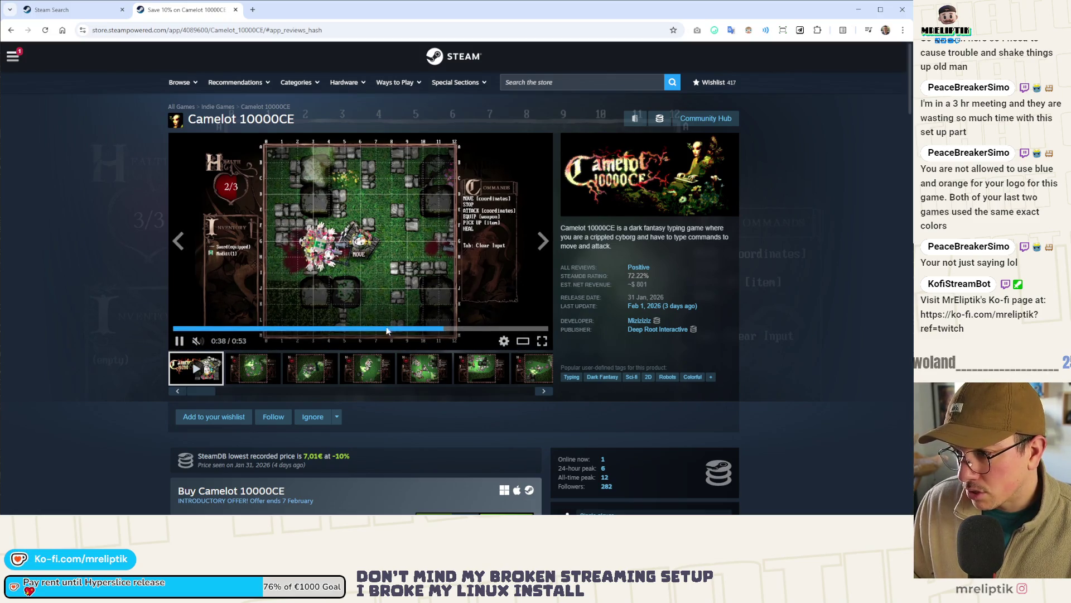
Step: Step through the game's screenshots, then close the store page and the Steam window
{"action": "left_click", "coordinate": [334, 374]}
{"action": "left_click", "coordinate": [369, 374]}
{"action": "left_click", "coordinate": [424, 374]}
{"action": "left_click", "coordinate": [469, 374]}
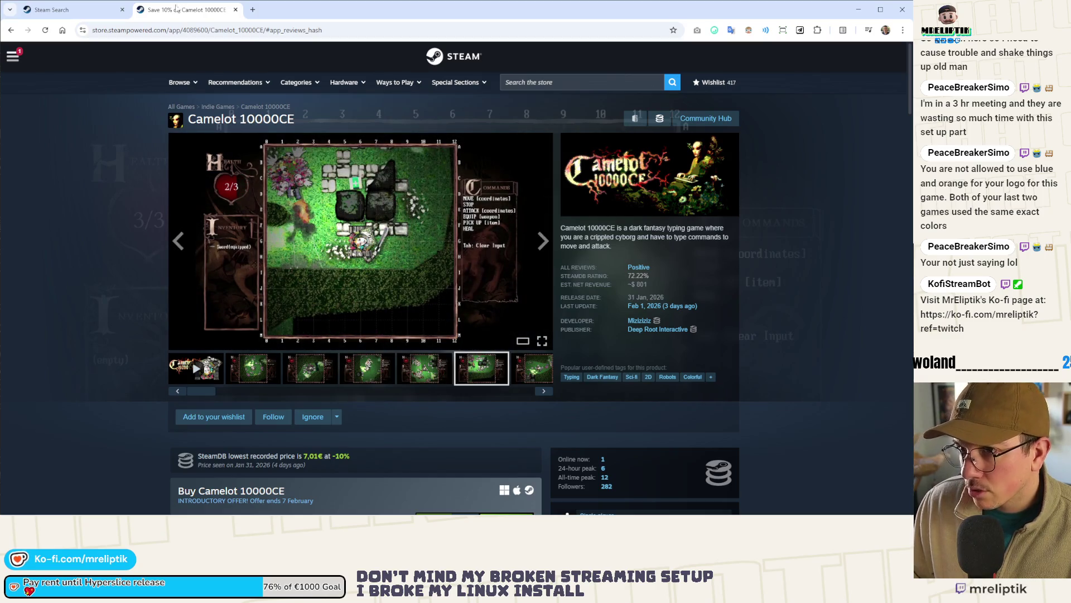
{"action": "middle_click", "coordinate": [177, 4]}
{"action": "middle_click", "coordinate": [76, 11]}
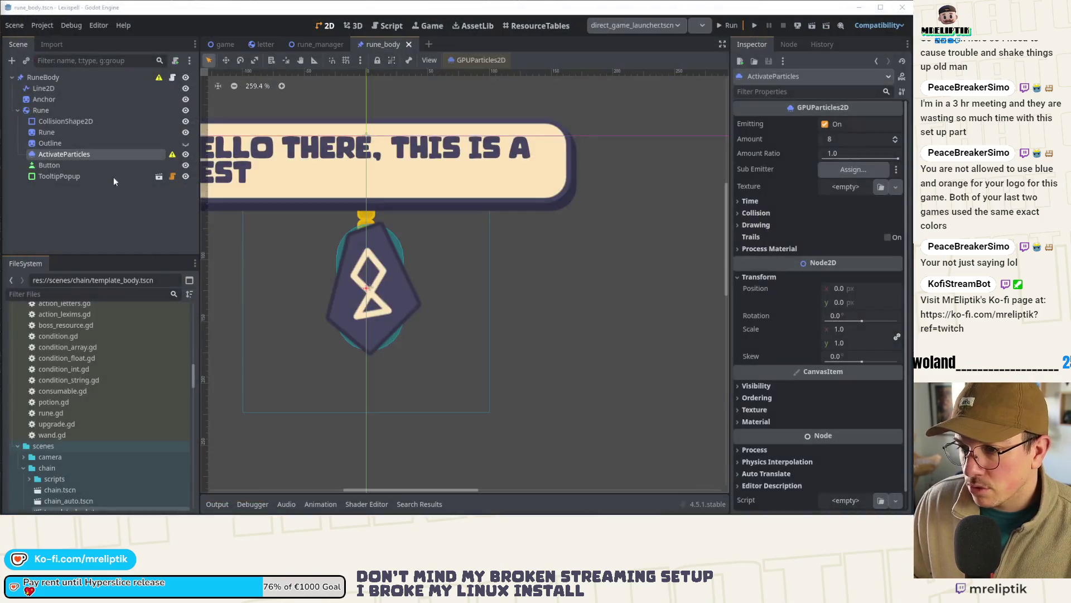
Step: Deselect ActivateParticles in the Scene dock and switch over to Affinity Designer
{"action": "scroll", "coordinate": [378, 287], "scroll_direction": "down", "scroll_amount": 1}
{"action": "left_click", "coordinate": [174, 237]}
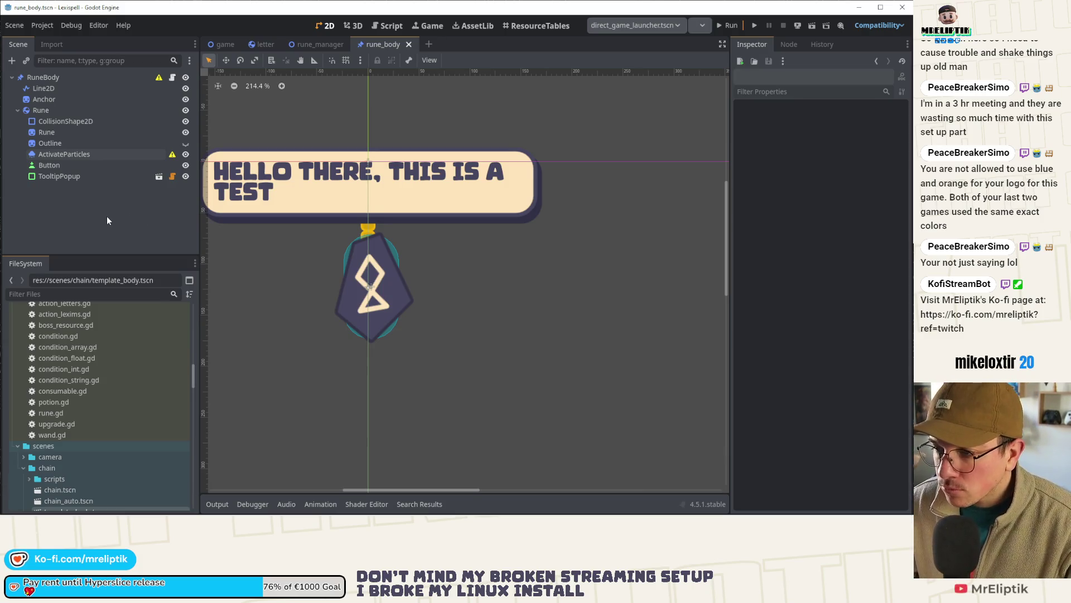
{"action": "key", "text": "alt+Tab"}
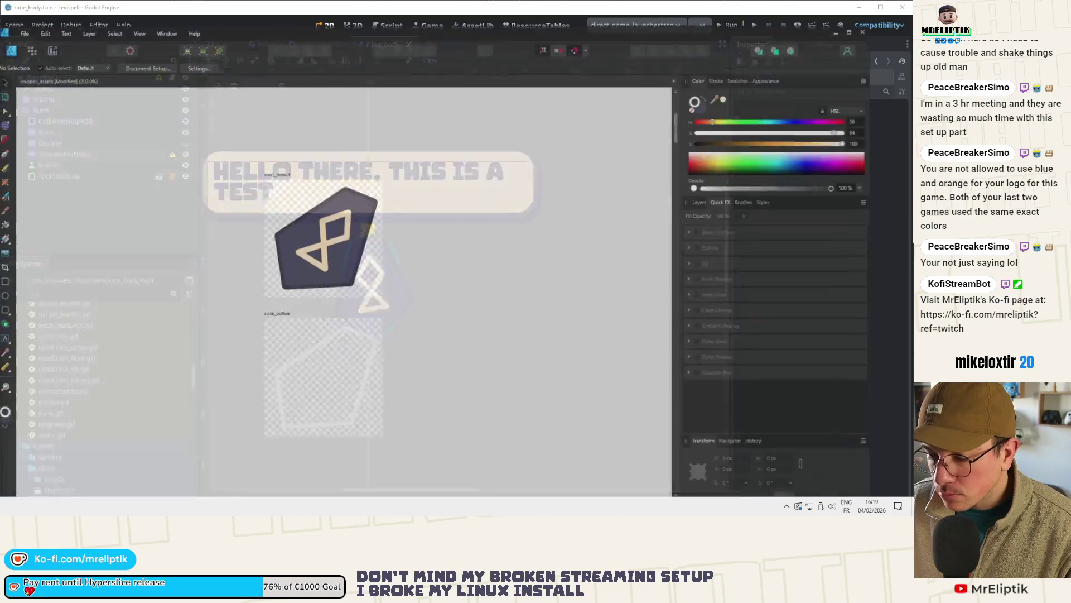
Step: With the Artboard Tool, draw a small new artboard between star_128 and person
{"action": "scroll", "coordinate": [173, 235], "scroll_direction": "down", "scroll_amount": 5}
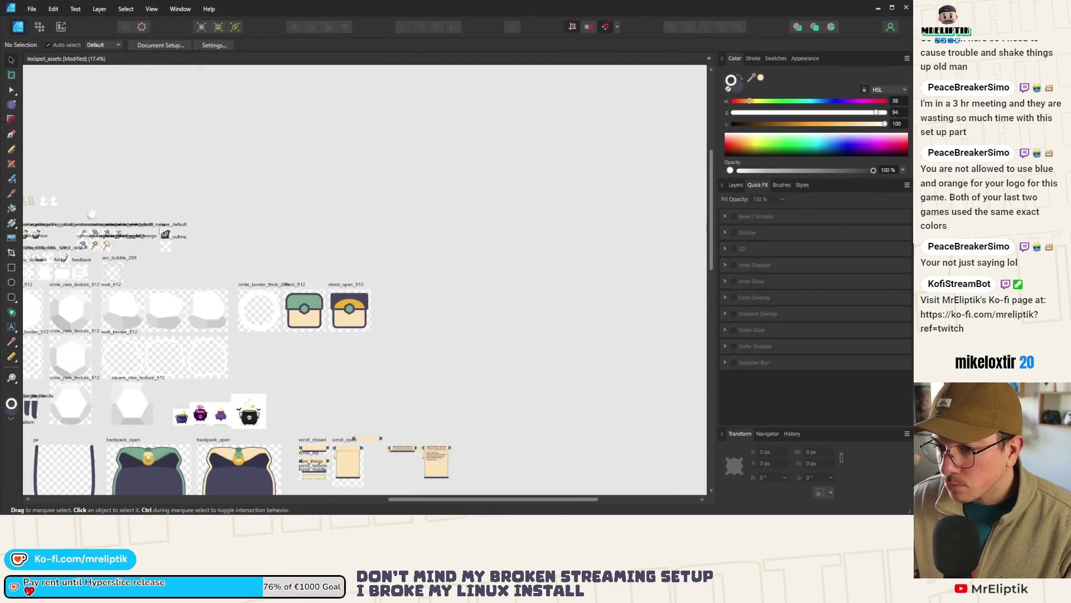
{"action": "scroll", "coordinate": [181, 239], "scroll_direction": "down", "scroll_amount": 5}
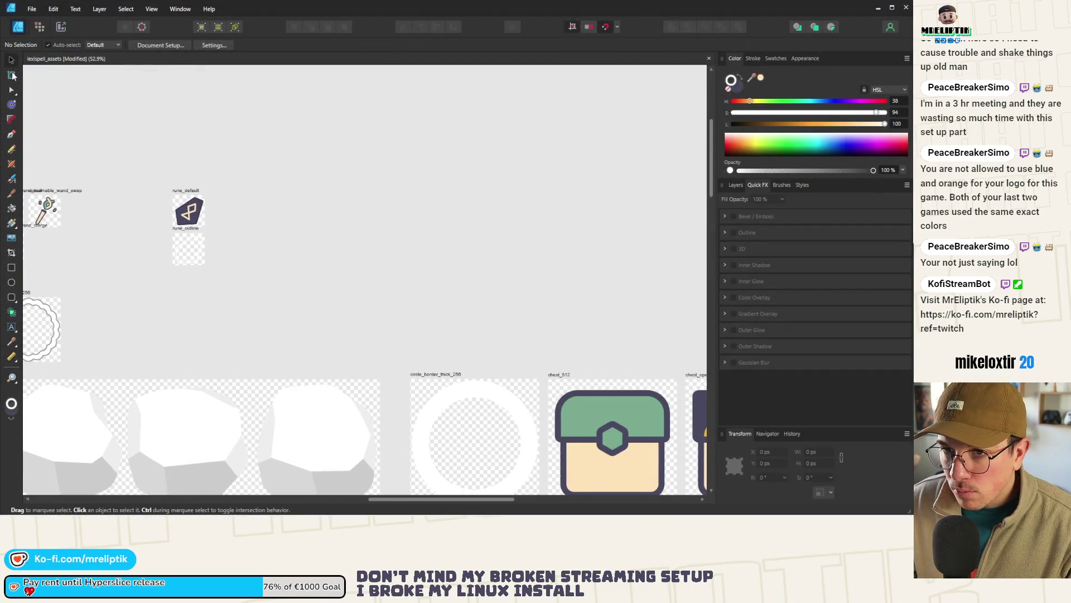
{"action": "left_click", "coordinate": [11, 75]}
{"action": "scroll", "coordinate": [215, 341], "scroll_direction": "down", "scroll_amount": 1}
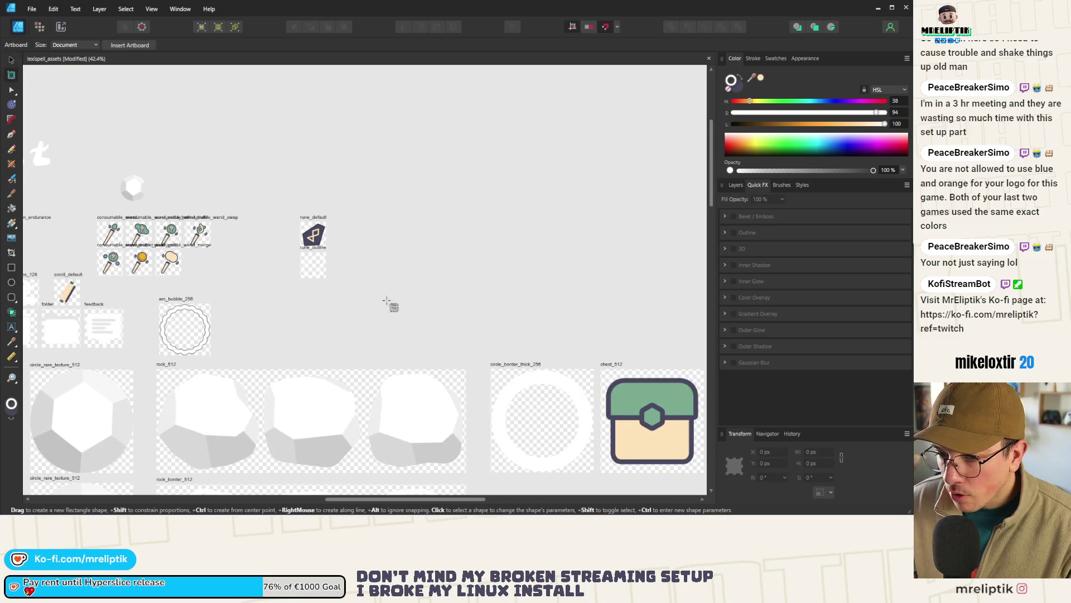
{"action": "scroll", "coordinate": [362, 304], "scroll_direction": "down", "scroll_amount": 4}
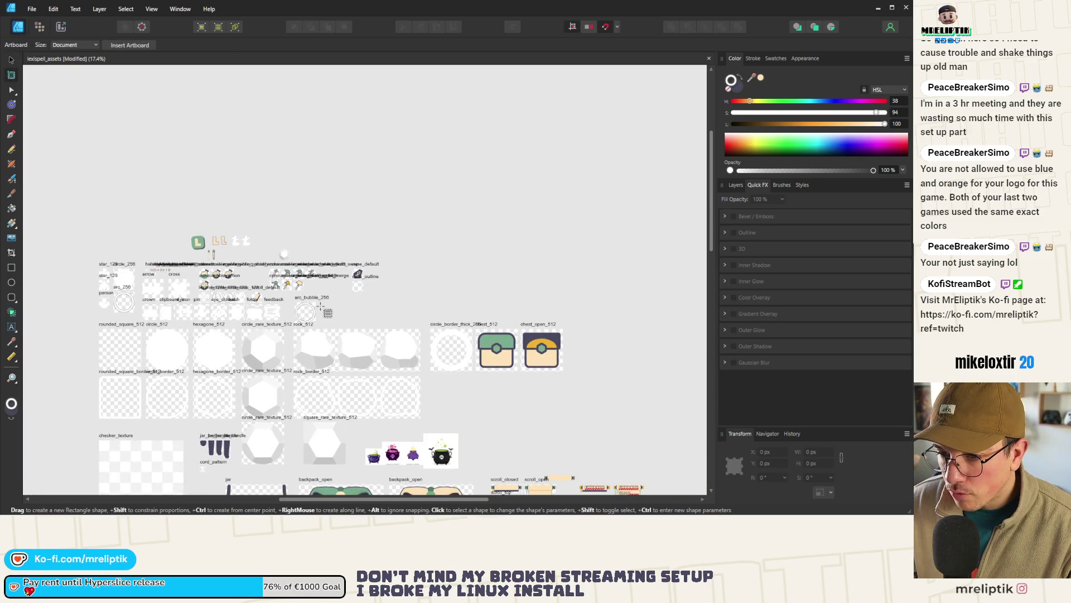
{"action": "scroll", "coordinate": [317, 306], "scroll_direction": "up", "scroll_amount": 5}
{"action": "scroll", "coordinate": [112, 285], "scroll_direction": "up", "scroll_amount": 5}
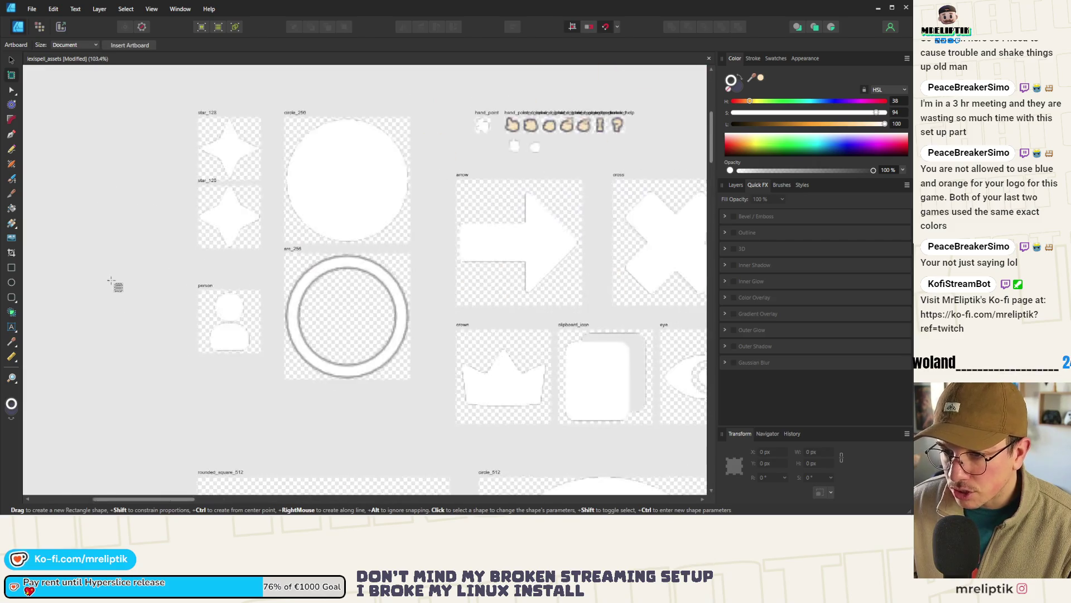
{"action": "left_click_drag", "start_coordinate": [195, 240], "coordinate": [246, 286]}
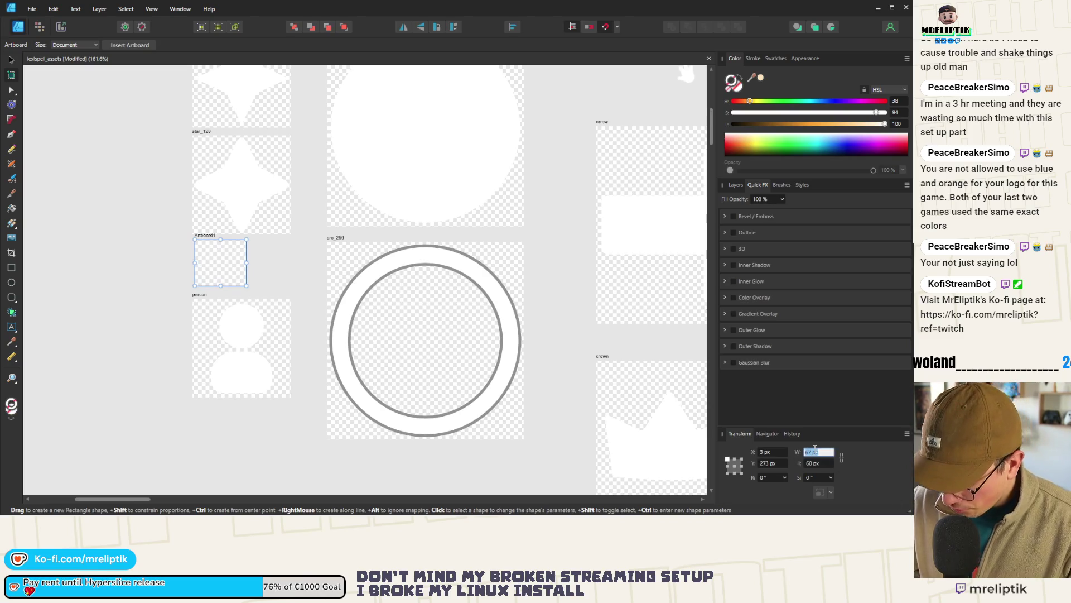
Step: Make the new artboard 96 × 96 px
{"action": "key", "text": "Tab"}
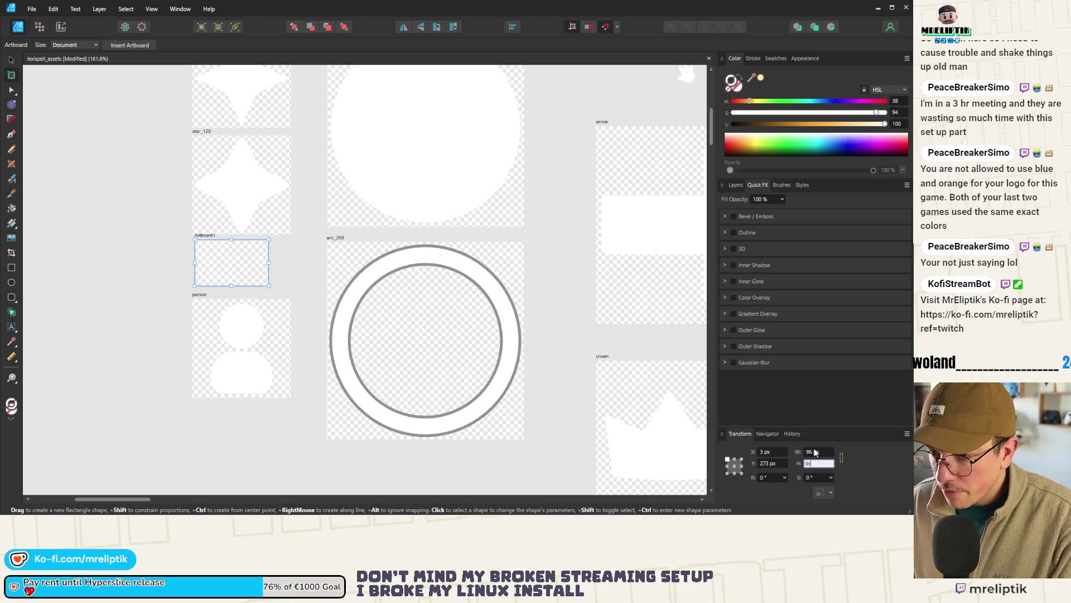
{"action": "type", "text": "96"}
{"action": "key", "text": "Return"}
Step: Drag the person artboard along the icon row to sit right after feedback
{"action": "left_click", "coordinate": [11, 59]}
{"action": "left_click", "coordinate": [193, 298]}
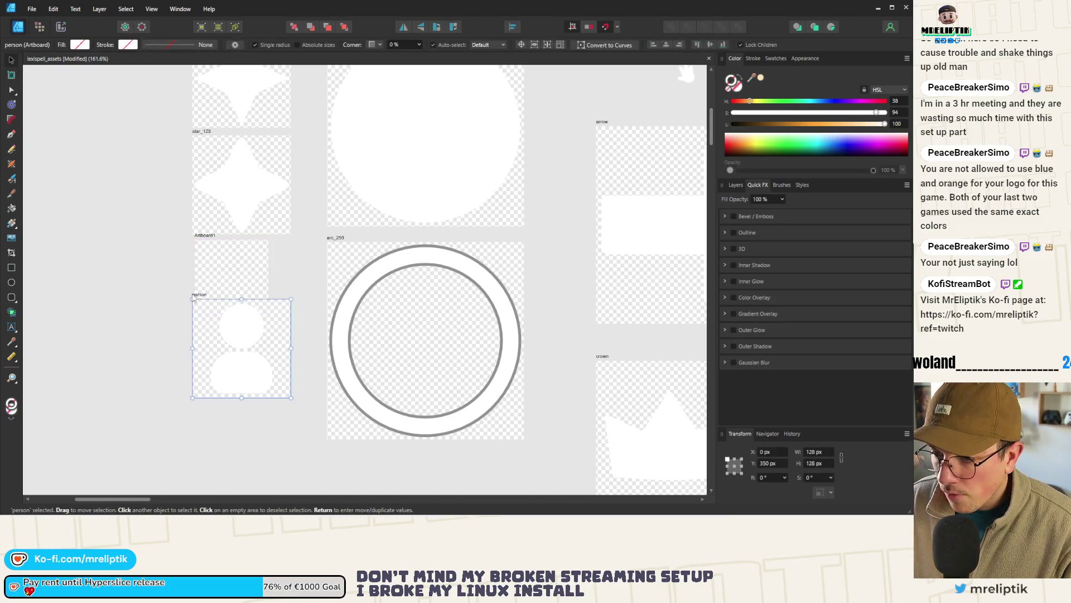
{"action": "left_click_drag", "start_coordinate": [193, 298], "coordinate": [203, 364]}
{"action": "scroll", "coordinate": [128, 307], "scroll_direction": "down", "scroll_amount": 5}
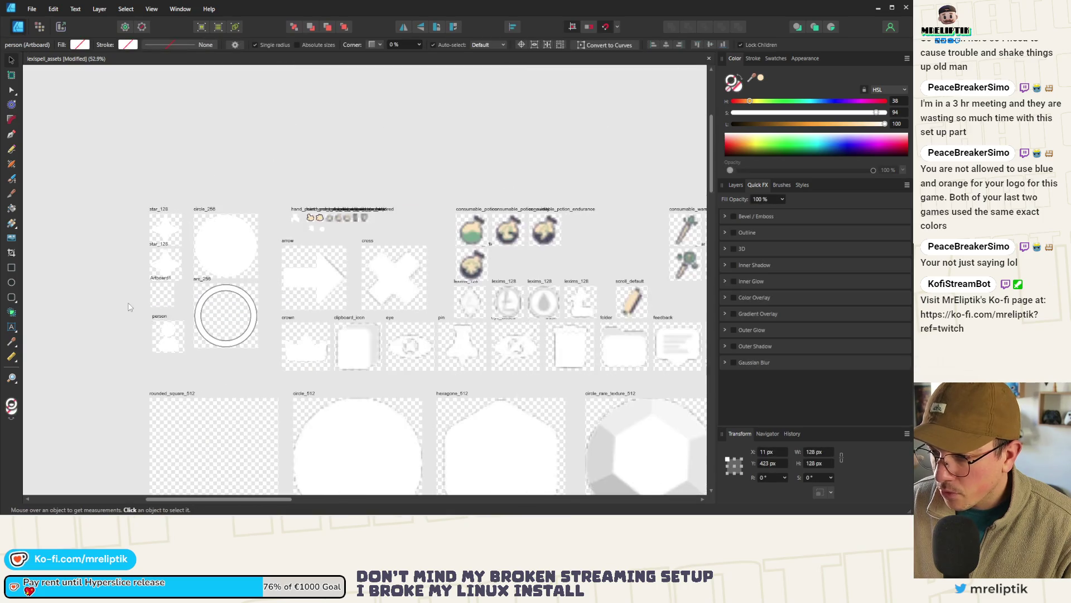
{"action": "scroll", "coordinate": [156, 312], "scroll_direction": "down", "scroll_amount": 2}
{"action": "left_click_drag", "start_coordinate": [160, 314], "coordinate": [536, 346]}
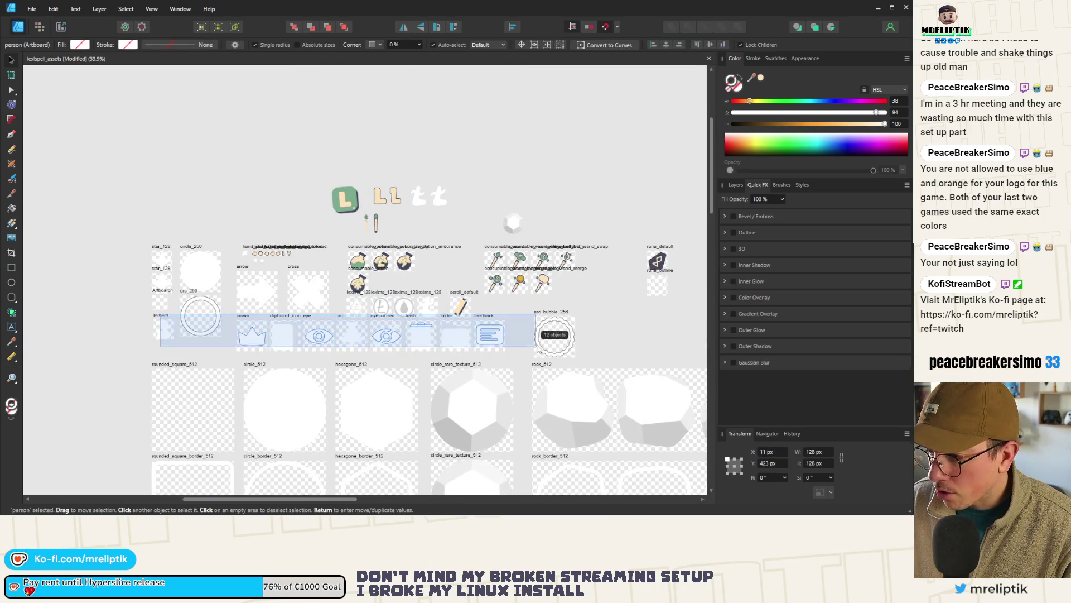
{"action": "mouse_move", "coordinate": [162, 317]}
{"action": "left_mouse_down"}
{"action": "mouse_move", "coordinate": [516, 319]}
{"action": "mouse_move", "coordinate": [476, 346]}
{"action": "left_mouse_up"}
Step: Match the person artboard to feedback and set its Y position to 430 px
{"action": "scroll", "coordinate": [516, 319], "scroll_direction": "up", "scroll_amount": 8}
{"action": "scroll", "coordinate": [476, 346], "scroll_direction": "down", "scroll_amount": 4}
{"action": "scroll", "coordinate": [424, 312], "scroll_direction": "up", "scroll_amount": 5}
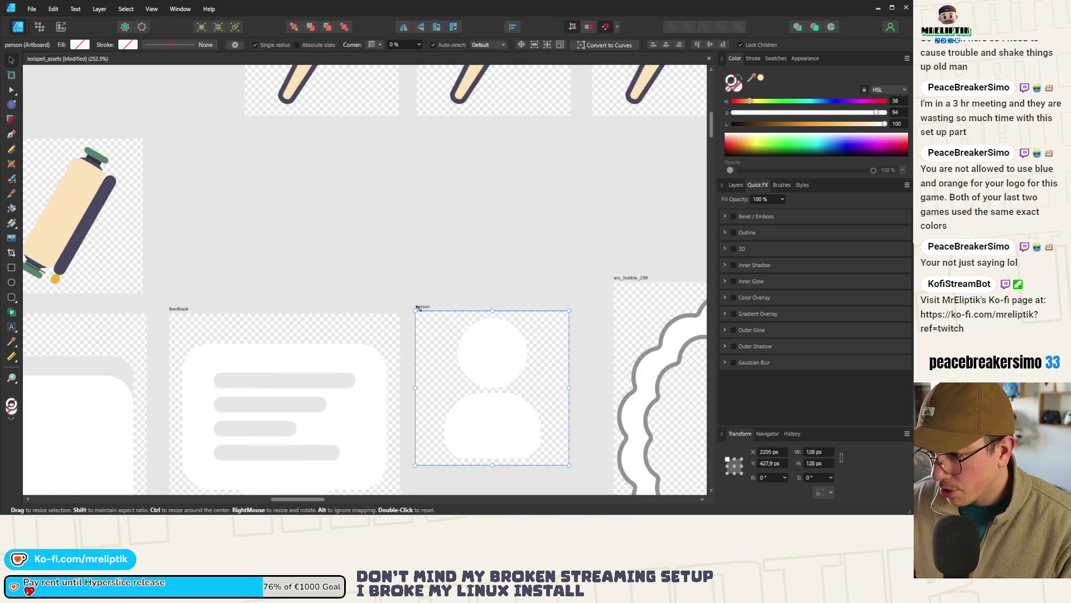
{"action": "left_click_drag", "start_coordinate": [418, 308], "coordinate": [421, 310]}
{"action": "left_click", "coordinate": [275, 344]}
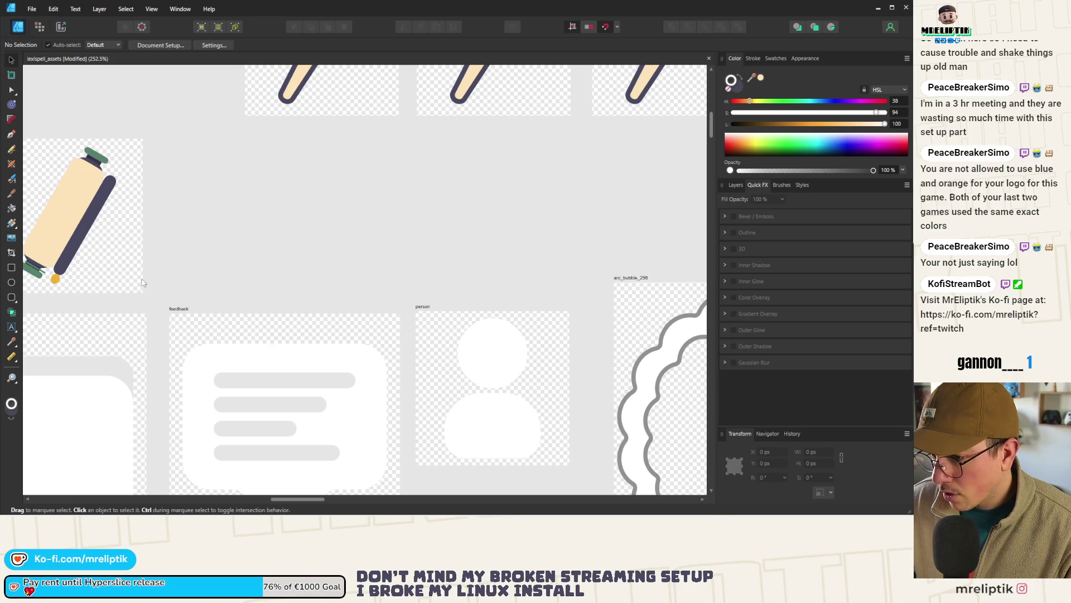
{"action": "left_click", "coordinate": [178, 309]}
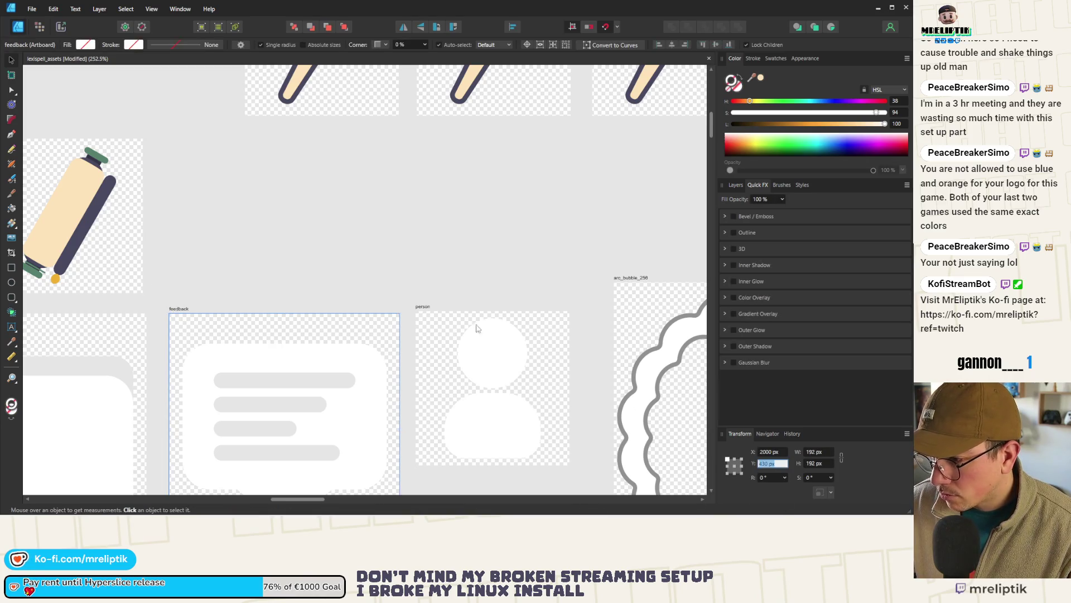
{"action": "left_click", "coordinate": [423, 308]}
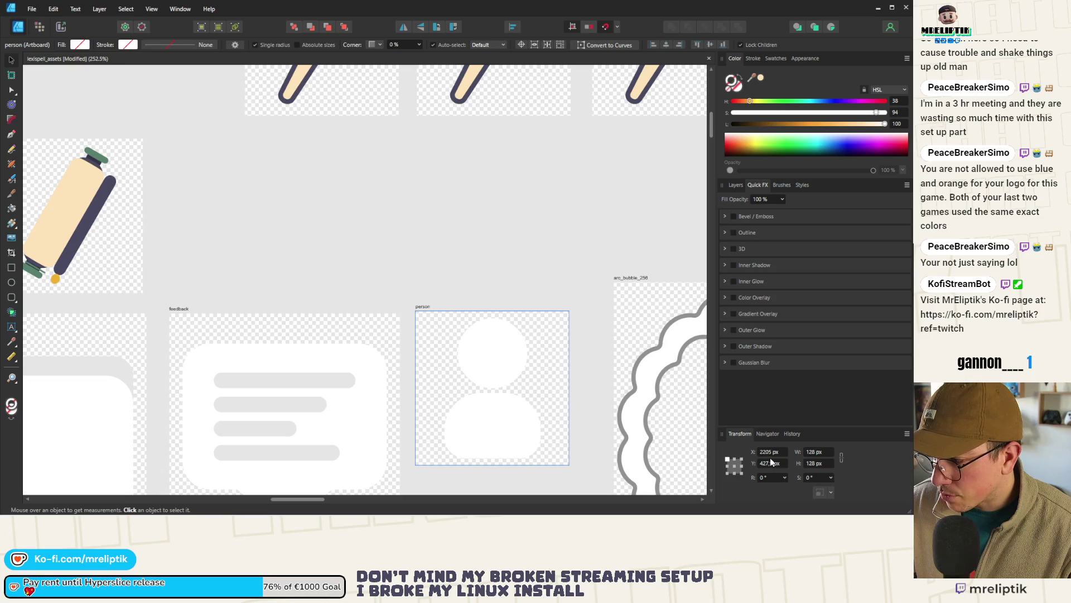
{"action": "type", "text": "430"}
{"action": "key", "text": "Return"}
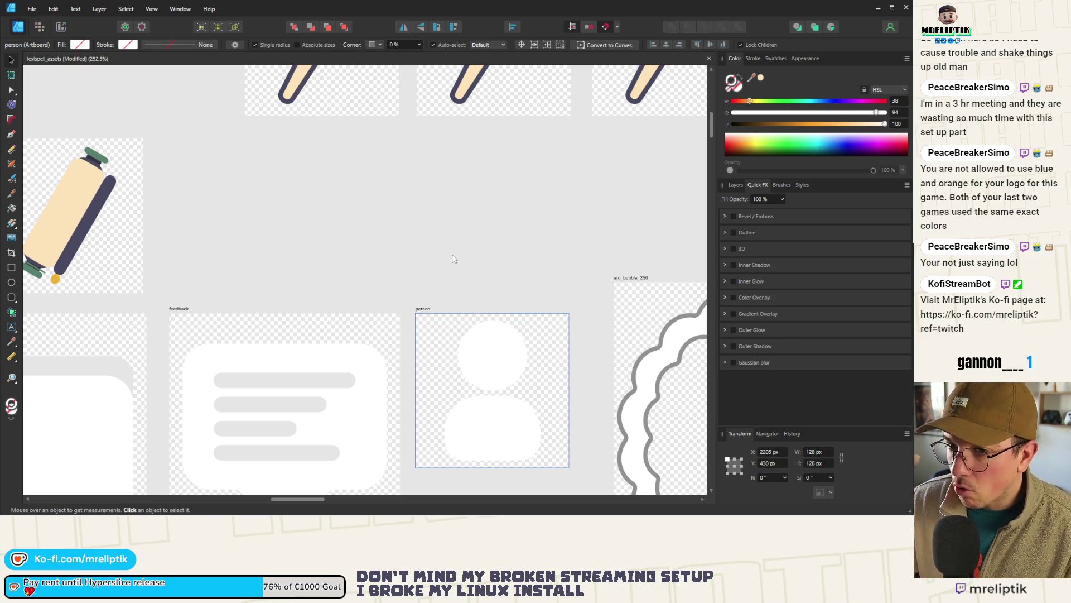
Step: Shift Artboard1 left so it sits directly beneath the star_128 artboard
{"action": "left_click", "coordinate": [453, 258]}
{"action": "scroll", "coordinate": [453, 258], "scroll_direction": "down", "scroll_amount": 5}
{"action": "scroll", "coordinate": [167, 221], "scroll_direction": "up", "scroll_amount": 6}
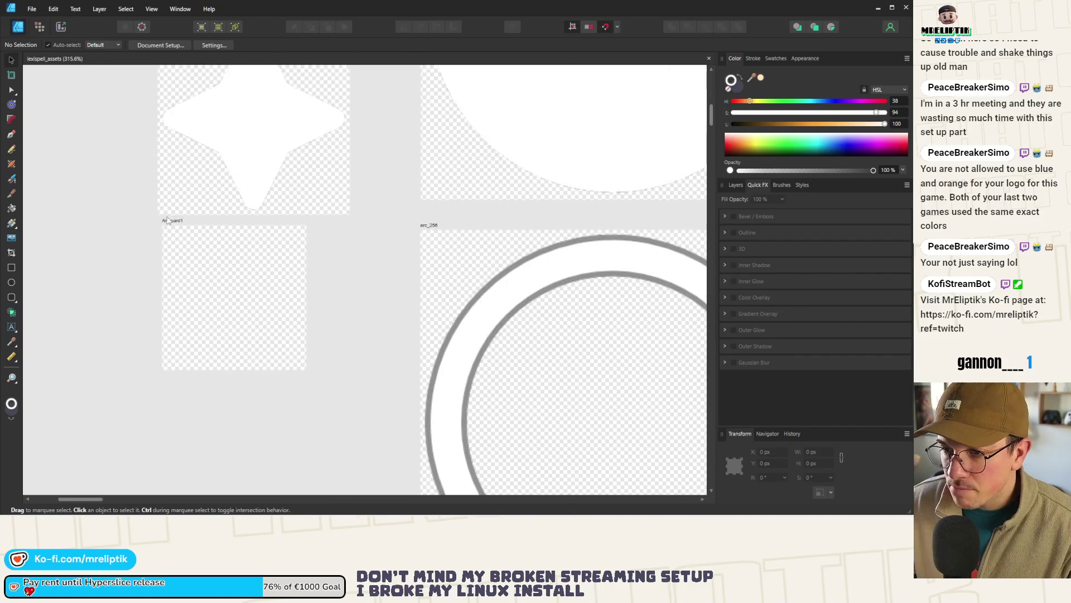
{"action": "left_click_drag", "start_coordinate": [167, 220], "coordinate": [175, 206]}
{"action": "scroll", "coordinate": [167, 222], "scroll_direction": "up", "scroll_amount": 4}
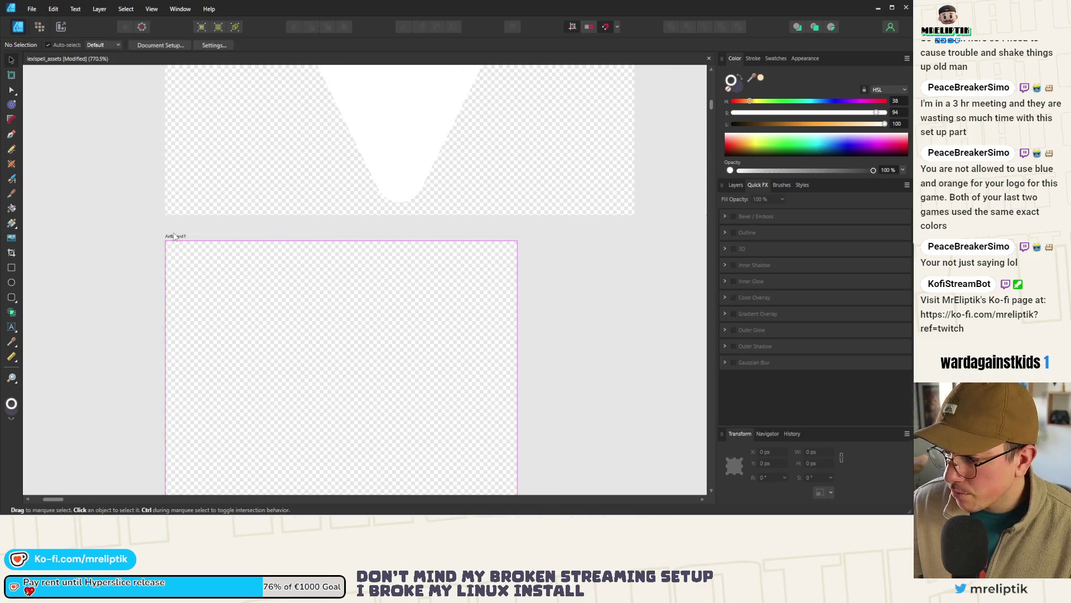
{"action": "left_click", "coordinate": [182, 237]}
{"action": "scroll", "coordinate": [181, 237], "scroll_direction": "down", "scroll_amount": 4}
{"action": "scroll", "coordinate": [213, 158], "scroll_direction": "up", "scroll_amount": 2}
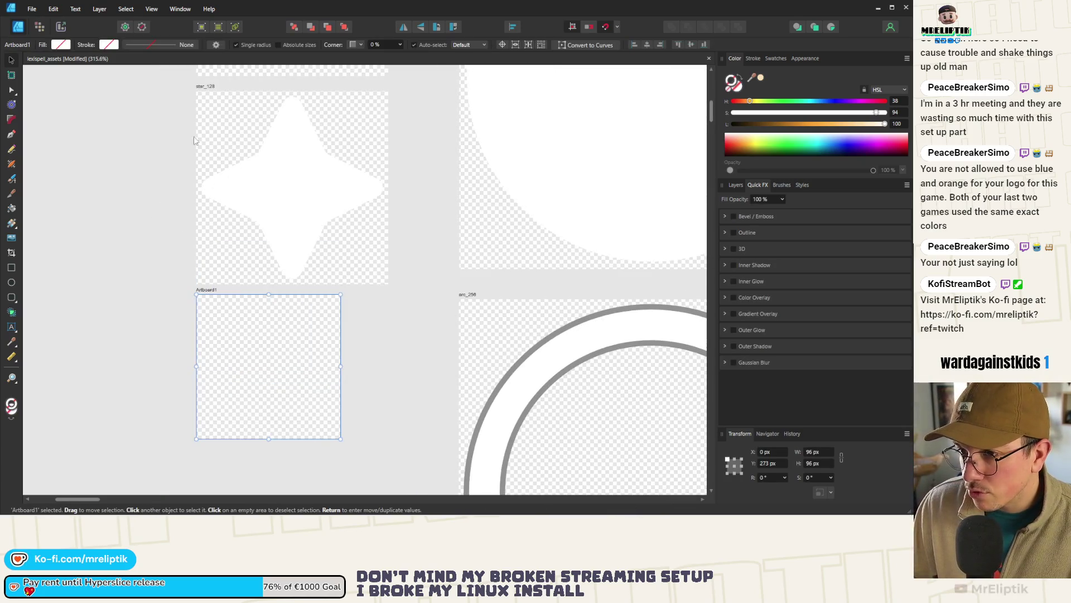
{"action": "left_click", "coordinate": [202, 88]}
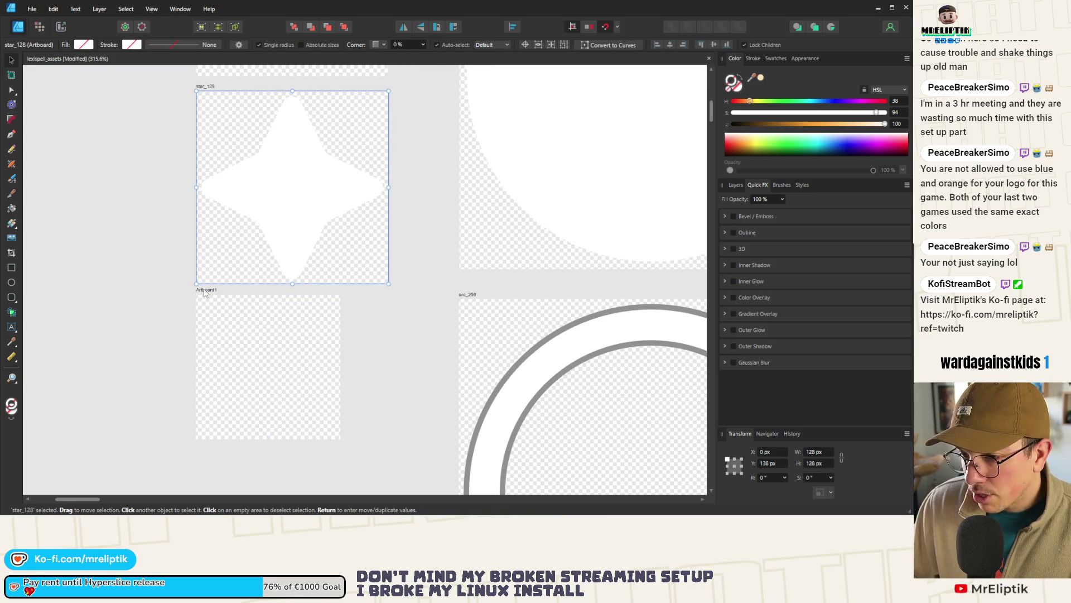
Step: Rename Artboard1 to pill_gradient
{"action": "left_click", "coordinate": [205, 295]}
{"action": "scroll", "coordinate": [205, 294], "scroll_direction": "up", "scroll_amount": 4}
{"action": "scroll", "coordinate": [198, 284], "scroll_direction": "down", "scroll_amount": 2}
{"action": "double_click", "coordinate": [201, 239]}
{"action": "type", "text": "pill_gradient"}
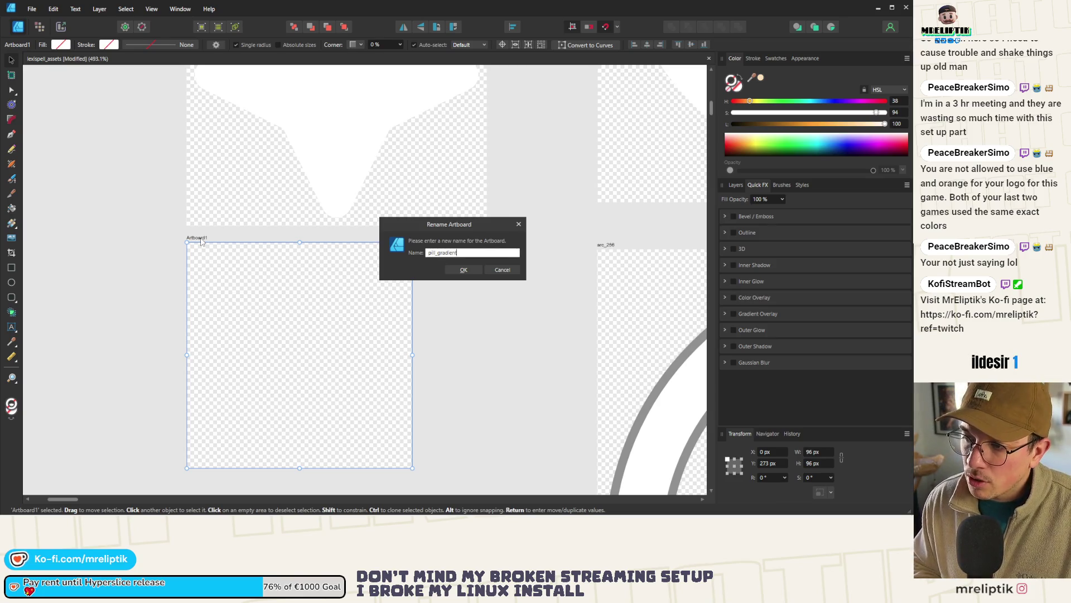
{"action": "key", "text": "Return"}
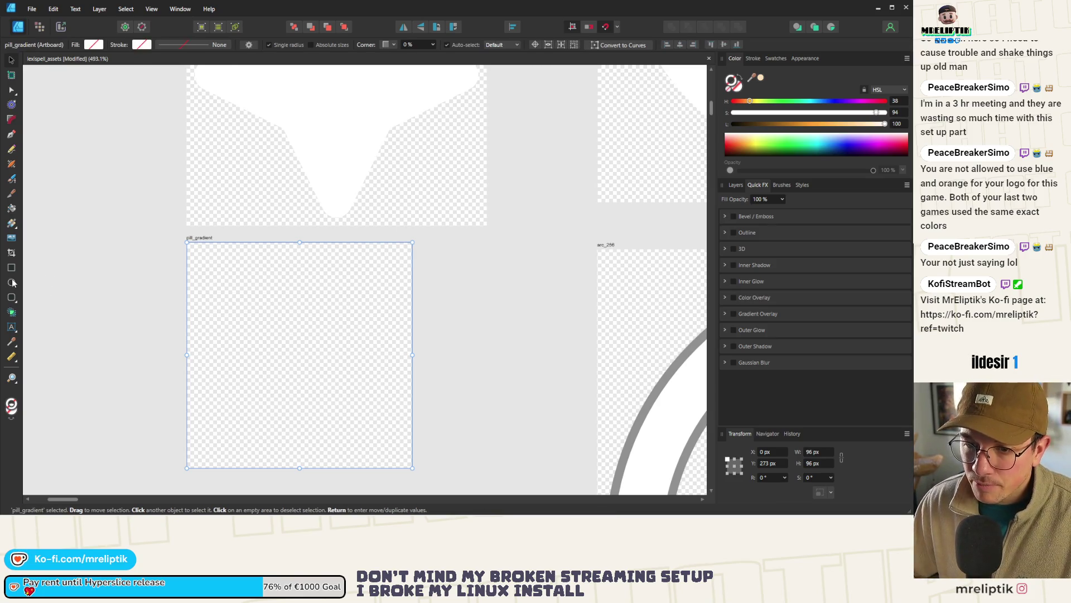
Step: Draw a rectangle inside pill_gradient and set its stroke to 0 pt
{"action": "key", "text": "m"}
{"action": "mouse_move", "coordinate": [210, 303]}
{"action": "left_mouse_down"}
{"action": "mouse_move", "coordinate": [316, 411]}
{"action": "mouse_move", "coordinate": [396, 387]}
{"action": "left_mouse_up"}
{"action": "left_click", "coordinate": [10, 58]}
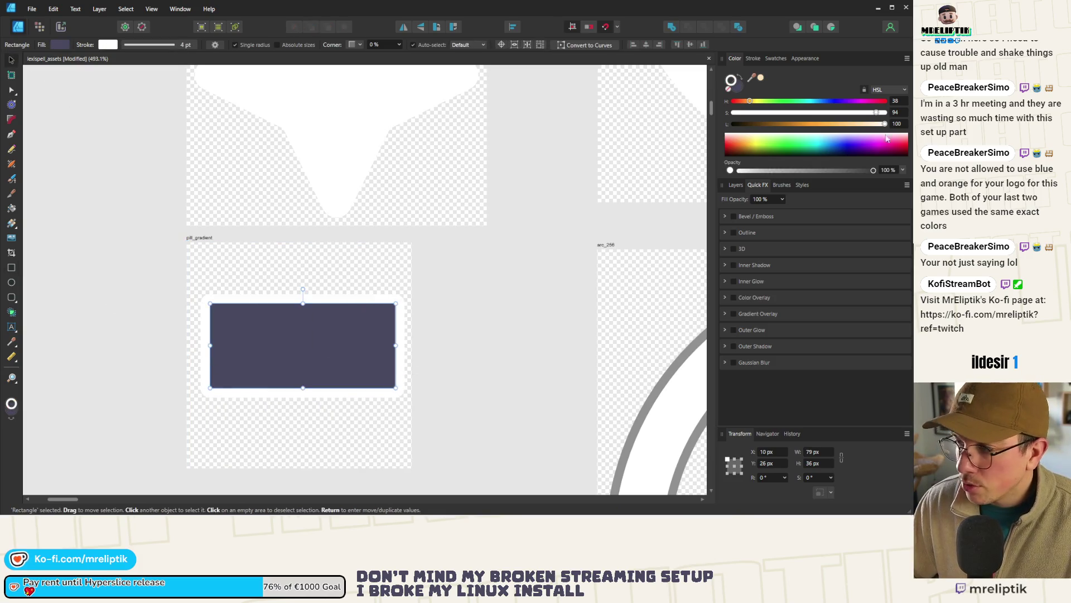
{"action": "left_click", "coordinate": [738, 85]}
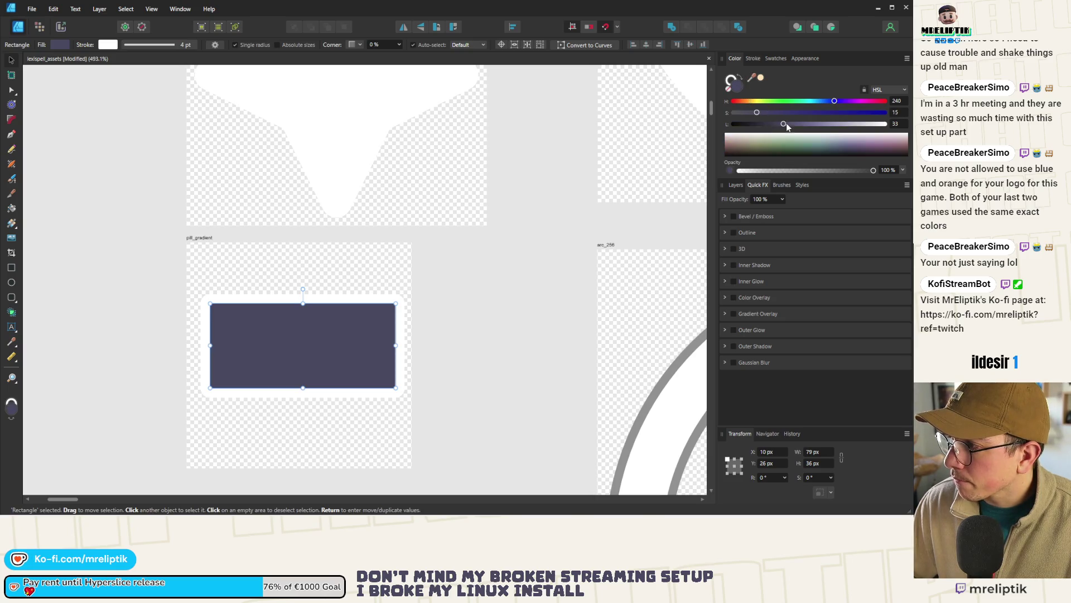
{"action": "left_click", "coordinate": [753, 58]}
{"action": "left_click_drag", "start_coordinate": [749, 87], "coordinate": [737, 88]}
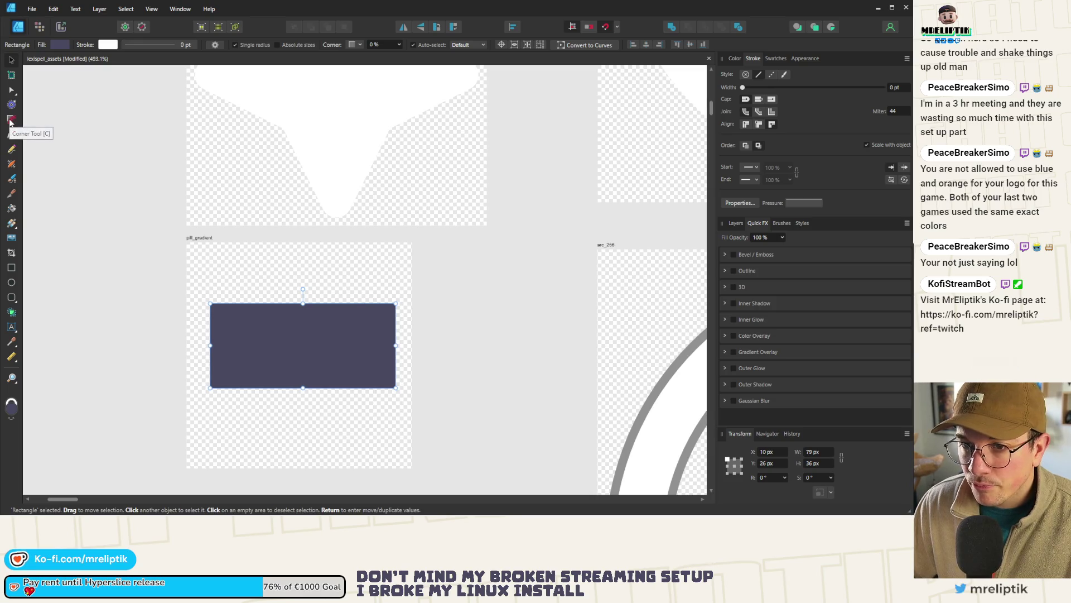
Step: Stretch the rectangle to the full 96 px artboard width
{"action": "left_click_drag", "start_coordinate": [209, 346], "coordinate": [187, 346]}
{"action": "left_click_drag", "start_coordinate": [395, 345], "coordinate": [413, 345]}
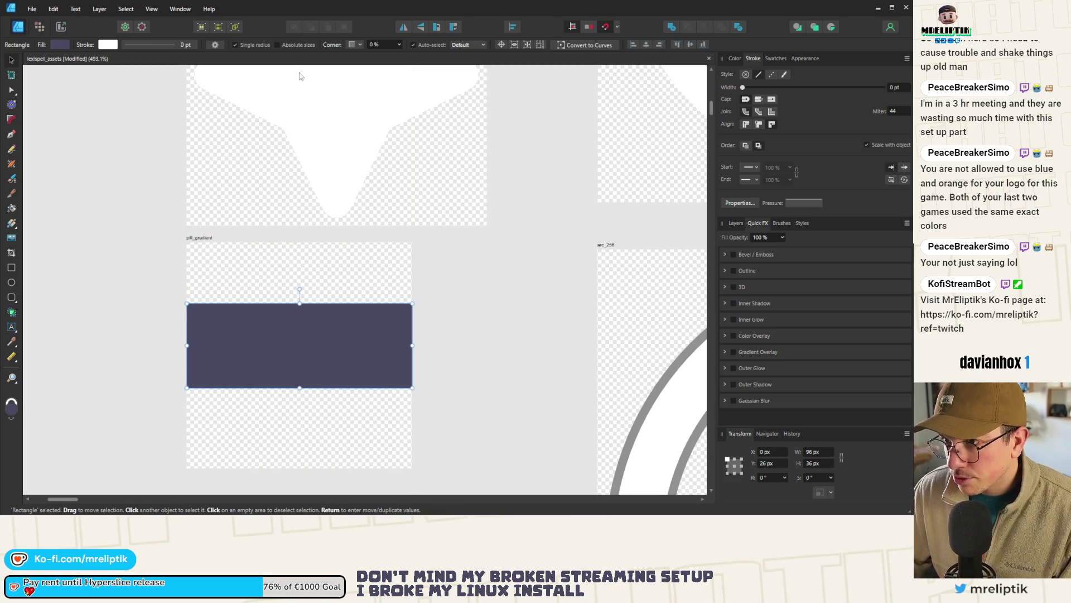
{"action": "key", "text": "Down"}
{"action": "key", "text": "Down"}
{"action": "key", "text": "Down"}
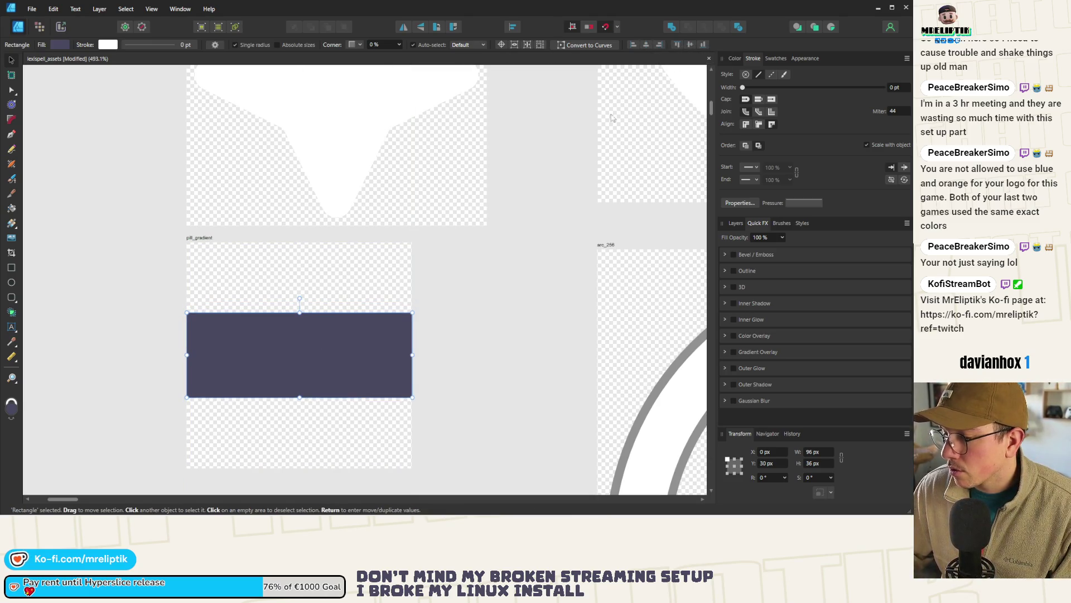
{"action": "left_click", "coordinate": [377, 308]}
{"action": "scroll", "coordinate": [250, 329], "scroll_direction": "down", "scroll_amount": 4}
{"action": "scroll", "coordinate": [256, 325], "scroll_direction": "up", "scroll_amount": 4}
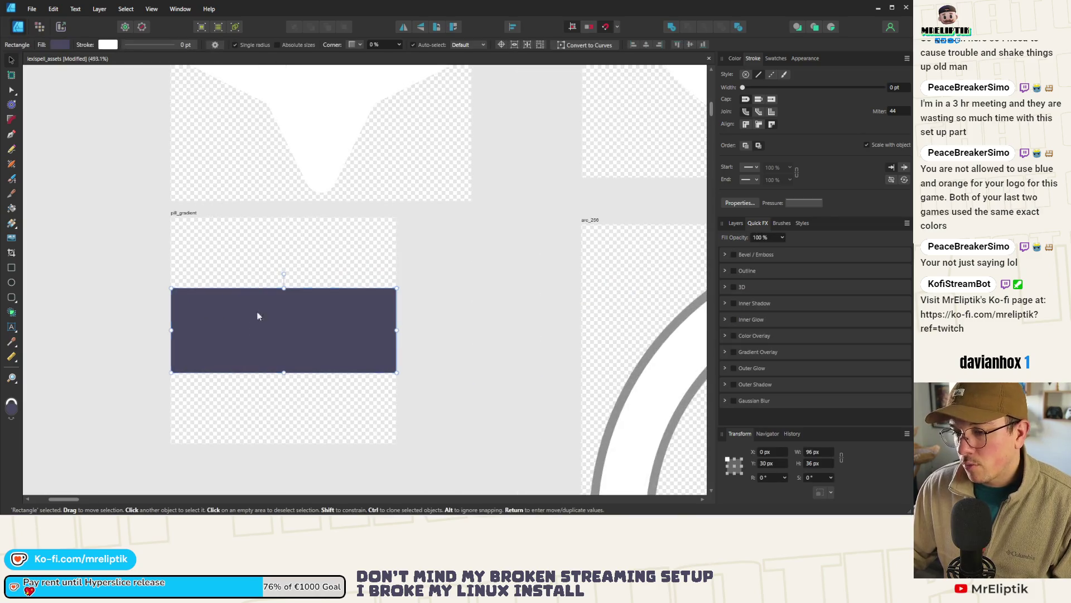
Step: Rotate the rectangle 90° into an upright bar at the artboard's left side
{"action": "left_click", "coordinate": [251, 326]}
{"action": "left_click_drag", "start_coordinate": [282, 331], "coordinate": [270, 268]}
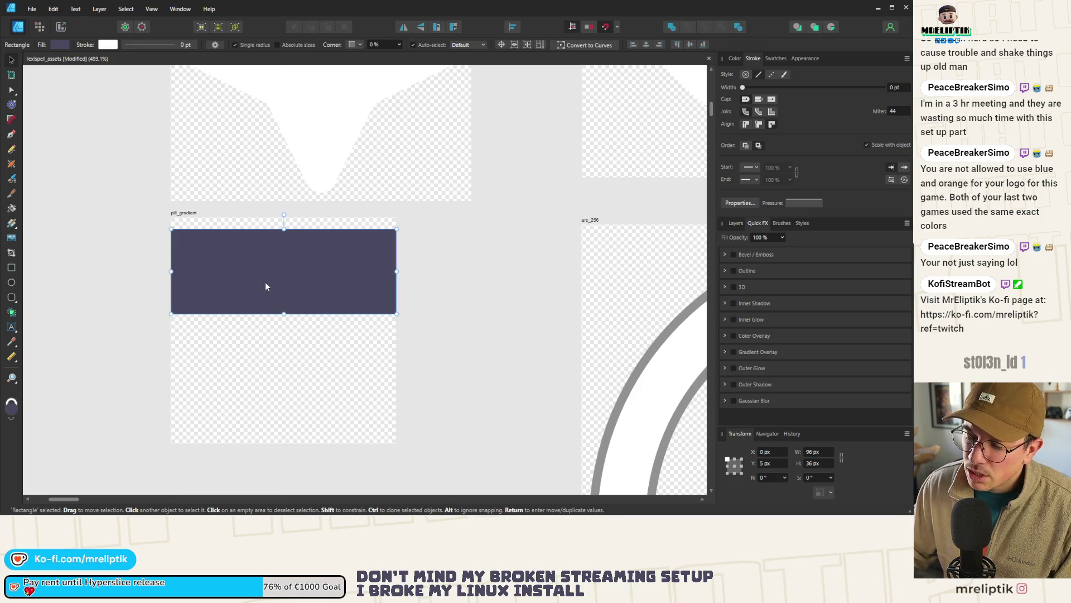
{"action": "mouse_move", "coordinate": [284, 214]}
{"action": "left_mouse_down"}
{"action": "mouse_move", "coordinate": [255, 222]}
{"action": "mouse_move", "coordinate": [227, 272]}
{"action": "left_mouse_up"}
{"action": "mouse_move", "coordinate": [301, 259]}
{"action": "left_mouse_down"}
{"action": "mouse_move", "coordinate": [266, 316]}
{"action": "mouse_move", "coordinate": [266, 305]}
{"action": "mouse_move", "coordinate": [216, 306]}
{"action": "left_mouse_up"}
{"action": "left_click", "coordinate": [316, 296]}
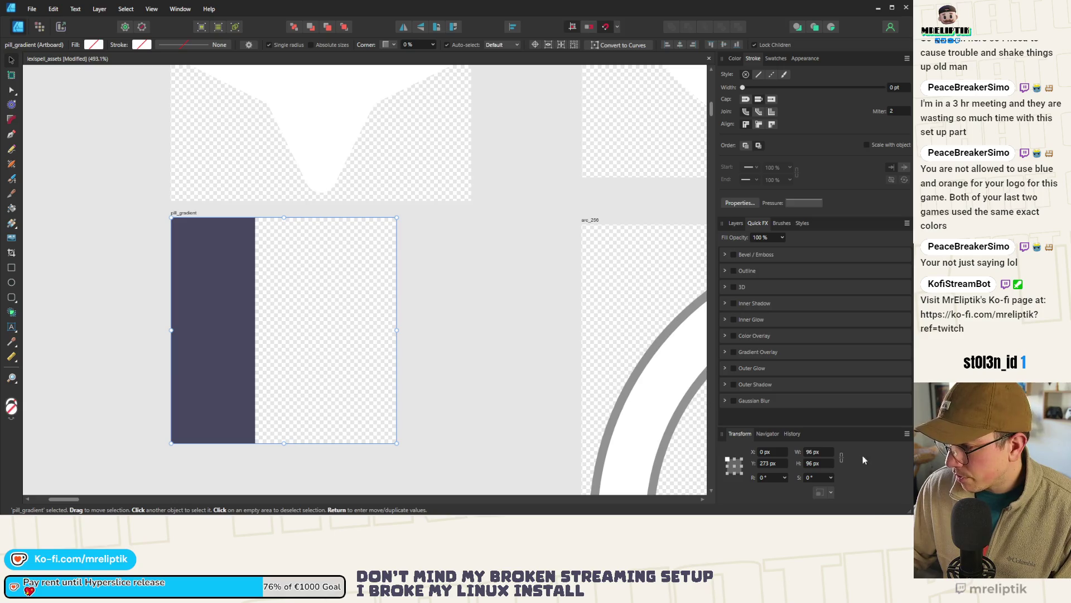
Step: Set the pill_gradient artboard width to 48 px
{"action": "type", "text": "32"}
{"action": "key", "text": "Return"}
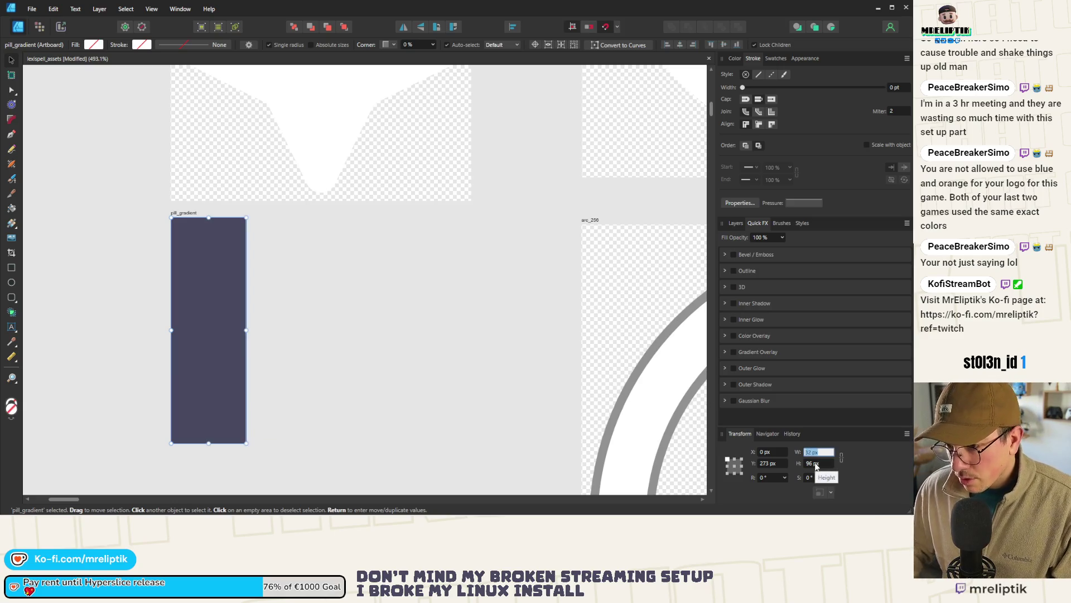
{"action": "left_click", "coordinate": [819, 463]}
{"action": "left_click", "coordinate": [818, 452]}
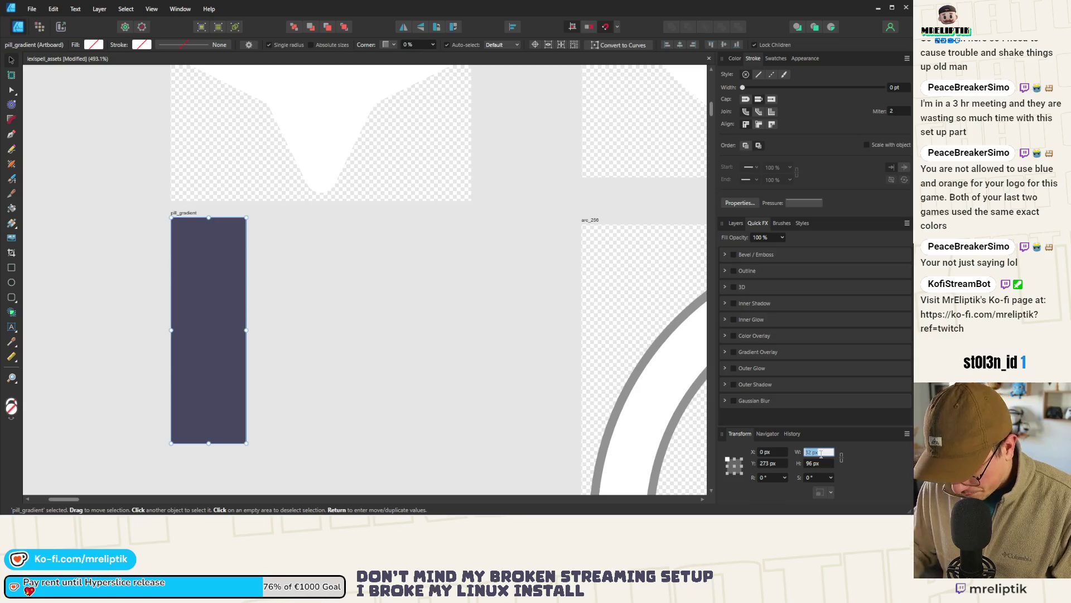
{"action": "type", "text": "48"}
{"action": "key", "text": "Return"}
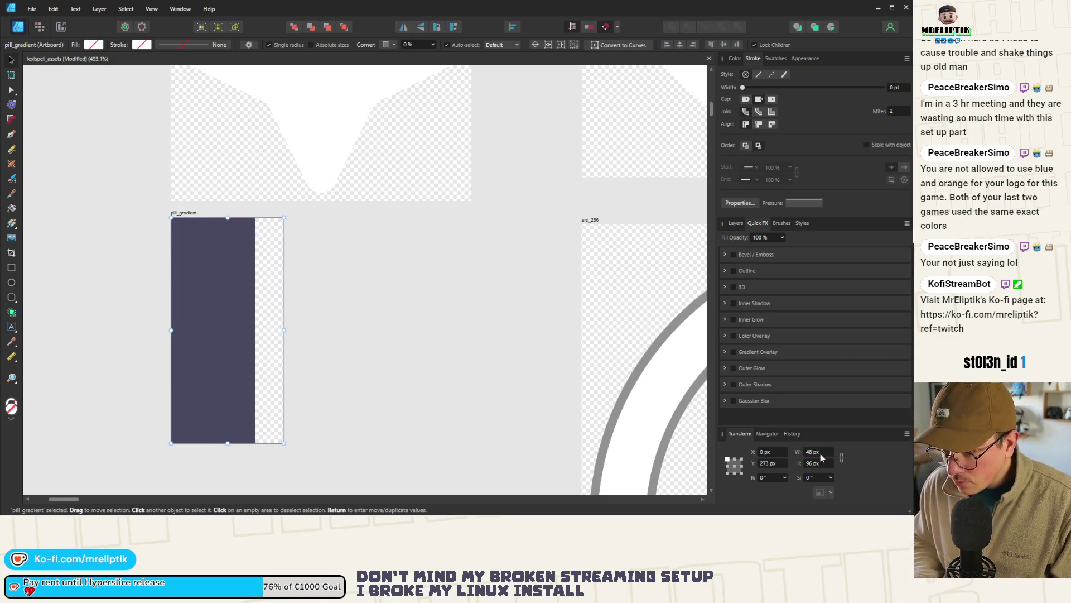
Step: Centre the bar horizontally and set its length to 92 px
{"action": "left_click_drag", "start_coordinate": [200, 283], "coordinate": [215, 296]}
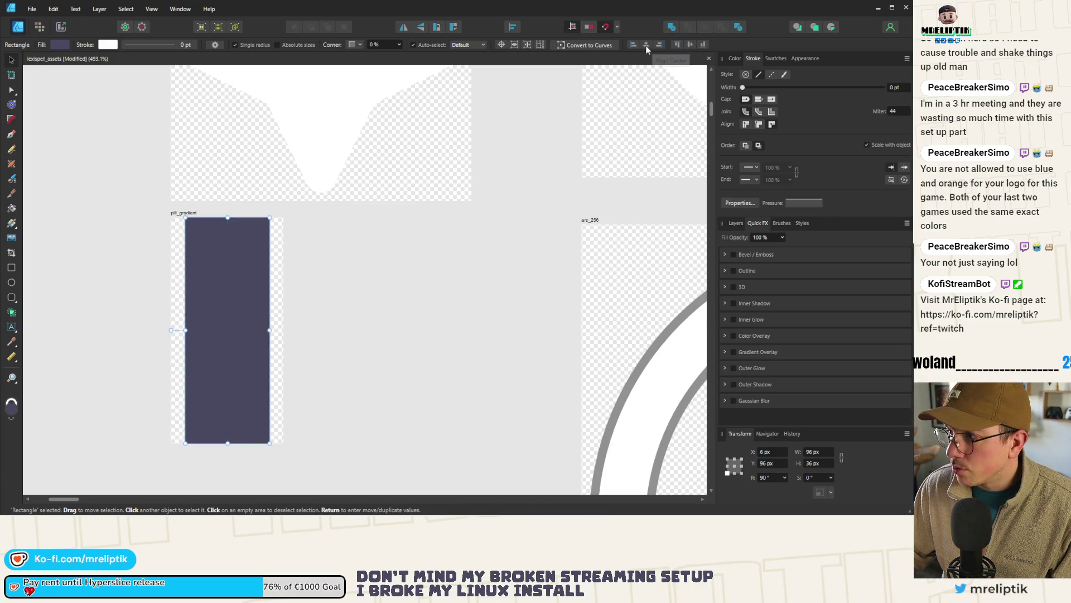
{"action": "scroll", "coordinate": [236, 203], "scroll_direction": "up", "scroll_amount": 5}
{"action": "left_click_drag", "start_coordinate": [293, 183], "coordinate": [293, 192]}
{"action": "left_click", "coordinate": [818, 452]}
{"action": "type", "text": "92"}
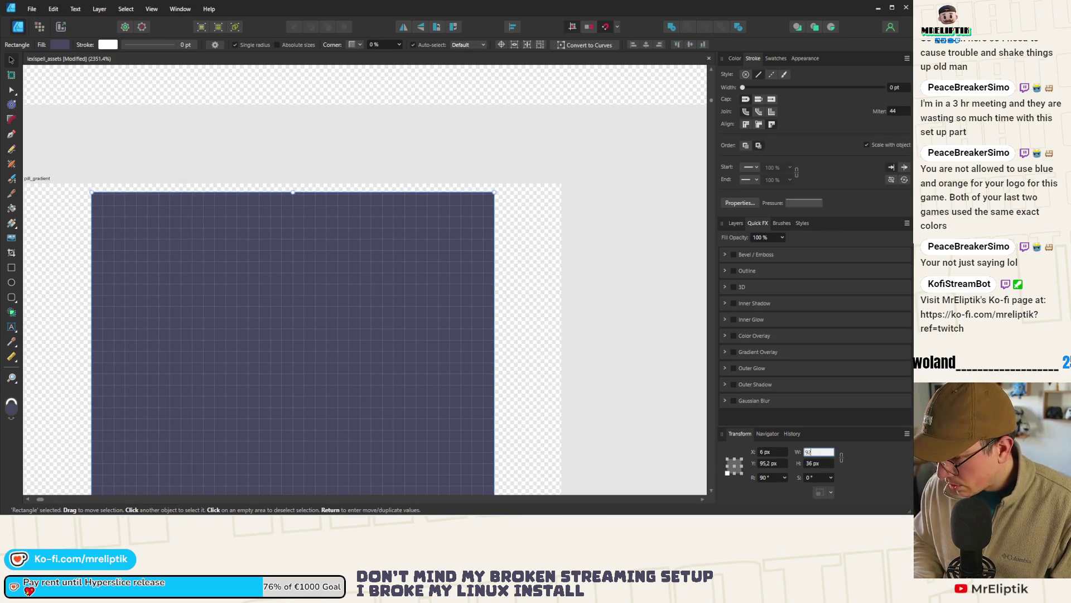
{"action": "key", "text": "Return"}
Step: Align the bar to the vertical middle and round its corners into a pill
{"action": "scroll", "coordinate": [313, 253], "scroll_direction": "down", "scroll_amount": 5}
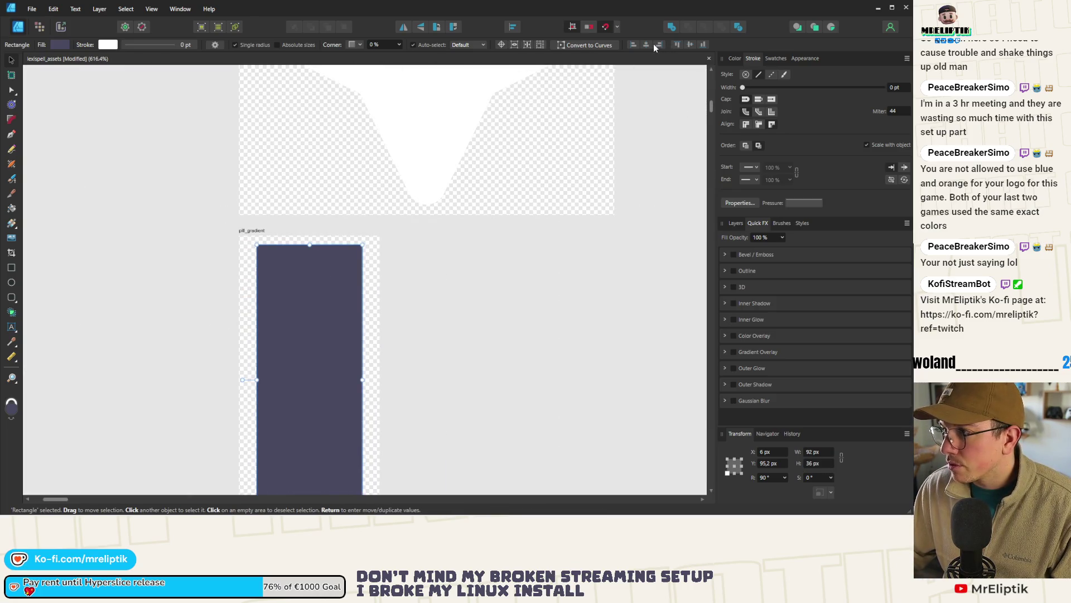
{"action": "left_click", "coordinate": [690, 44]}
{"action": "scroll", "coordinate": [84, 195], "scroll_direction": "down", "scroll_amount": 3}
{"action": "scroll", "coordinate": [111, 223], "scroll_direction": "up", "scroll_amount": 2}
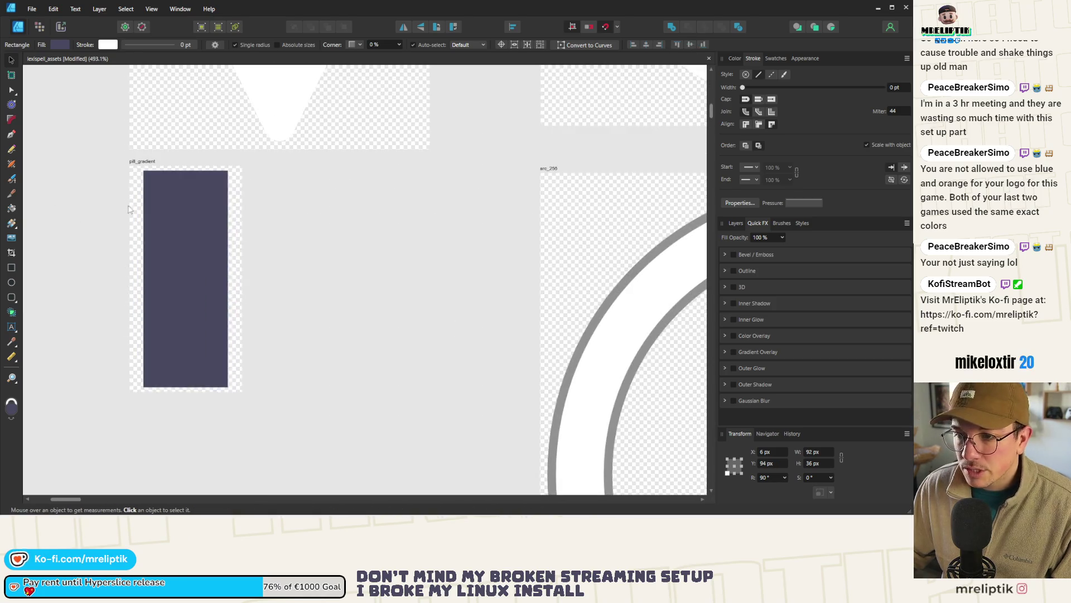
{"action": "left_click", "coordinate": [11, 119]}
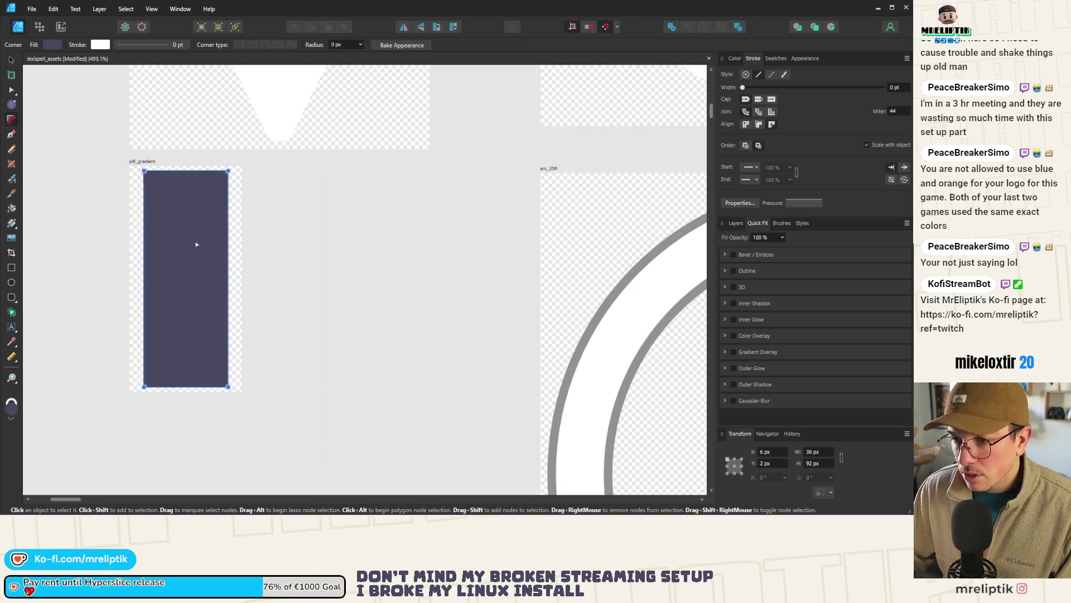
{"action": "mouse_move", "coordinate": [201, 260]}
{"action": "left_mouse_down"}
{"action": "mouse_move", "coordinate": [218, 236]}
{"action": "mouse_move", "coordinate": [219, 250]}
{"action": "left_mouse_up"}
{"action": "scroll", "coordinate": [275, 235], "scroll_direction": "down", "scroll_amount": 5}
{"action": "scroll", "coordinate": [223, 245], "scroll_direction": "up", "scroll_amount": 3}
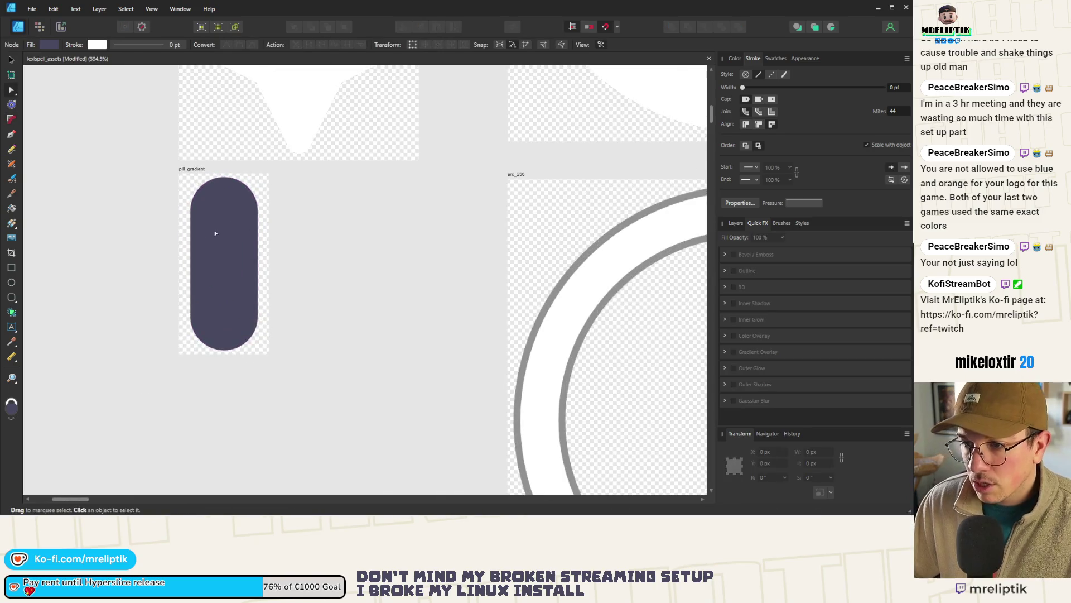
{"action": "key", "text": "a"}
{"action": "left_click", "coordinate": [9, 59]}
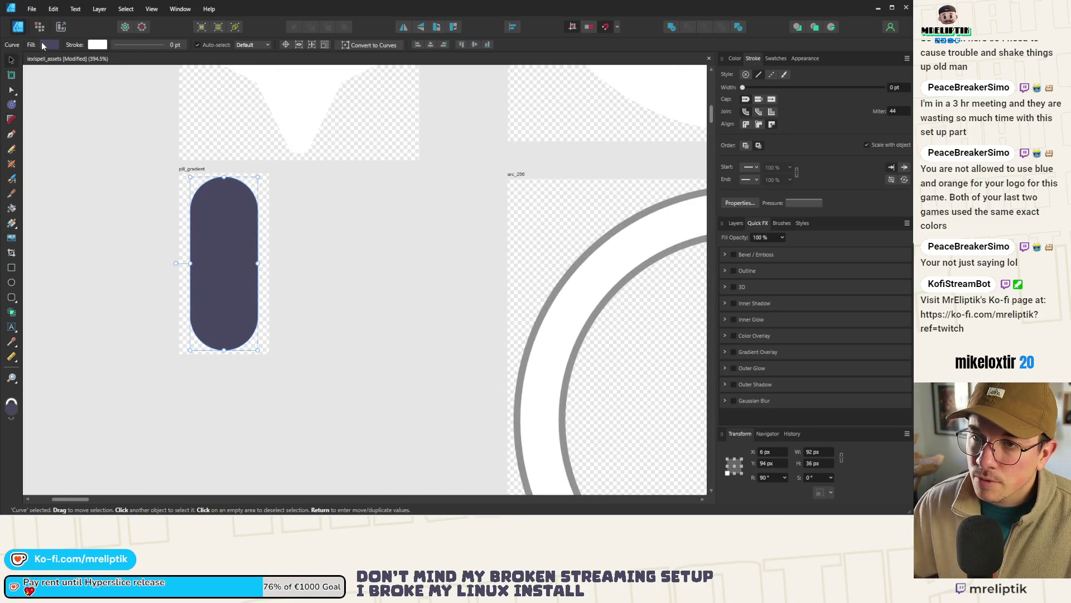
{"action": "left_click", "coordinate": [48, 45]}
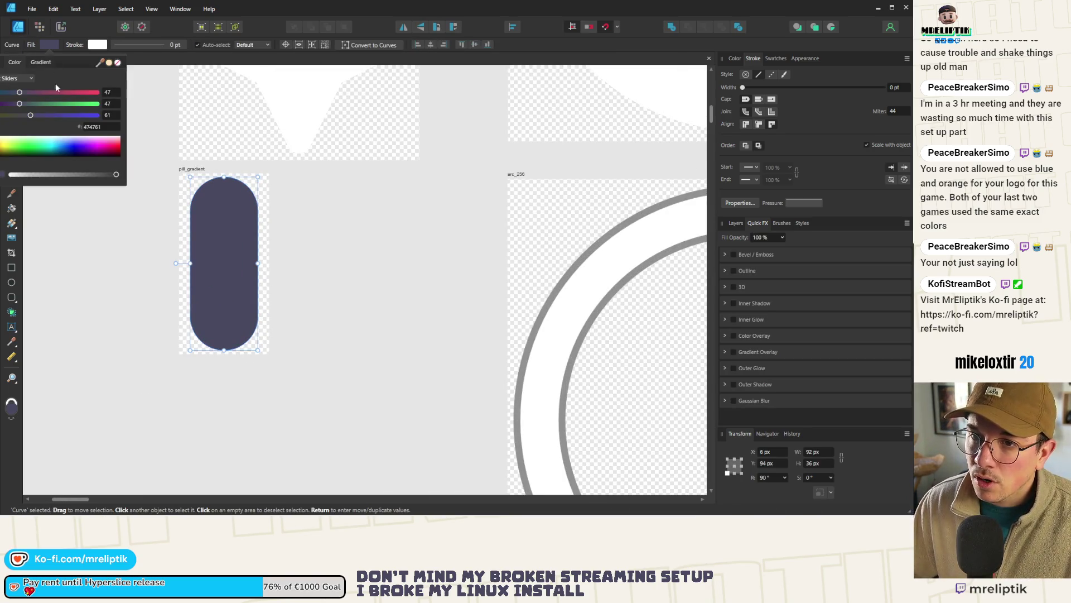
{"action": "left_click", "coordinate": [37, 61]}
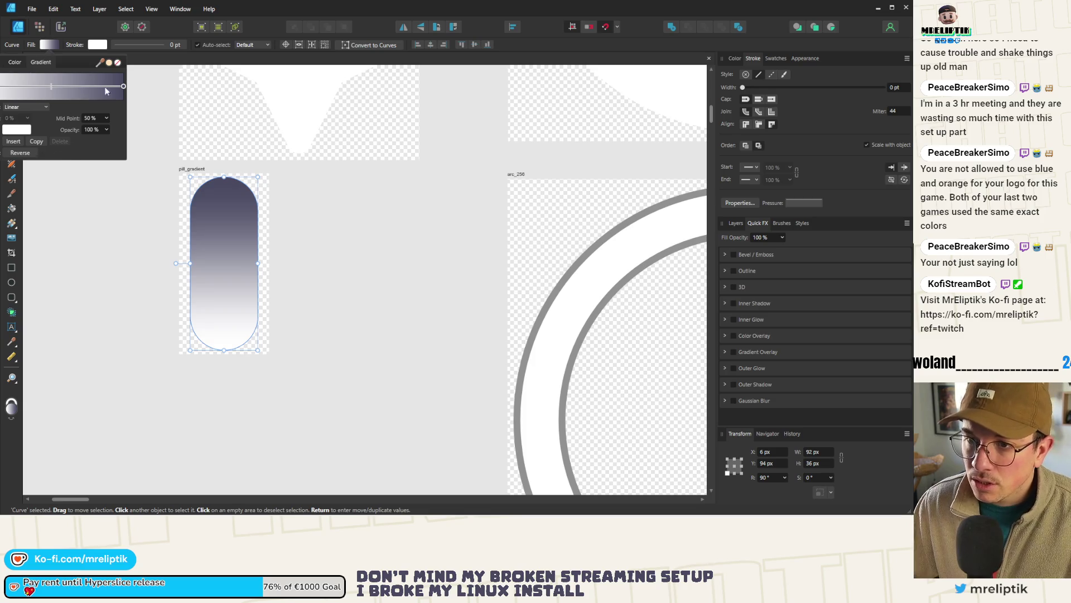
{"action": "left_click", "coordinate": [123, 87]}
{"action": "left_click", "coordinate": [16, 131]}
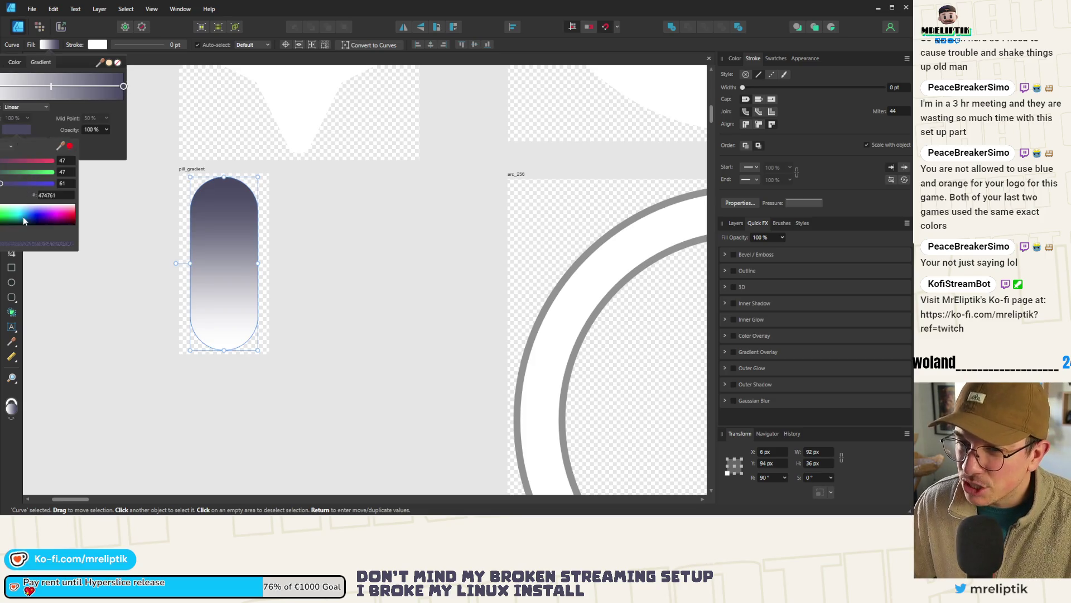
{"action": "left_click_drag", "start_coordinate": [22, 219], "coordinate": [22, 204]}
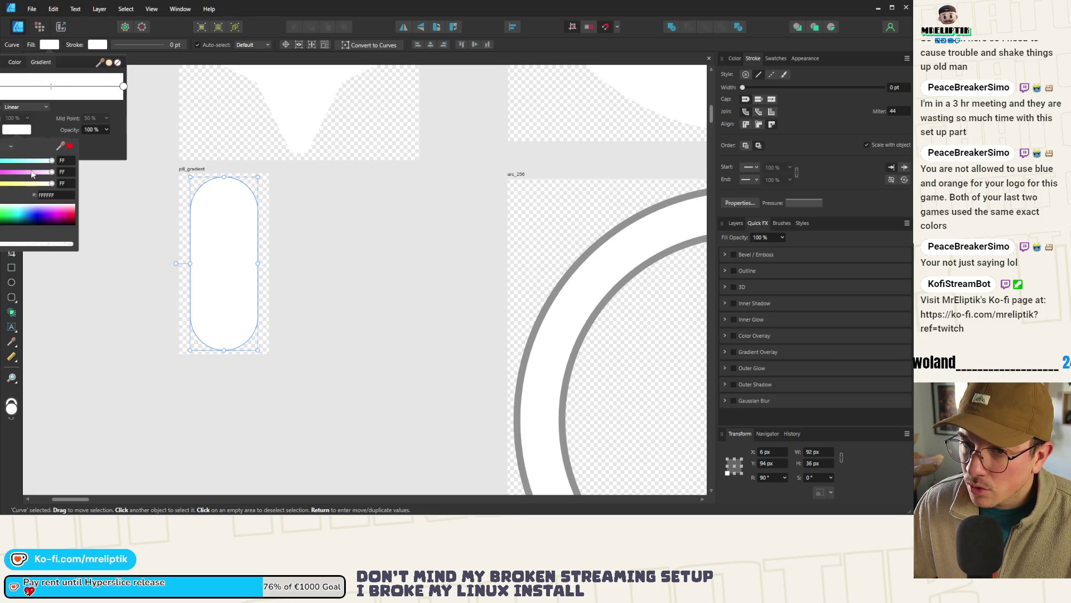
{"action": "mouse_move", "coordinate": [28, 190]}
{"action": "left_mouse_down"}
{"action": "mouse_move", "coordinate": [17, 215]}
{"action": "mouse_move", "coordinate": [40, 250]}
{"action": "left_mouse_up"}
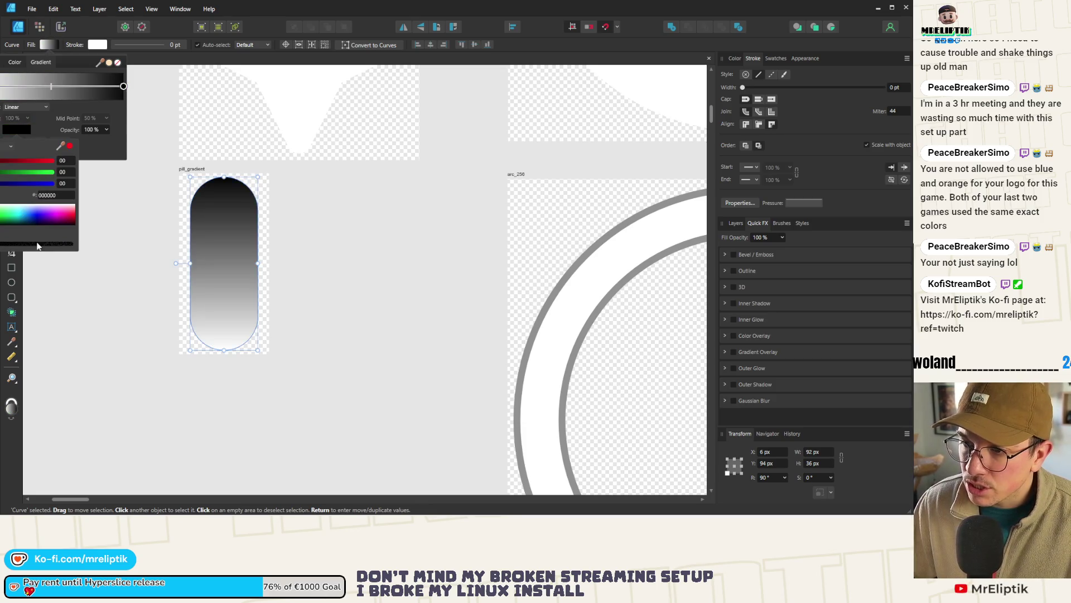
{"action": "left_click", "coordinate": [91, 288]}
{"action": "scroll", "coordinate": [140, 222], "scroll_direction": "down", "scroll_amount": 2}
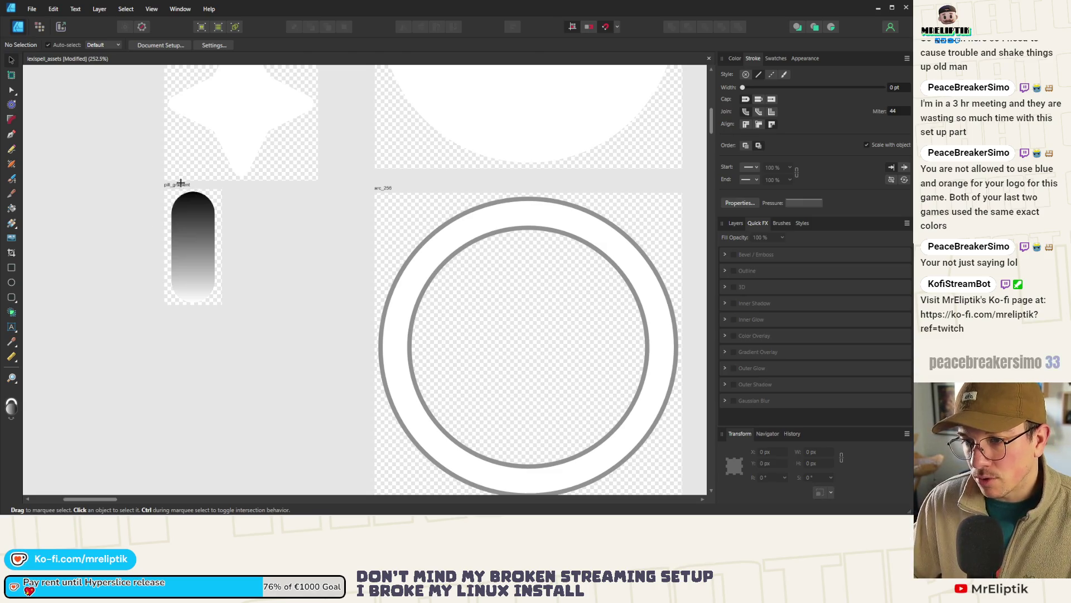
{"action": "left_click", "coordinate": [178, 223]}
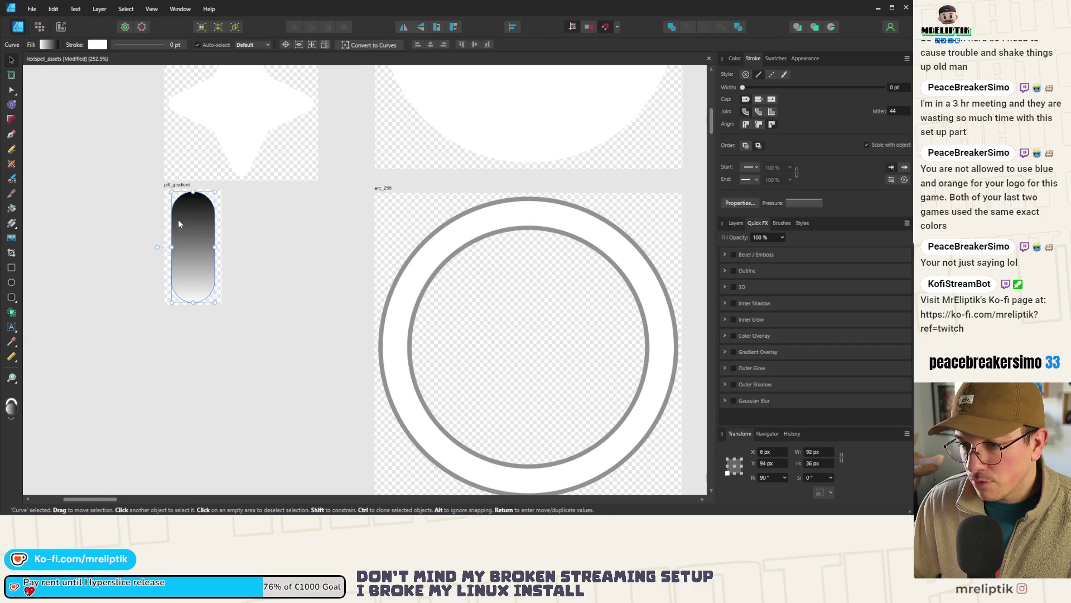
{"action": "left_click", "coordinate": [47, 44]}
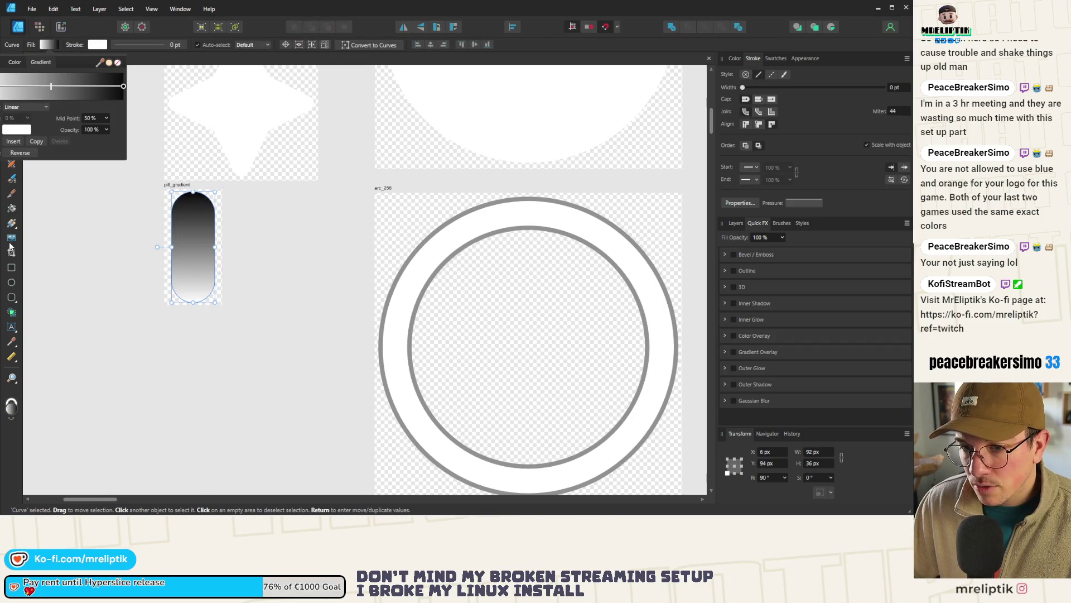
{"action": "left_click", "coordinate": [11, 223]}
{"action": "left_click", "coordinate": [96, 227]}
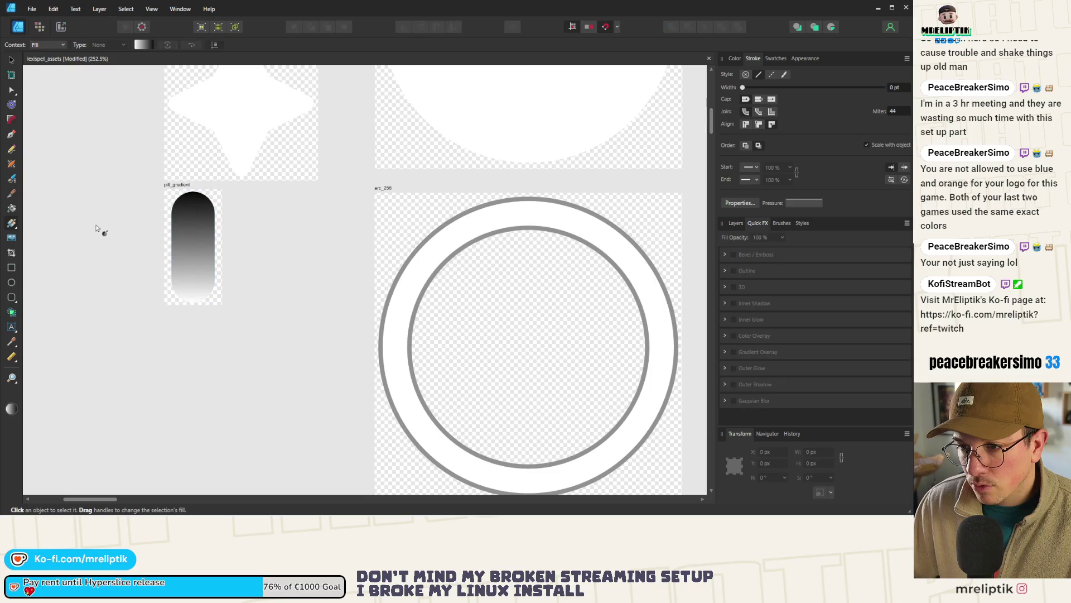
{"action": "key", "text": "v"}
{"action": "left_click", "coordinate": [180, 184]}
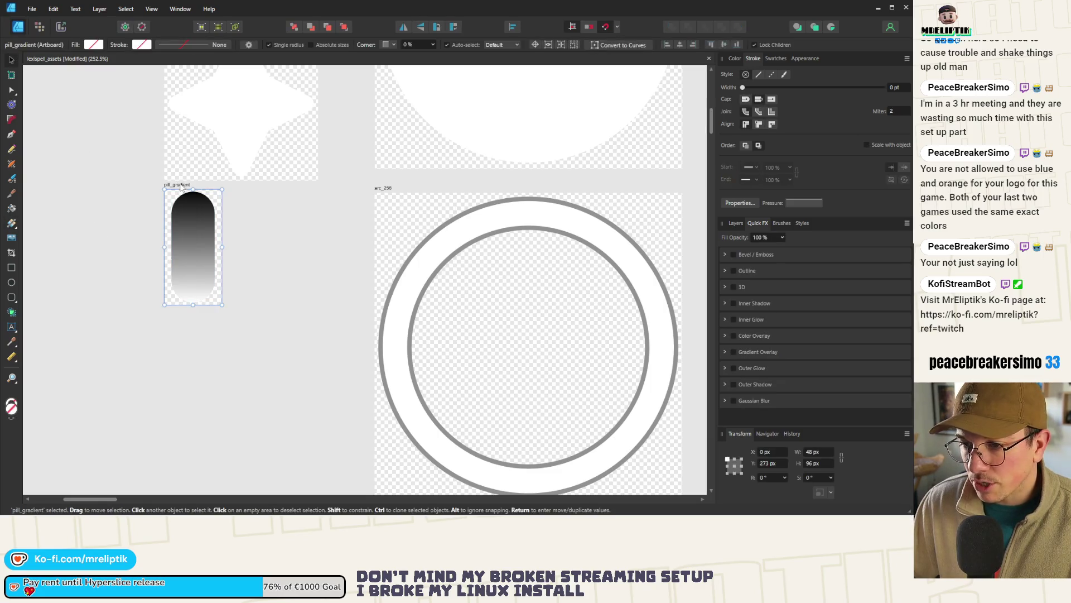
Step: Export the artboard as pill_gradient PNG into word_game/shared/visuals, then return to Godot
{"action": "key", "text": "ctrl+shift+alt+s"}
{"action": "left_click", "coordinate": [533, 422]}
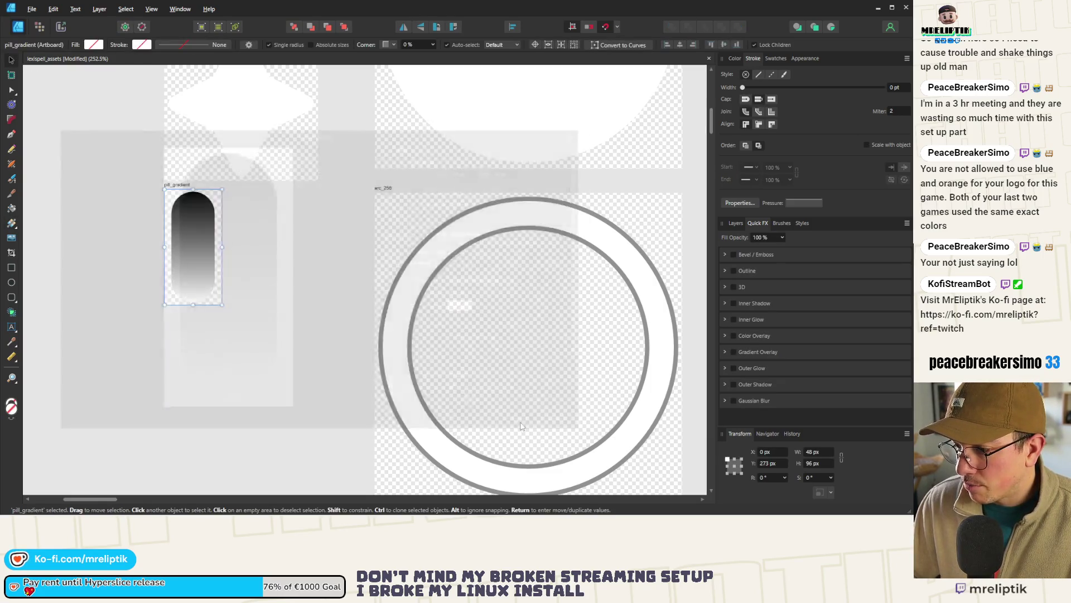
{"action": "left_click", "coordinate": [266, 91]}
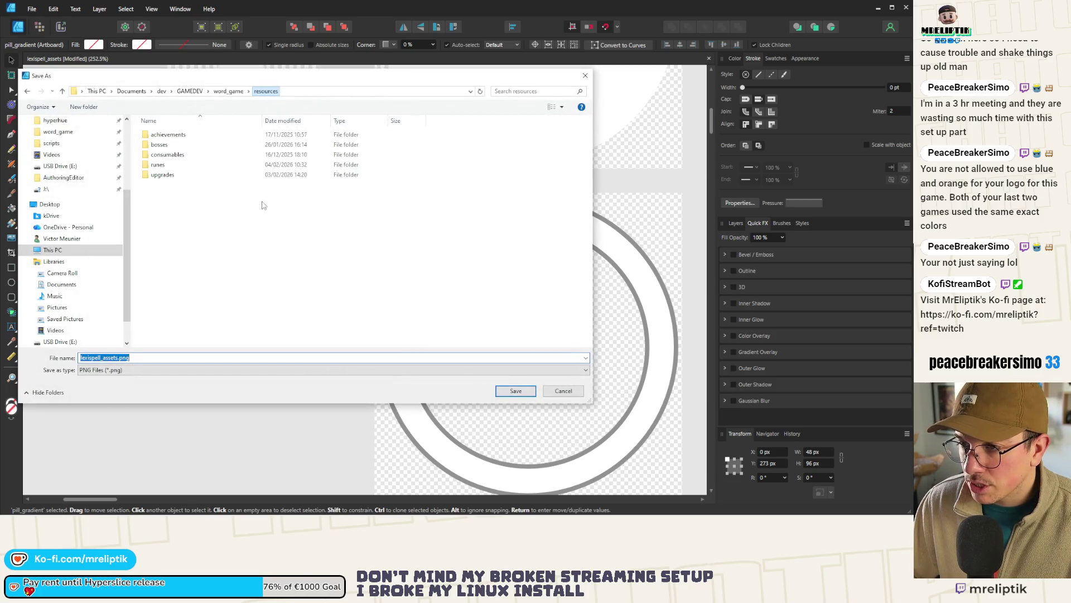
{"action": "left_click", "coordinate": [228, 92]}
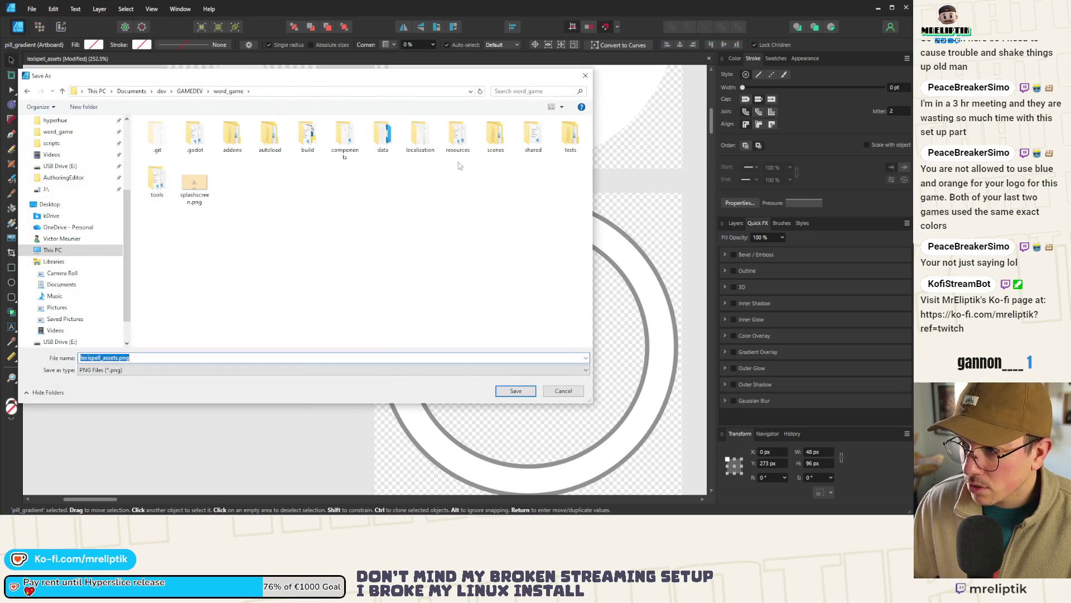
{"action": "double_click", "coordinate": [533, 134]}
{"action": "double_click", "coordinate": [159, 175]}
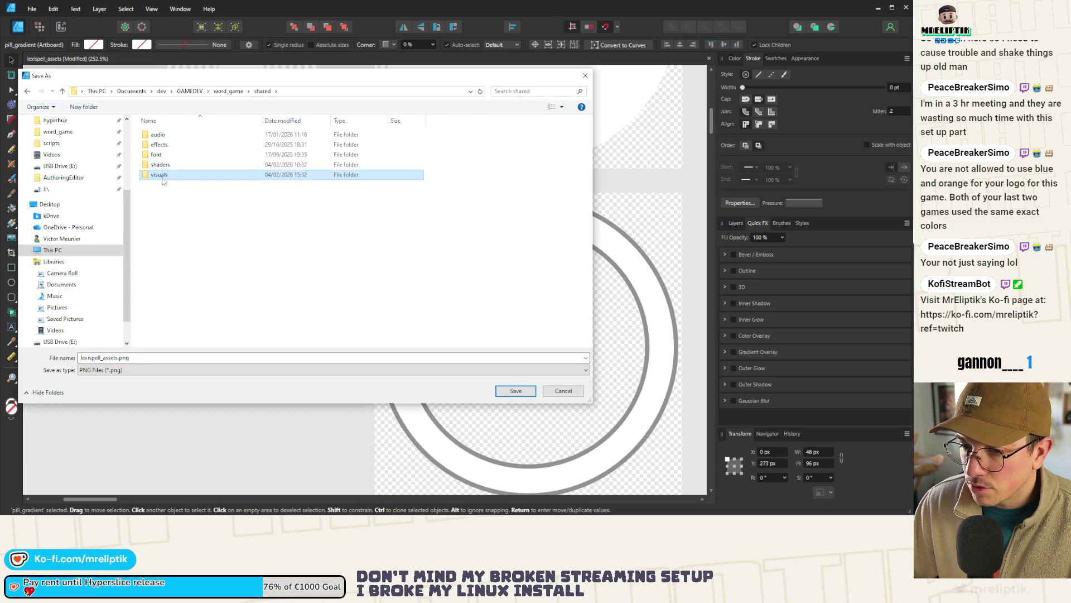
{"action": "double_click", "coordinate": [140, 359]}
{"action": "type", "text": "pill_gra"}
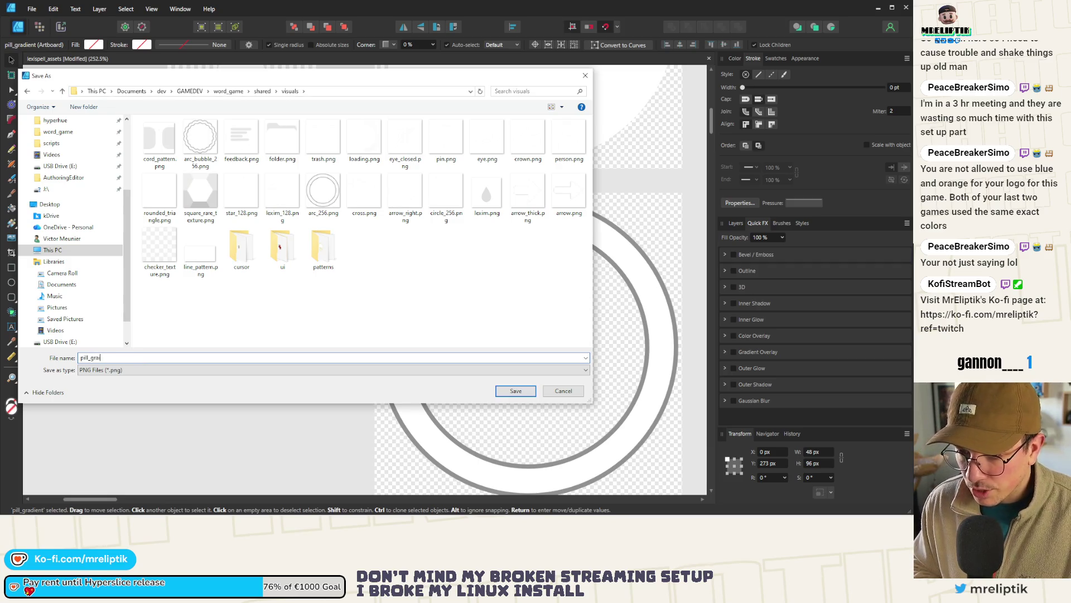
{"action": "type", "text": "nt"}
{"action": "key", "text": "Return"}
{"action": "left_click", "coordinate": [276, 310]}
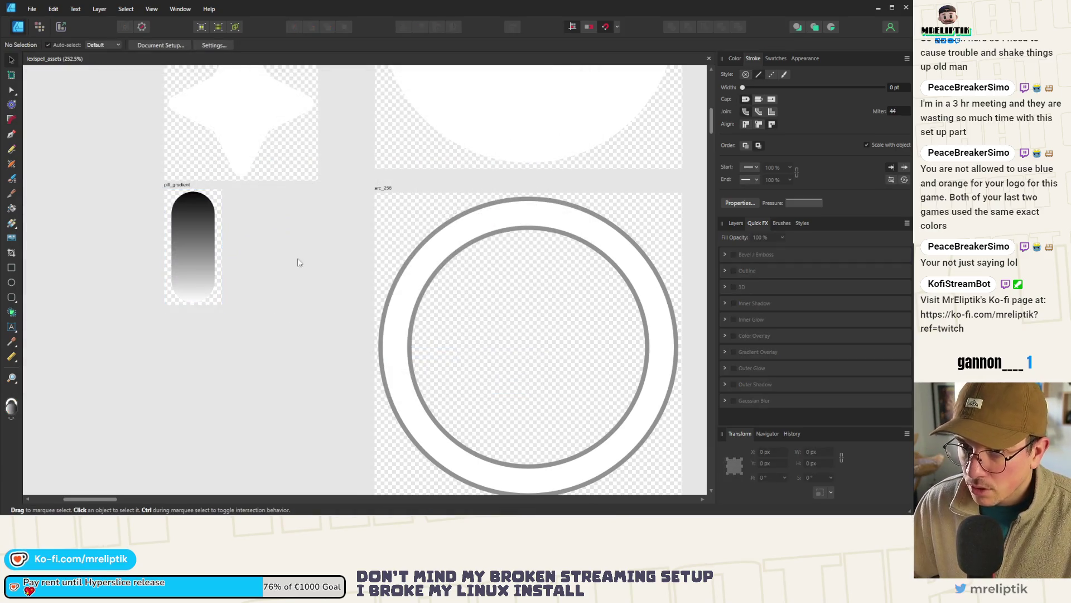
{"action": "left_click", "coordinate": [878, 8]}
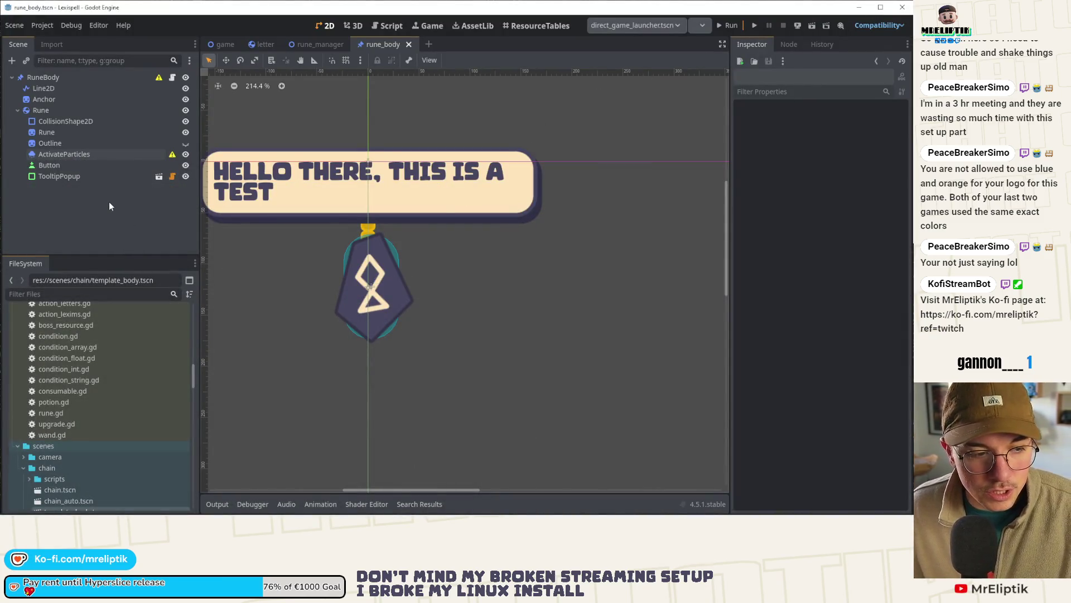
Step: Add a Sprite2D child node under RuneBody
{"action": "right_click", "coordinate": [55, 80]}
{"action": "left_click", "coordinate": [83, 88]}
{"action": "type", "text": "sprite"}
{"action": "key", "text": "Return"}
Step: Give the sprite the pill gradient texture and place it right of the rune
{"action": "left_click", "coordinate": [847, 124]}
{"action": "left_click", "coordinate": [820, 386]}
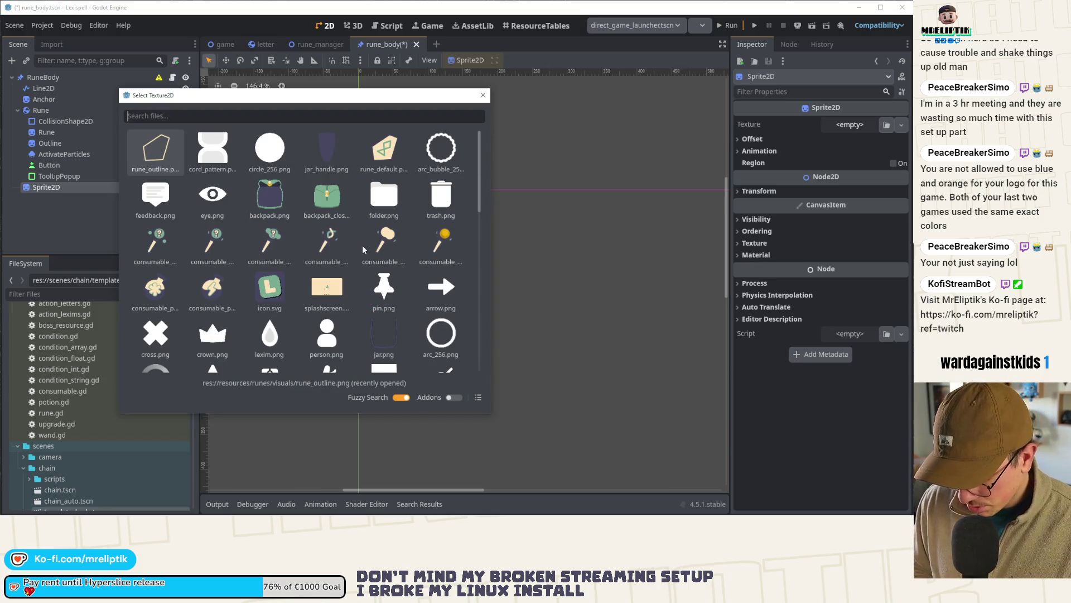
{"action": "type", "text": "gradient"}
{"action": "key", "text": "Return"}
{"action": "left_click_drag", "start_coordinate": [341, 177], "coordinate": [405, 266]}
{"action": "scroll", "coordinate": [465, 291], "scroll_direction": "up", "scroll_amount": 4}
Step: Assign a new ShaderMaterial to the sprite's Material
{"action": "left_click", "coordinate": [793, 270]}
{"action": "left_click", "coordinate": [754, 270]}
{"action": "left_click", "coordinate": [739, 271]}
{"action": "left_click", "coordinate": [852, 284]}
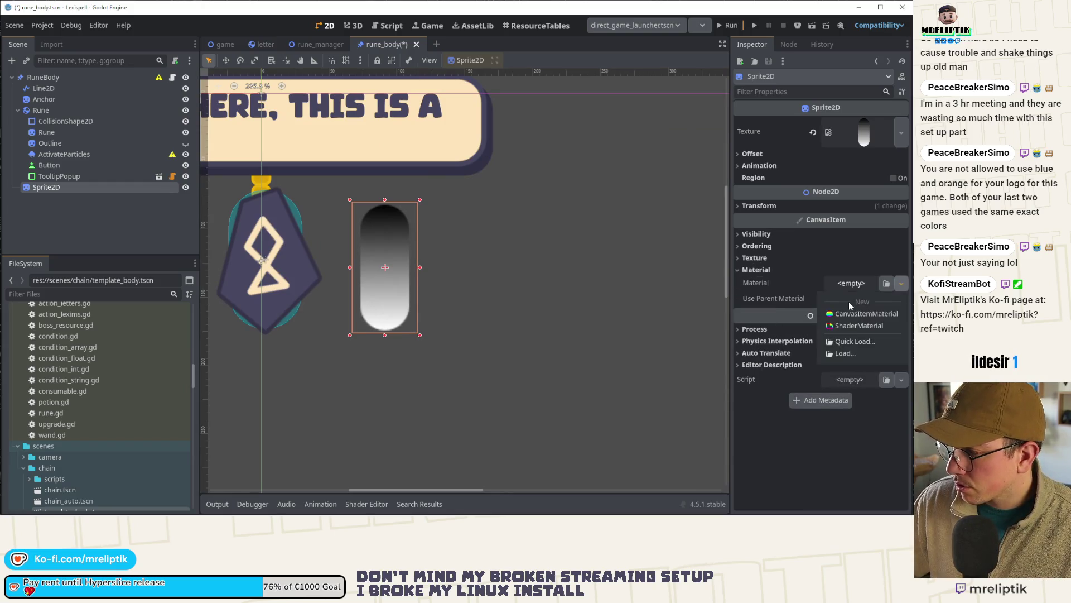
{"action": "left_click", "coordinate": [851, 310]}
Step: Start a new shader on the material and point its path to res://shared/shaders
{"action": "left_click", "coordinate": [845, 389]}
{"action": "left_click", "coordinate": [854, 432]}
{"action": "left_click", "coordinate": [385, 258]}
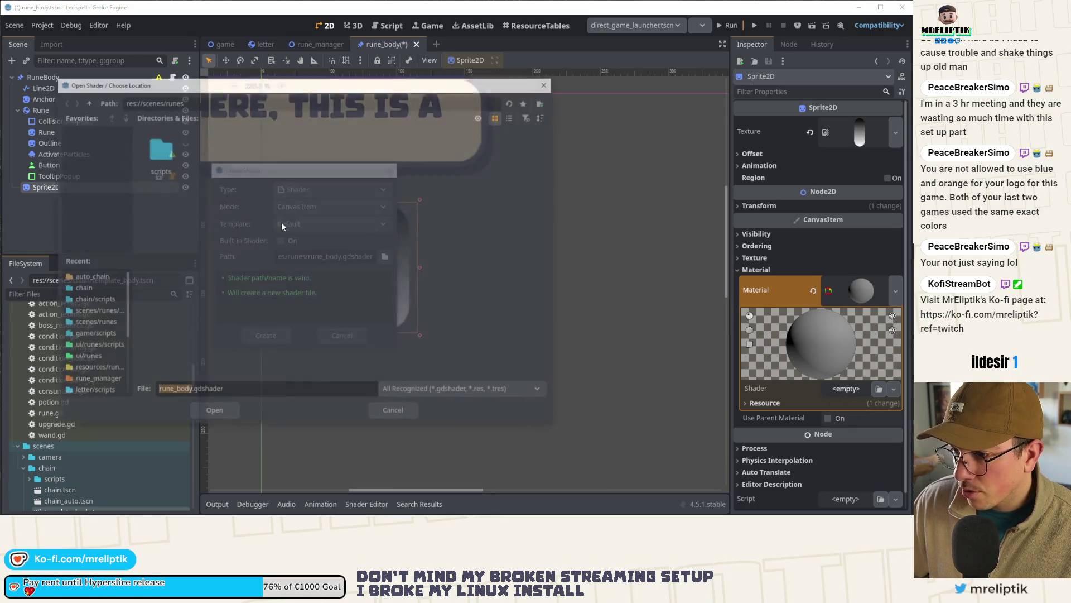
{"action": "left_click", "coordinate": [85, 102]}
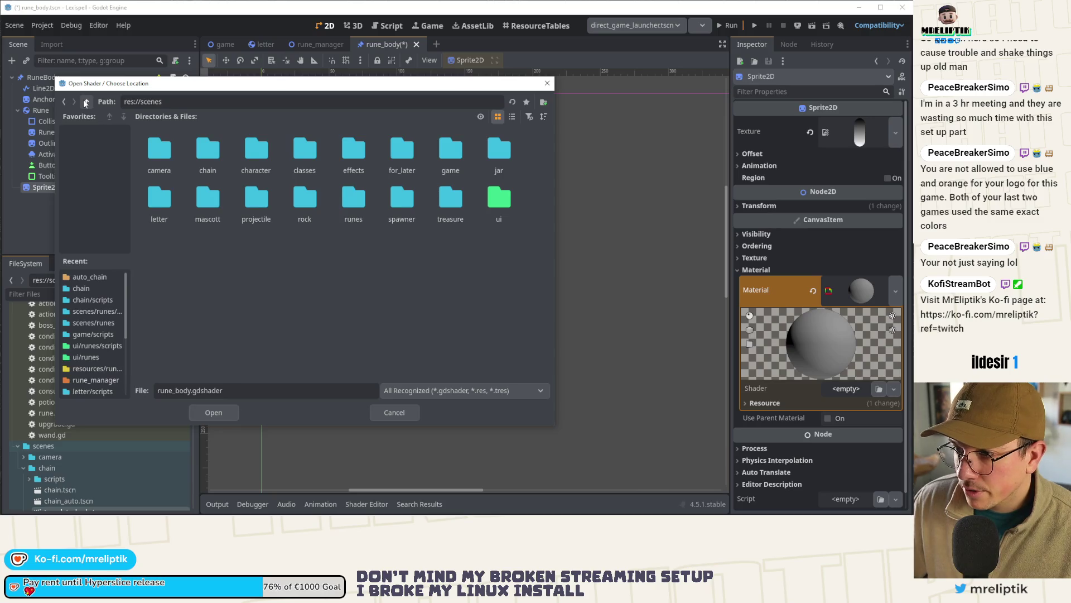
{"action": "left_click", "coordinate": [85, 102]}
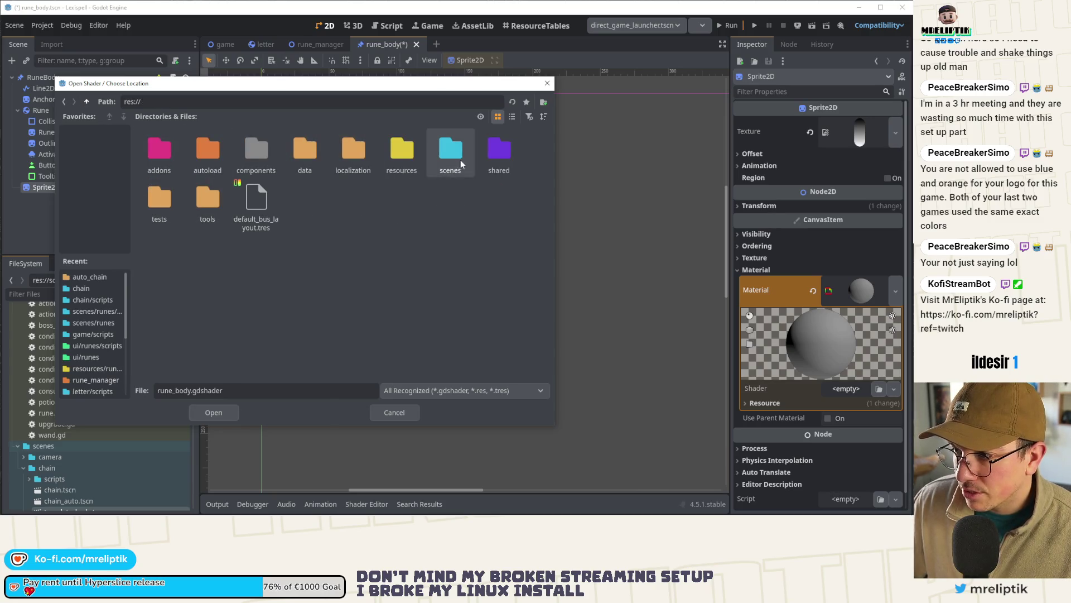
{"action": "double_click", "coordinate": [500, 152]}
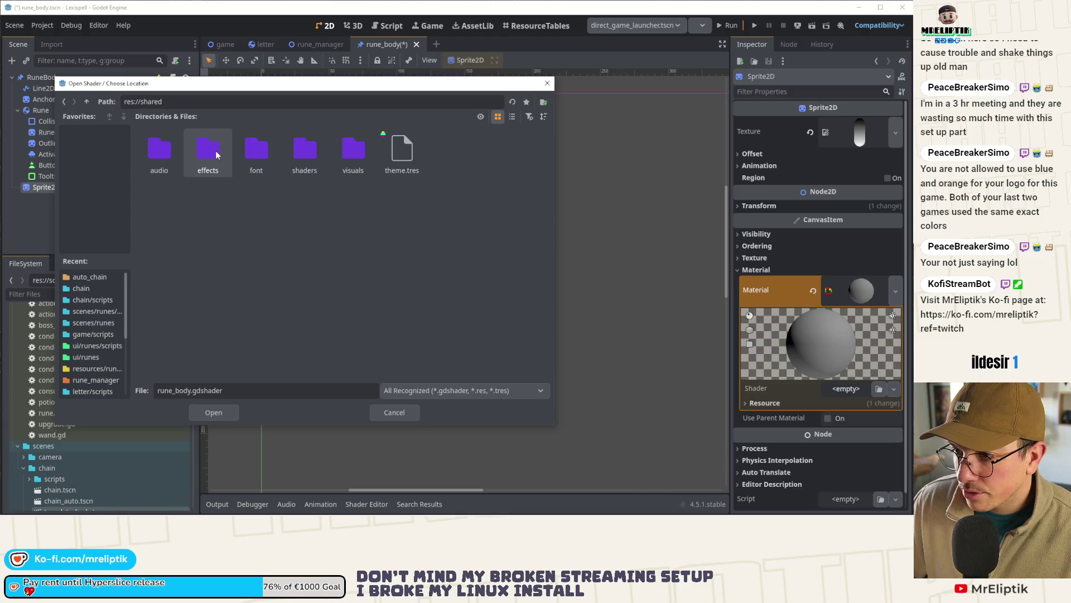
{"action": "double_click", "coordinate": [301, 152]}
Step: Name the shader gradient_disappear_particle.gdshader and create it
{"action": "left_click_drag", "start_coordinate": [191, 393], "coordinate": [139, 394]}
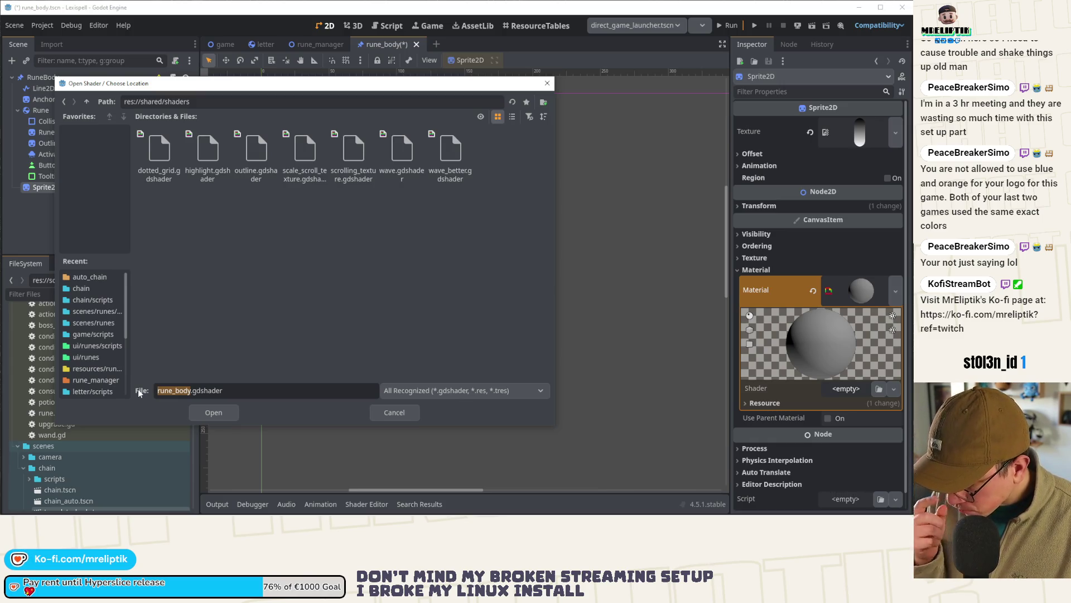
{"action": "type", "text": "gradient_"}
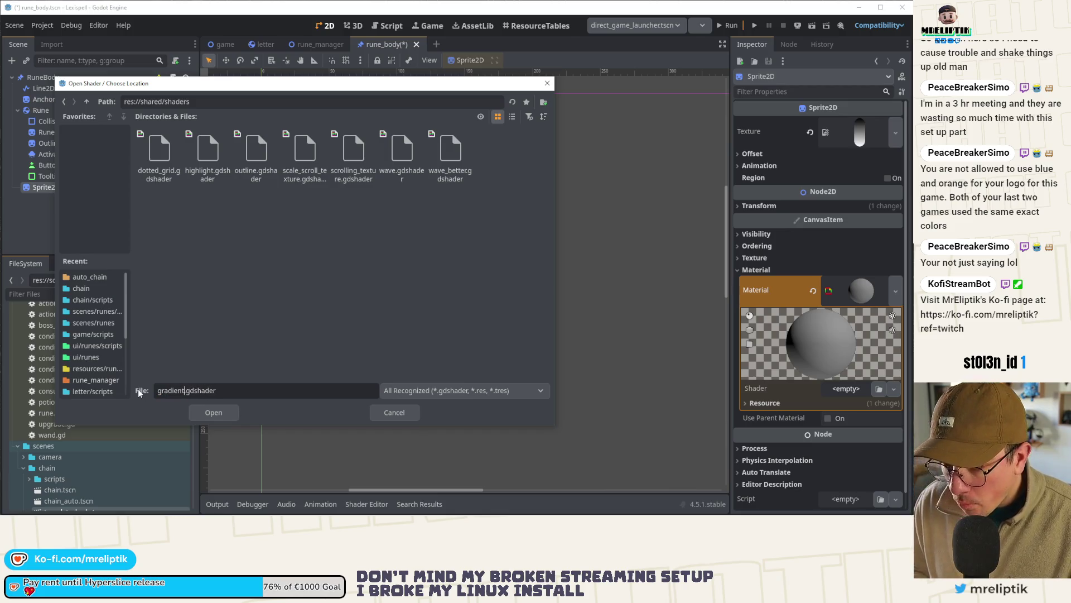
{"action": "type", "text": "d"}
{"action": "key", "text": "BackSpace"}
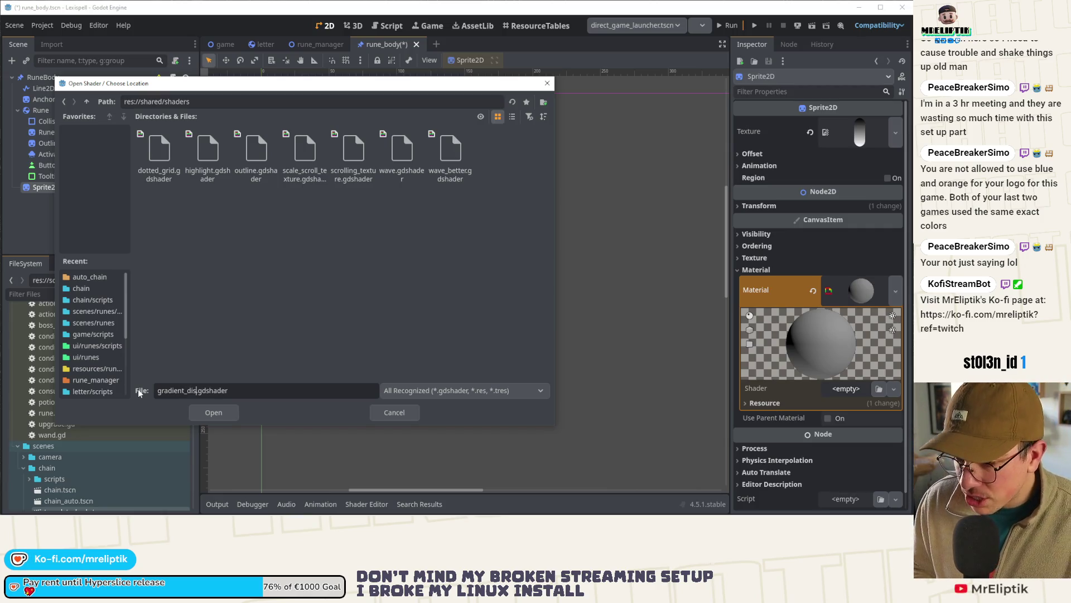
{"action": "type", "text": "pear_particles"}
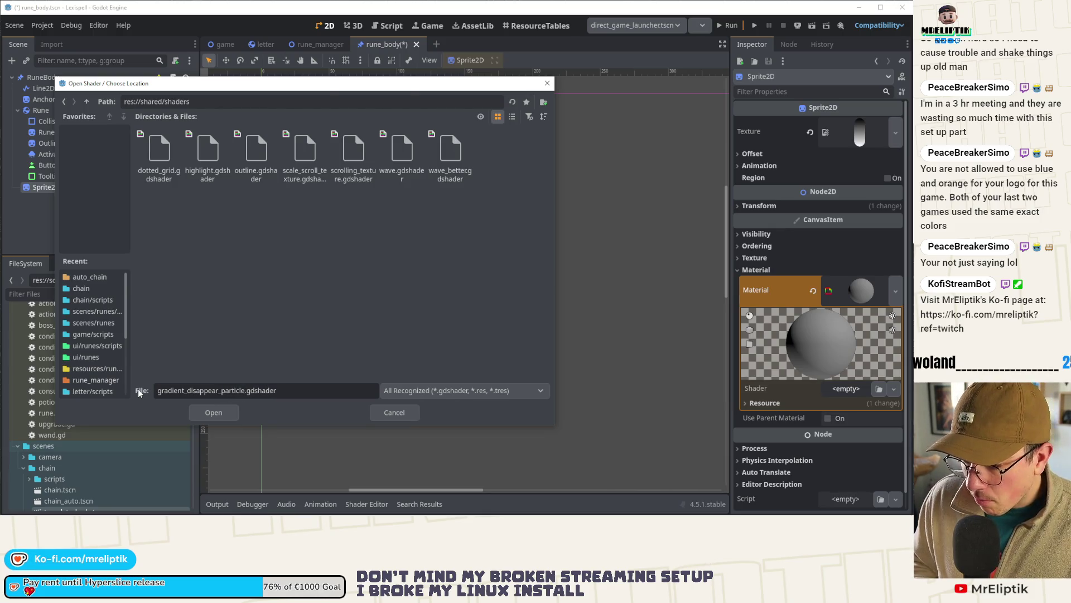
{"action": "key", "text": "Return"}
{"action": "left_click", "coordinate": [266, 330]}
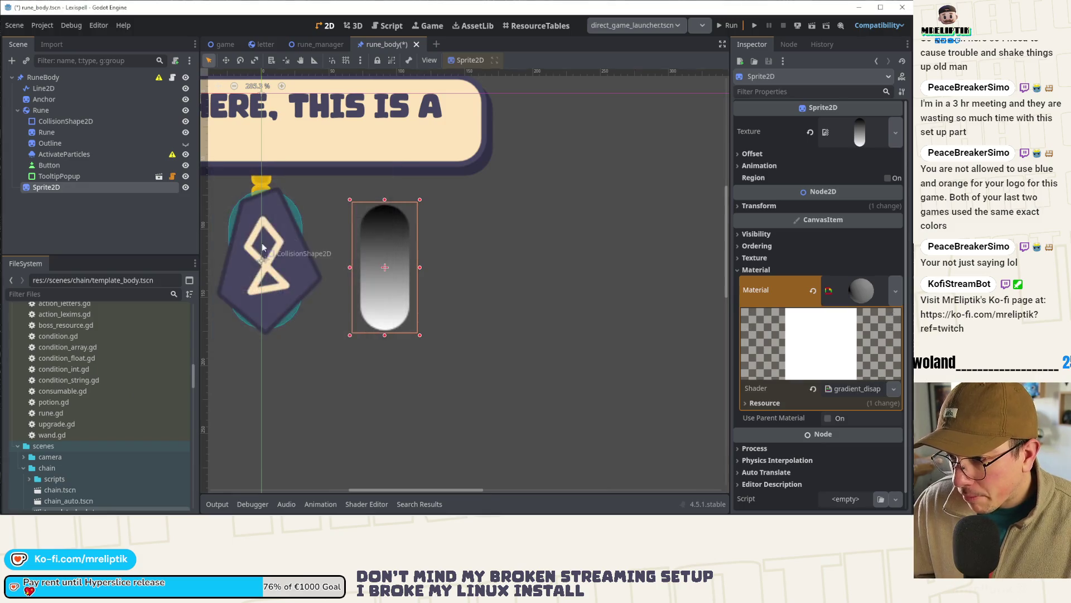
Step: Delete the vertex() and light() template code from the shader and save
{"action": "scroll", "coordinate": [257, 237], "scroll_direction": "down", "scroll_amount": 2}
{"action": "left_click", "coordinate": [862, 389]}
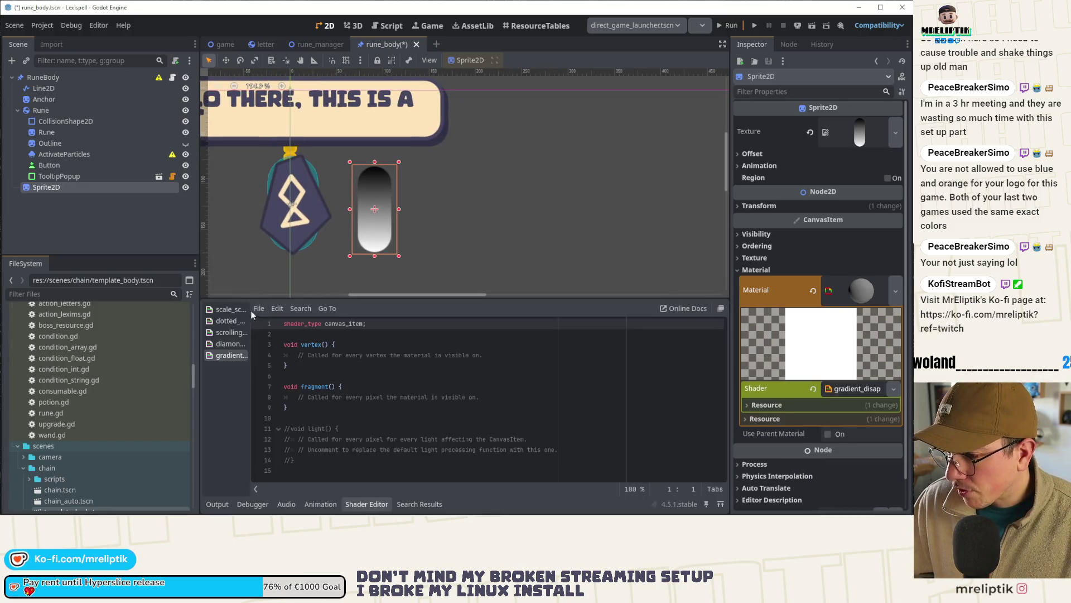
{"action": "left_click", "coordinate": [334, 356]}
{"action": "key", "text": "ctrl+shift+k"}
{"action": "key", "text": "ctrl+shift+k"}
{"action": "key", "text": "ctrl+shift+k"}
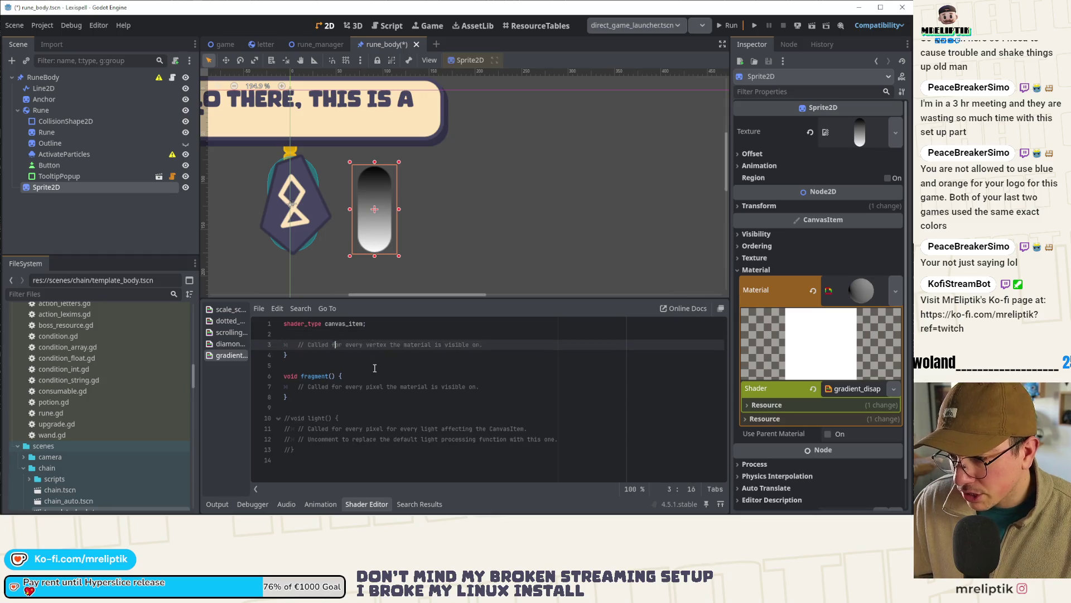
{"action": "key", "text": "ctrl+shift+k"}
{"action": "key", "text": "ctrl+s"}
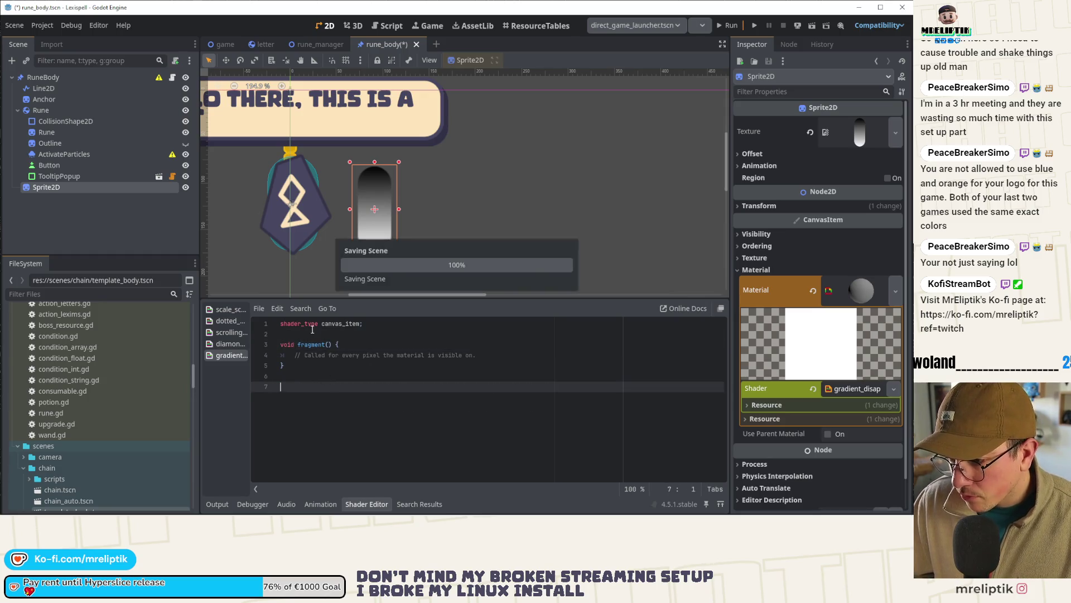
Step: Declare 'uniform float progress = 0.0;' and clear fragment()'s placeholder comment
{"action": "left_click", "coordinate": [304, 334]}
{"action": "key", "text": "Return"}
{"action": "key", "text": "Return"}
{"action": "type", "text": "uniform "}
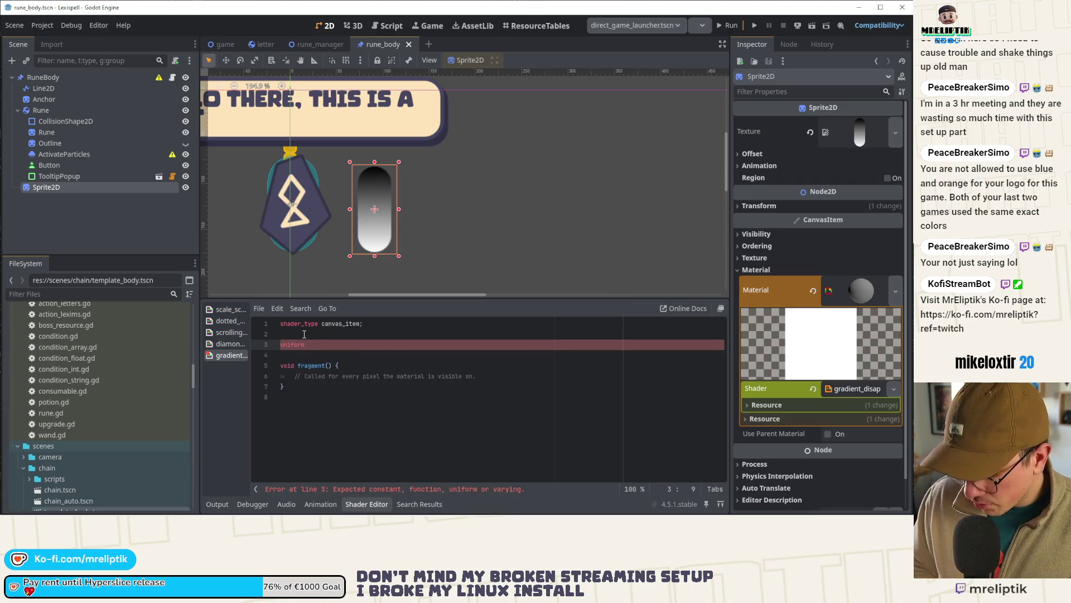
{"action": "type", "text": "float progress:"}
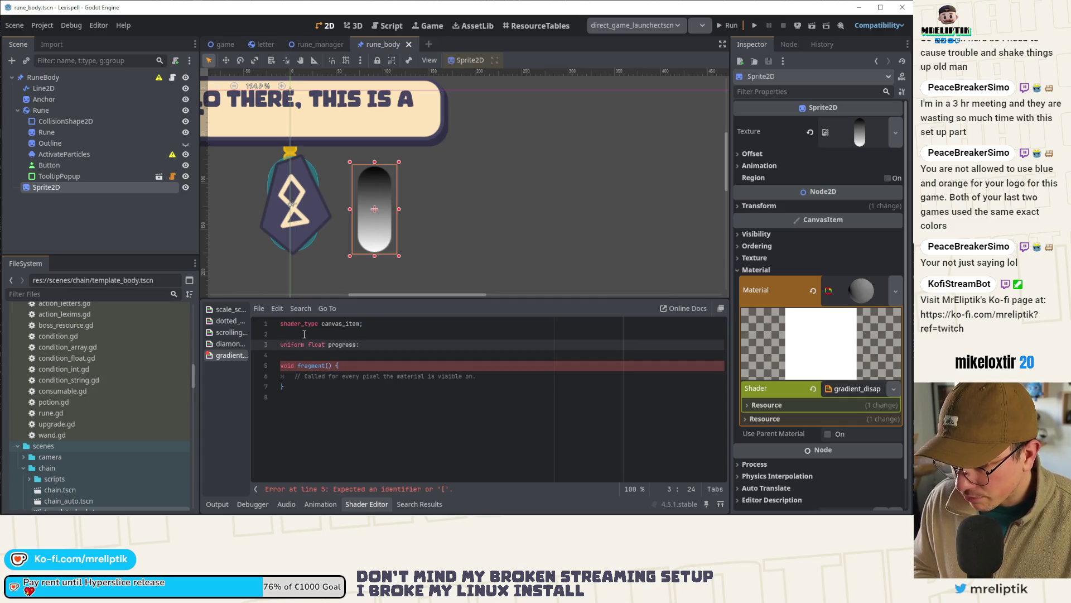
{"action": "type", "text": "= 1.0"}
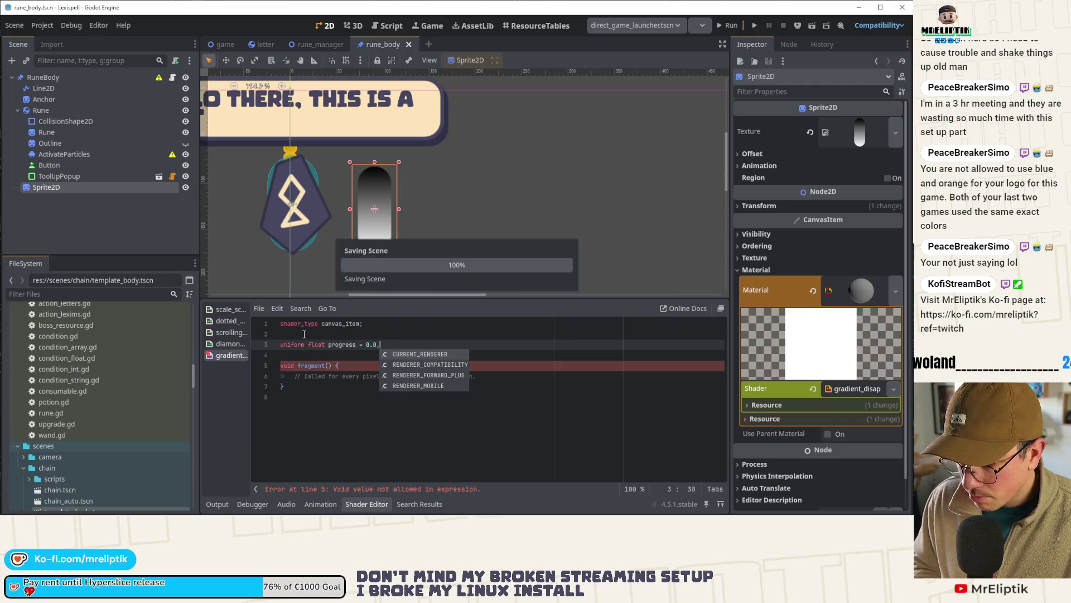
{"action": "type", "text": ";"}
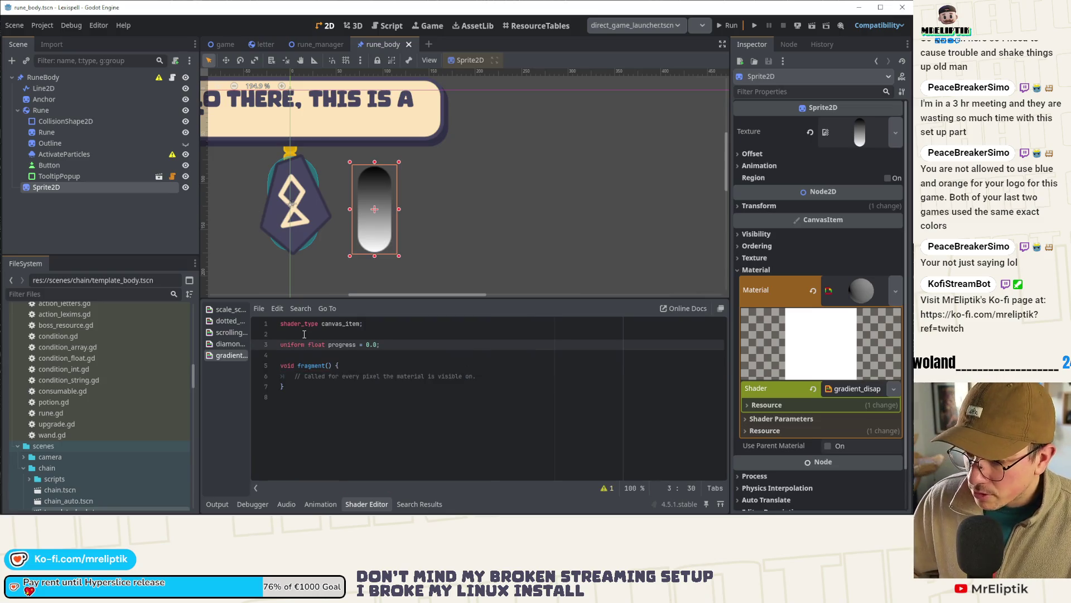
{"action": "left_click", "coordinate": [528, 375]}
{"action": "key", "text": "shift+Home"}
{"action": "type", "text": "*"}
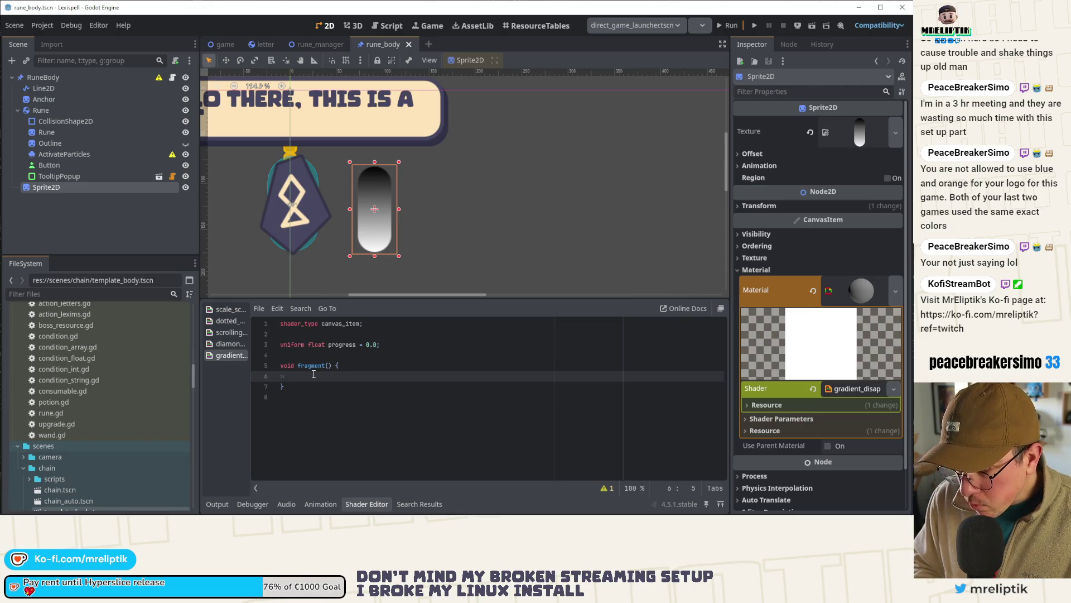
Step: Set COLOR.a in fragment() to a step() against progress instead of 0.0
{"action": "type", "text": "COLOR"}
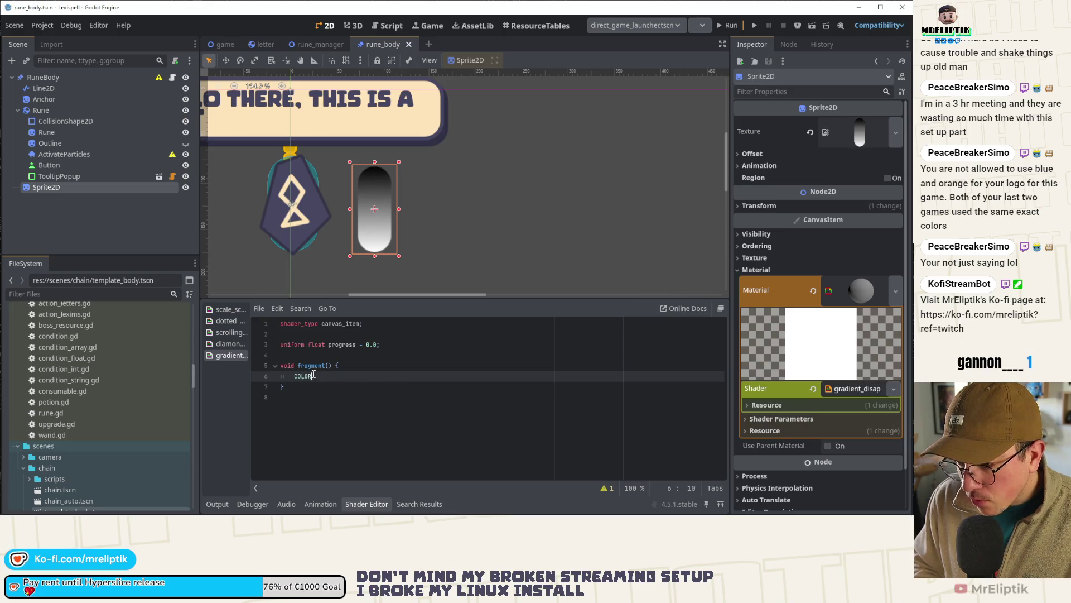
{"action": "type", "text": ".a"}
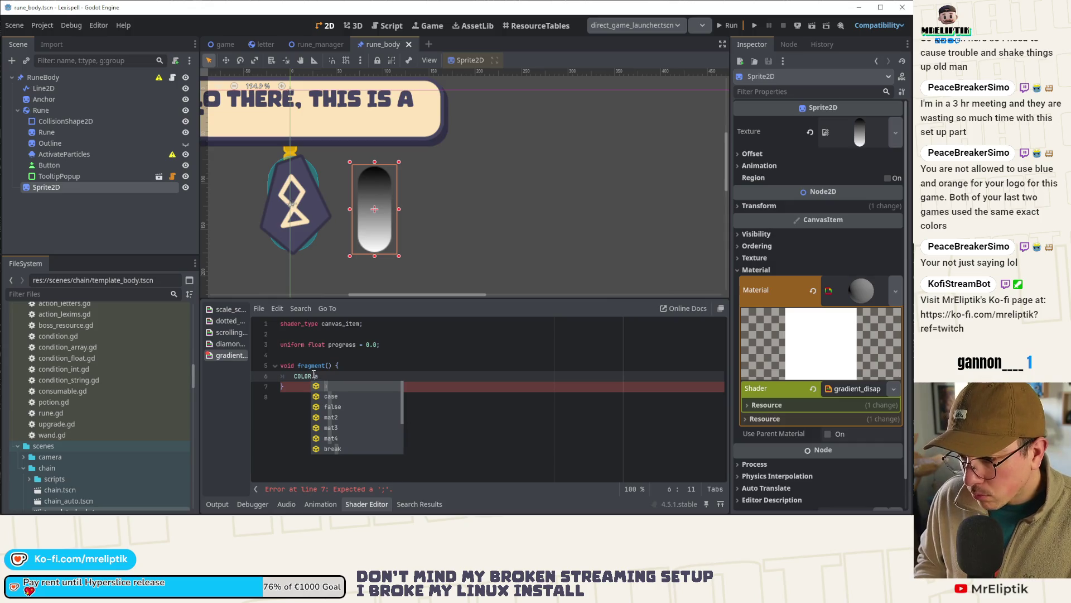
{"action": "type", "text": " = "}
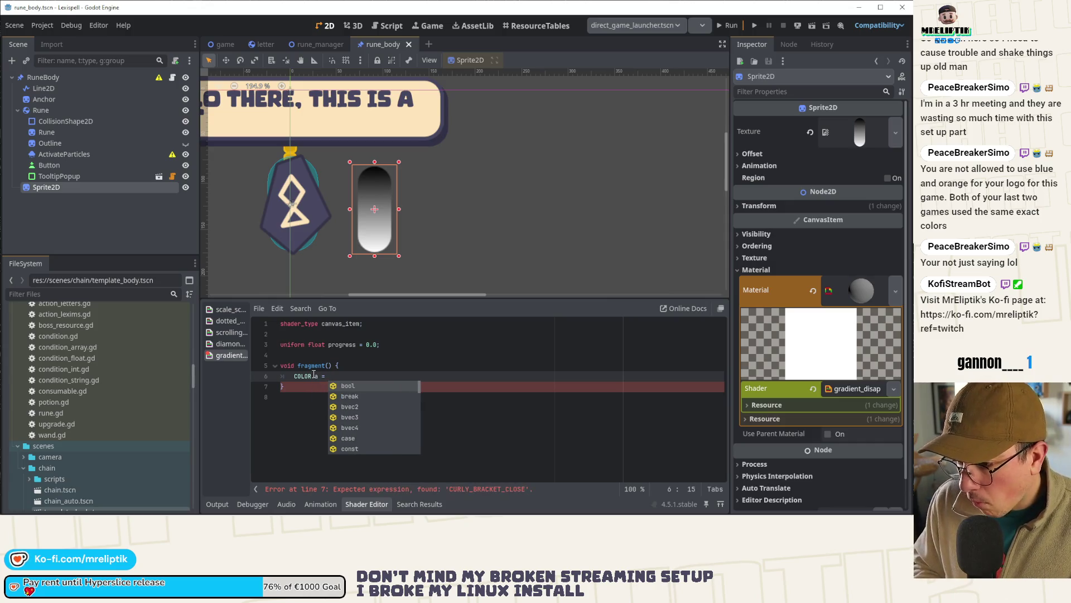
{"action": "type", "text": "0.0;"}
{"action": "key", "text": "ctrl+s"}
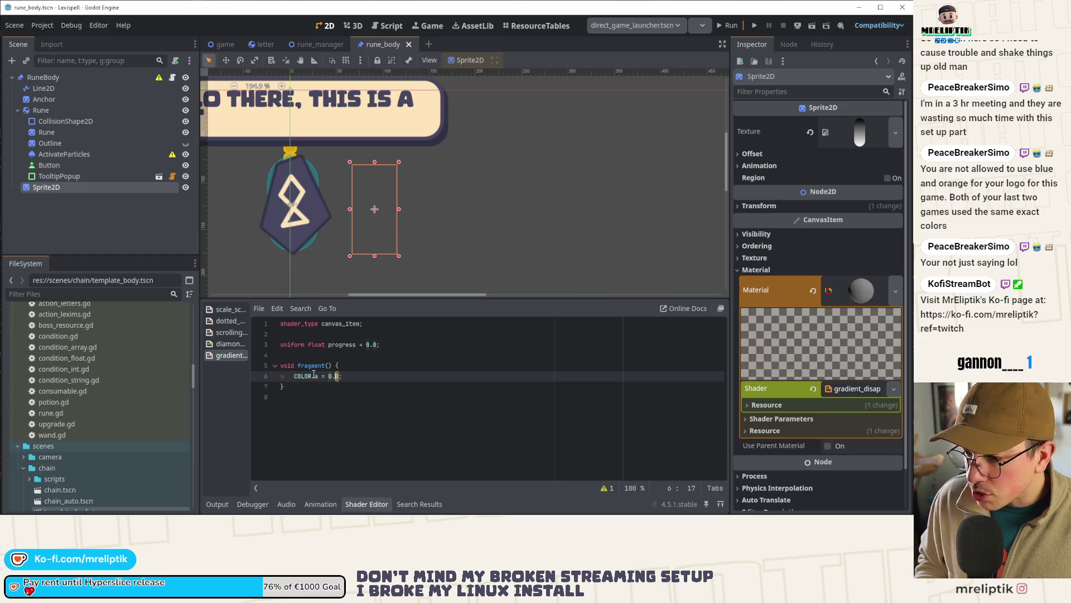
{"action": "key", "text": "BackSpace"}
{"action": "key", "text": "BackSpace"}
{"action": "type", "text": "step("}
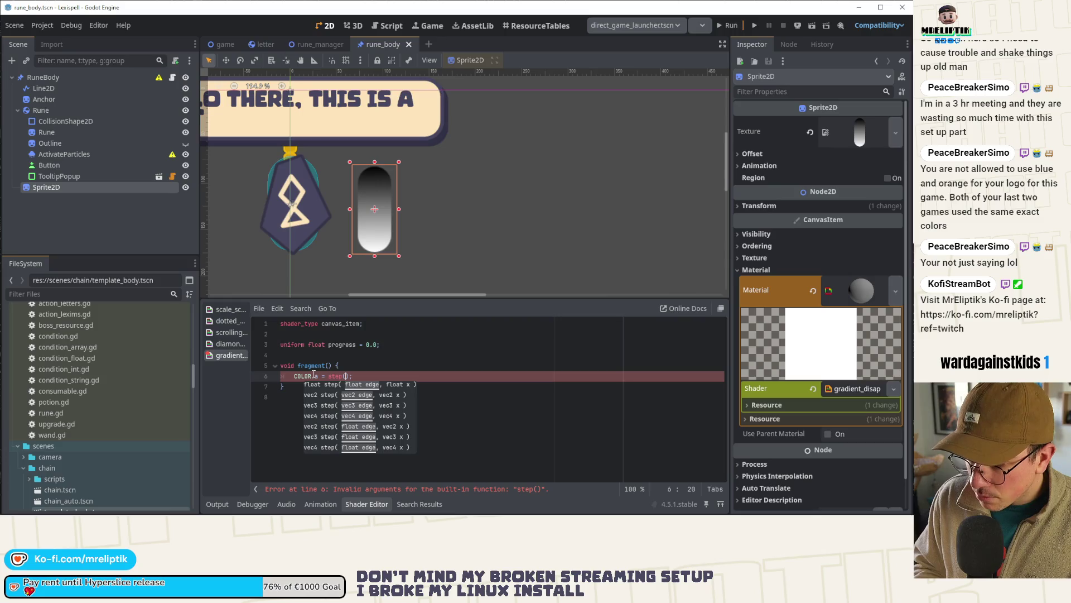
{"action": "type", "text": "progress"}
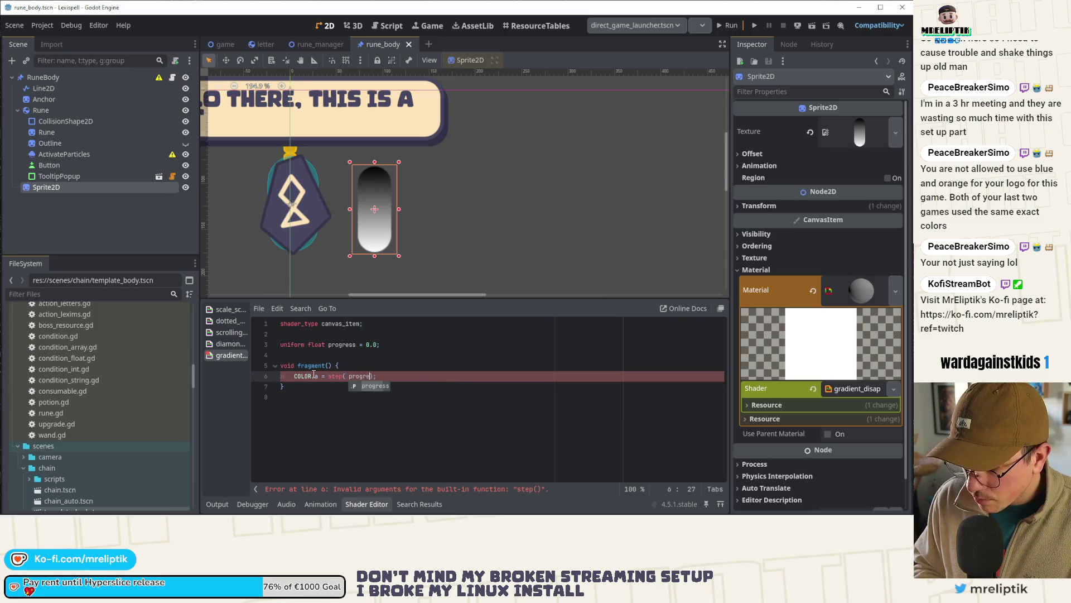
Step: Add 'vec4 in_tex = texture(TEXTURE, UV);' and make alpha step(in_tex.r, progress)
{"action": "key", "text": "Up"}
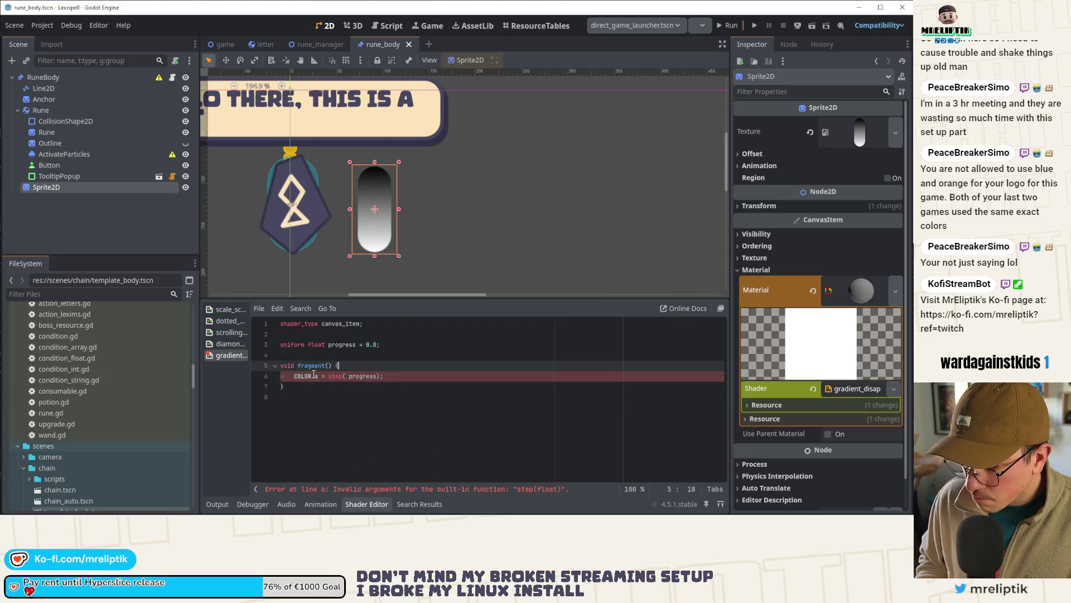
{"action": "key", "text": "Return"}
{"action": "type", "text": "var"}
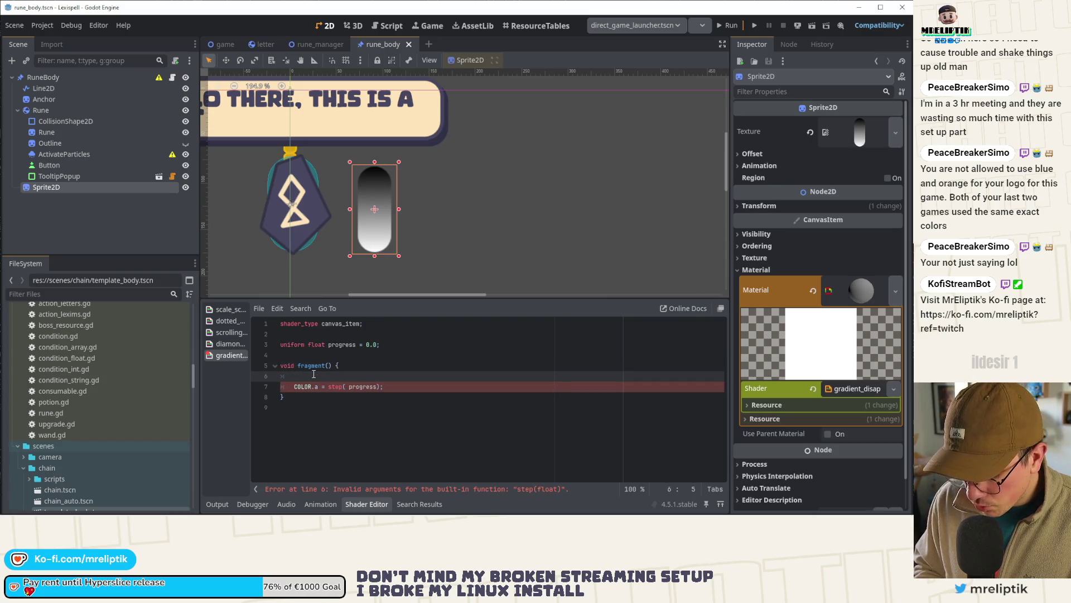
{"action": "type", "text": "vec4"}
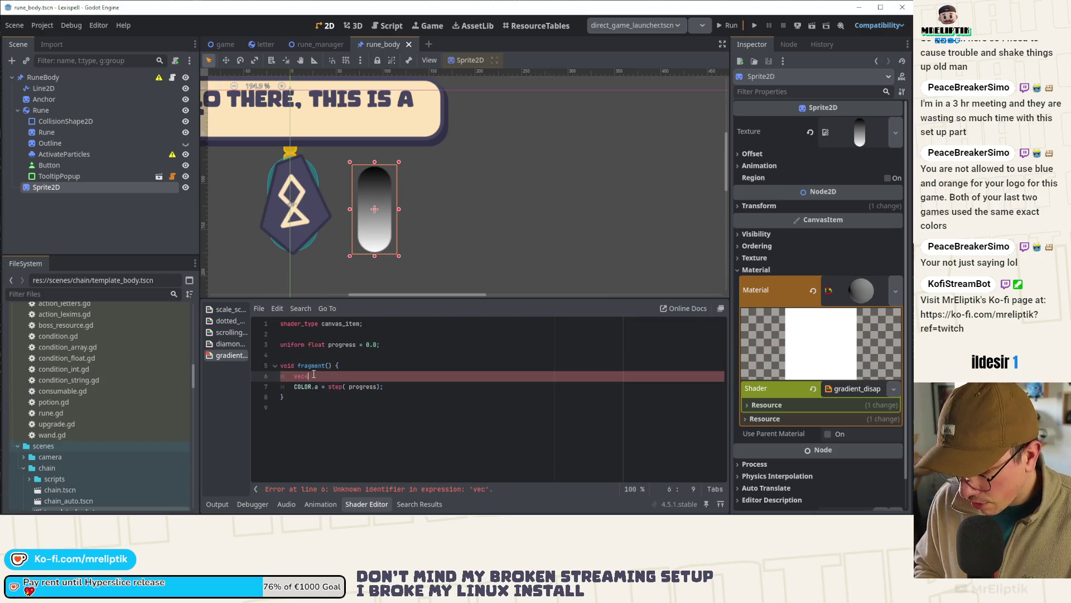
{"action": "type", "text": " in_te"}
{"action": "type", "text": " = tex"}
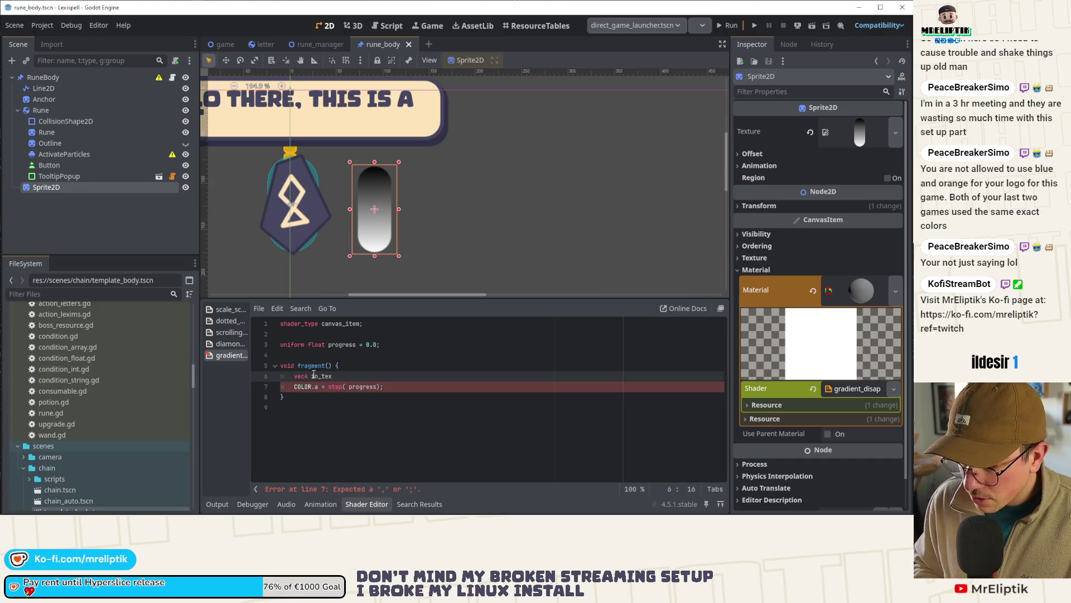
{"action": "type", "text": "ture(TEXTURE, "}
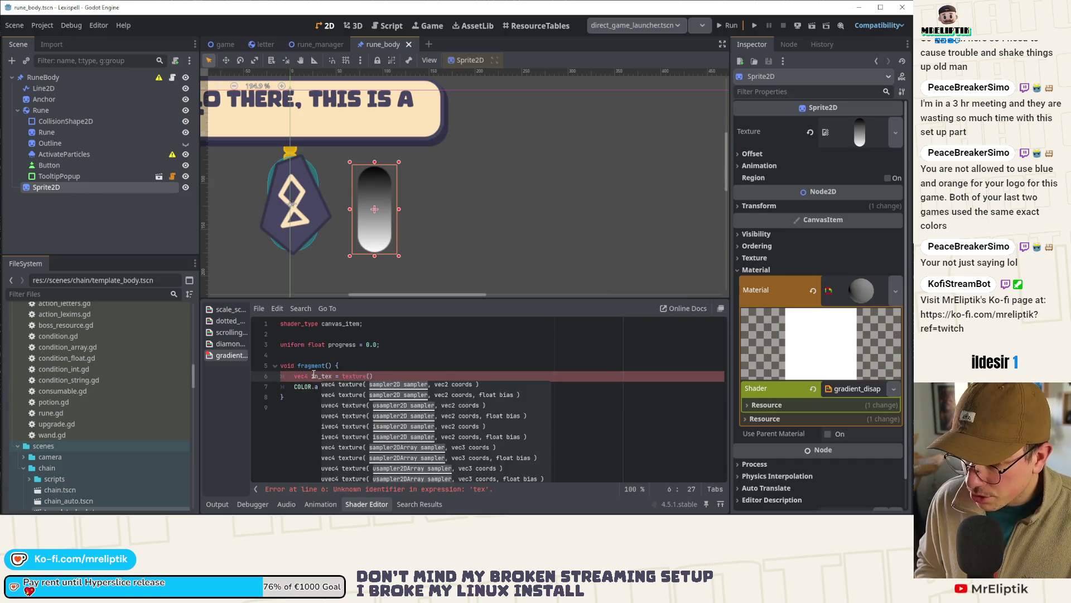
{"action": "type", "text": "UV);"}
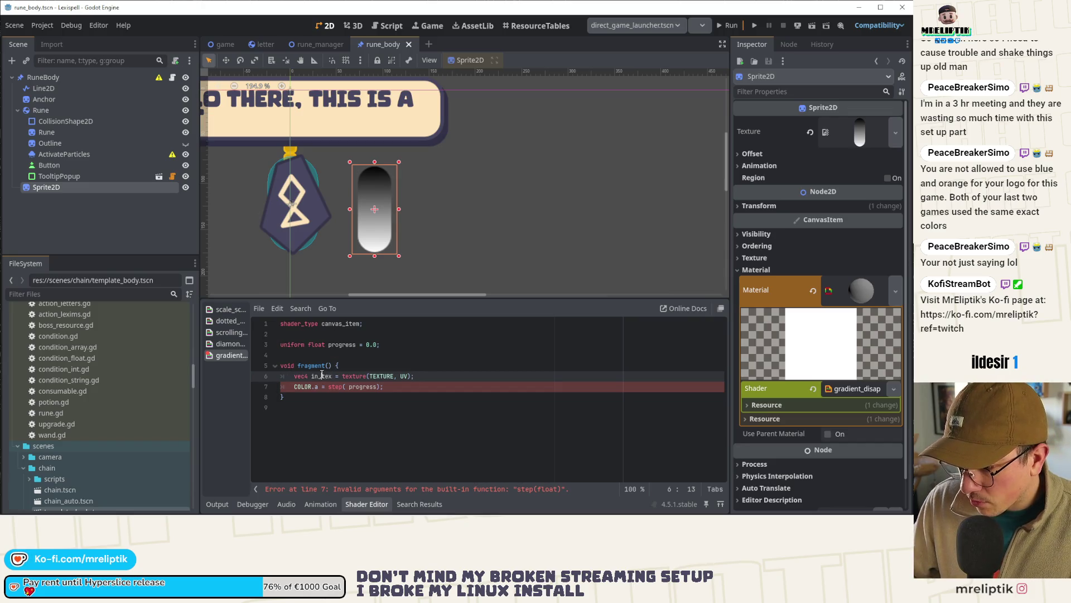
{"action": "left_click", "coordinate": [346, 386]}
{"action": "type", "text": "in_tex.r"}
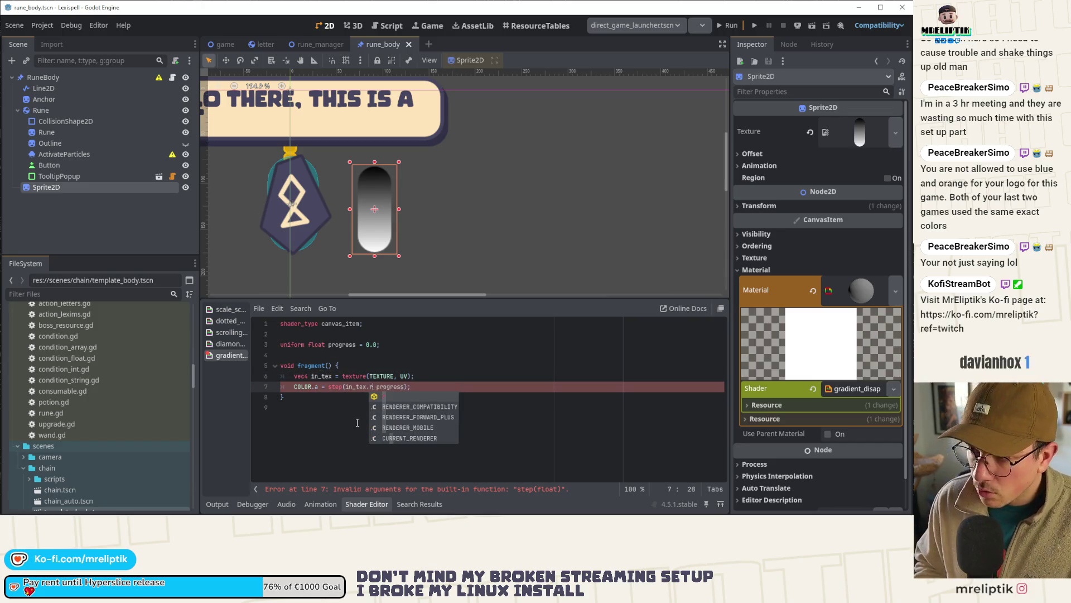
{"action": "type", "text": ","}
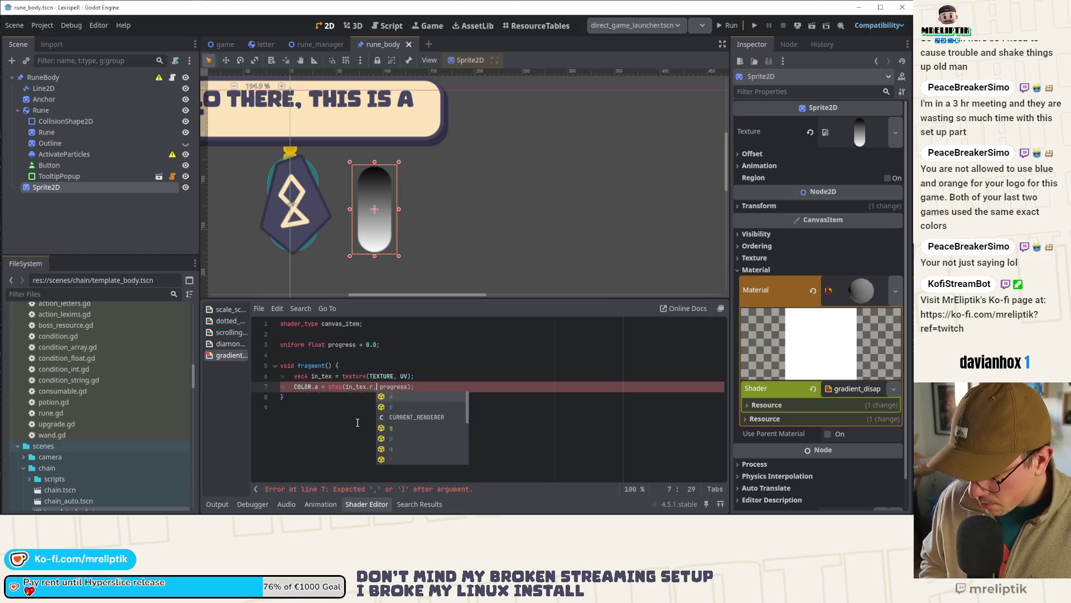
{"action": "left_click", "coordinate": [443, 374]}
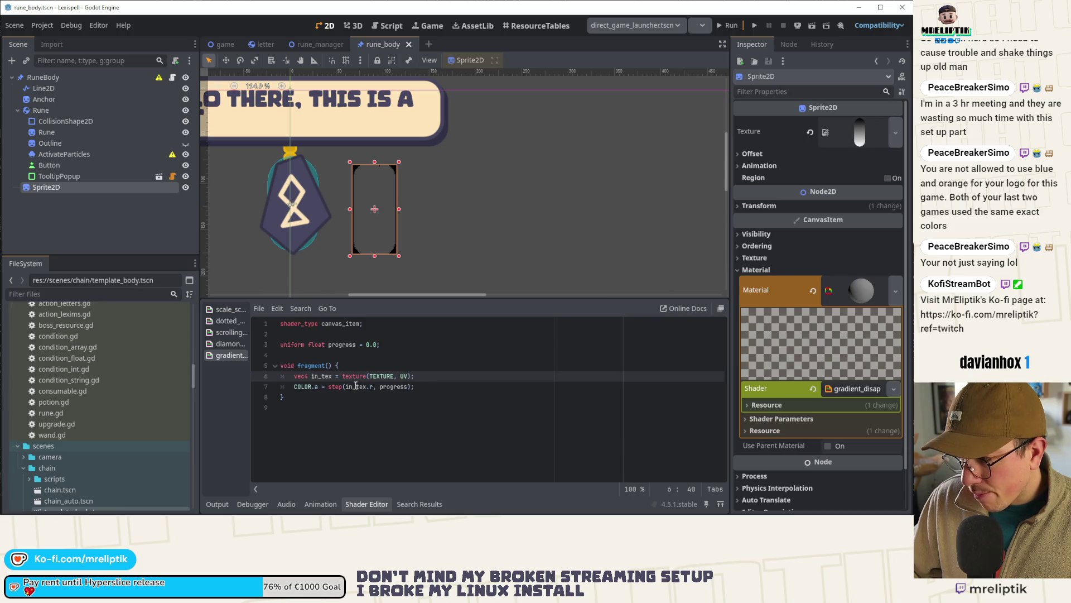
{"action": "left_click", "coordinate": [782, 419]}
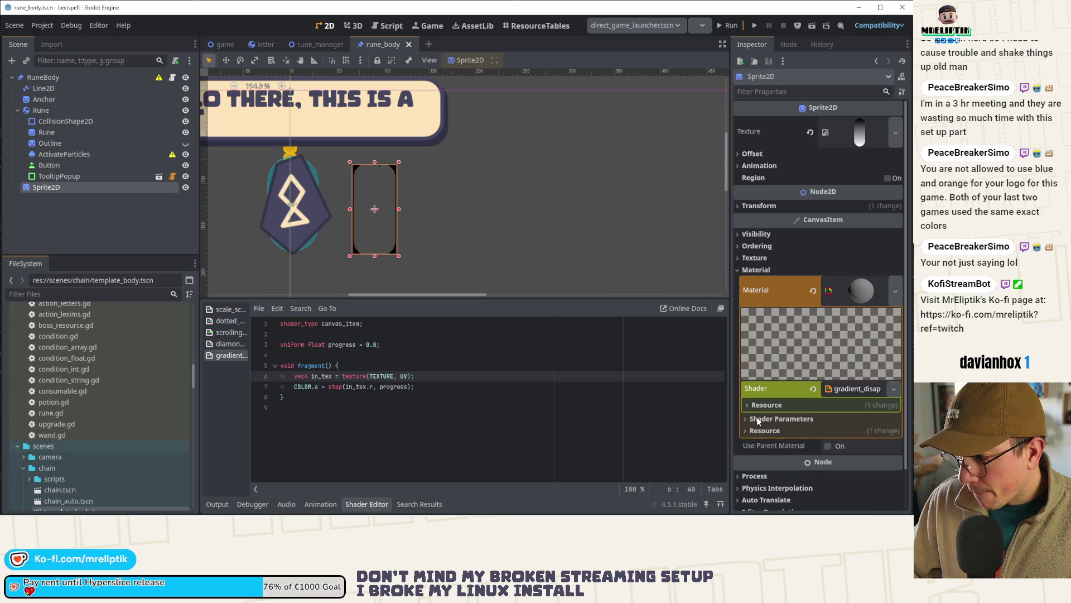
Step: After previewing the fade, give the progress uniform hint_range(0.0, 1.0, 0.01) and save the scene
{"action": "mouse_move", "coordinate": [846, 435]}
{"action": "left_mouse_down"}
{"action": "mouse_move", "coordinate": [893, 435]}
{"action": "mouse_move", "coordinate": [837, 435]}
{"action": "mouse_move", "coordinate": [893, 435]}
{"action": "left_mouse_up"}
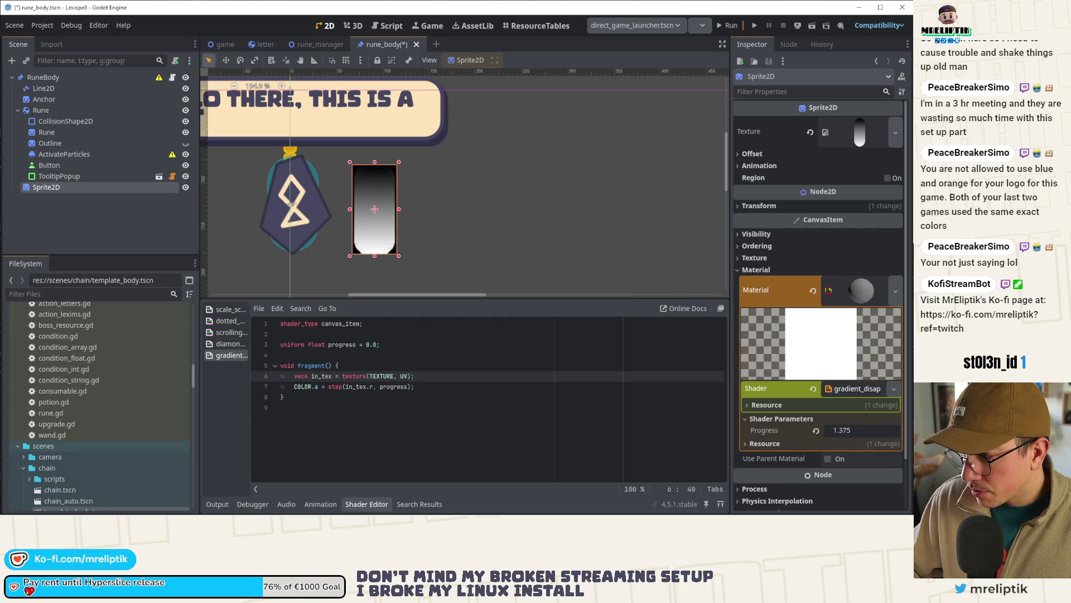
{"action": "left_click", "coordinate": [816, 430]}
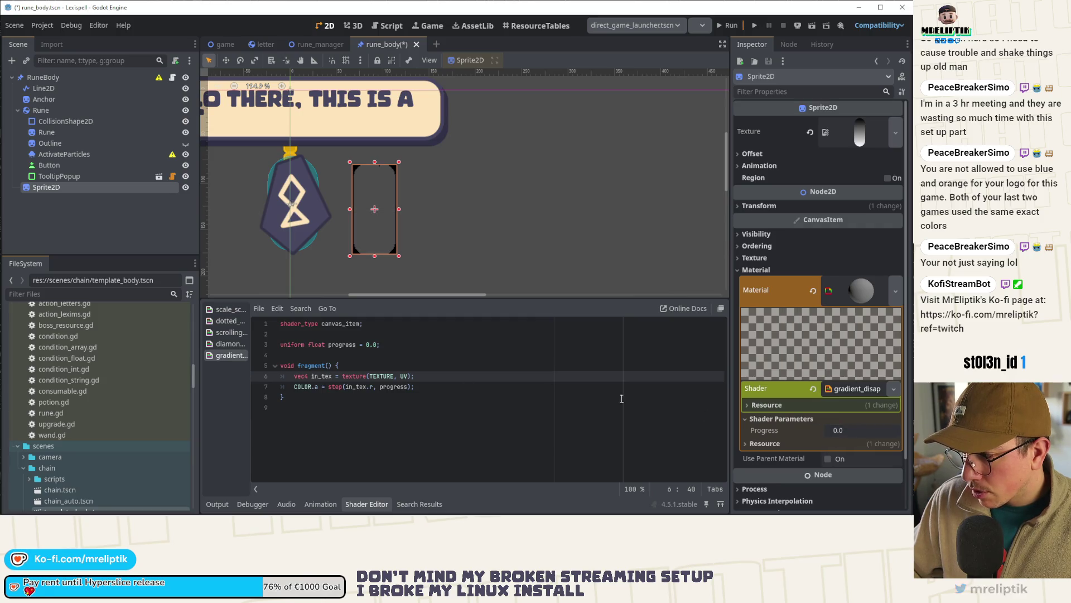
{"action": "left_click", "coordinate": [377, 344]}
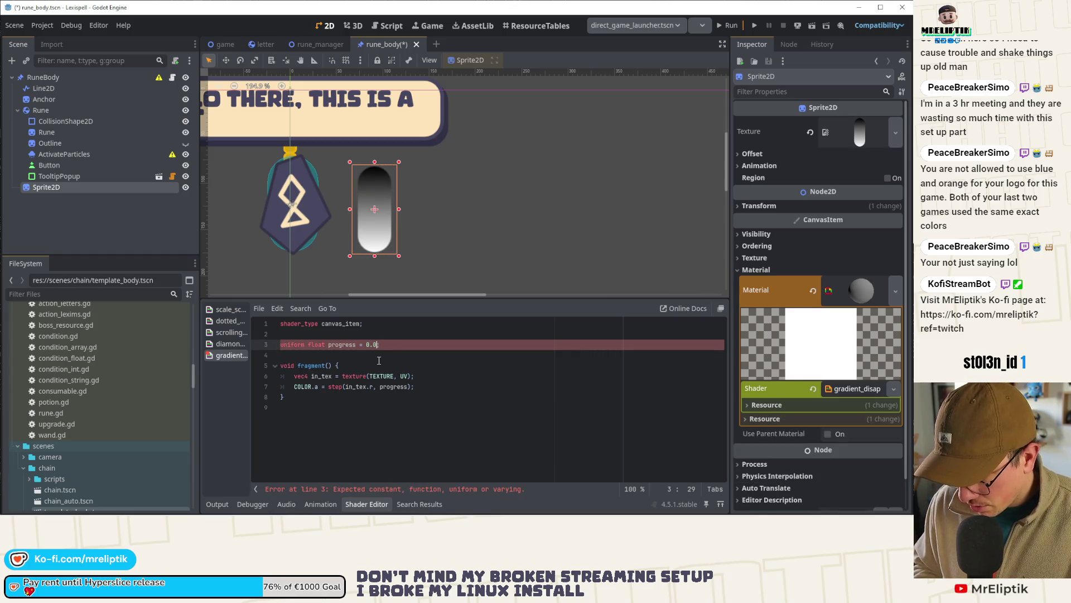
{"action": "key", "text": "BackSpace"}
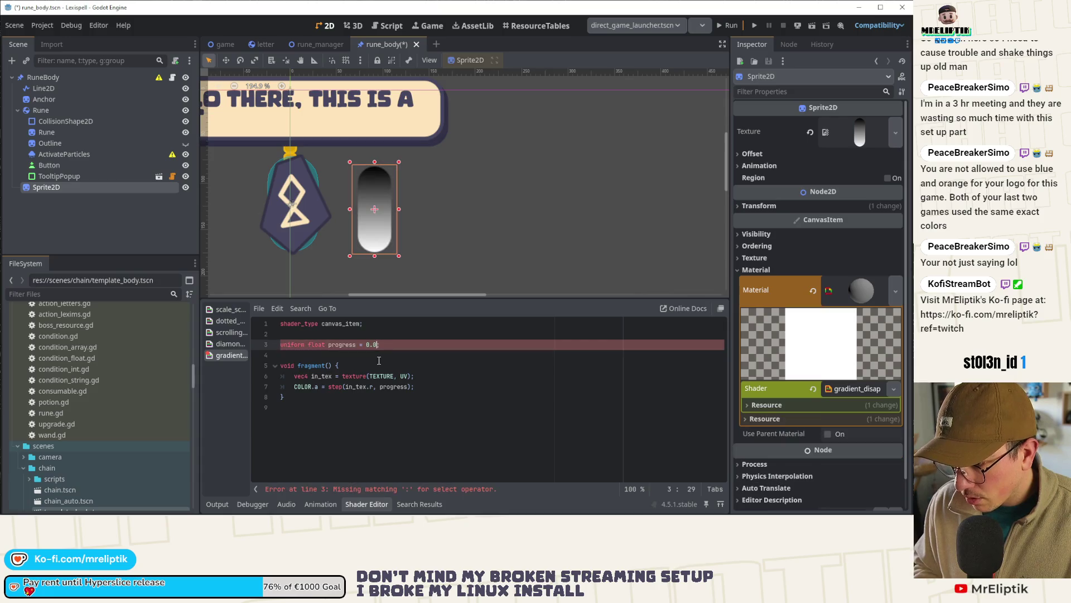
{"action": "key", "text": "Left"}
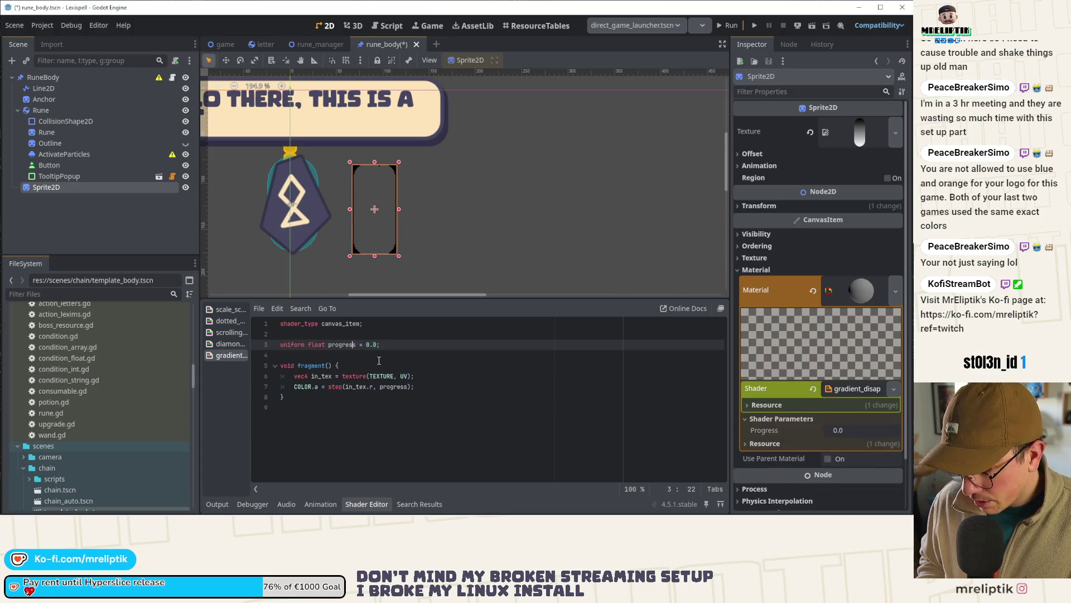
{"action": "type", "text": ": hint_range(0.0, 1.0, 0.1)"}
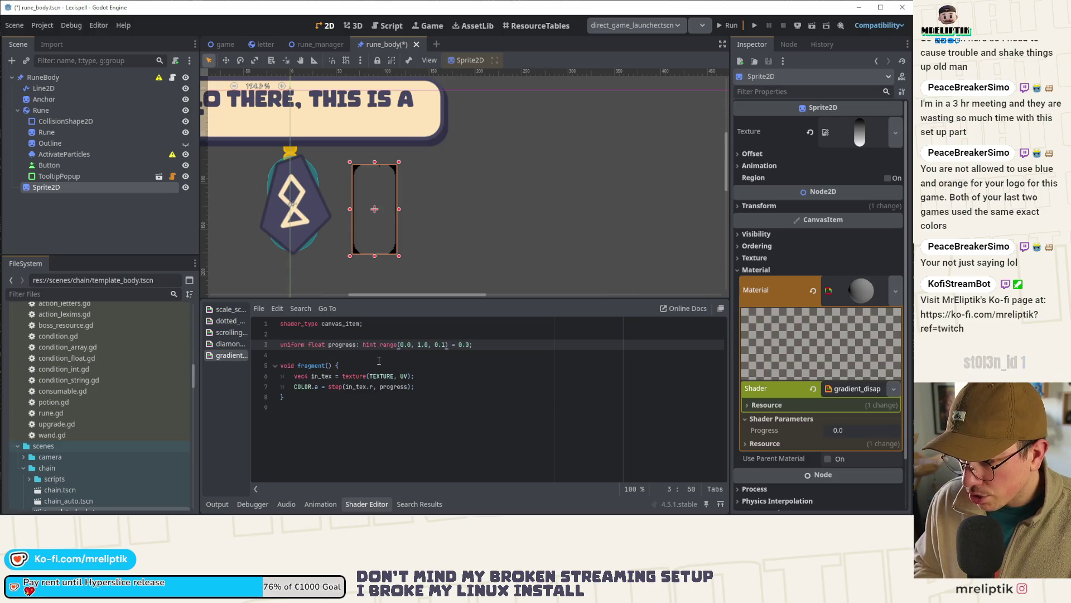
{"action": "type", "text": "0"}
{"action": "key", "text": "ctrl+s"}
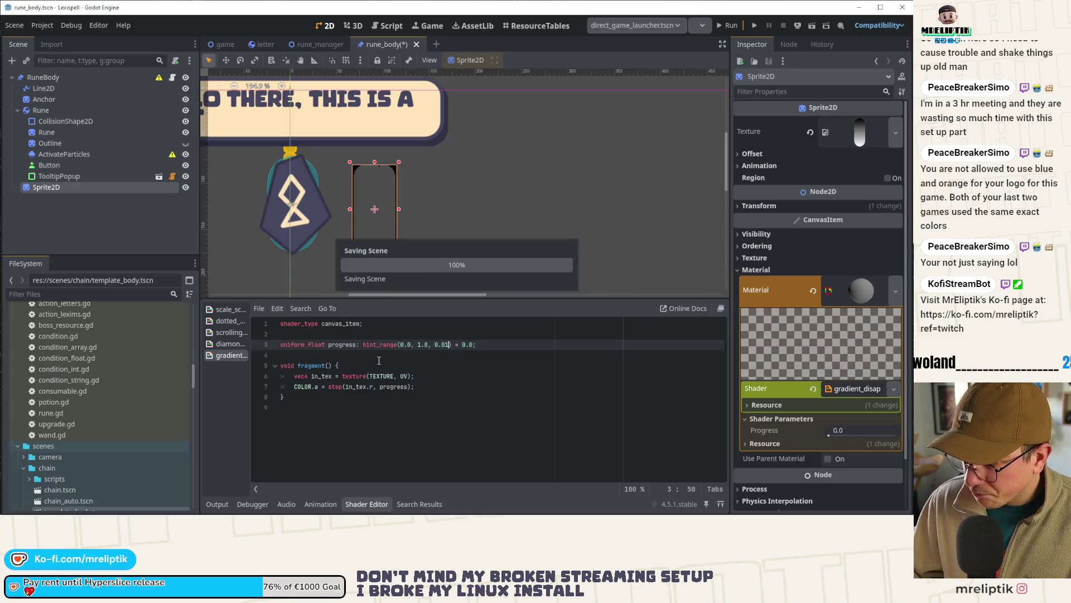
{"action": "left_click", "coordinate": [319, 387]}
{"action": "left_click", "coordinate": [427, 380]}
Step: Multiply the COLOR.a step result by in_tex.a
{"action": "key", "text": "Down"}
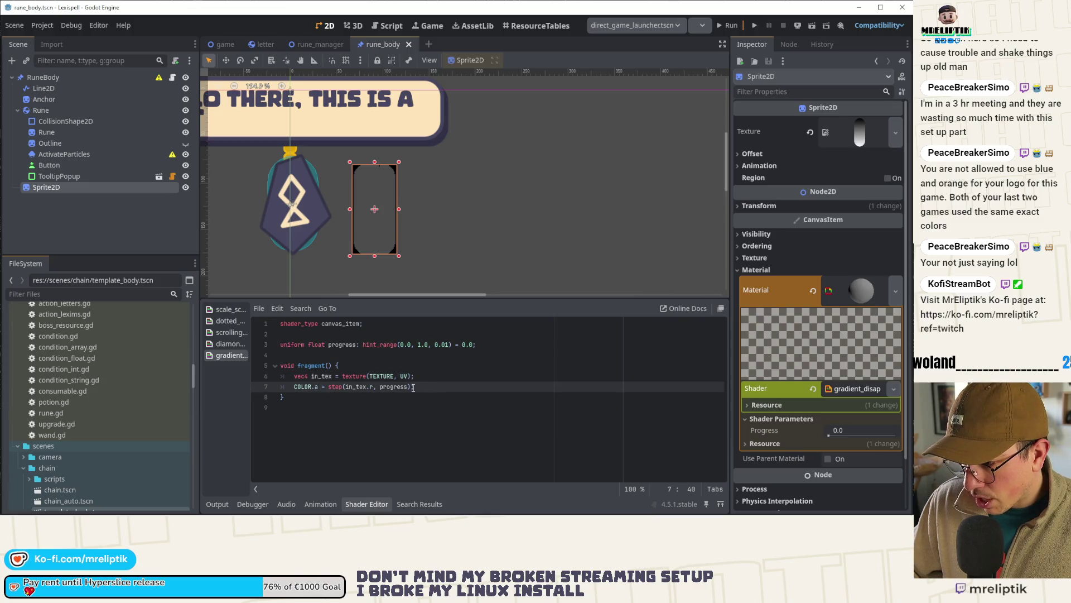
{"action": "type", "text": "* int"}
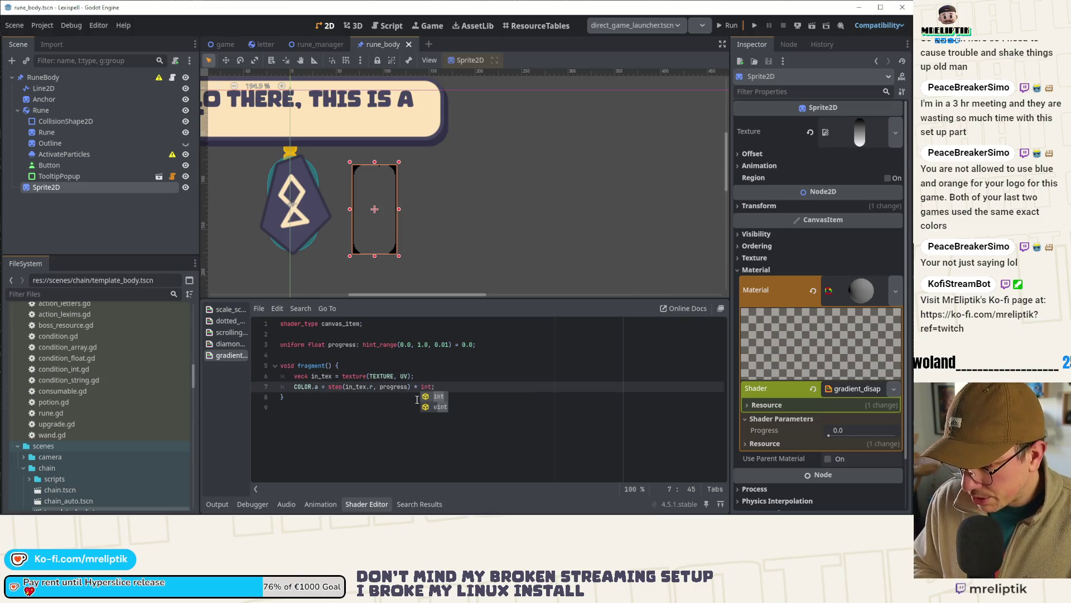
{"action": "key", "text": "BackSpace"}
{"action": "type", "text": "_tex"}
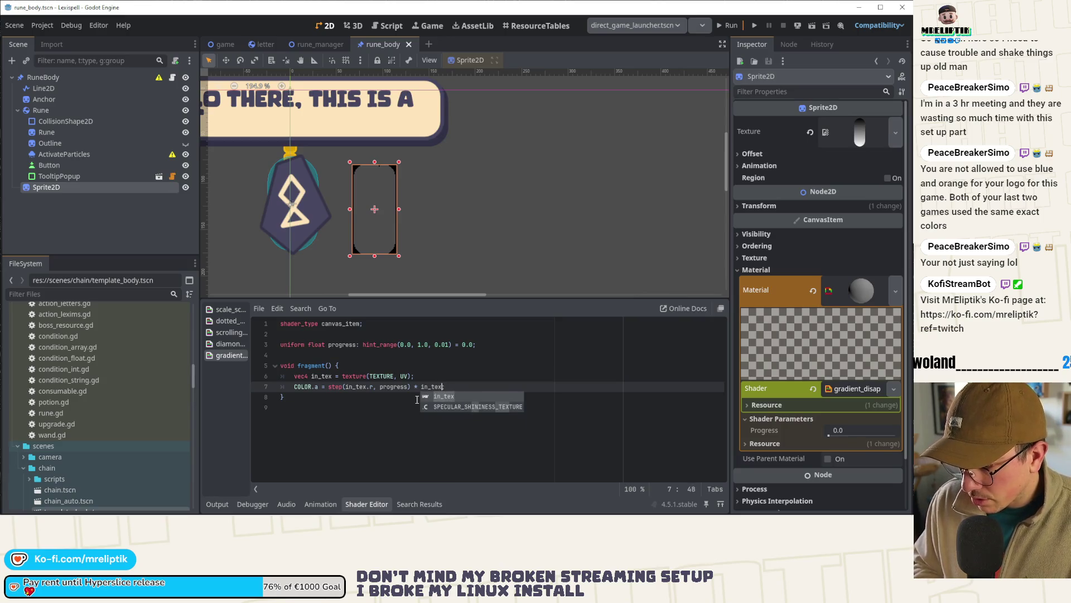
{"action": "type", "text": ".a"}
Step: Zoom in on the pill sprite and set Progress to 0.74 to test the partial fade
{"action": "scroll", "coordinate": [384, 199], "scroll_direction": "up", "scroll_amount": 2}
{"action": "left_click_drag", "start_coordinate": [364, 257], "coordinate": [378, 208]}
{"action": "scroll", "coordinate": [379, 208], "scroll_direction": "up", "scroll_amount": 1}
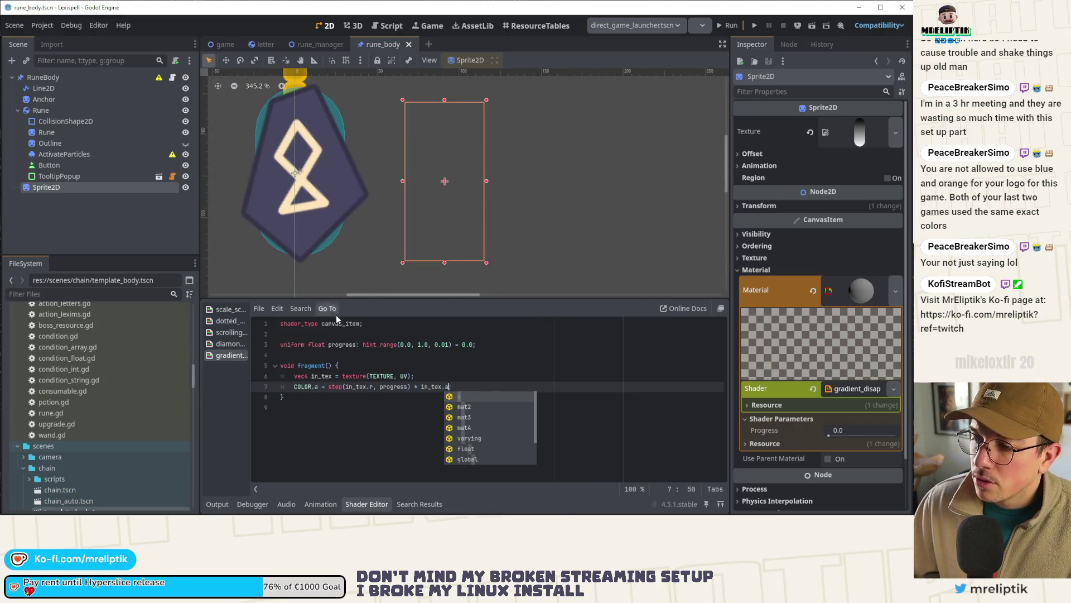
{"action": "left_click_drag", "start_coordinate": [371, 300], "coordinate": [371, 333]}
{"action": "scroll", "coordinate": [438, 179], "scroll_direction": "up", "scroll_amount": 2}
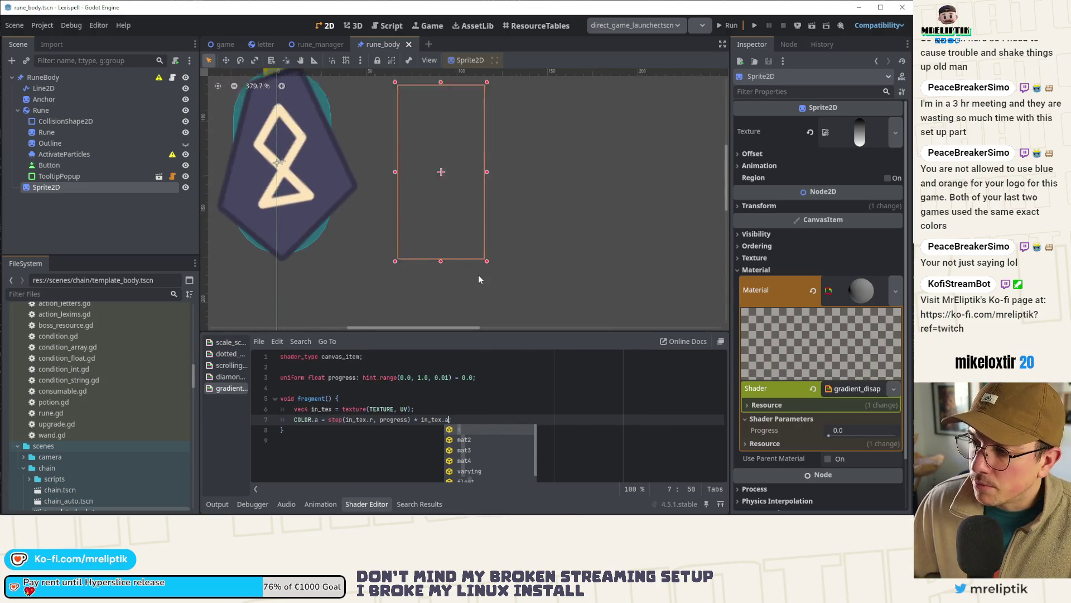
{"action": "mouse_move", "coordinate": [830, 435]}
{"action": "left_mouse_down"}
{"action": "mouse_move", "coordinate": [908, 445]}
{"action": "mouse_move", "coordinate": [881, 444]}
{"action": "left_mouse_up"}
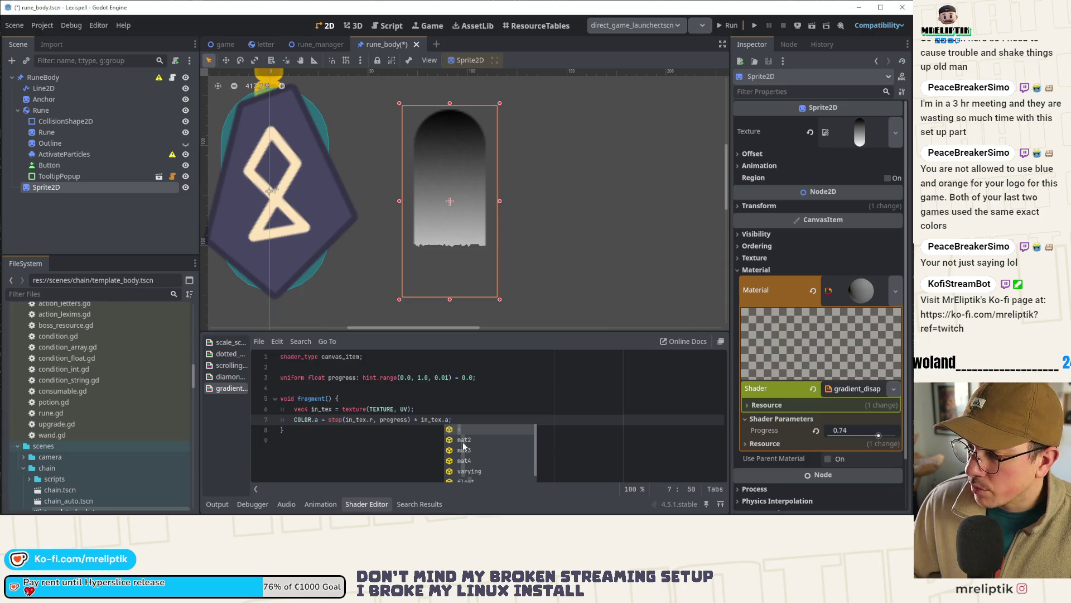
{"action": "left_click", "coordinate": [391, 419]}
Step: Duplicate the alpha line, comment out the original, and start a smoothstep call in the copy
{"action": "key", "text": "ctrl+shift+d"}
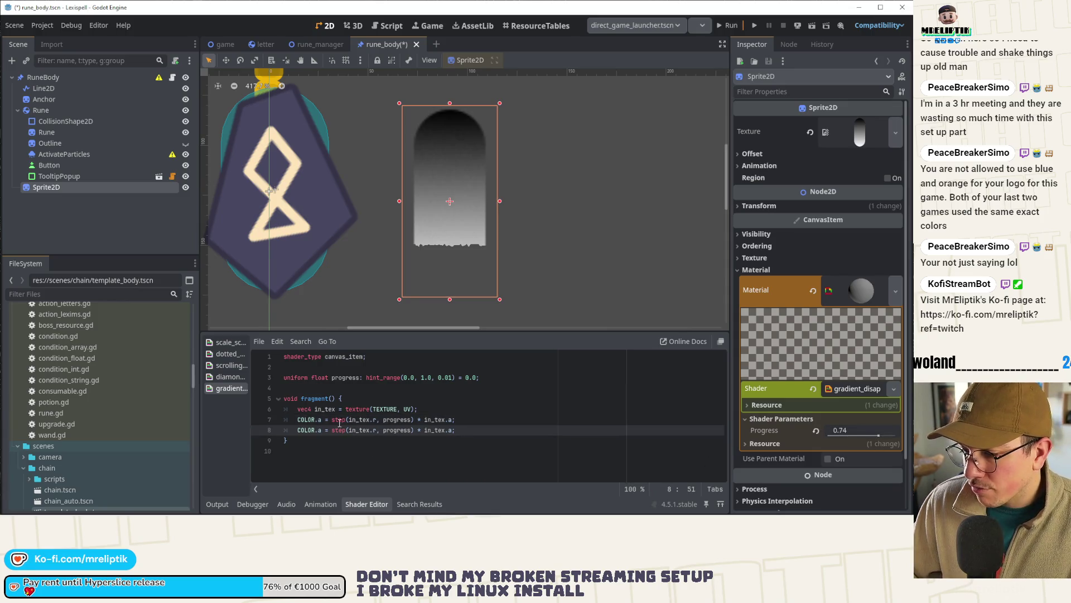
{"action": "left_click", "coordinate": [350, 419]}
{"action": "key", "text": "ctrl+k"}
{"action": "key", "text": "Down"}
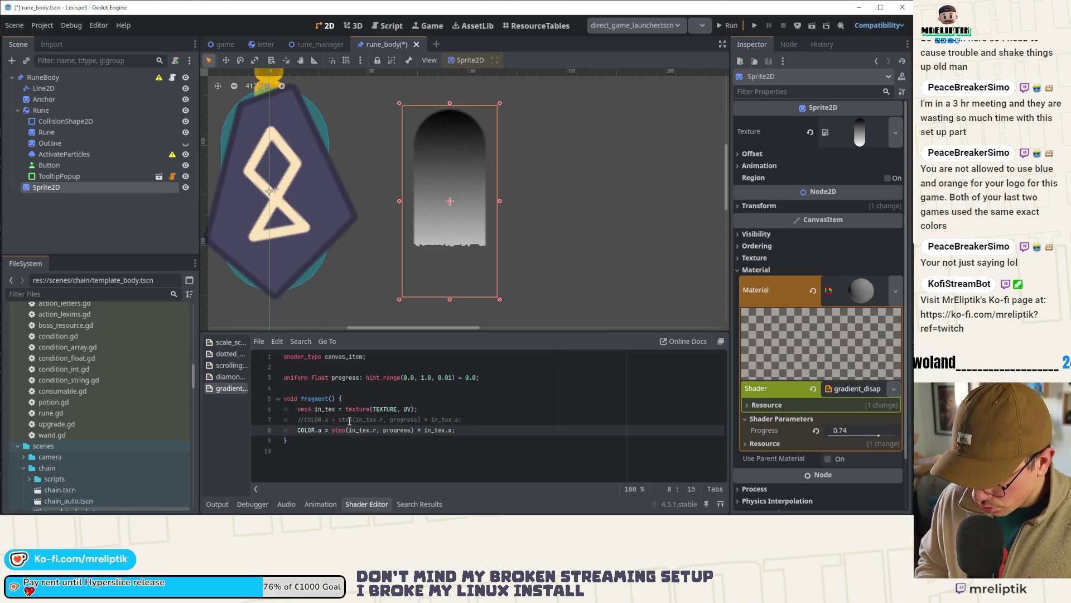
{"action": "type", "text": "smoothstep("}
{"action": "key", "text": "Right"}
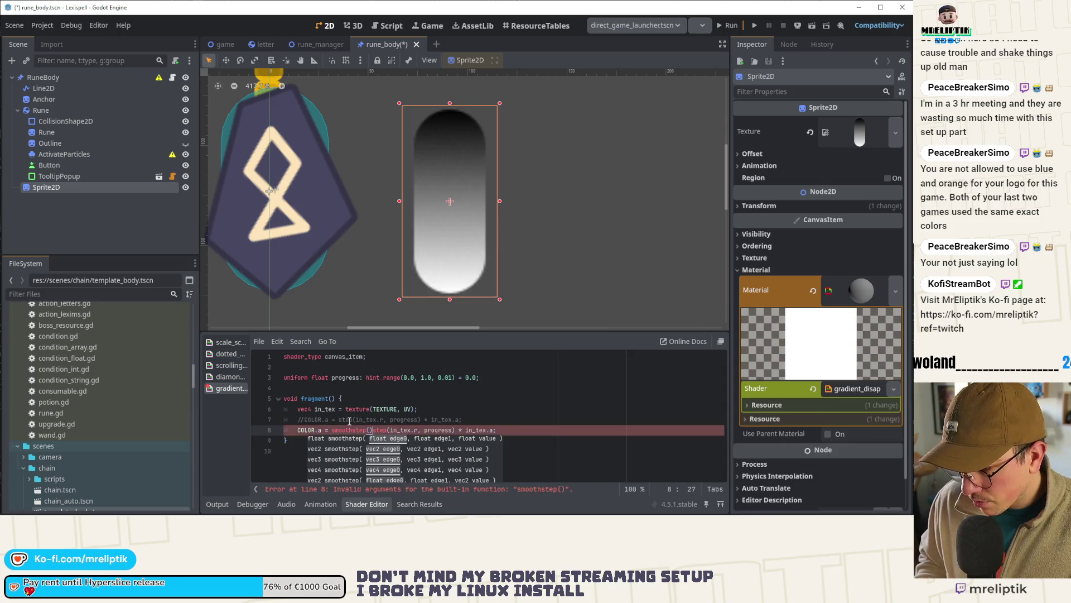
{"action": "key", "text": "Right"}
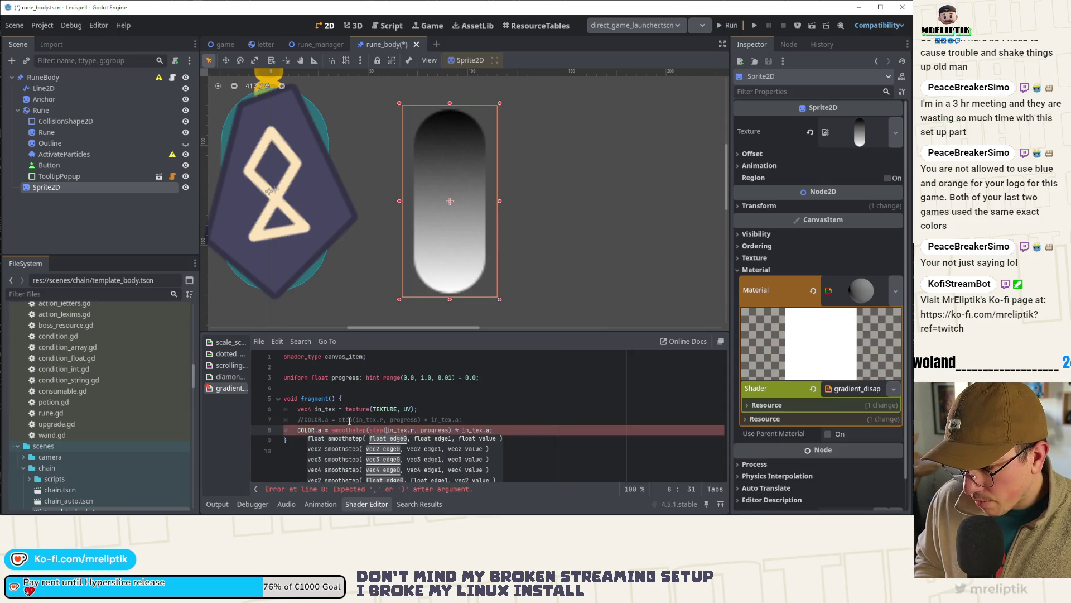
{"action": "key", "text": "BackSpace"}
{"action": "key", "text": "ctrl+Right"}
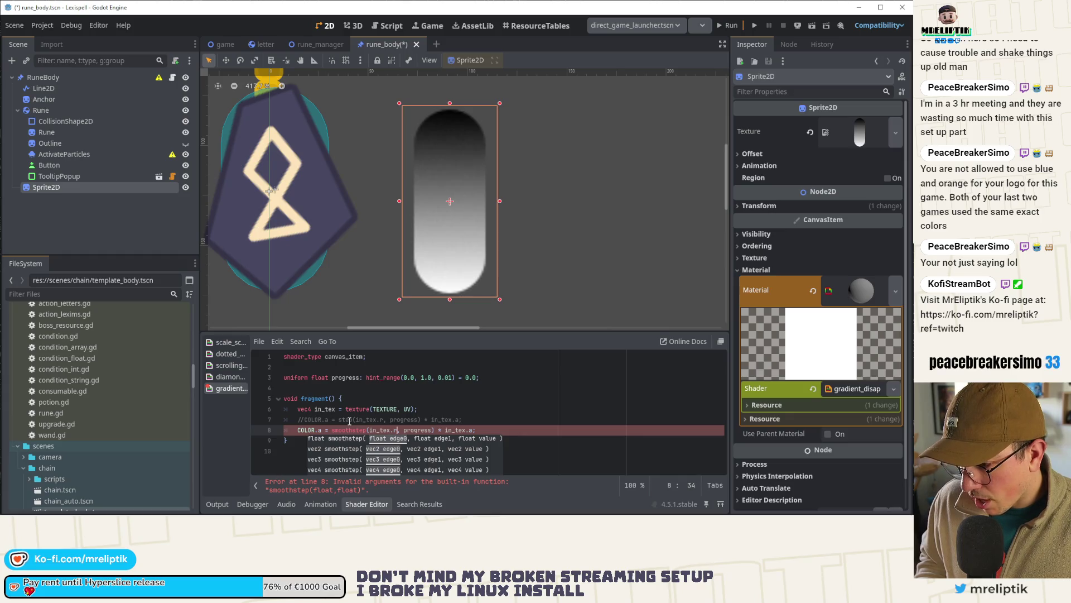
Step: Add a 'uniform float smooth_size = 0.02;' declaration near the top and save
{"action": "key", "text": "Up"}
{"action": "key", "text": "Up"}
{"action": "key", "text": "Up"}
{"action": "key", "text": "Return"}
{"action": "key", "text": "Up"}
{"action": "type", "text": "unfir"}
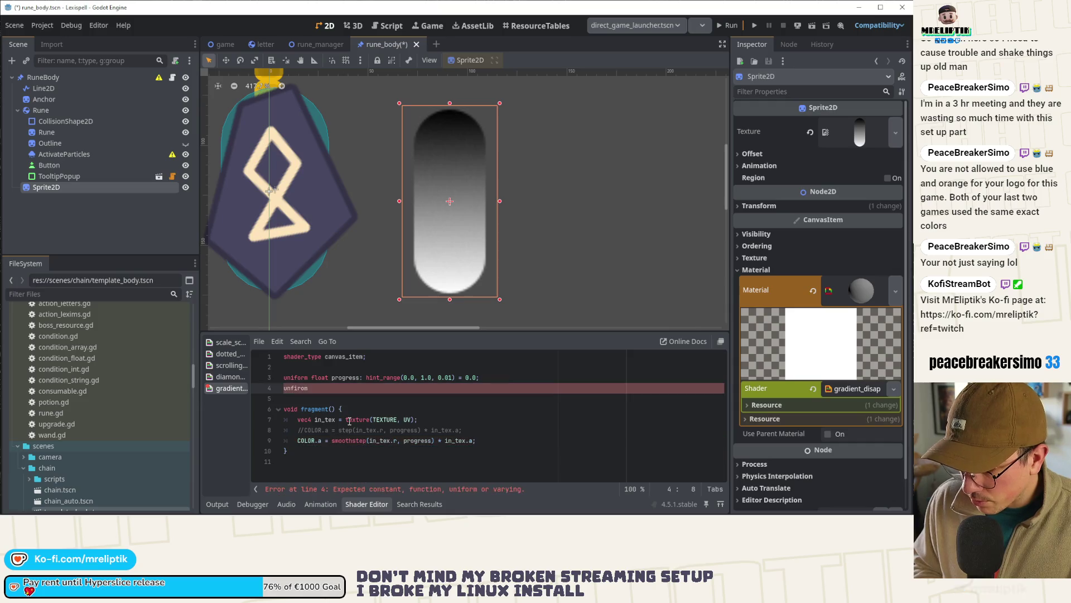
{"action": "type", "text": "niform float smooth_size"}
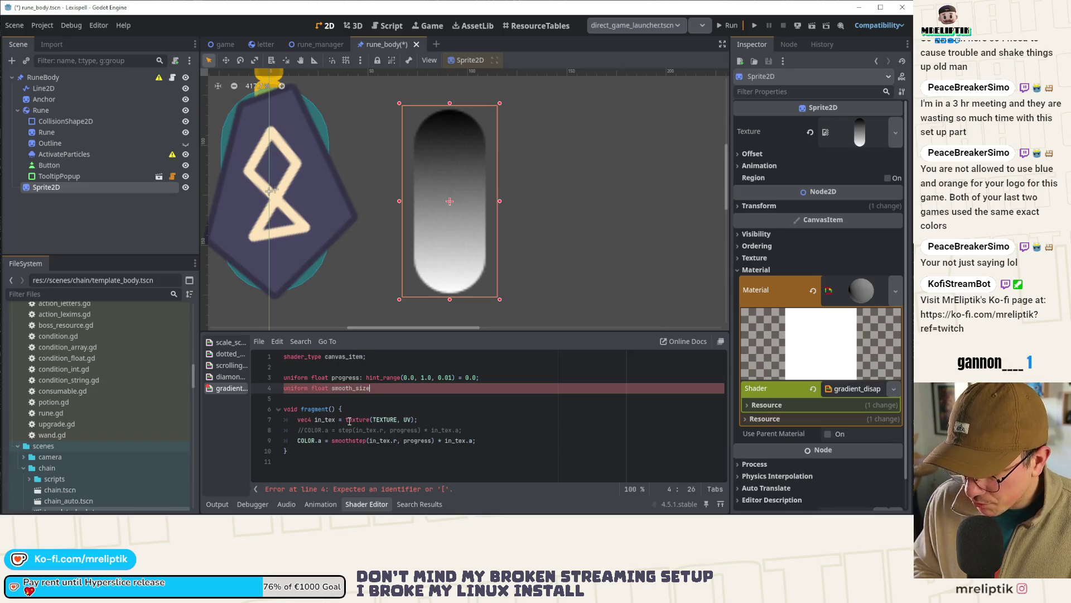
{"action": "type", "text": ": float = "}
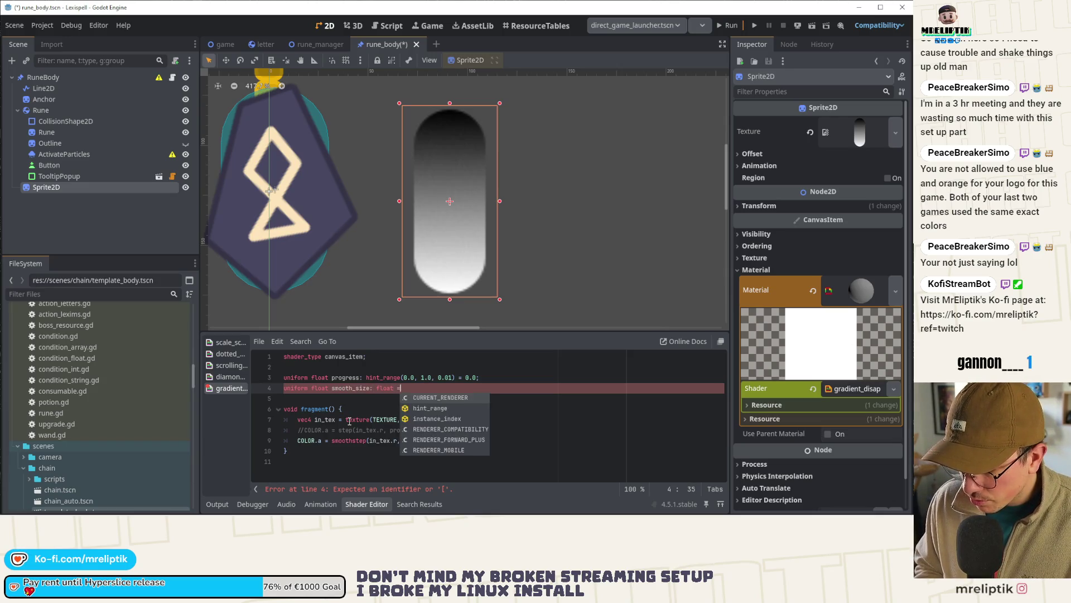
{"action": "type", "text": "0.02;"}
{"action": "key", "text": "ctrl+s"}
Step: Make the smoothstep call read (in_tex.r, in_tex.r+smooth_size, progress)
{"action": "double_click", "coordinate": [351, 388]}
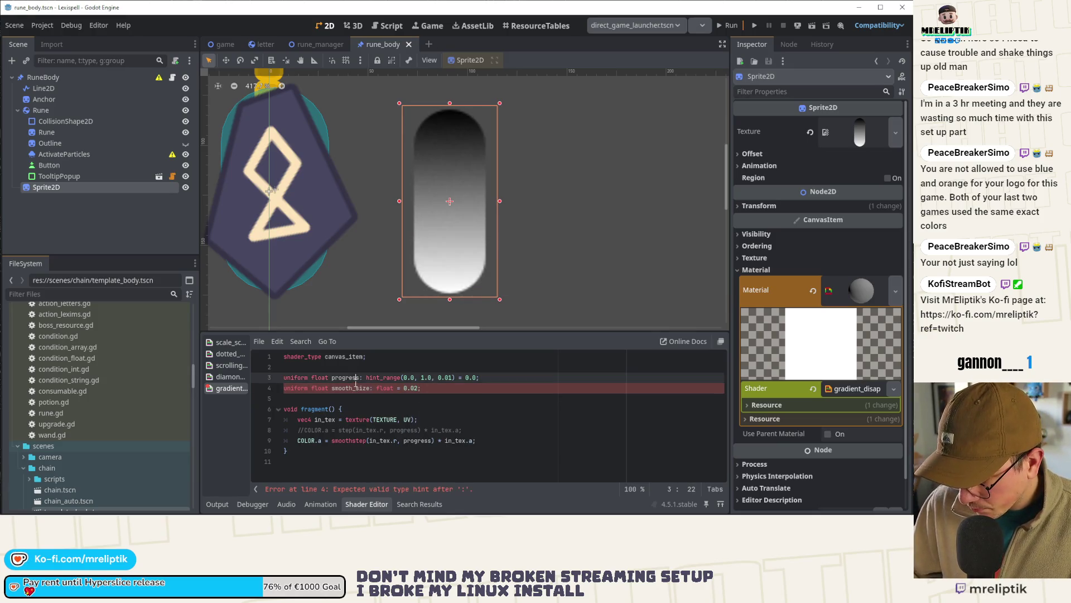
{"action": "left_click", "coordinate": [394, 442]}
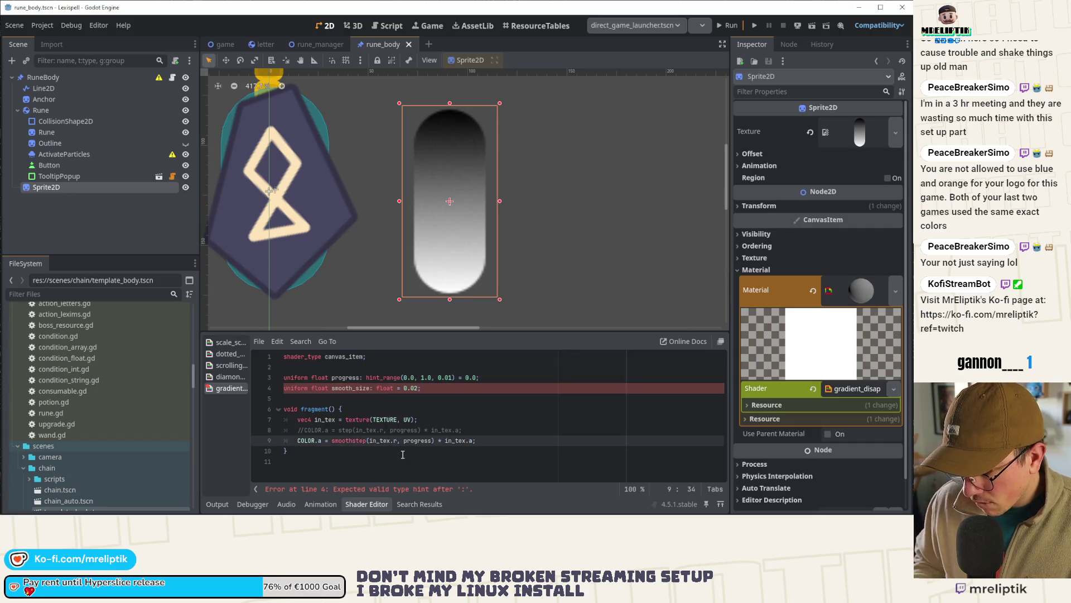
{"action": "type", "text": "in_ "}
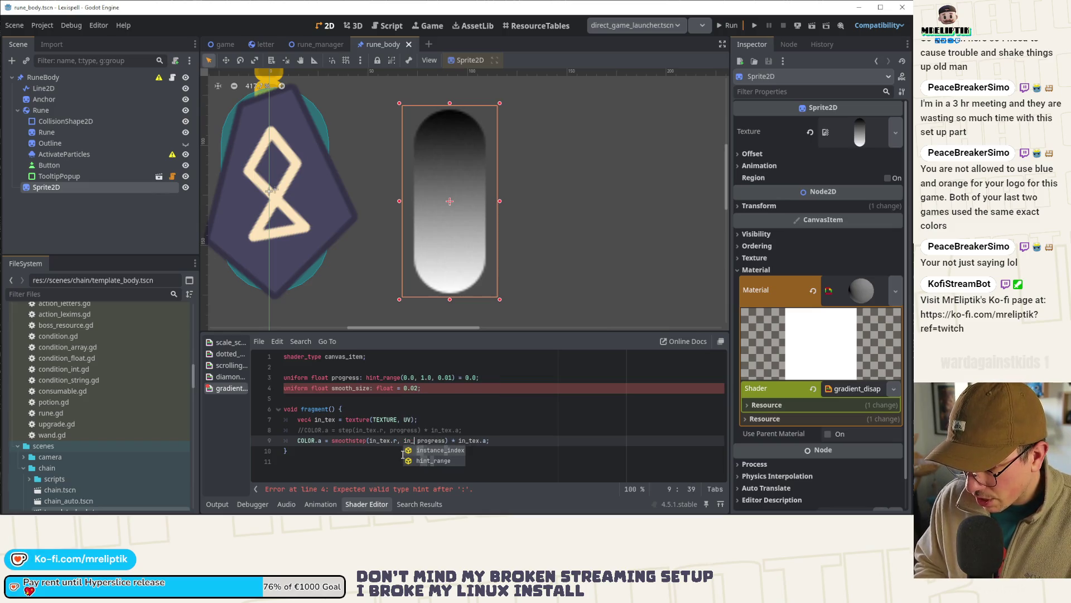
{"action": "type", "text": "tex.r"}
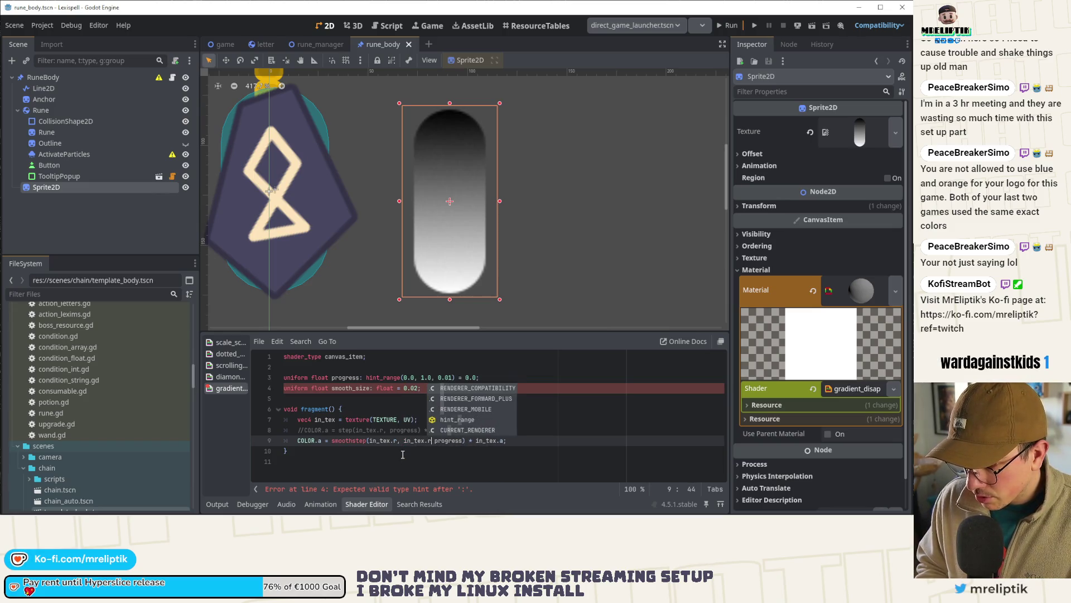
{"action": "type", "text": "+smooth_size"}
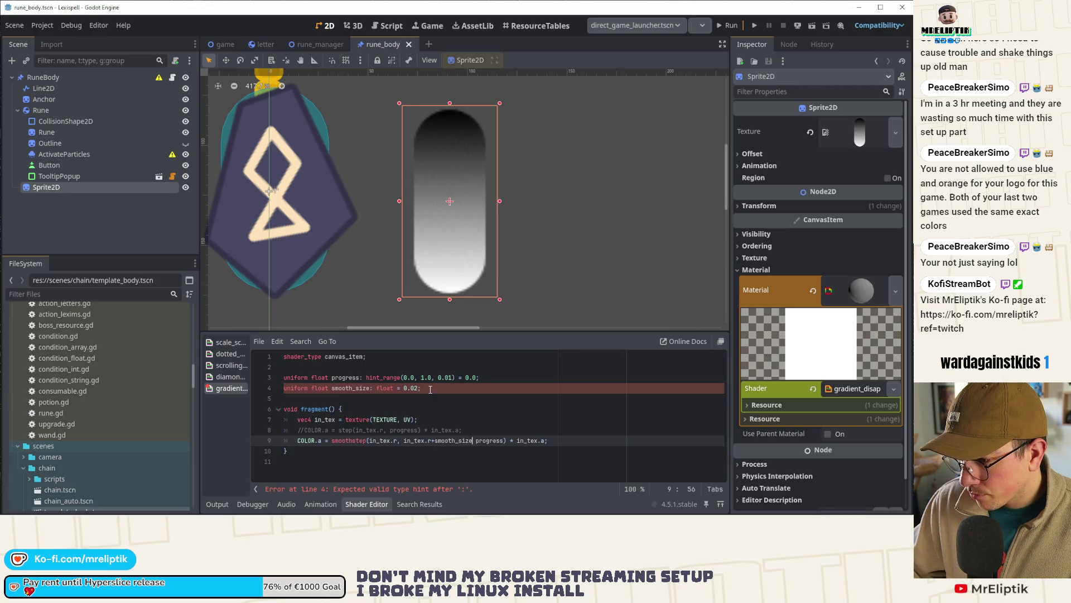
{"action": "left_click", "coordinate": [371, 388]}
{"action": "key", "text": "Delete"}
{"action": "key", "text": "Delete"}
{"action": "key", "text": "Delete"}
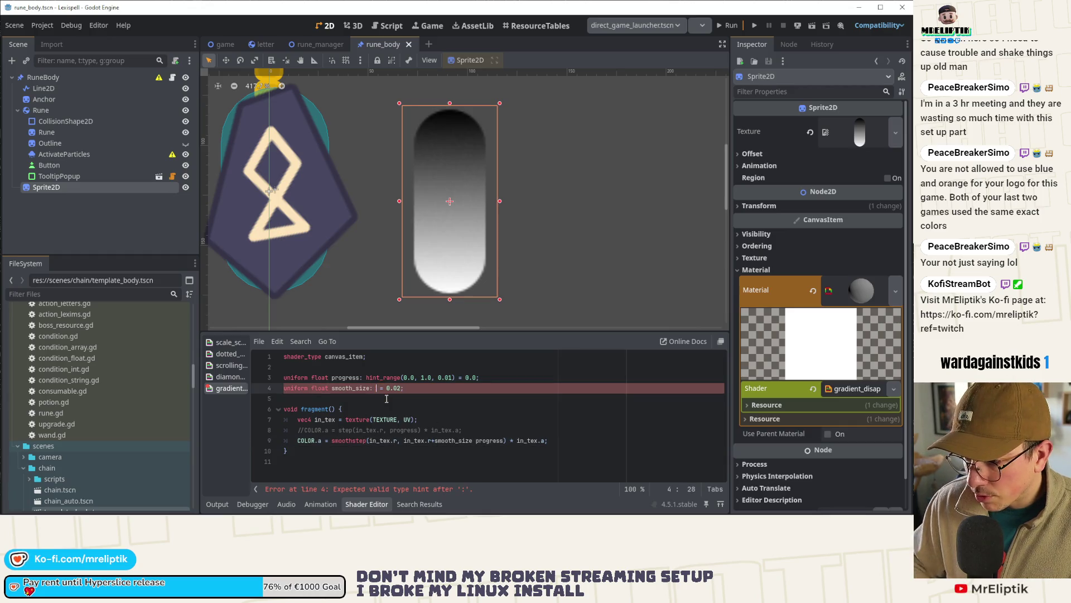
{"action": "key", "text": "ctrl+s"}
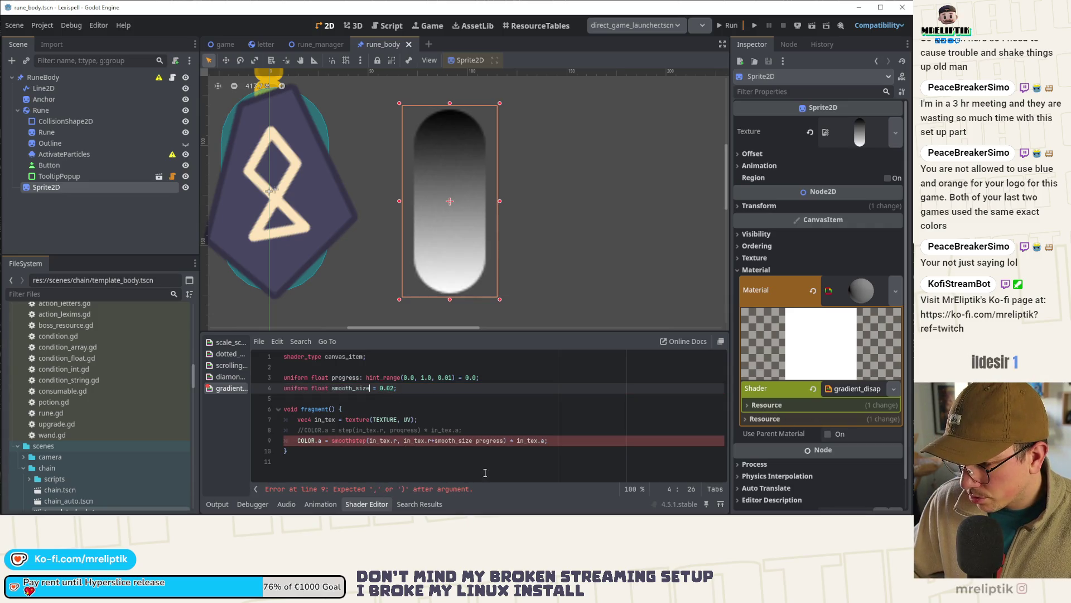
{"action": "left_click", "coordinate": [505, 442]}
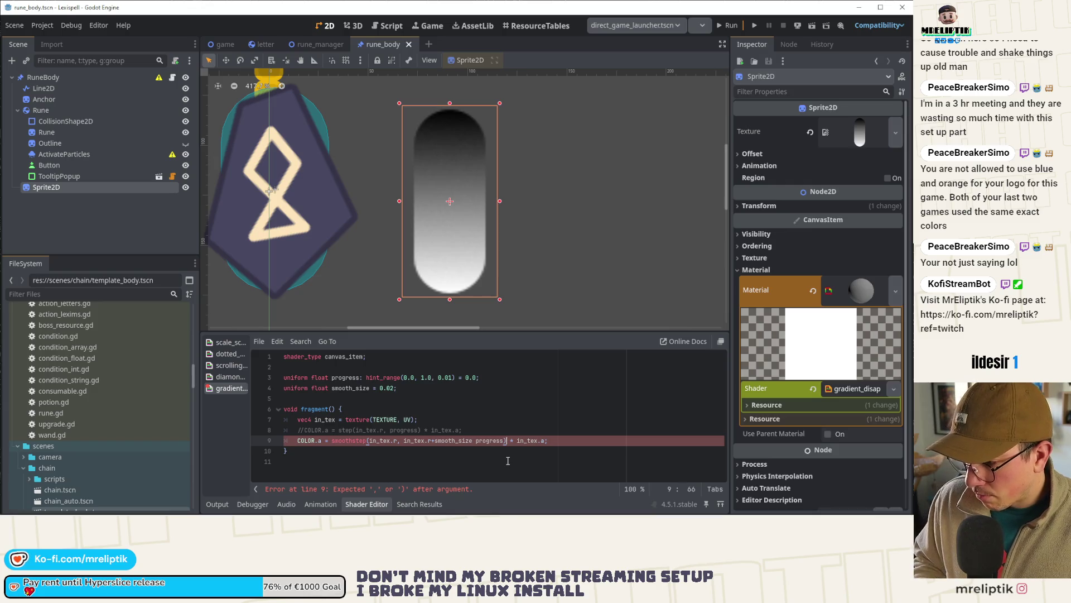
{"action": "key", "text": "Left"}
{"action": "key", "text": "Left"}
{"action": "key", "text": "Left"}
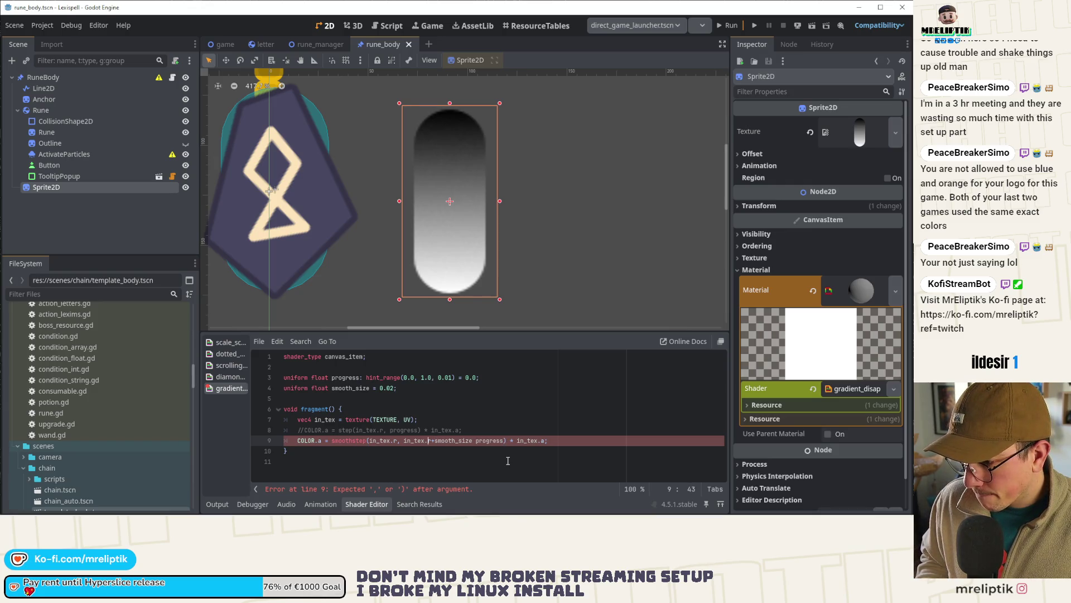
{"action": "type", "text": ","}
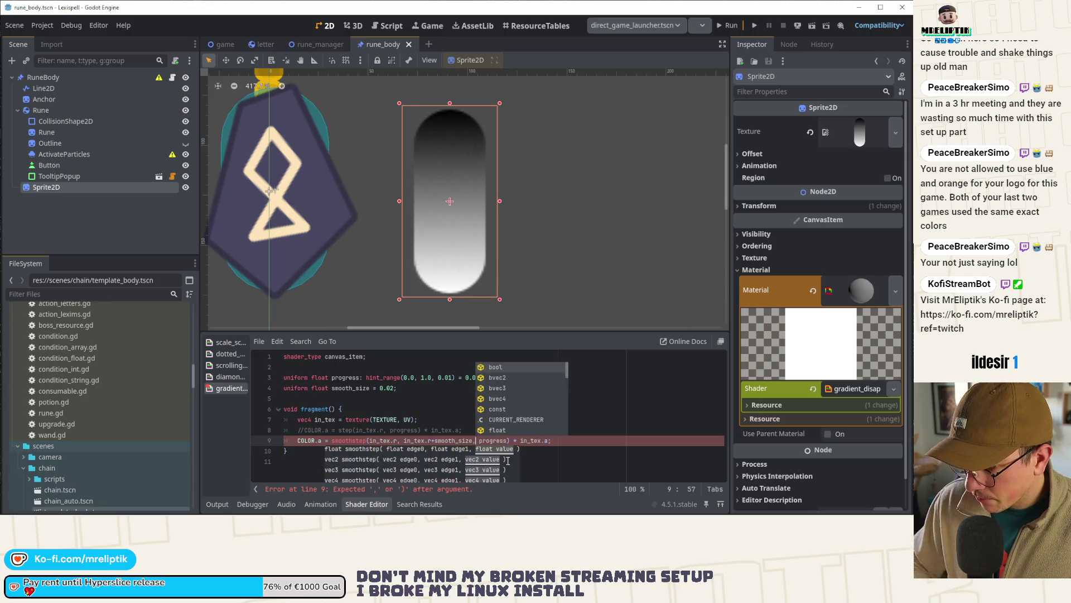
{"action": "left_click", "coordinate": [447, 390]}
Step: Change the smoothstep lower bound to in_tex.r-smooth_size, save, and return Progress to 1.0
{"action": "mouse_move", "coordinate": [880, 437]}
{"action": "left_mouse_down"}
{"action": "mouse_move", "coordinate": [855, 443]}
{"action": "mouse_move", "coordinate": [909, 435]}
{"action": "mouse_move", "coordinate": [900, 436]}
{"action": "left_mouse_up"}
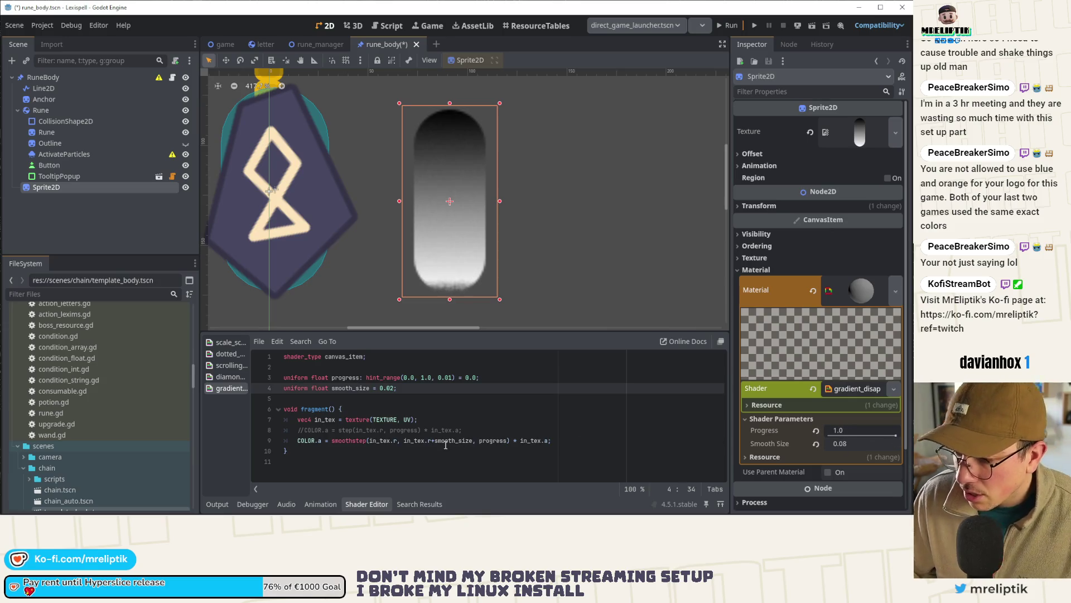
{"action": "left_click", "coordinate": [397, 440]}
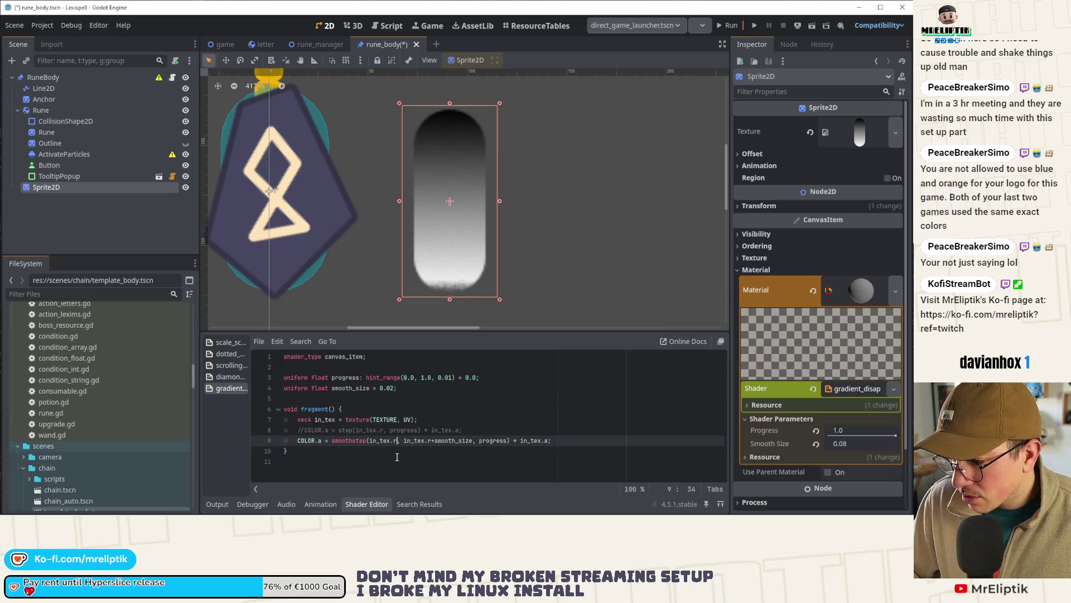
{"action": "type", "text": "-smoo"}
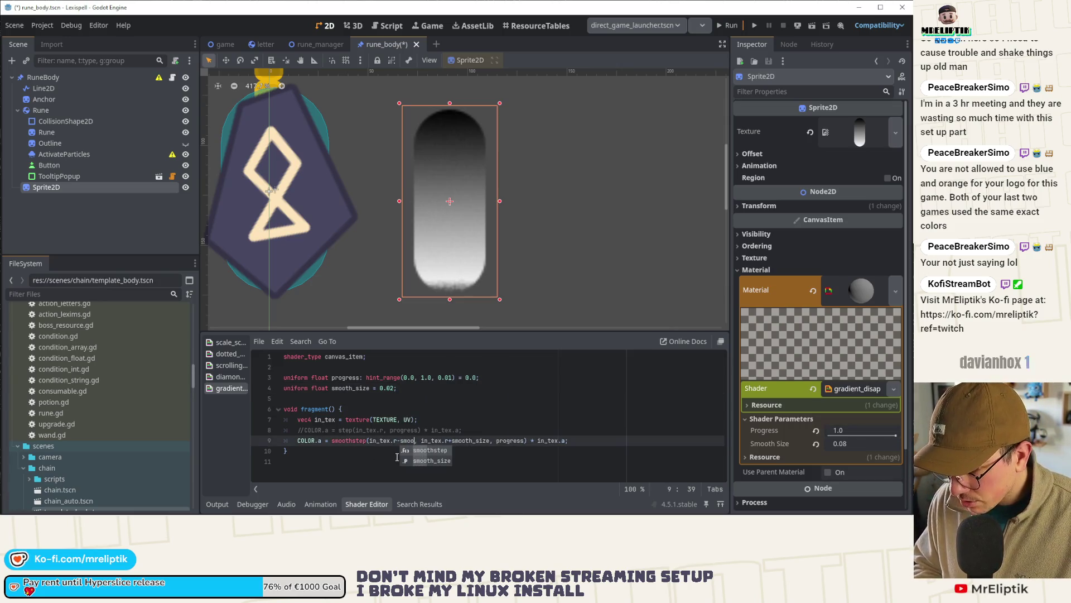
{"action": "type", "text": "th_size"}
{"action": "key", "text": "ctrl+s"}
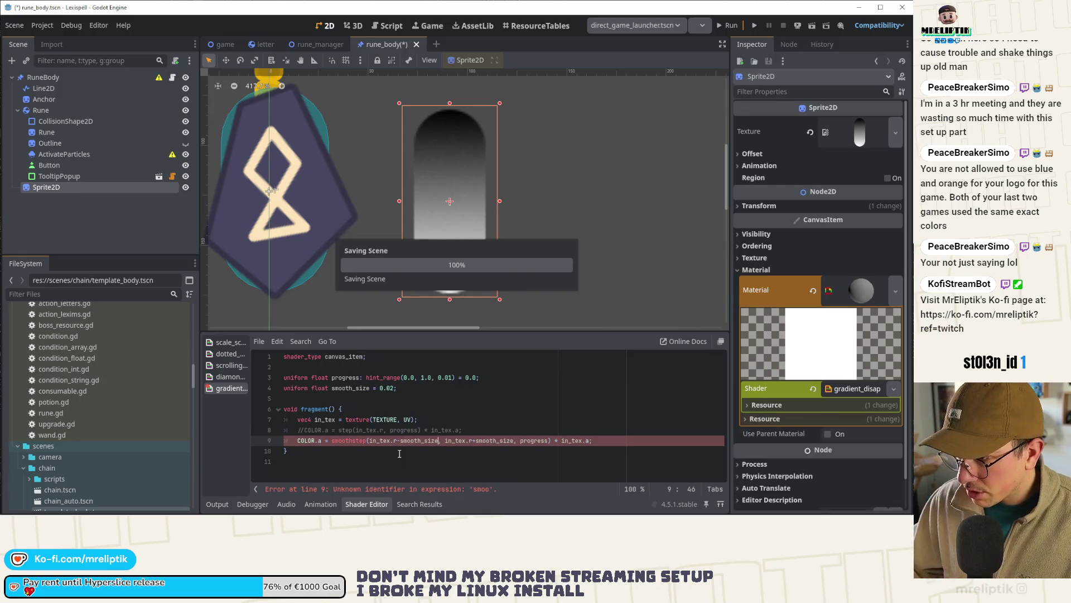
{"action": "mouse_move", "coordinate": [876, 434]}
{"action": "left_mouse_down"}
{"action": "mouse_move", "coordinate": [904, 443]}
{"action": "mouse_move", "coordinate": [826, 441]}
{"action": "mouse_move", "coordinate": [910, 443]}
{"action": "left_mouse_up"}
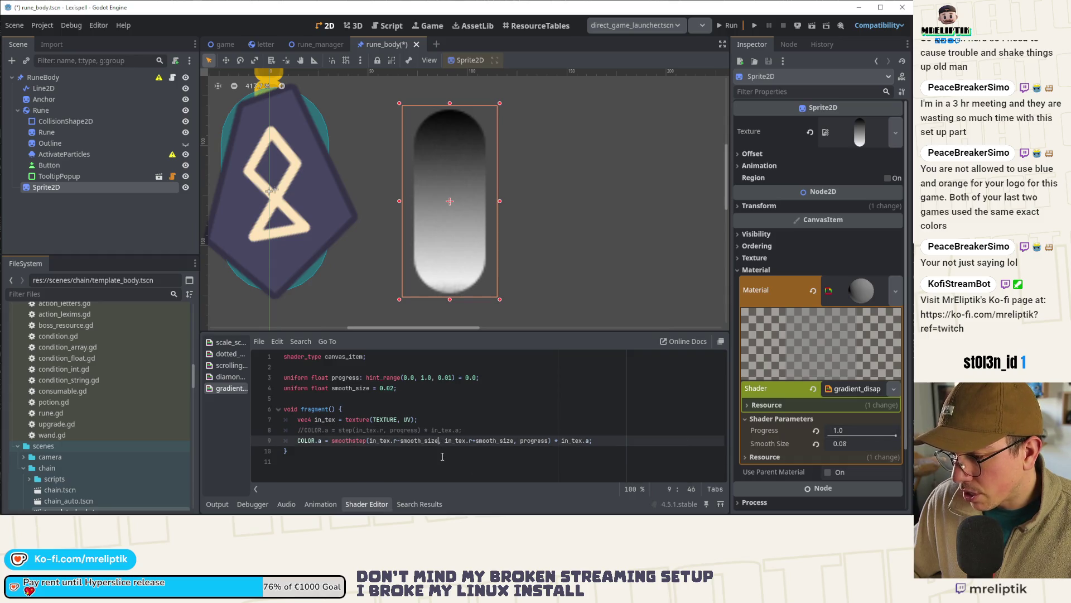
Step: Replace both smoothstep offsets with (smooth_size/2.0)
{"action": "type", "text": "/2.0"}
{"action": "key", "text": "Left"}
{"action": "key", "text": "Left"}
{"action": "key", "text": "Left"}
{"action": "key", "text": "ctrl+Left"}
{"action": "key", "text": "ctrl+Left"}
{"action": "key", "text": "Right"}
{"action": "key", "text": "Right"}
{"action": "type", "text": "("}
{"action": "key", "text": "ctrl+Right"}
{"action": "key", "text": "ctrl+Right"}
{"action": "key", "text": "ctrl+Right"}
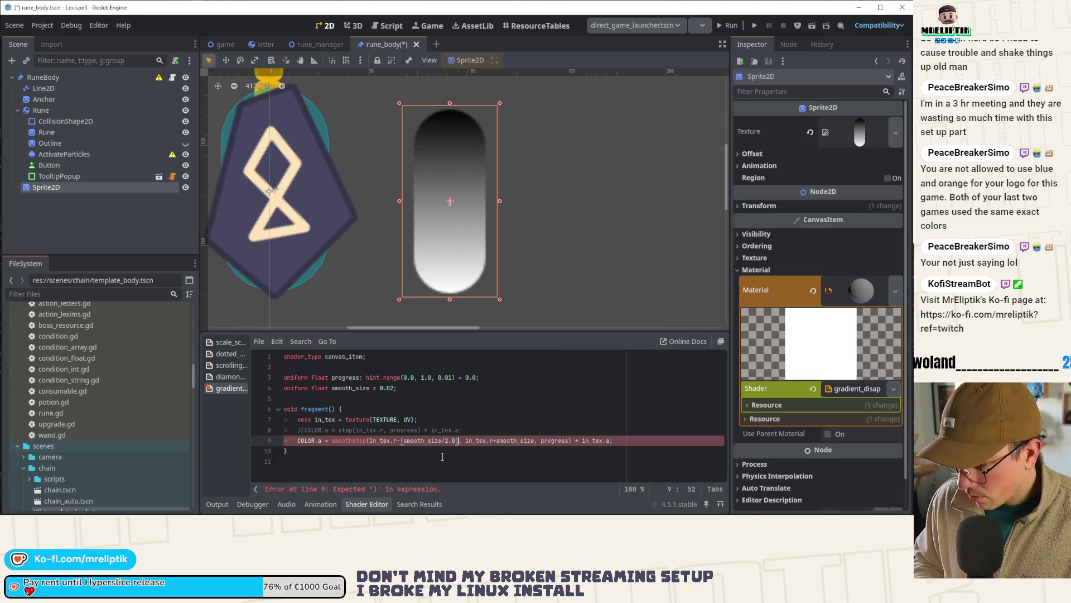
{"action": "type", "text": ")"}
{"action": "key", "text": "ctrl+Right"}
{"action": "key", "text": "ctrl+Right"}
{"action": "key", "text": "Right"}
{"action": "type", "text": "("}
{"action": "key", "text": "ctrl+Right"}
{"action": "type", "text": "/2.0)"}
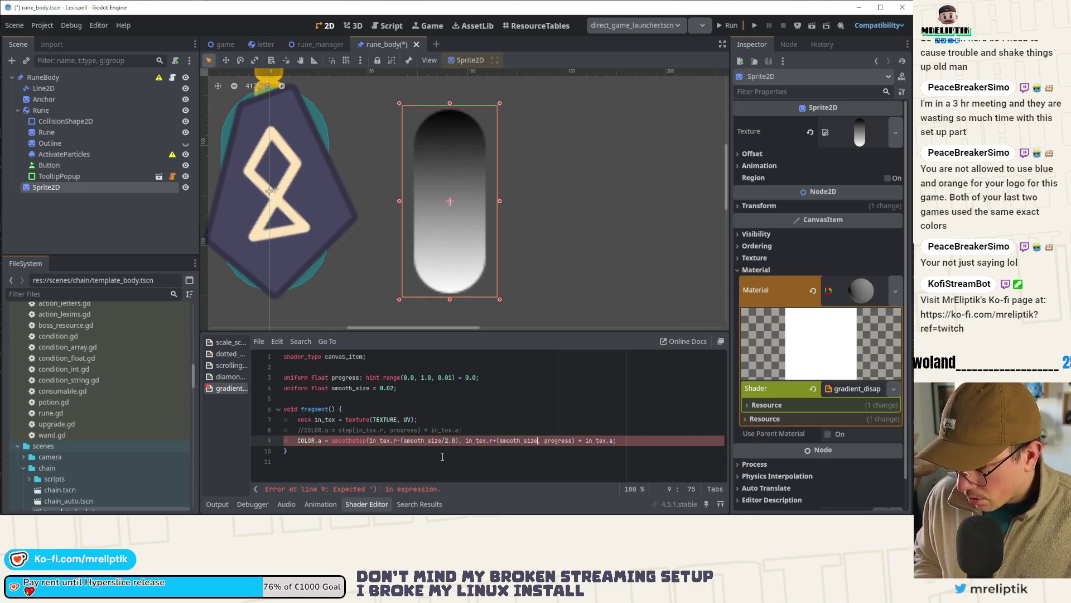
Step: Save the shader, set Progress to 0.55, and save the scene again
{"action": "key", "text": "ctrl+s"}
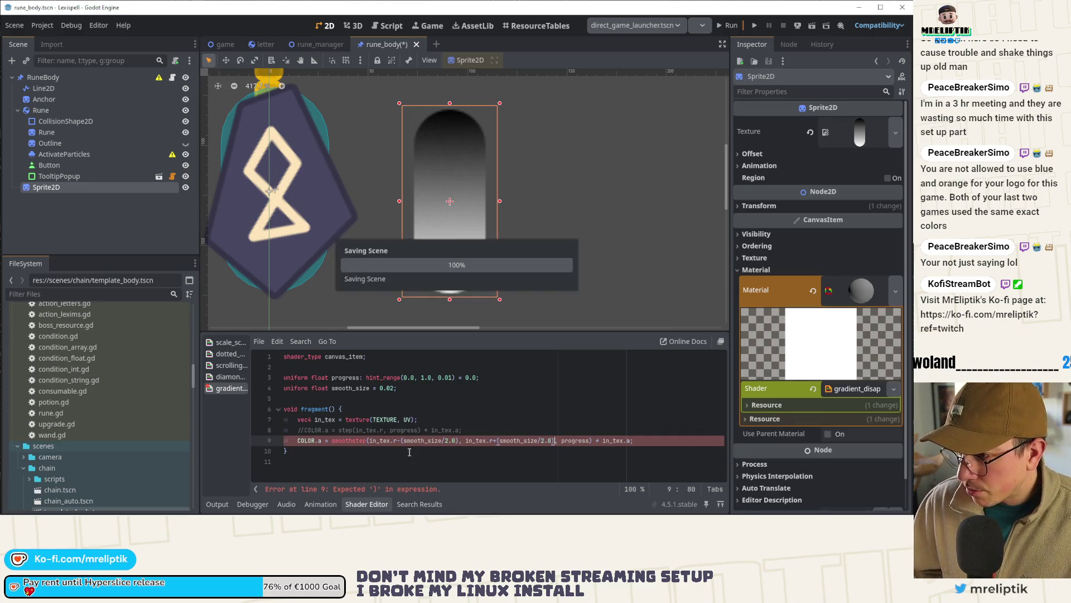
{"action": "left_click_drag", "start_coordinate": [896, 438], "coordinate": [845, 444]}
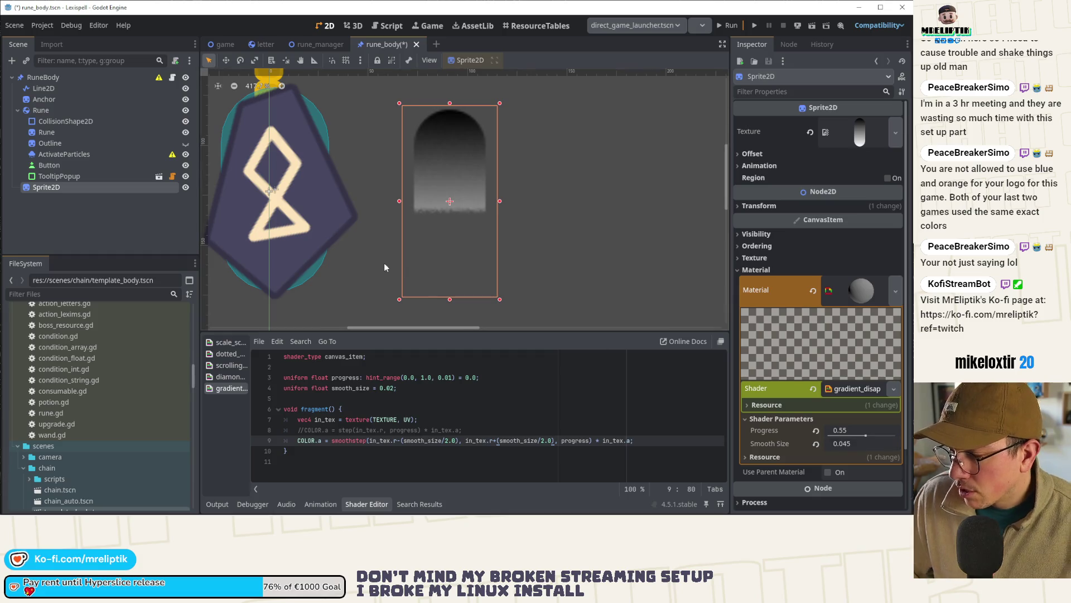
{"action": "key", "text": "ctrl+s"}
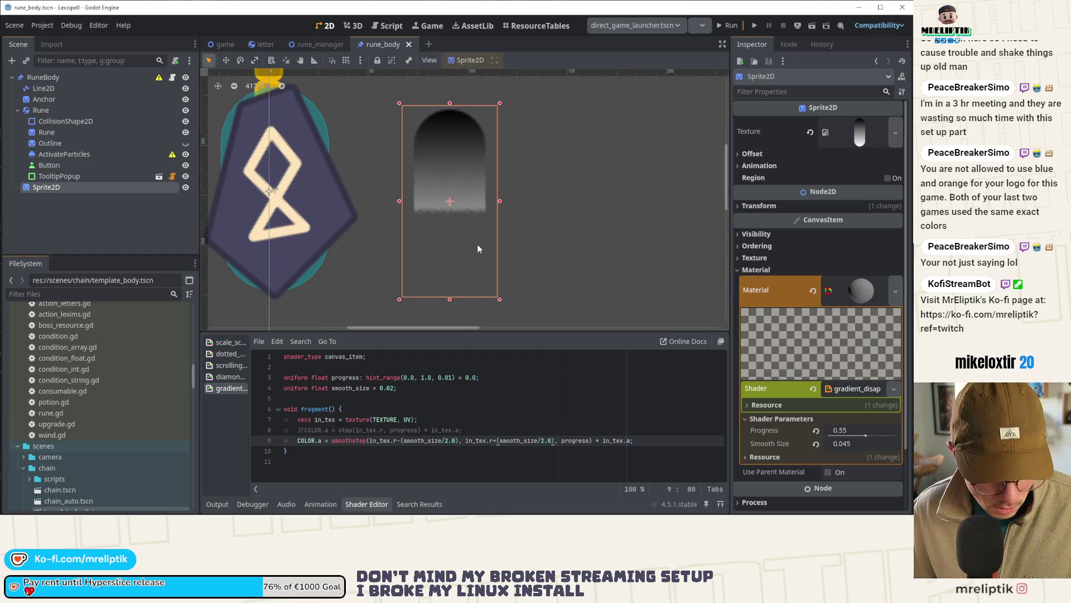
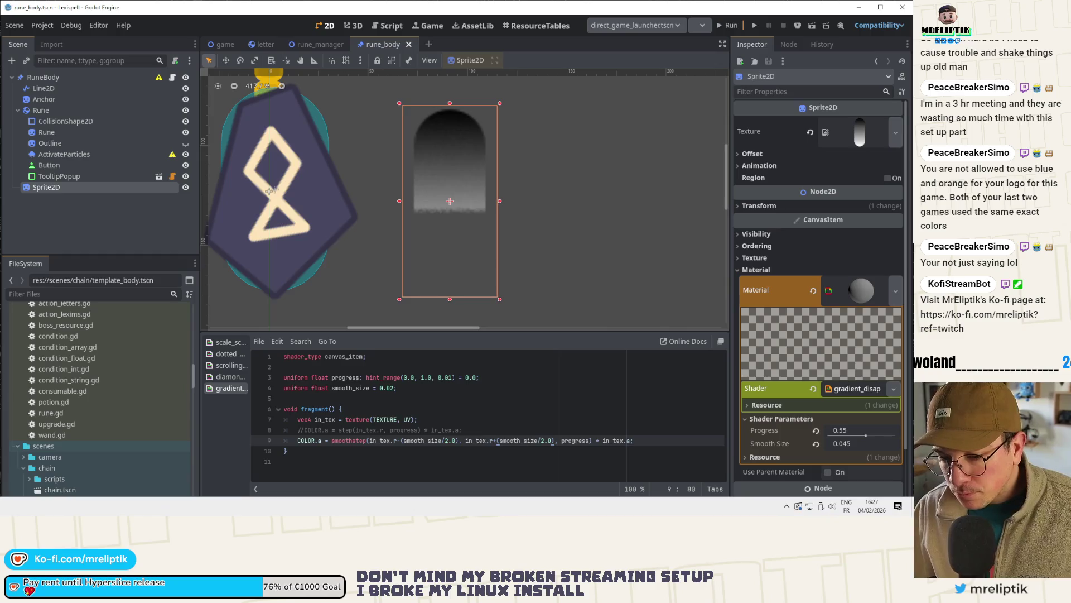
Step: Switch from Godot to the lexispell_assets document in Affinity Designer
{"action": "key", "text": "alt+Tab"}
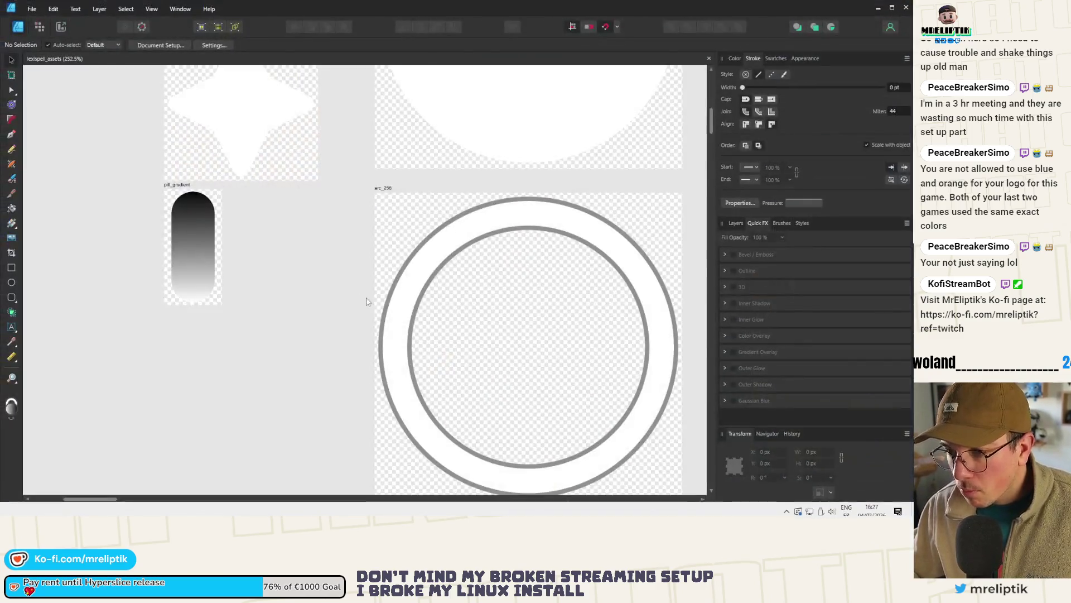
Step: Try conical and linear gradient fills on the star with the Gradient Tool
{"action": "scroll", "coordinate": [234, 191], "scroll_direction": "down", "scroll_amount": 3, "text": "ctrl"}
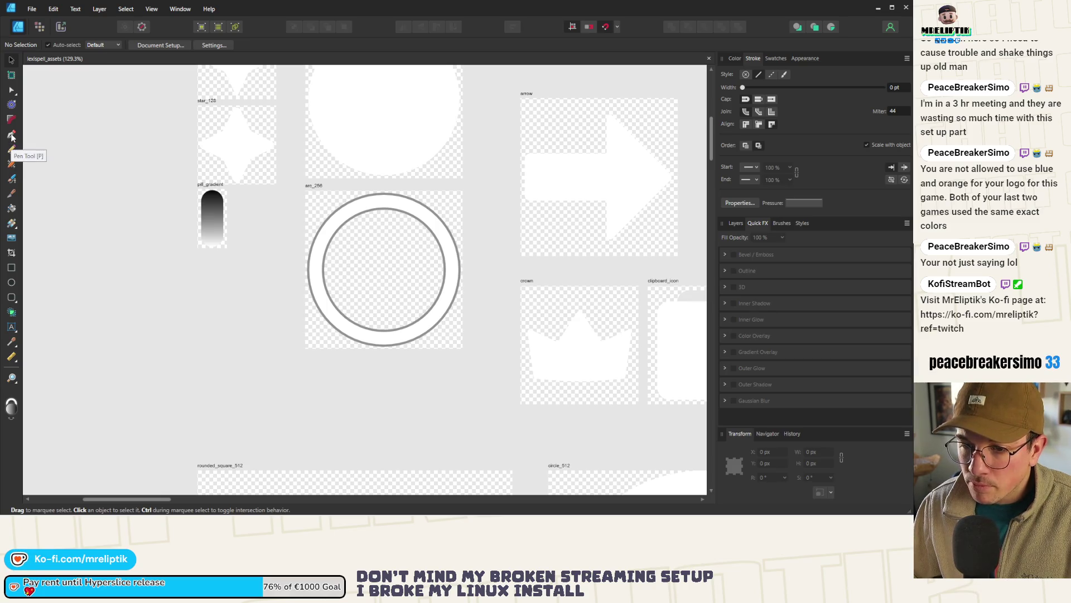
{"action": "left_click", "coordinate": [14, 227]}
{"action": "left_click", "coordinate": [56, 224]}
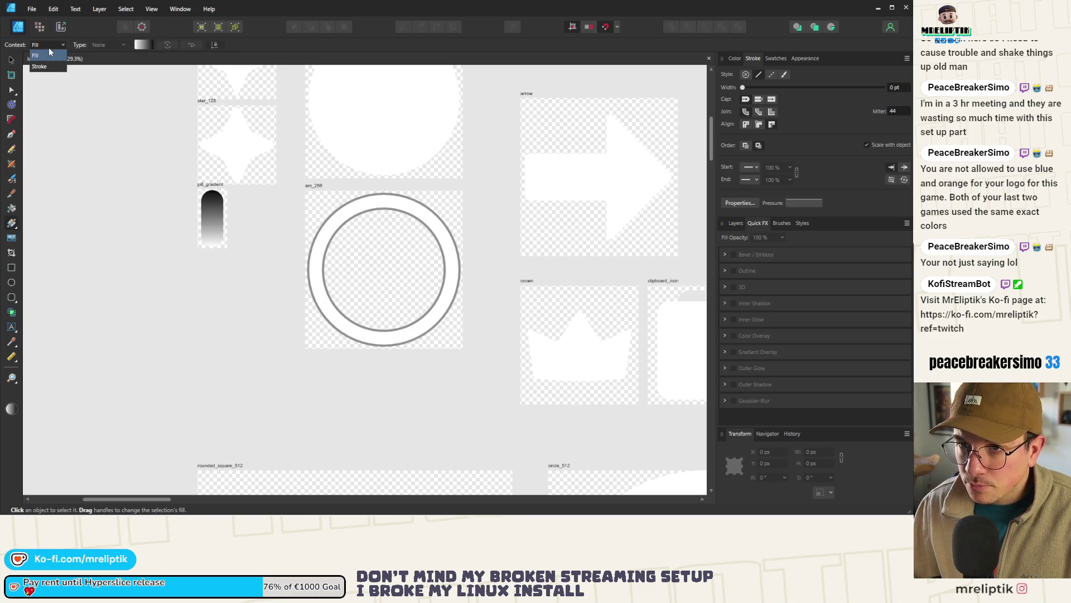
{"action": "left_click", "coordinate": [51, 46]}
{"action": "left_click", "coordinate": [241, 136]}
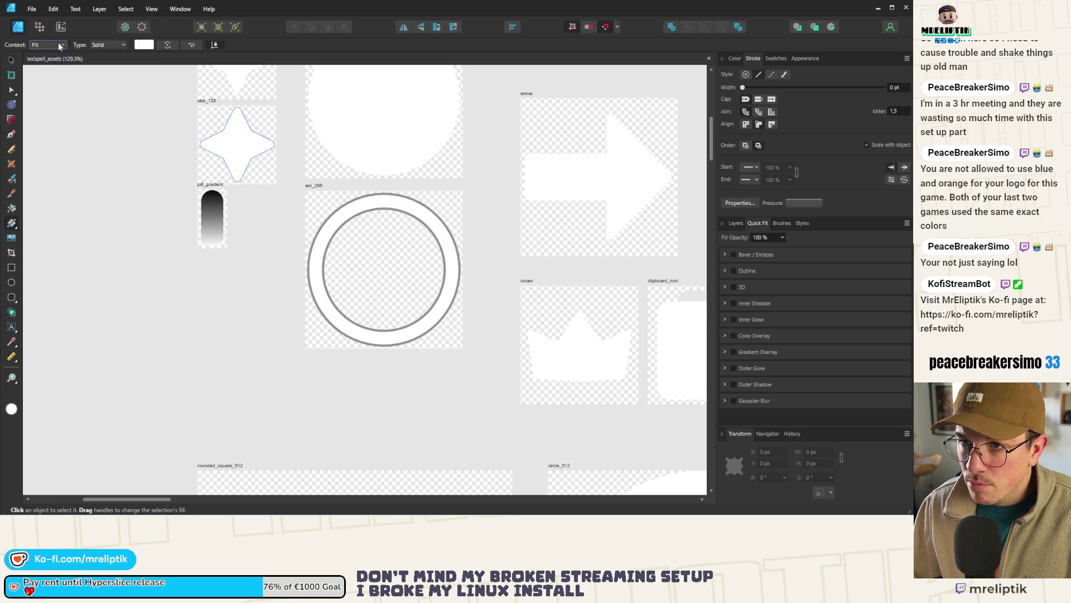
{"action": "left_click", "coordinate": [146, 46]}
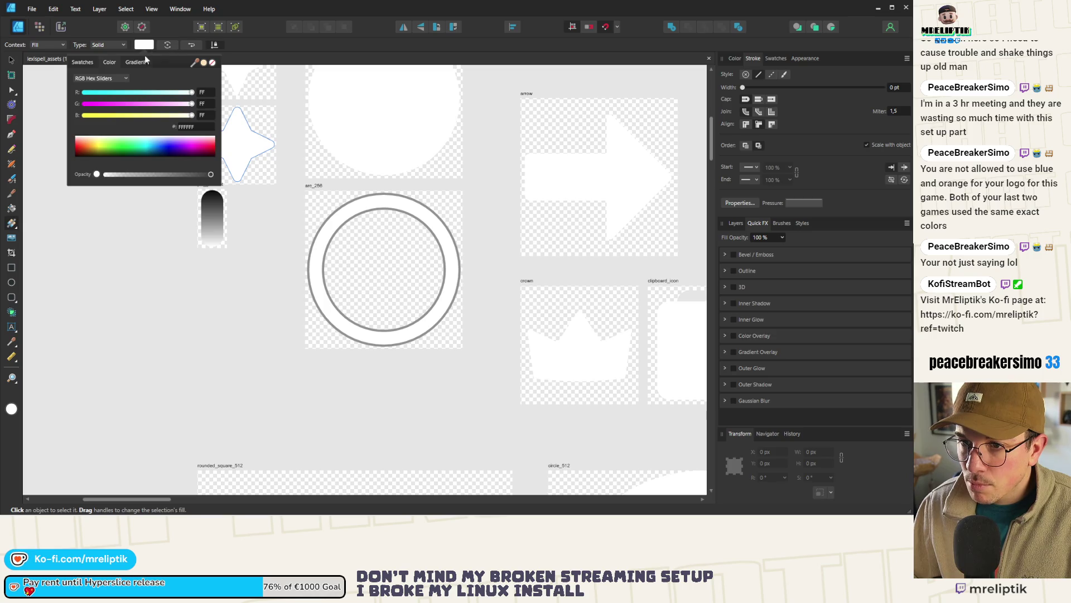
{"action": "scroll", "coordinate": [102, 45], "scroll_direction": "down", "scroll_amount": 1}
{"action": "left_click", "coordinate": [102, 44]}
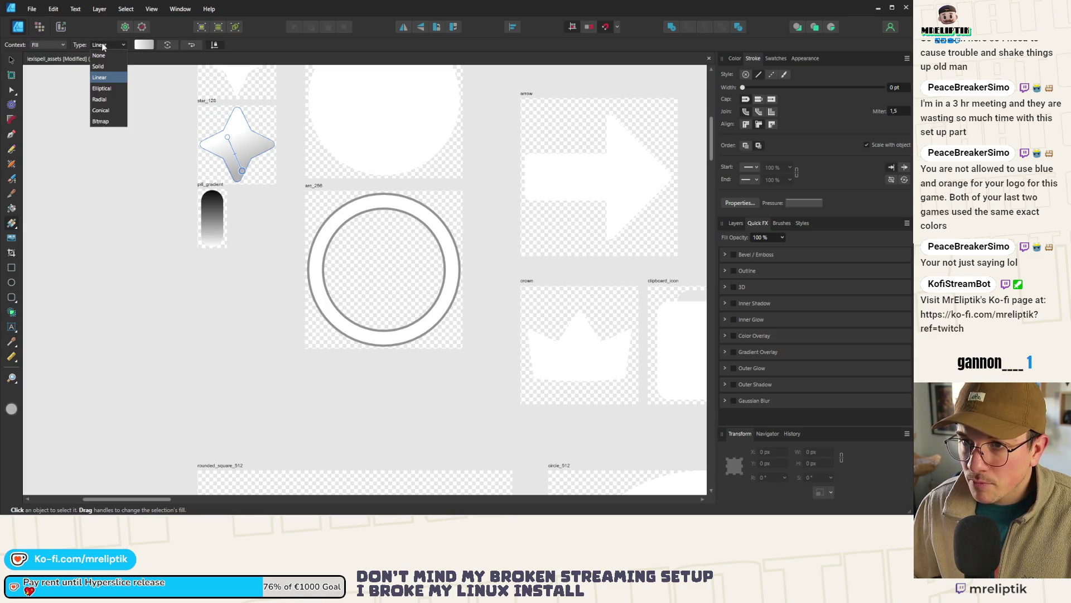
{"action": "left_click", "coordinate": [110, 111]}
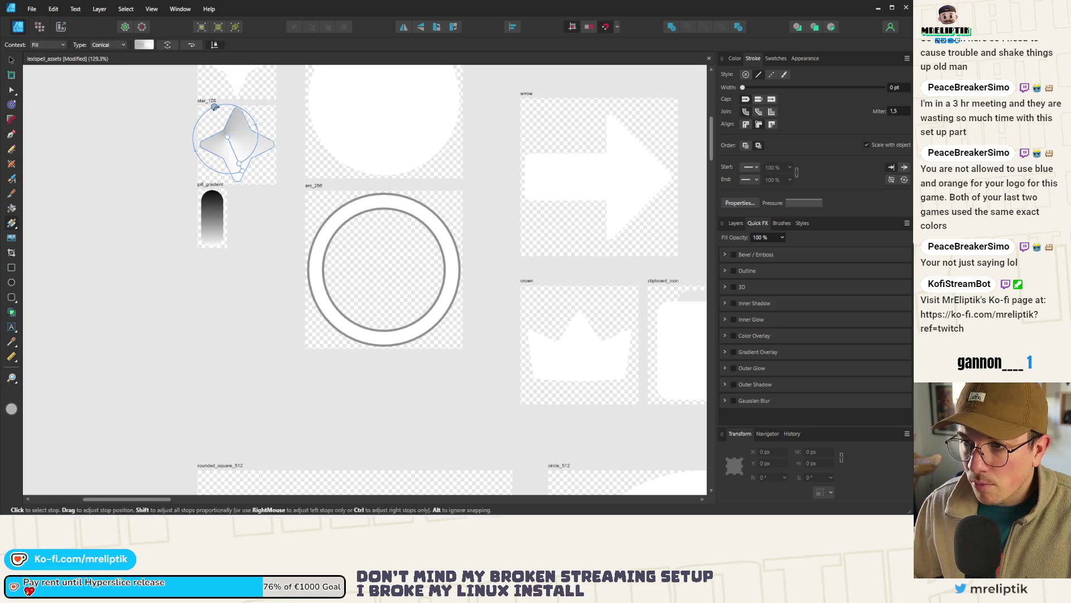
{"action": "left_click_drag", "start_coordinate": [227, 137], "coordinate": [242, 171]}
Step: Restore the star's solid white fill and return to Godot
{"action": "left_click", "coordinate": [82, 118]}
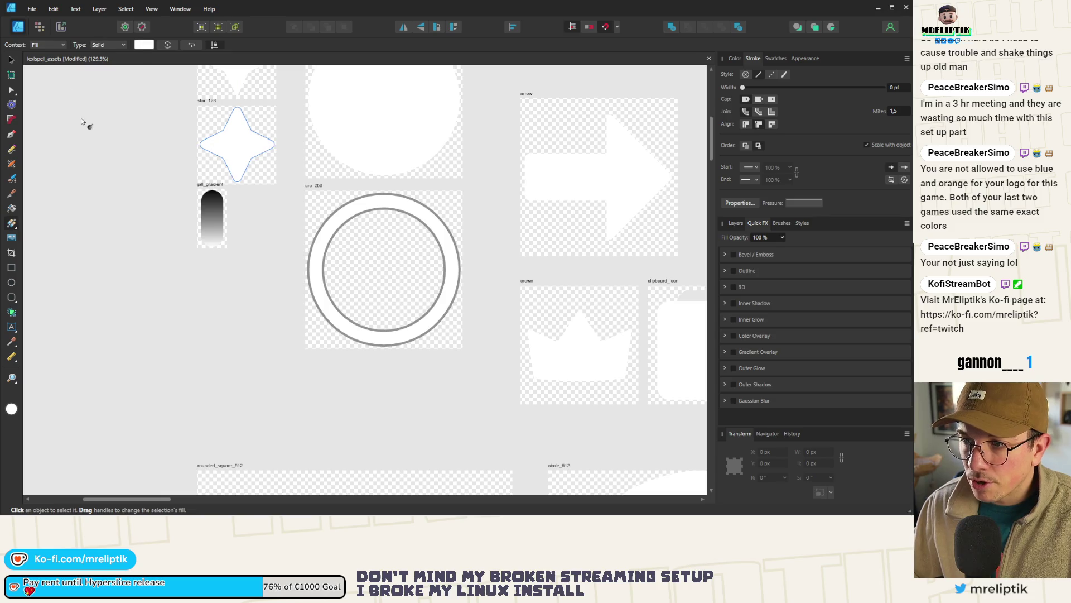
{"action": "left_click", "coordinate": [11, 60]}
{"action": "key", "text": "alt+Tab"}
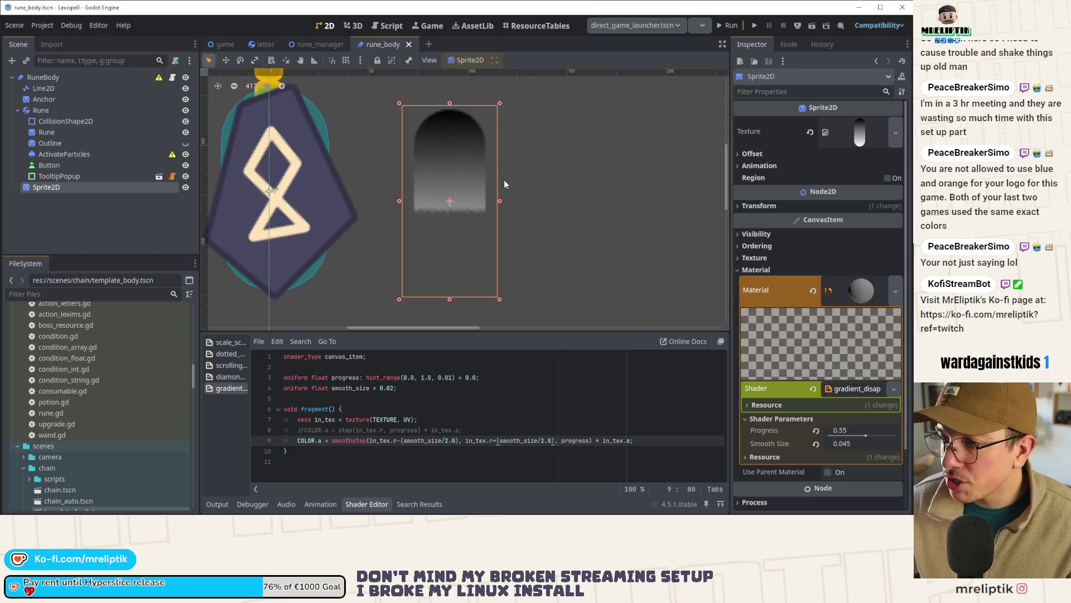
Step: Preview the sprite's dissolve Progress at 0.1 and 0.0, then raise it to 1.0
{"action": "scroll", "coordinate": [849, 395], "scroll_direction": "down", "scroll_amount": 3}
{"action": "mouse_move", "coordinate": [858, 364]}
{"action": "left_mouse_down"}
{"action": "mouse_move", "coordinate": [890, 364]}
{"action": "mouse_move", "coordinate": [795, 367]}
{"action": "mouse_move", "coordinate": [895, 374]}
{"action": "mouse_move", "coordinate": [746, 359]}
{"action": "mouse_move", "coordinate": [904, 366]}
{"action": "mouse_move", "coordinate": [795, 360]}
{"action": "mouse_move", "coordinate": [845, 360]}
{"action": "left_mouse_up"}
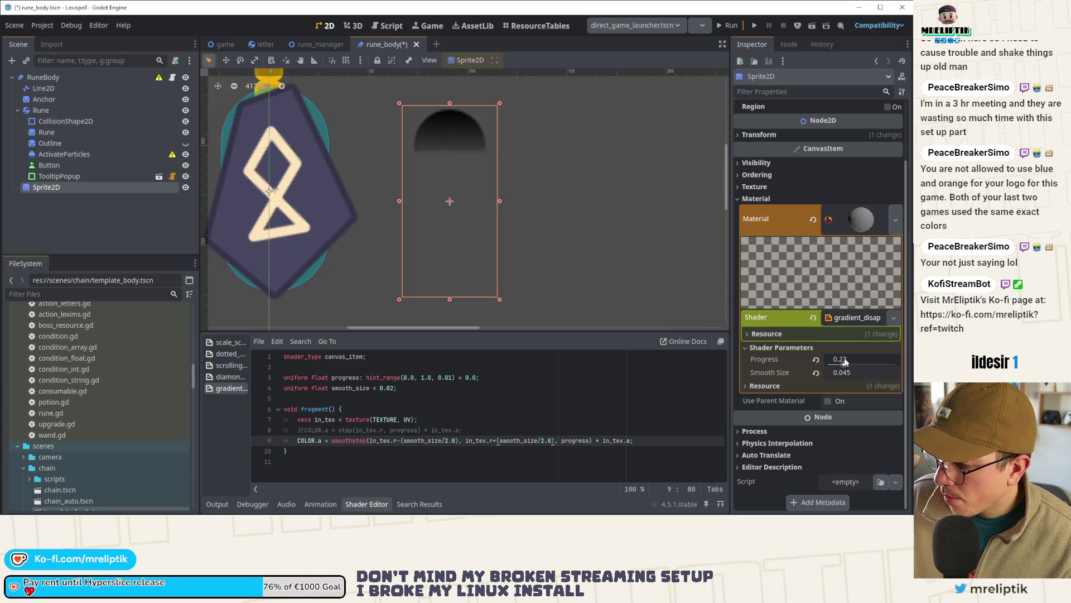
{"action": "left_click", "coordinate": [815, 360]}
{"action": "mouse_move", "coordinate": [828, 364]}
{"action": "left_mouse_down"}
{"action": "mouse_move", "coordinate": [848, 364]}
{"action": "mouse_move", "coordinate": [823, 366]}
{"action": "mouse_move", "coordinate": [837, 366]}
{"action": "left_mouse_up"}
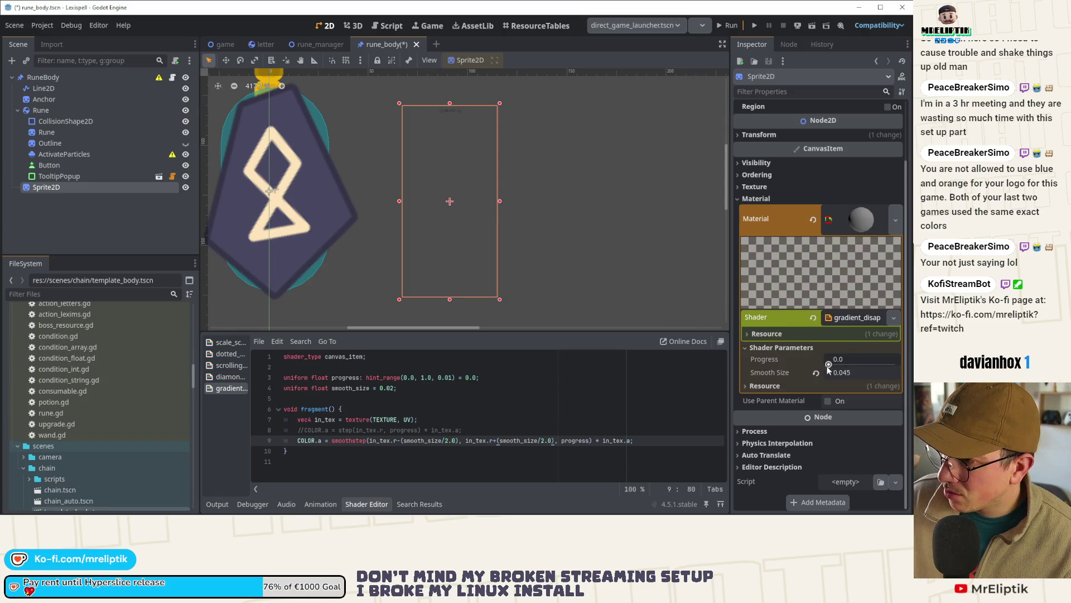
{"action": "left_click_drag", "start_coordinate": [828, 365], "coordinate": [896, 365]}
{"action": "scroll", "coordinate": [430, 229], "scroll_direction": "down", "scroll_amount": 3}
Step: Save rune_body and select the ActivateParticles node in the Scene tree
{"action": "left_click", "coordinate": [526, 419]}
{"action": "key", "text": "ctrl+s"}
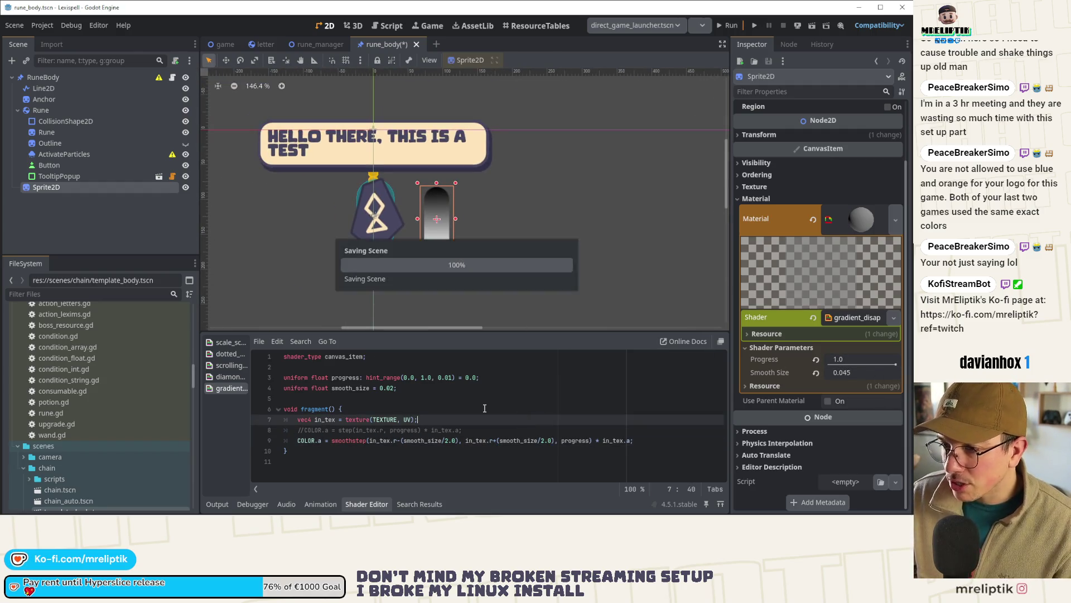
{"action": "left_click", "coordinate": [73, 216]}
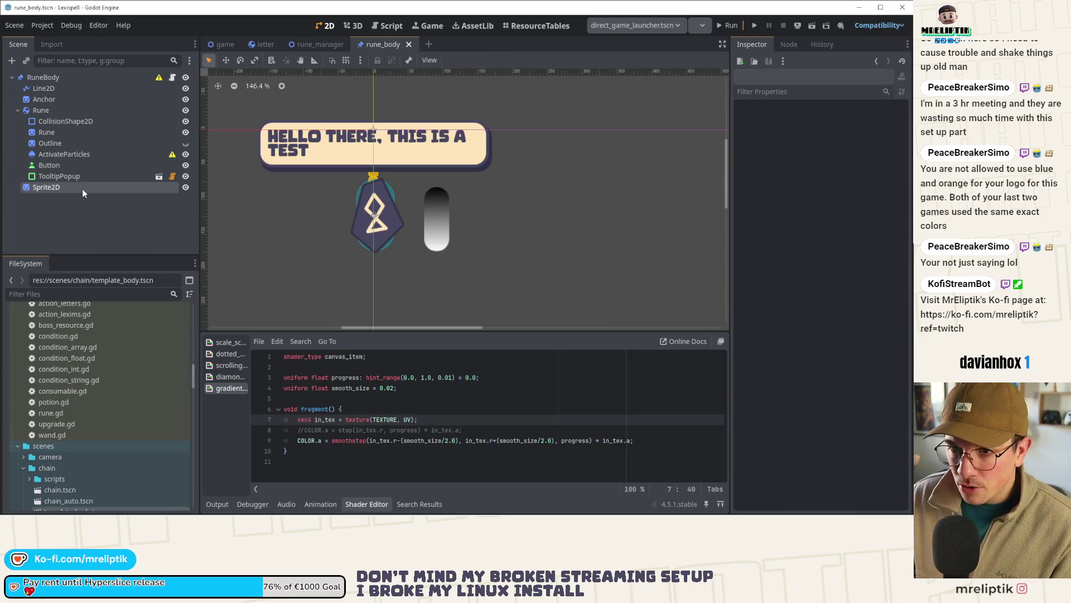
{"action": "left_click", "coordinate": [82, 189]}
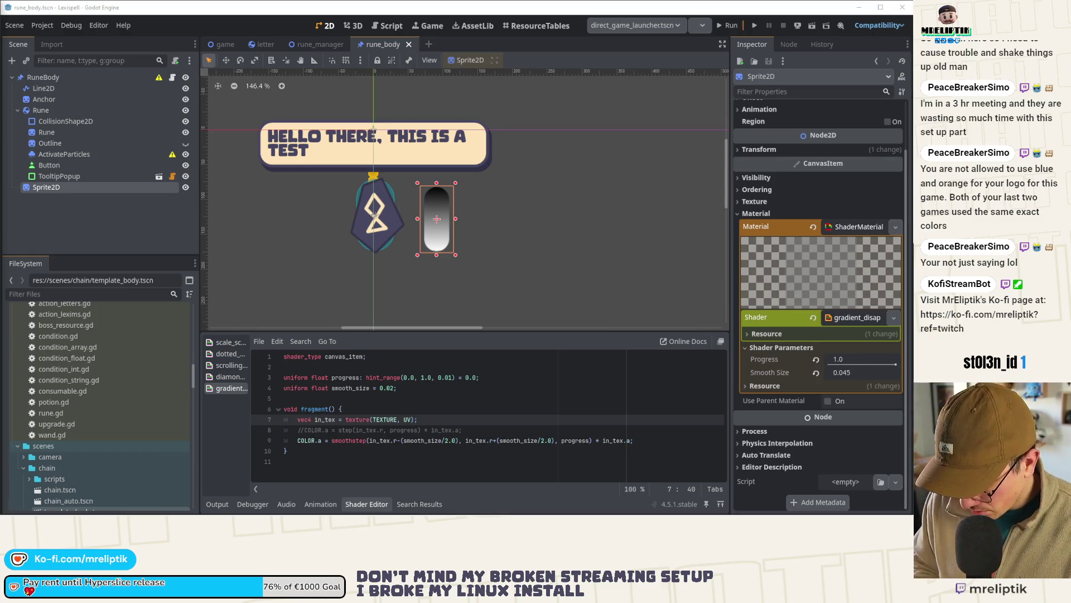
{"action": "left_click", "coordinate": [71, 156]}
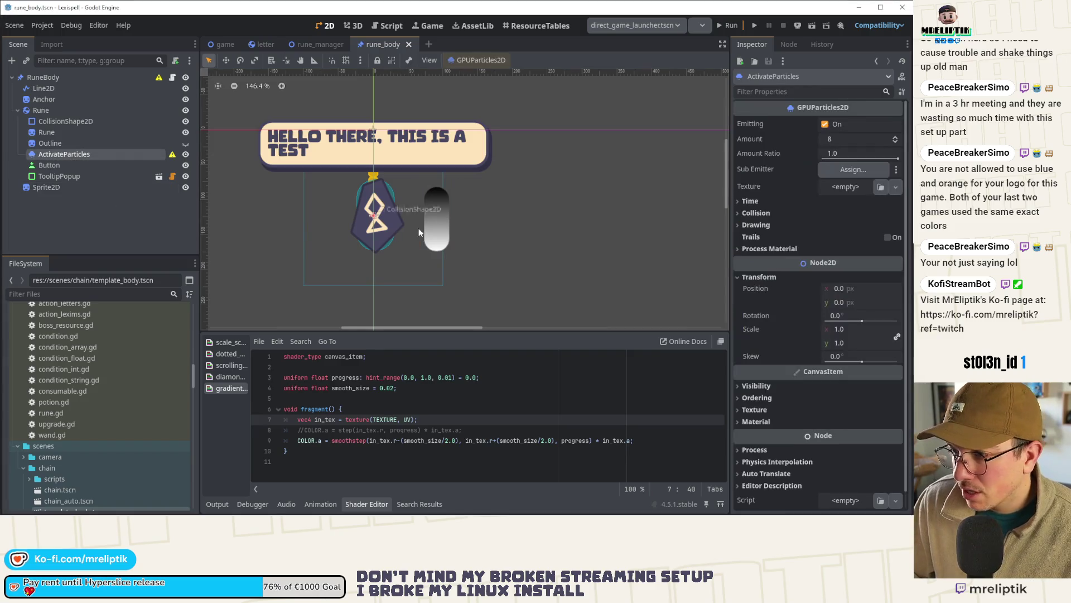
Step: Set ActivateParticles' particle Amount to 12
{"action": "scroll", "coordinate": [346, 216], "scroll_direction": "up", "scroll_amount": 3}
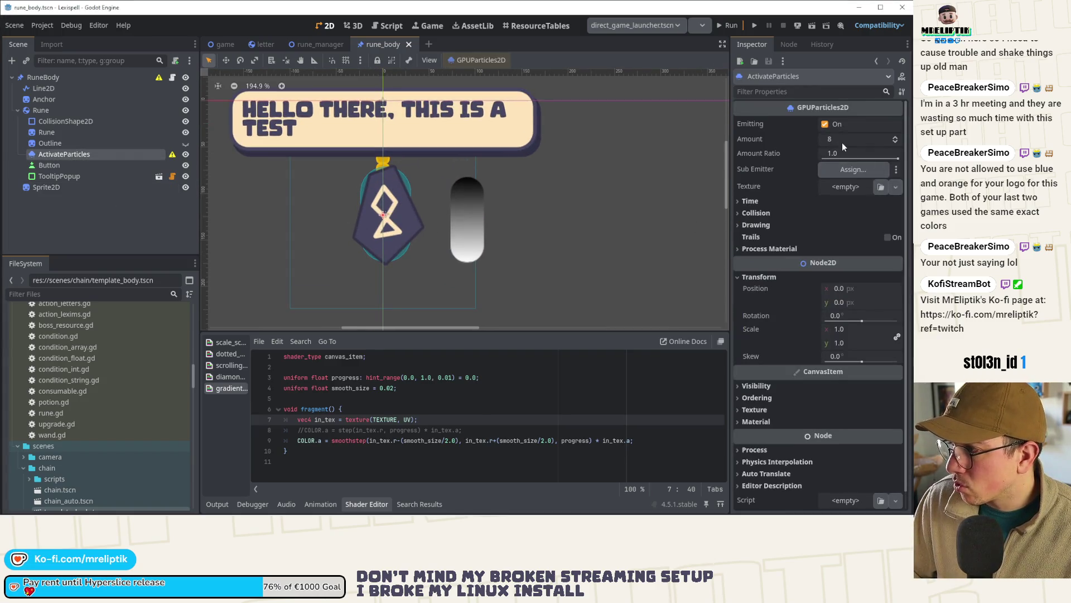
{"action": "type", "text": "12"}
{"action": "key", "text": "Return"}
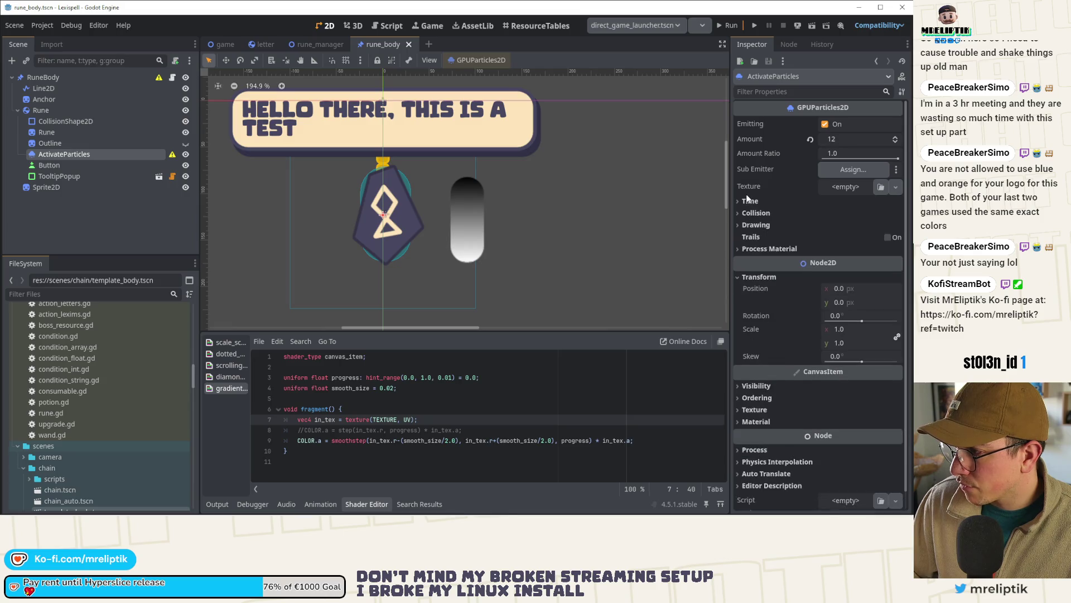
Step: Quick Load pill_gradient.png as the particle texture and expand Process Material
{"action": "left_click", "coordinate": [896, 187]}
{"action": "left_click", "coordinate": [810, 448]}
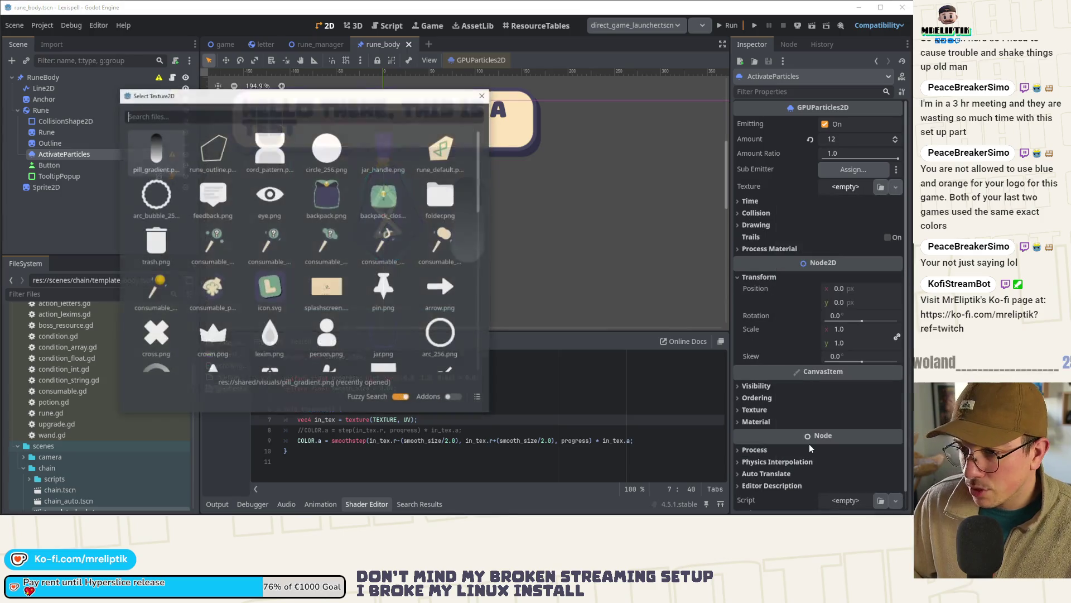
{"action": "left_click", "coordinate": [129, 151]}
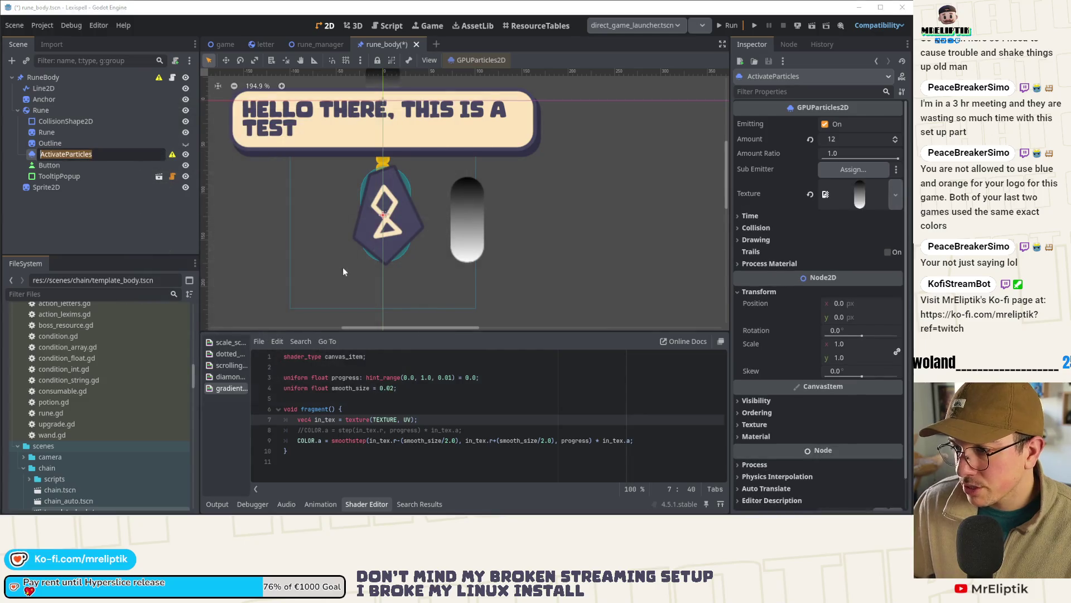
{"action": "key", "text": "Escape"}
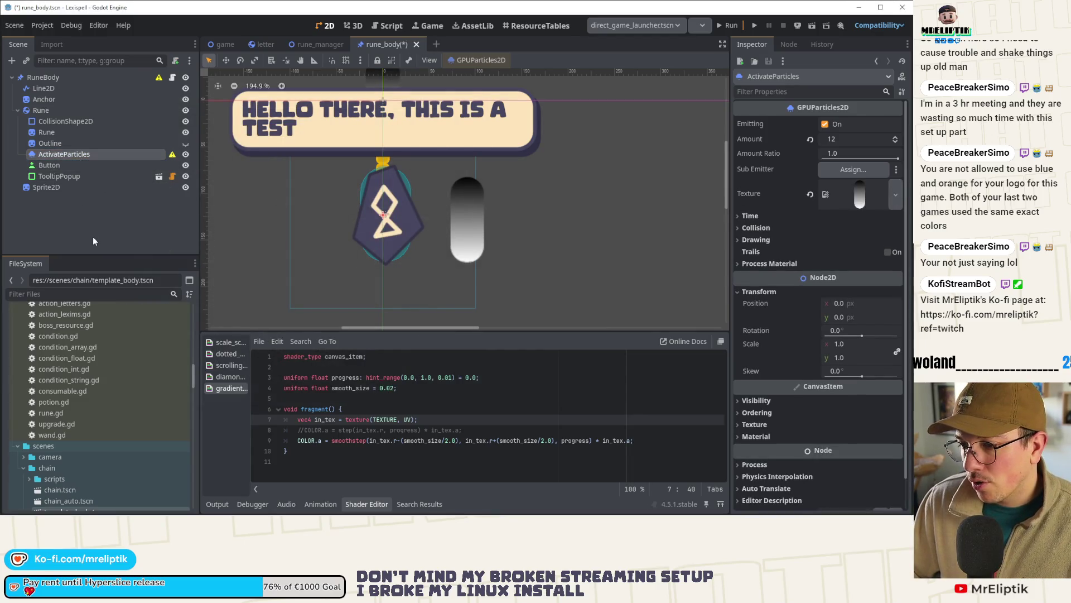
{"action": "left_click", "coordinate": [93, 241]}
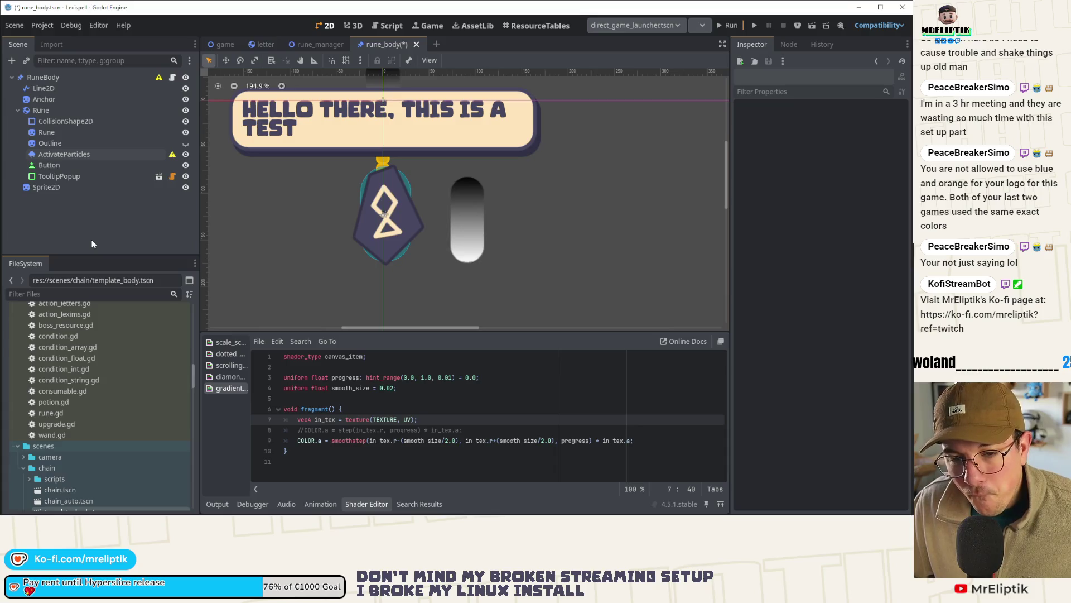
{"action": "left_click", "coordinate": [80, 161]}
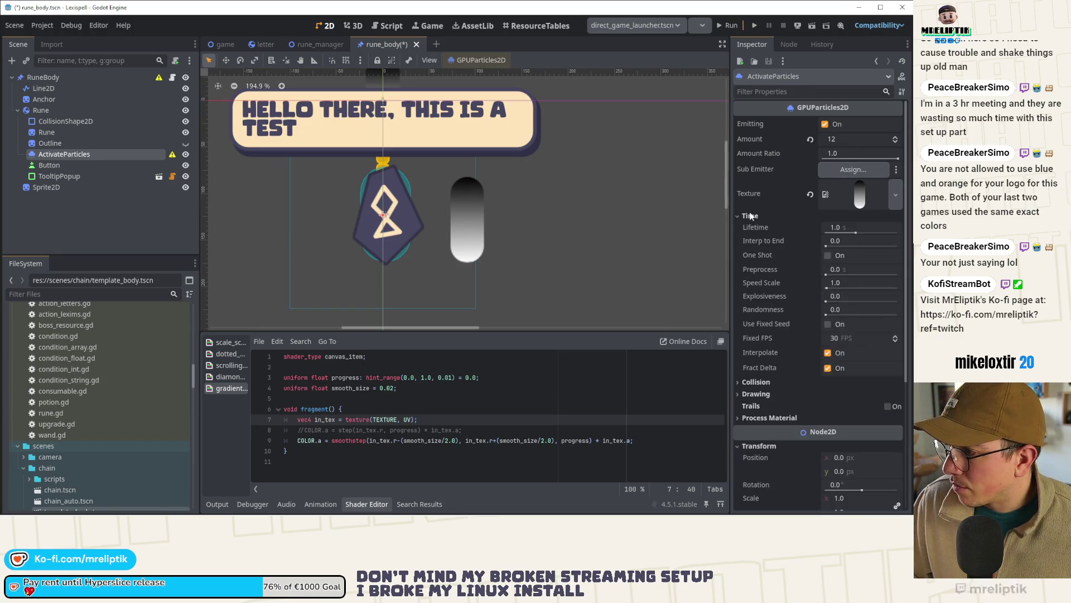
{"action": "left_click", "coordinate": [764, 265]}
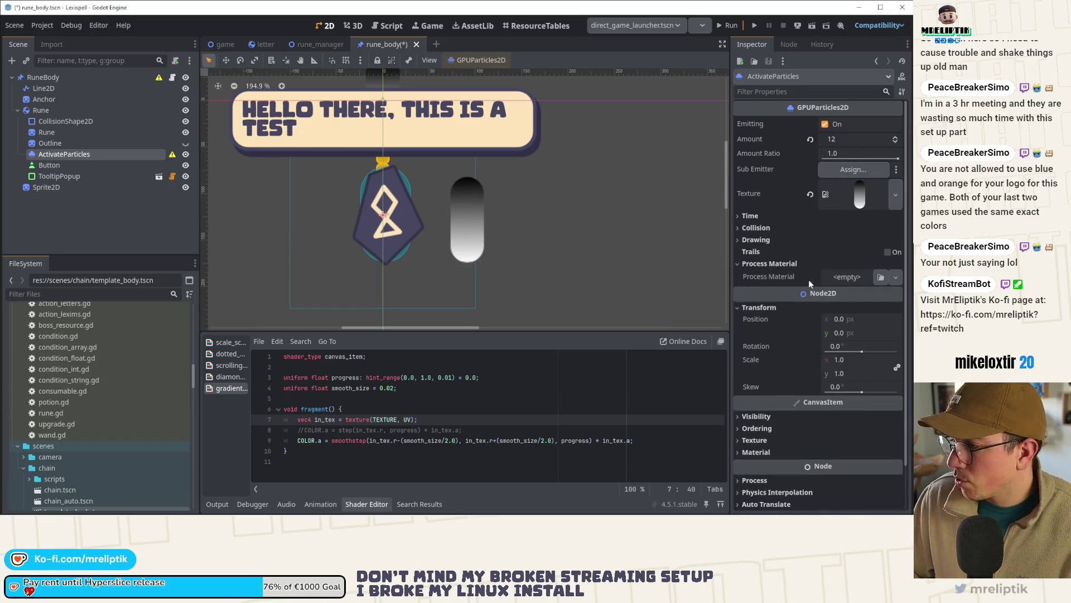
Step: Add a new ParticleProcessMaterial, set Lifetime to 0.7, and save the scene
{"action": "left_click", "coordinate": [845, 309]}
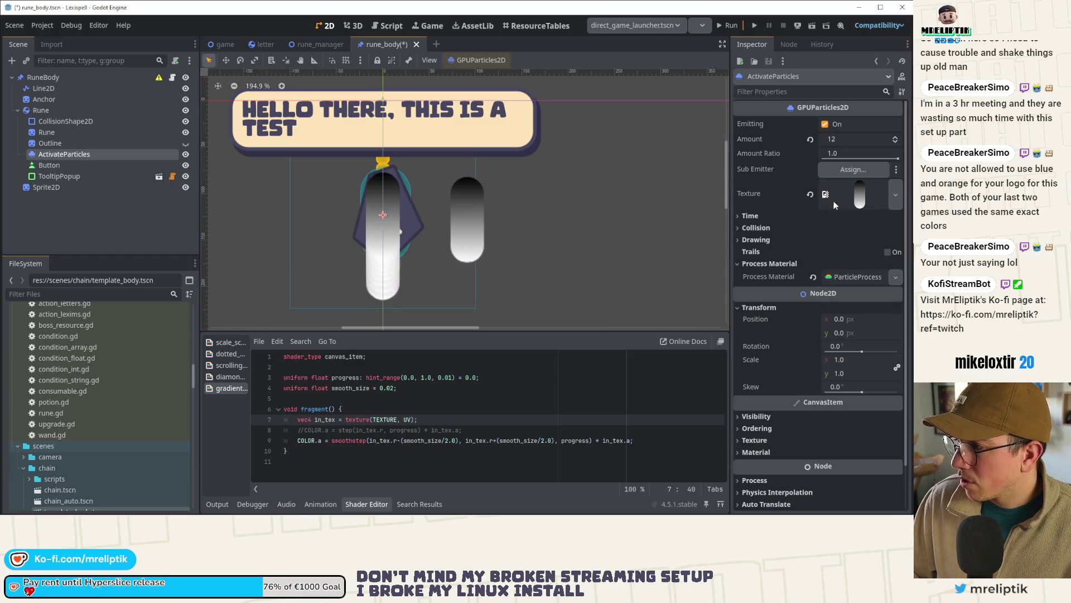
{"action": "left_click", "coordinate": [750, 216]}
{"action": "double_click", "coordinate": [212, 505]}
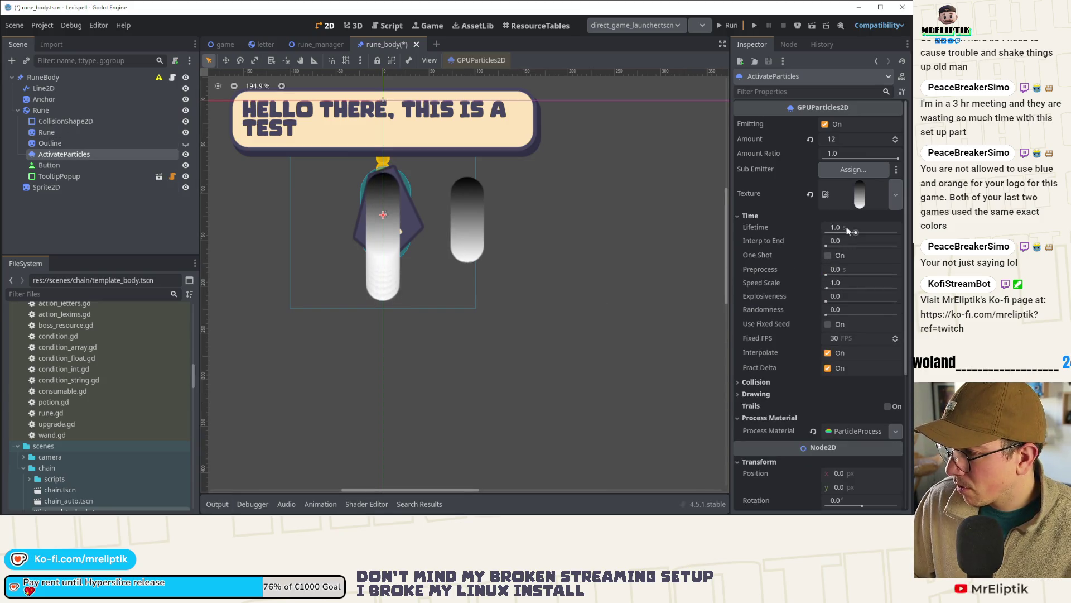
{"action": "key", "text": "Return"}
{"action": "key", "text": "ctrl+s"}
Step: Expand the ParticleProcessMaterial's own settings in the Inspector
{"action": "scroll", "coordinate": [382, 269], "scroll_direction": "up", "scroll_amount": 3}
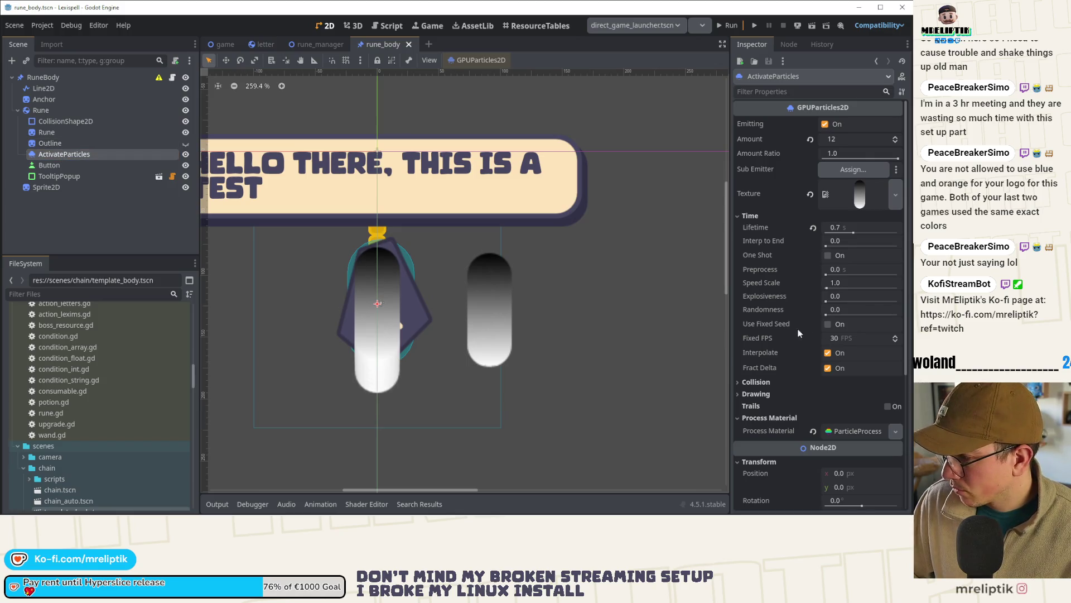
{"action": "left_click", "coordinate": [753, 395]}
{"action": "left_click", "coordinate": [754, 396]}
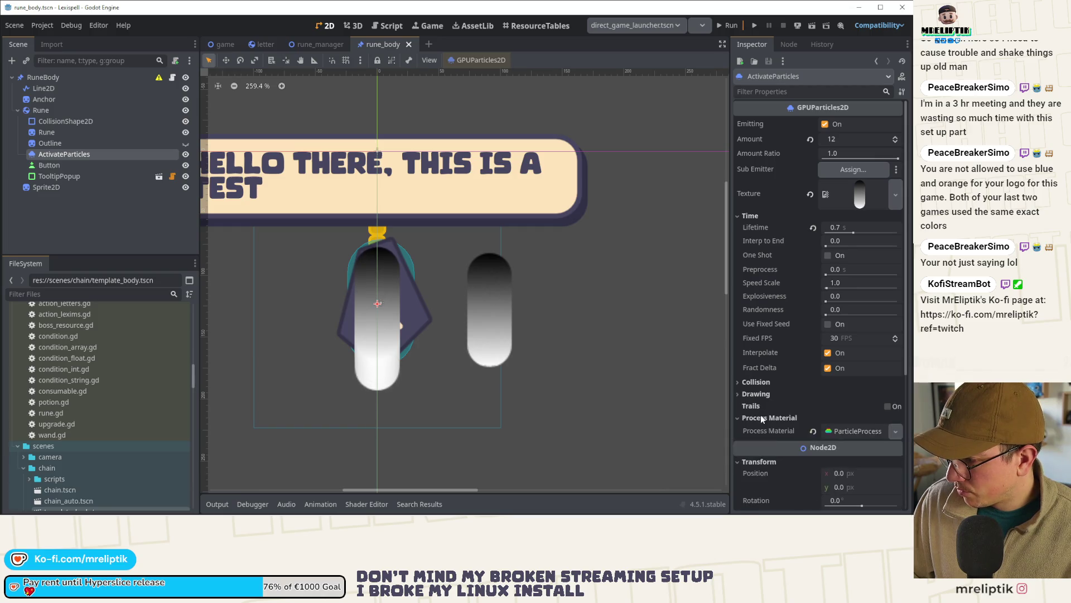
{"action": "left_click", "coordinate": [826, 430]}
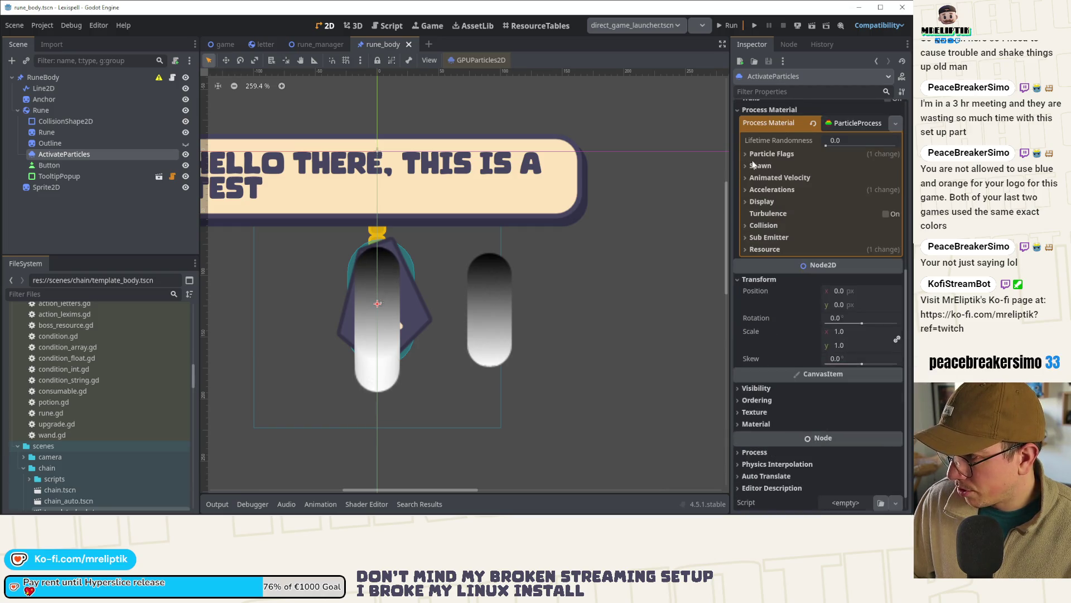
Step: Set the particles' Initial Velocity range to 76.39–138.89
{"action": "left_click", "coordinate": [756, 165]}
{"action": "left_click", "coordinate": [764, 188]}
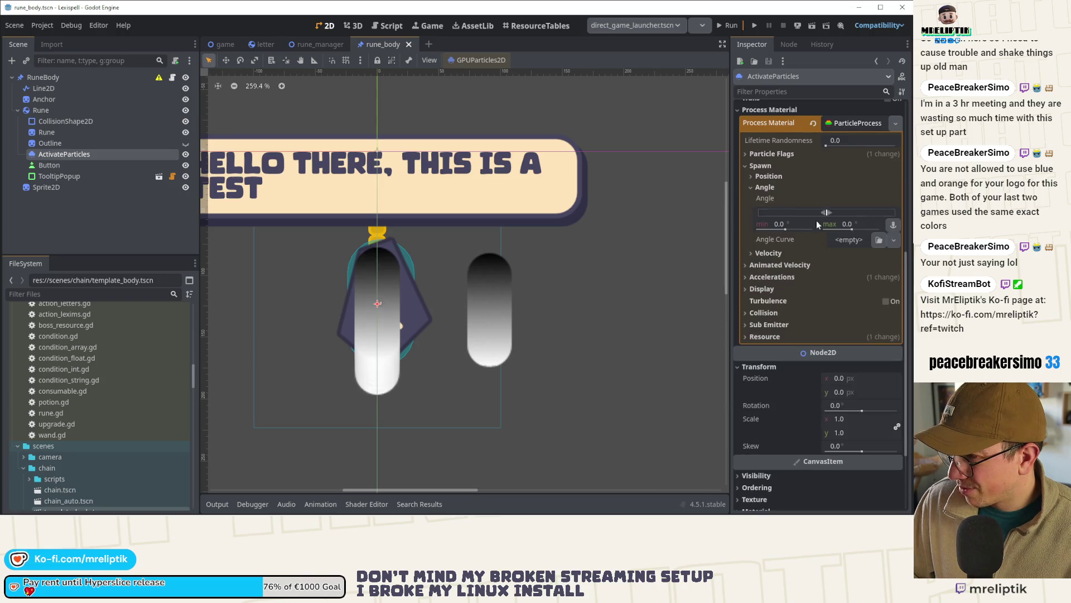
{"action": "left_click", "coordinate": [760, 189]}
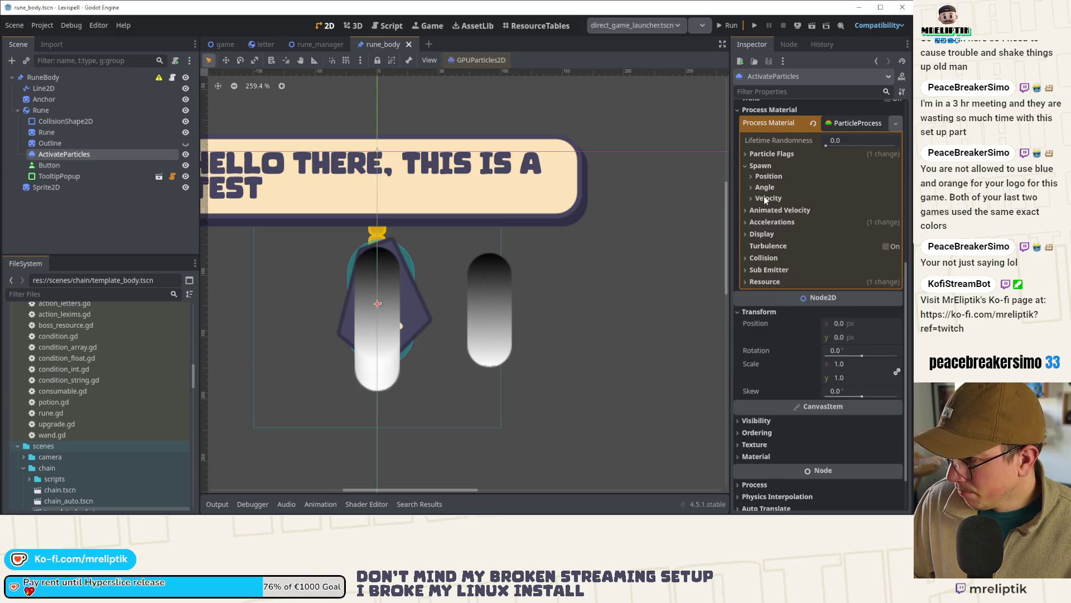
{"action": "left_click", "coordinate": [763, 198]}
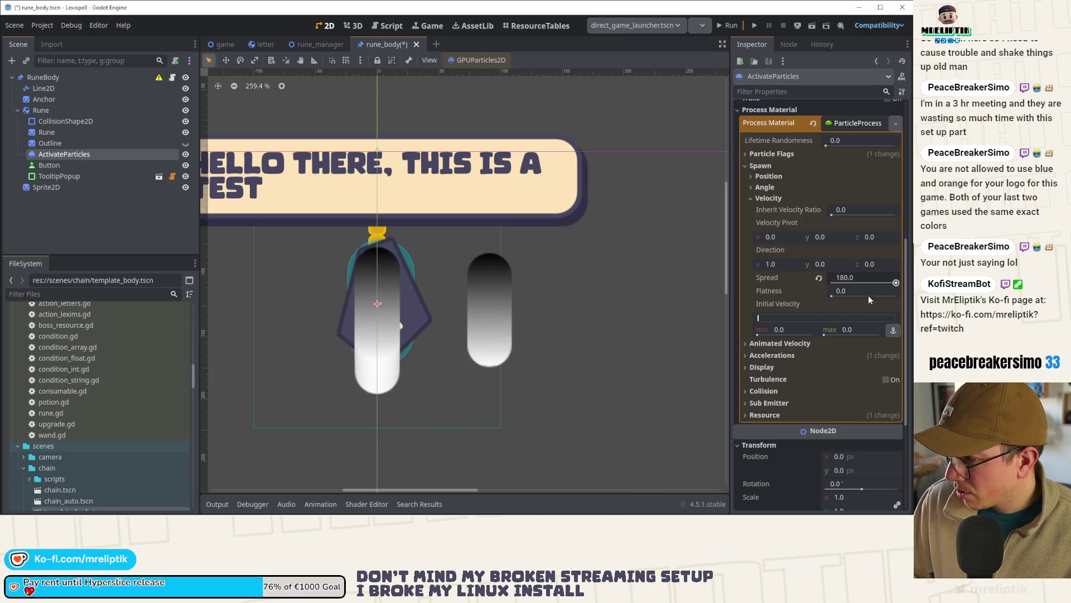
{"action": "left_click_drag", "start_coordinate": [764, 319], "coordinate": [768, 317]}
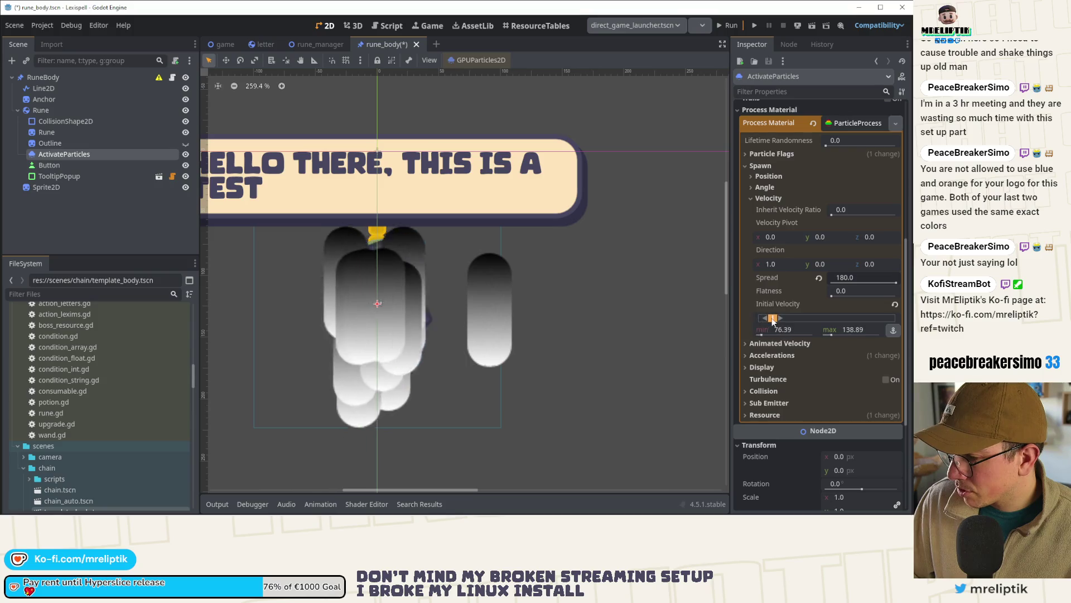
{"action": "scroll", "coordinate": [543, 290], "scroll_direction": "up", "scroll_amount": 2}
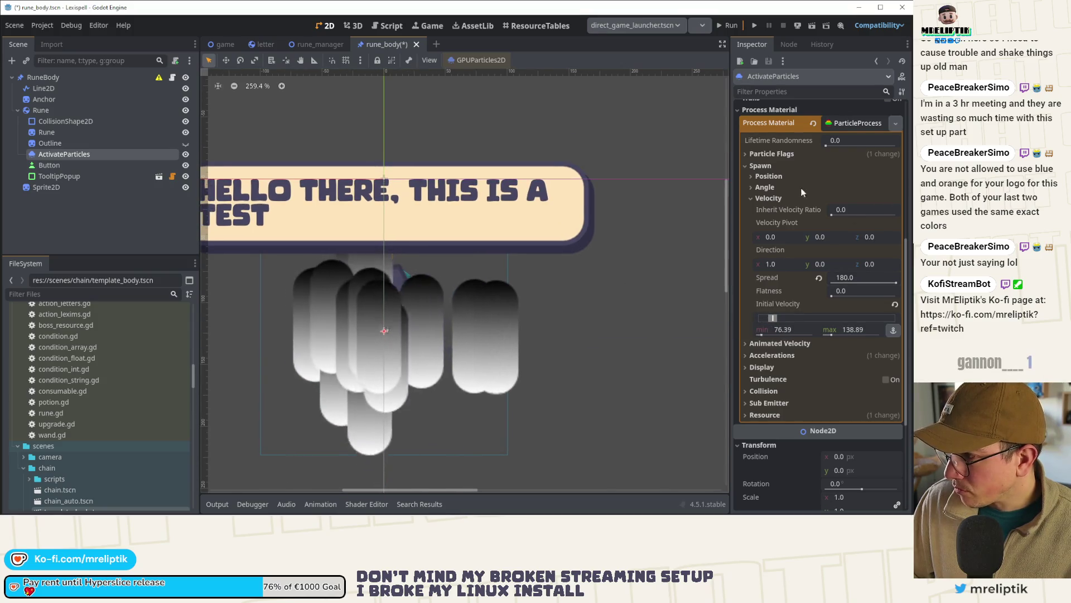
Step: Enable Particle Flags > Align Y so particles face their travel direction, then save
{"action": "left_click", "coordinate": [758, 367]}
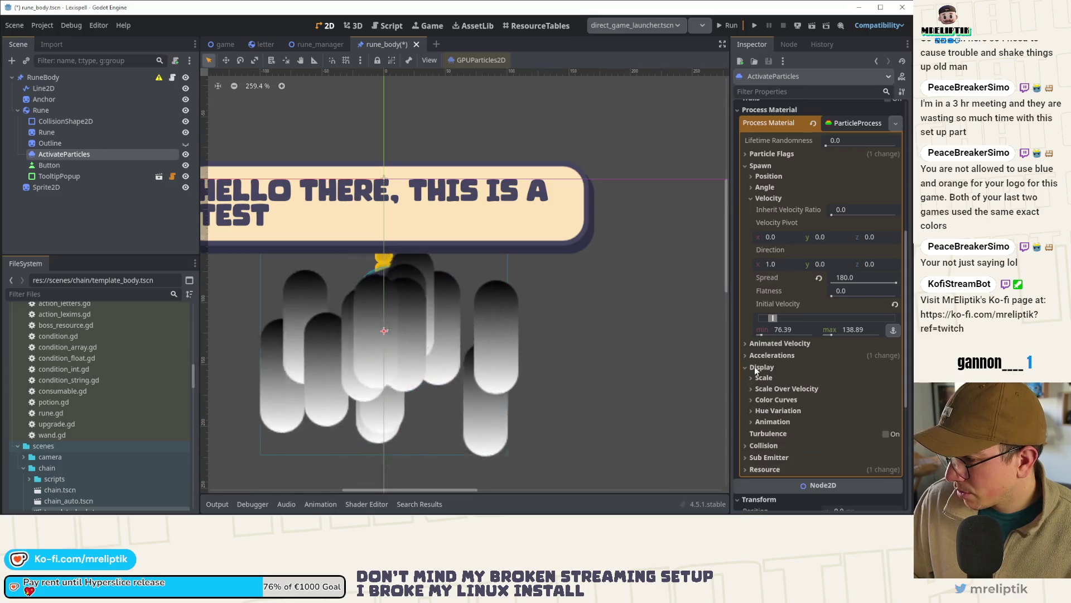
{"action": "left_click", "coordinate": [757, 356]}
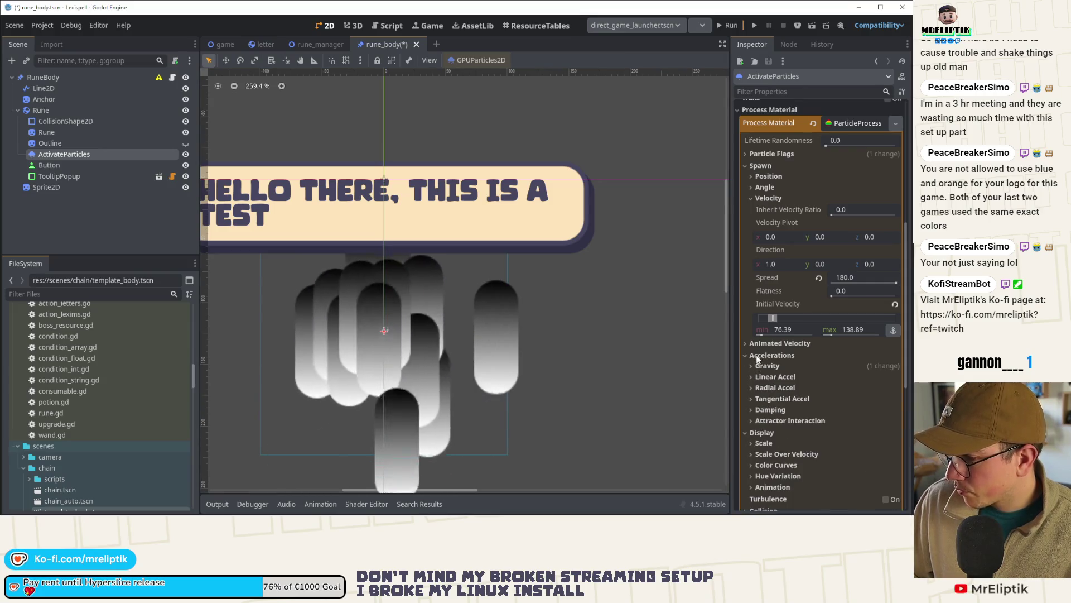
{"action": "left_click", "coordinate": [757, 356]}
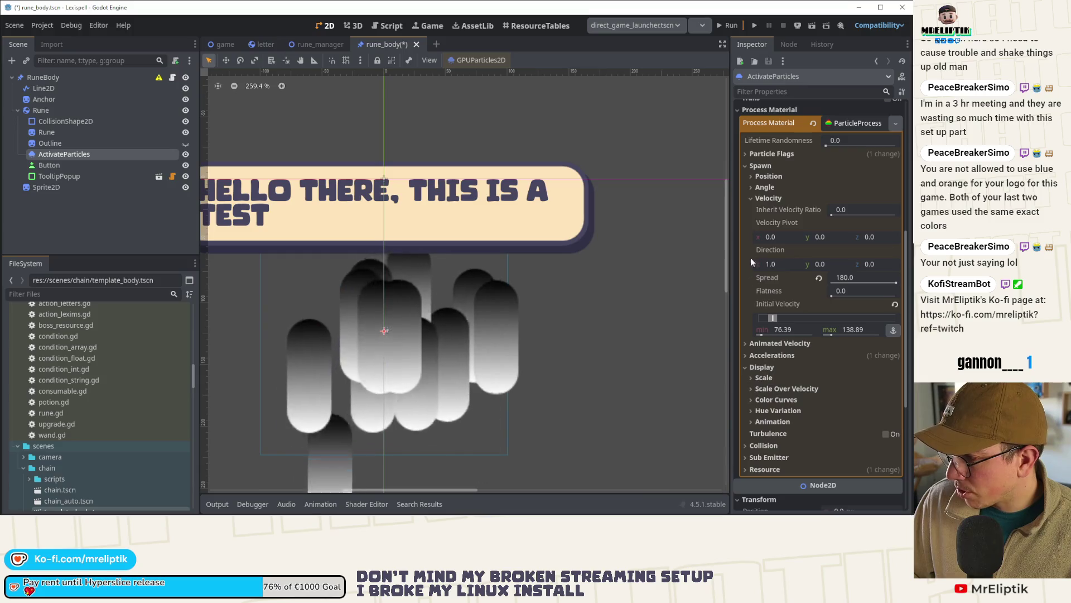
{"action": "left_click", "coordinate": [756, 157]}
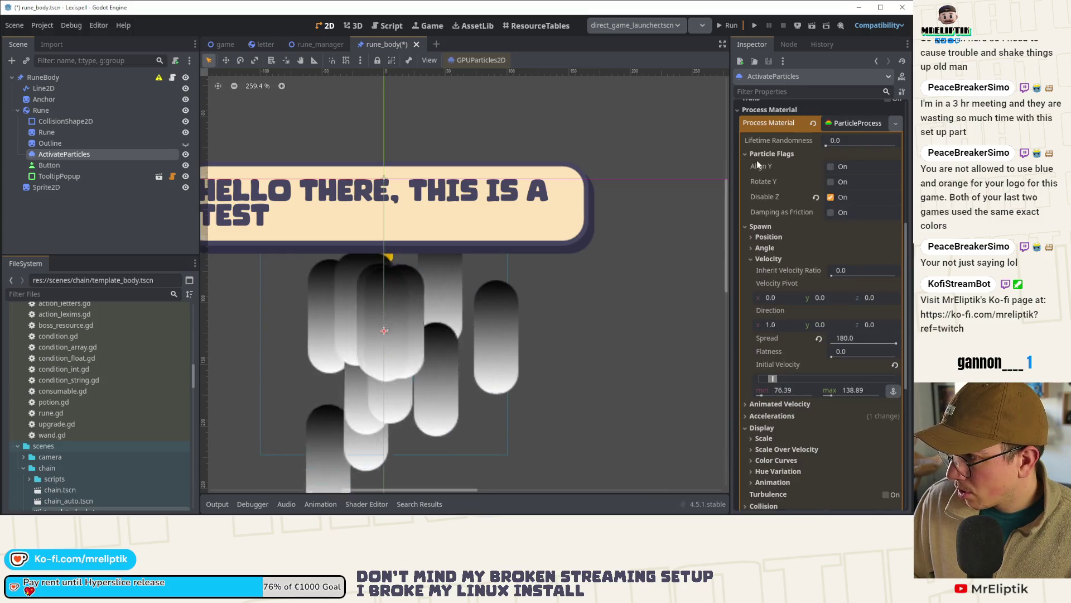
{"action": "left_click", "coordinate": [829, 168]}
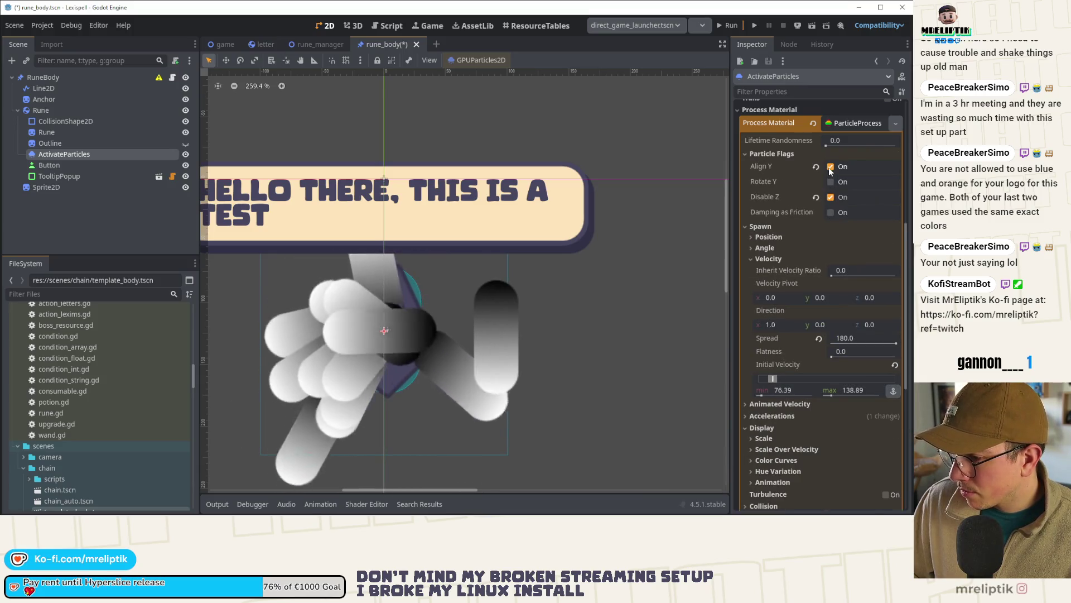
{"action": "left_click", "coordinate": [220, 267]}
{"action": "key", "text": "ctrl+s"}
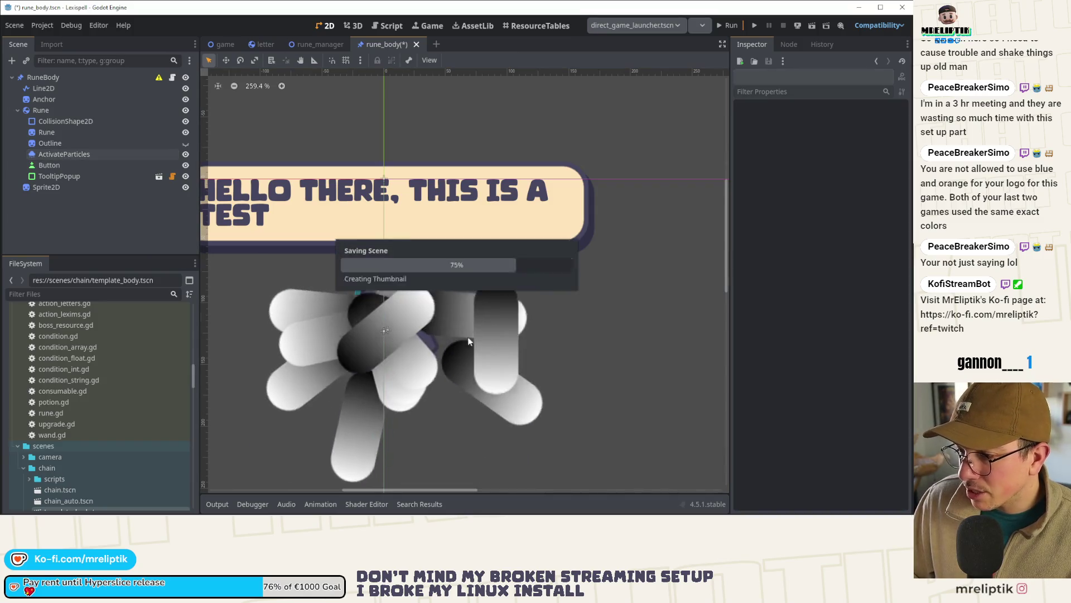
Step: Set the minimum particle scale to 0.2
{"action": "scroll", "coordinate": [415, 336], "scroll_direction": "down", "scroll_amount": 1}
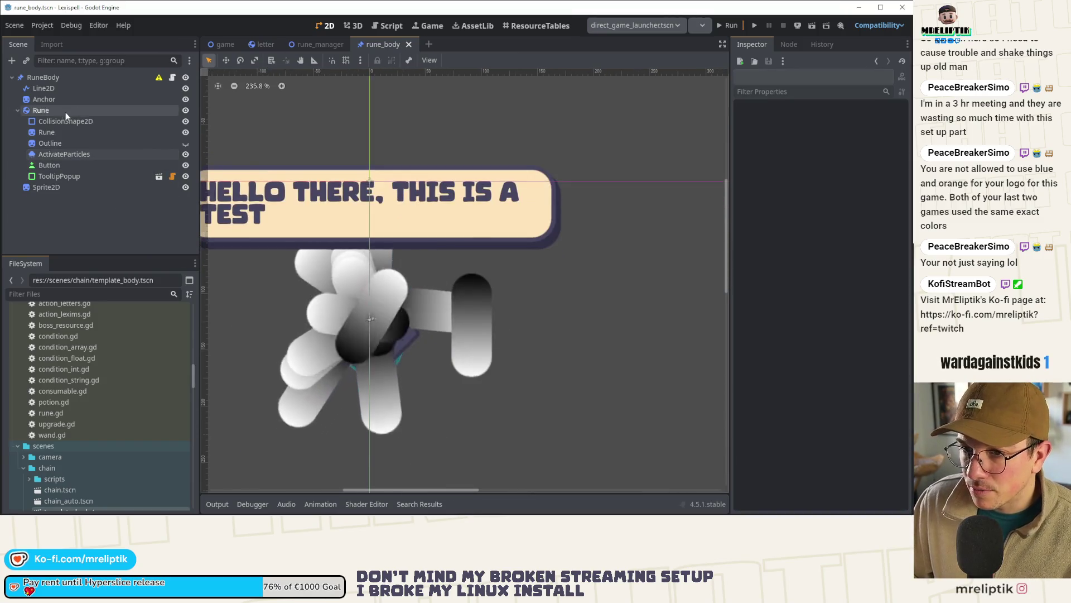
{"action": "left_click", "coordinate": [61, 155]}
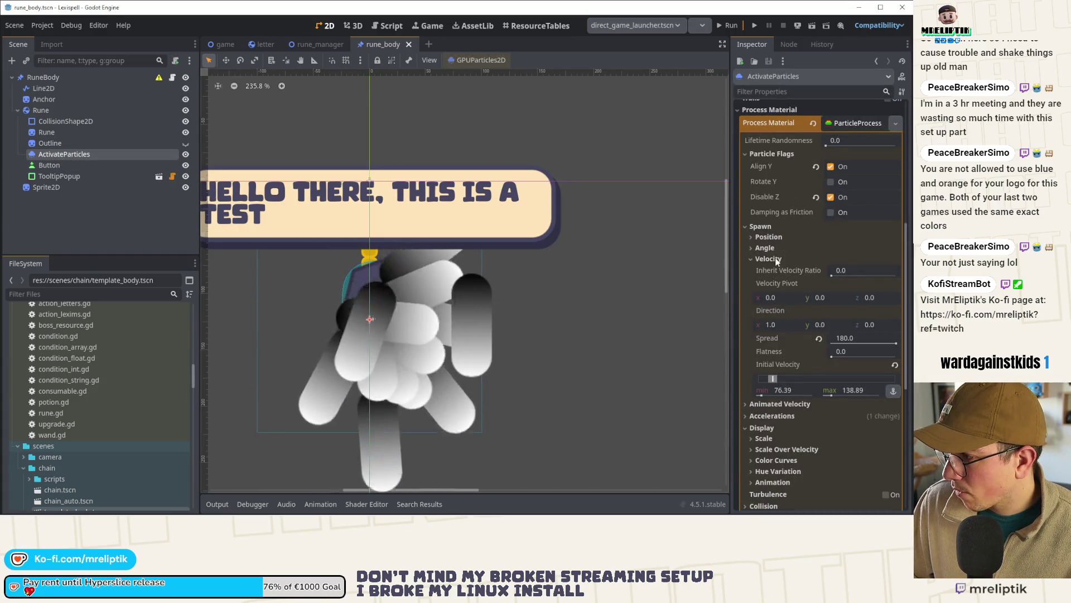
{"action": "left_click", "coordinate": [767, 258]}
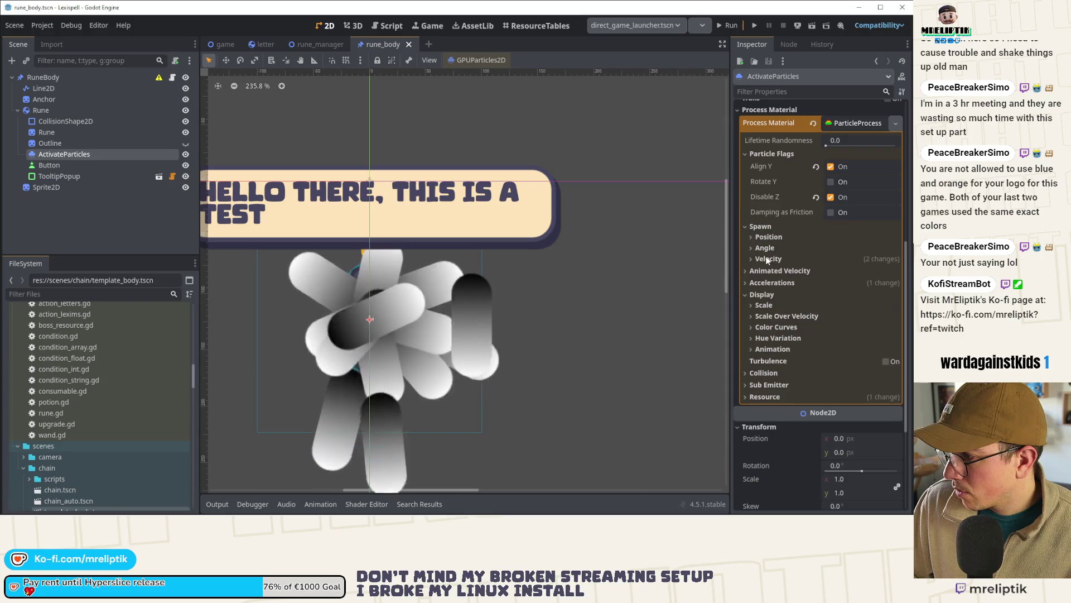
{"action": "left_click", "coordinate": [762, 305]}
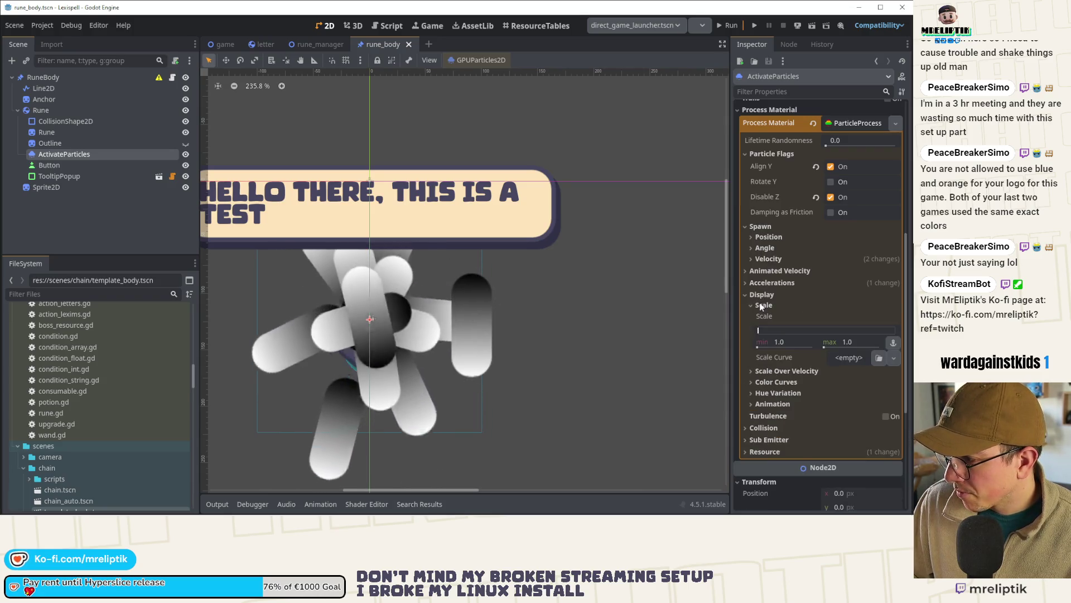
{"action": "left_click", "coordinate": [793, 343]}
{"action": "type", "text": "0.1"}
{"action": "key", "text": "Tab"}
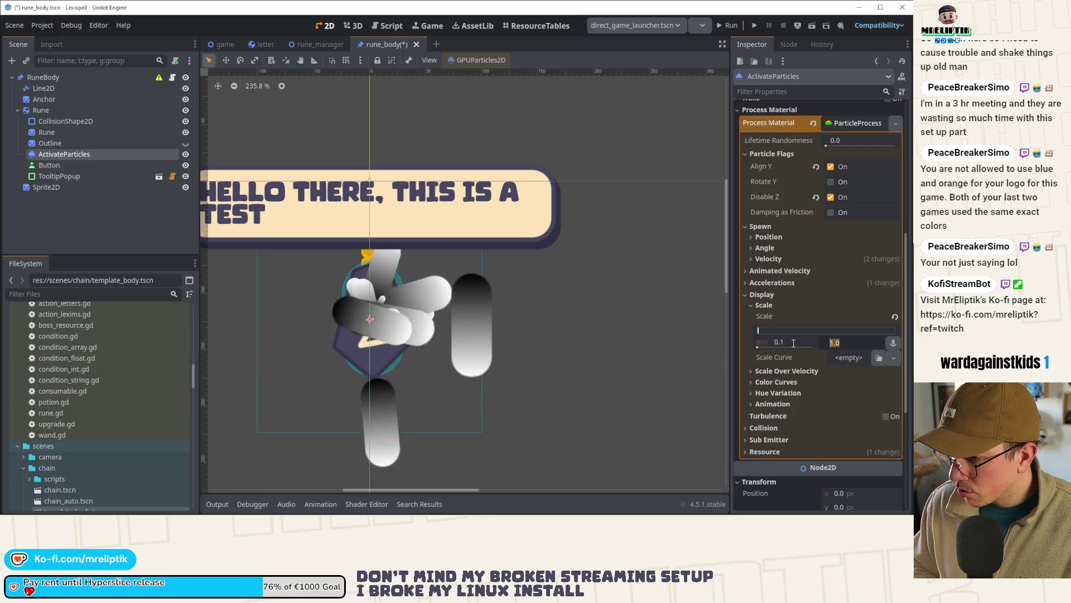
{"action": "left_click_drag", "start_coordinate": [793, 343], "coordinate": [803, 342]}
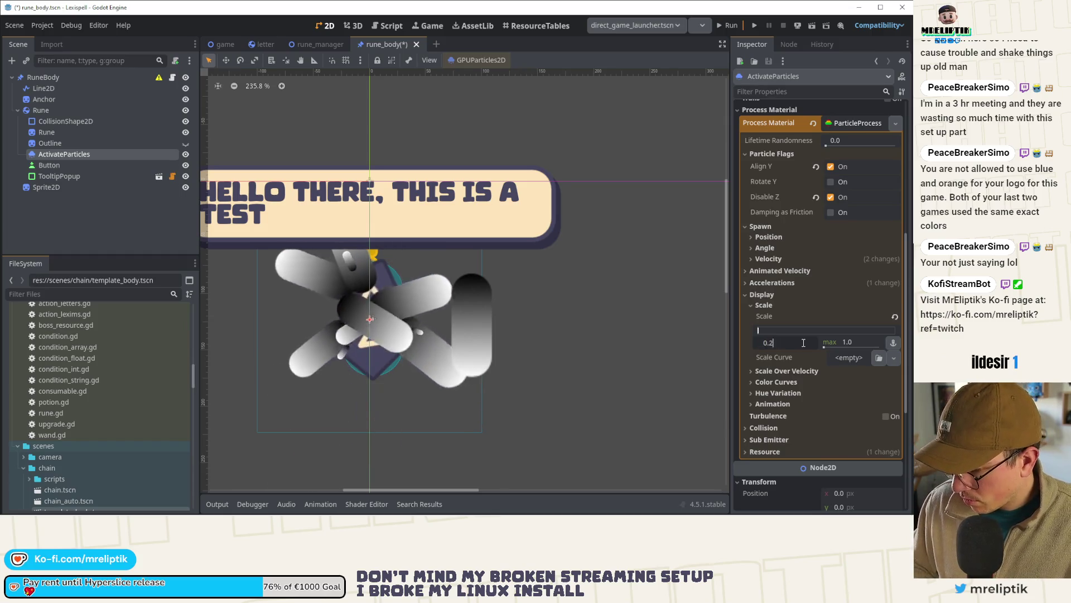
Step: Set the maximum particle scale to 0.7 and save the scene
{"action": "scroll", "coordinate": [361, 286], "scroll_direction": "down", "scroll_amount": 6}
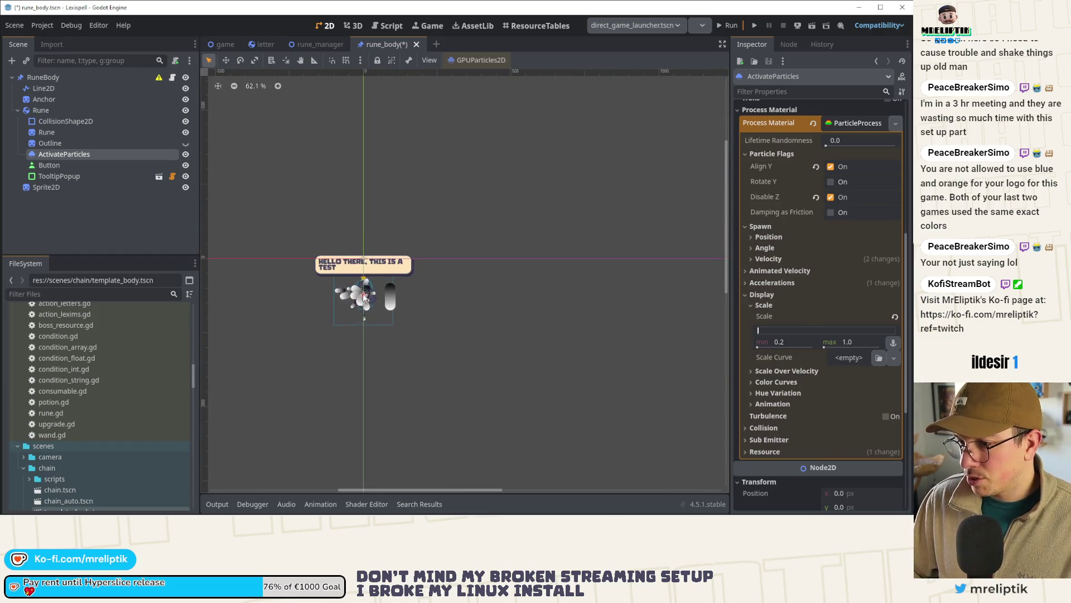
{"action": "scroll", "coordinate": [364, 297], "scroll_direction": "up", "scroll_amount": 3}
{"action": "left_click", "coordinate": [867, 340]}
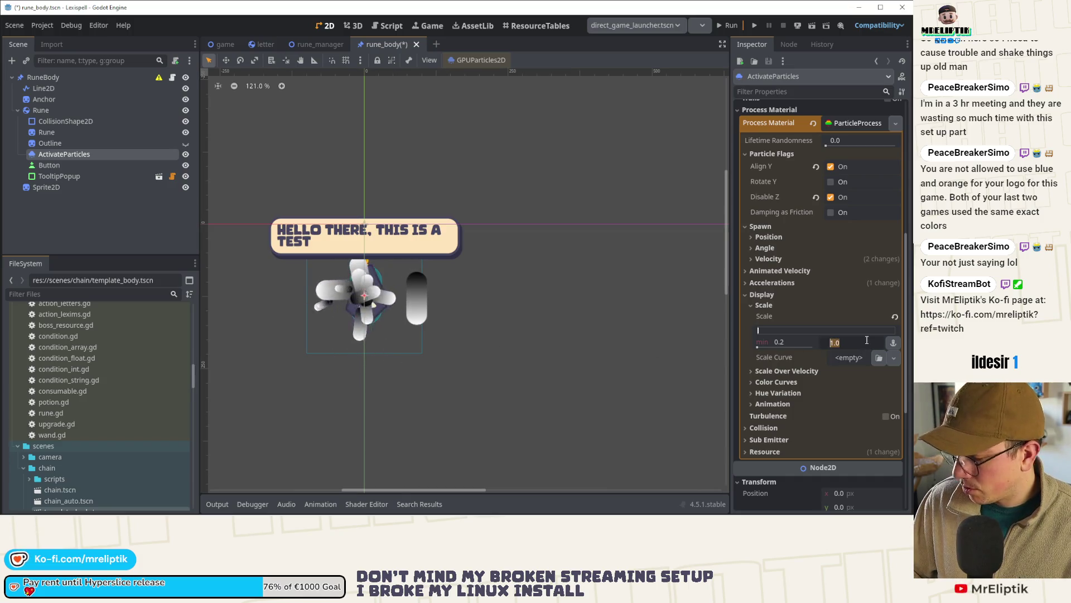
{"action": "type", "text": "0.7"}
{"action": "key", "text": "Return"}
{"action": "key", "text": "ctrl+s"}
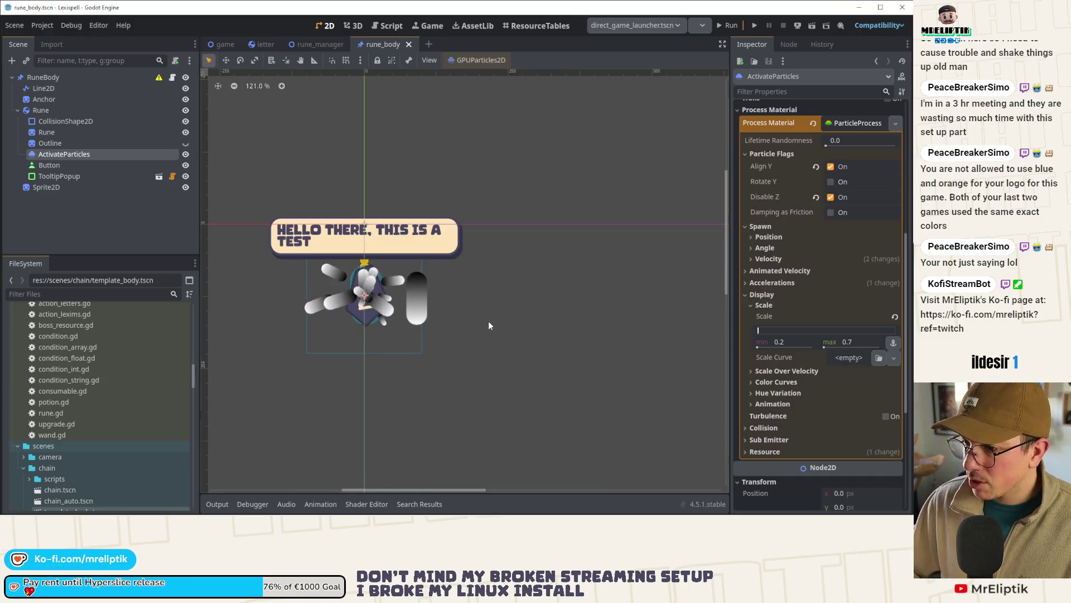
{"action": "scroll", "coordinate": [330, 295], "scroll_direction": "down", "scroll_amount": 4}
{"action": "scroll", "coordinate": [346, 324], "scroll_direction": "up", "scroll_amount": 6}
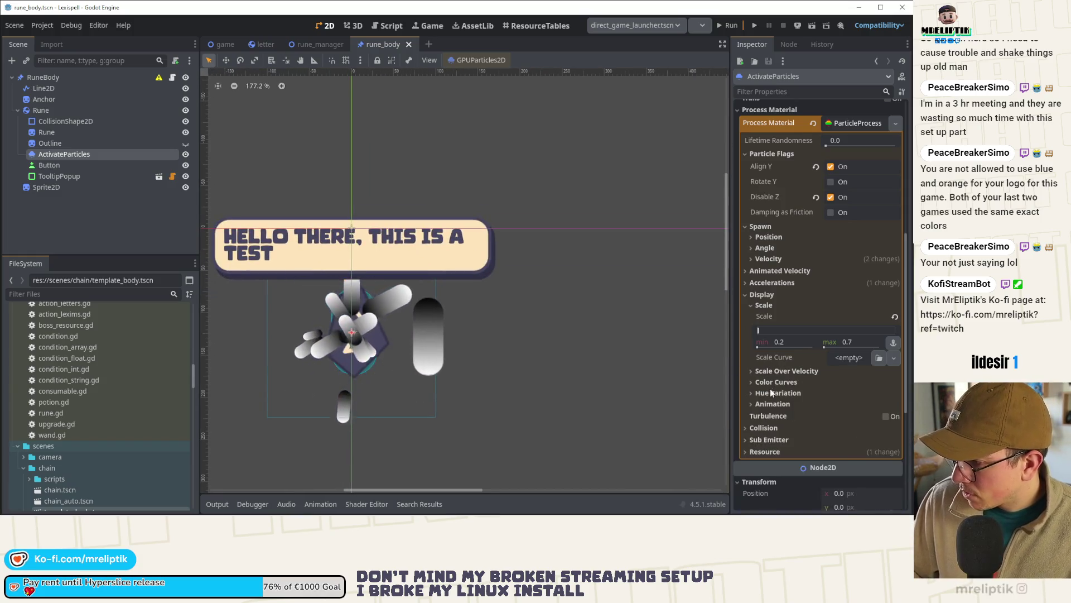
{"action": "left_click", "coordinate": [850, 358]}
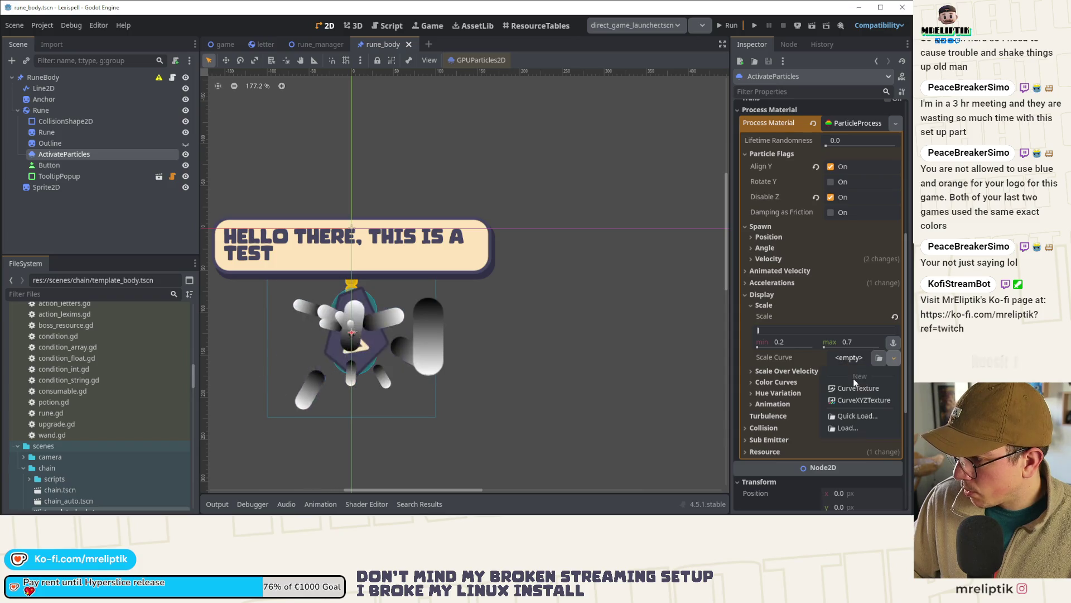
Step: Add a CurveTexture scale curve from 0, peaking at 1.0 near 0.24, back to 0, and save
{"action": "left_click", "coordinate": [858, 388]}
{"action": "left_click", "coordinate": [848, 416]}
{"action": "scroll", "coordinate": [785, 430], "scroll_direction": "down", "scroll_amount": 5}
{"action": "left_click_drag", "start_coordinate": [766, 253], "coordinate": [767, 296]}
{"action": "left_click", "coordinate": [797, 253]}
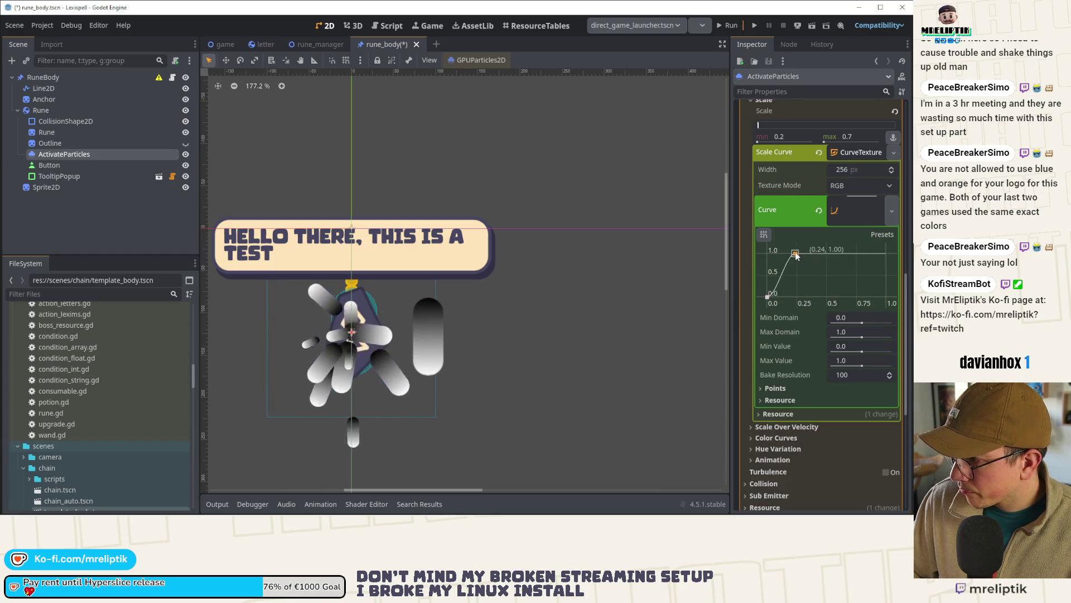
{"action": "left_click_drag", "start_coordinate": [886, 253], "coordinate": [891, 308]}
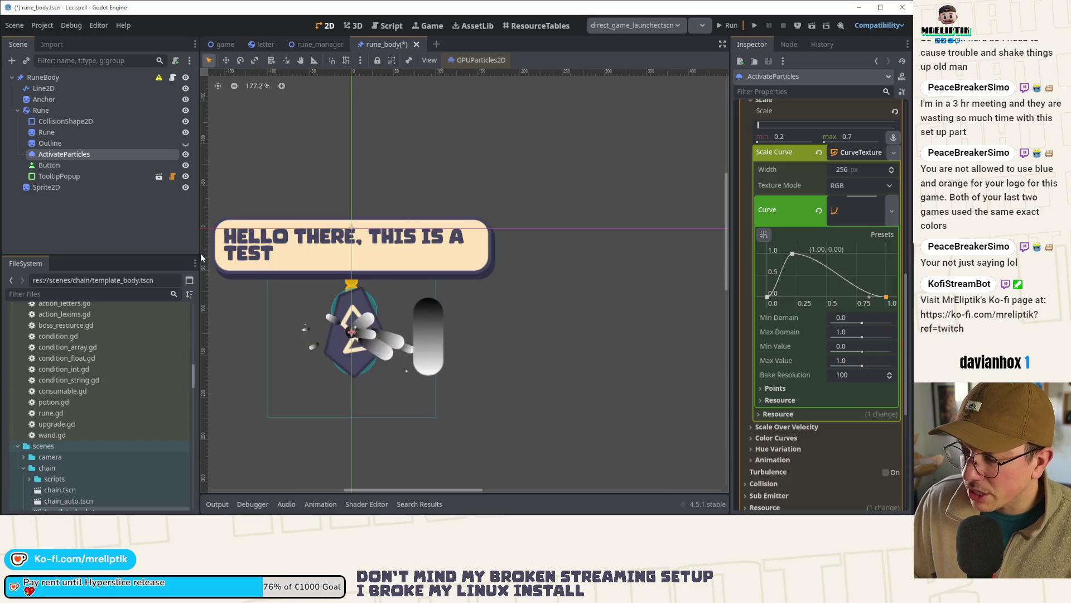
{"action": "key", "text": "ctrl+s"}
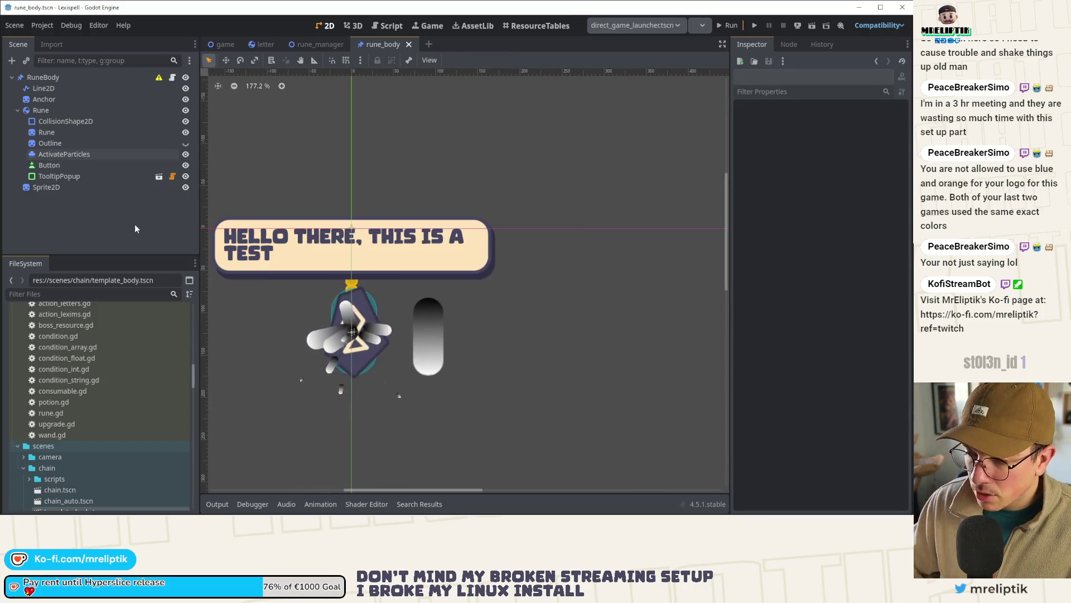
{"action": "left_click", "coordinate": [99, 153]}
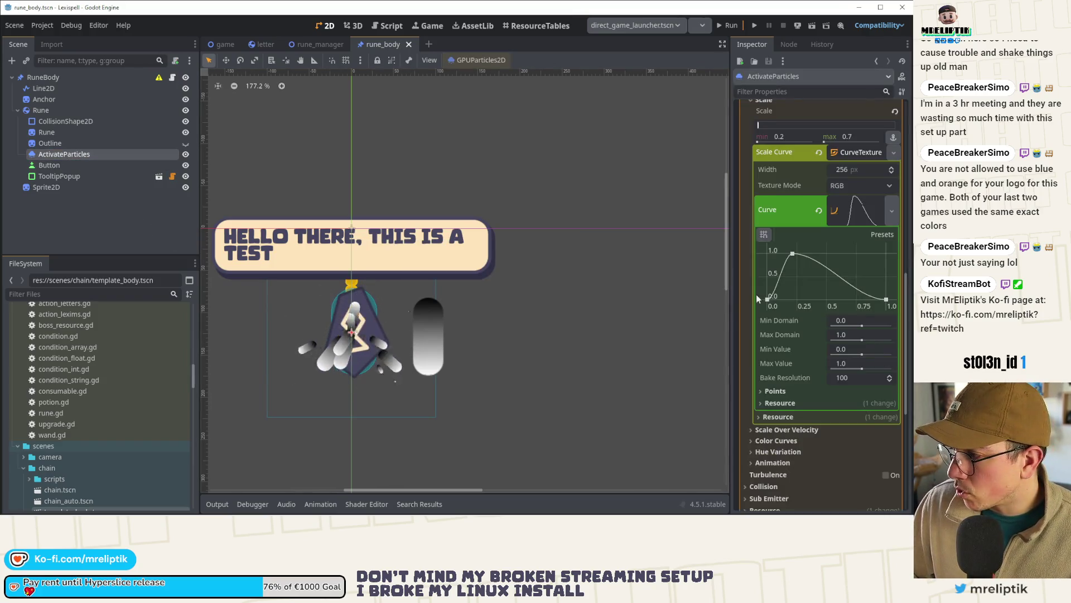
{"action": "left_click", "coordinate": [856, 208]}
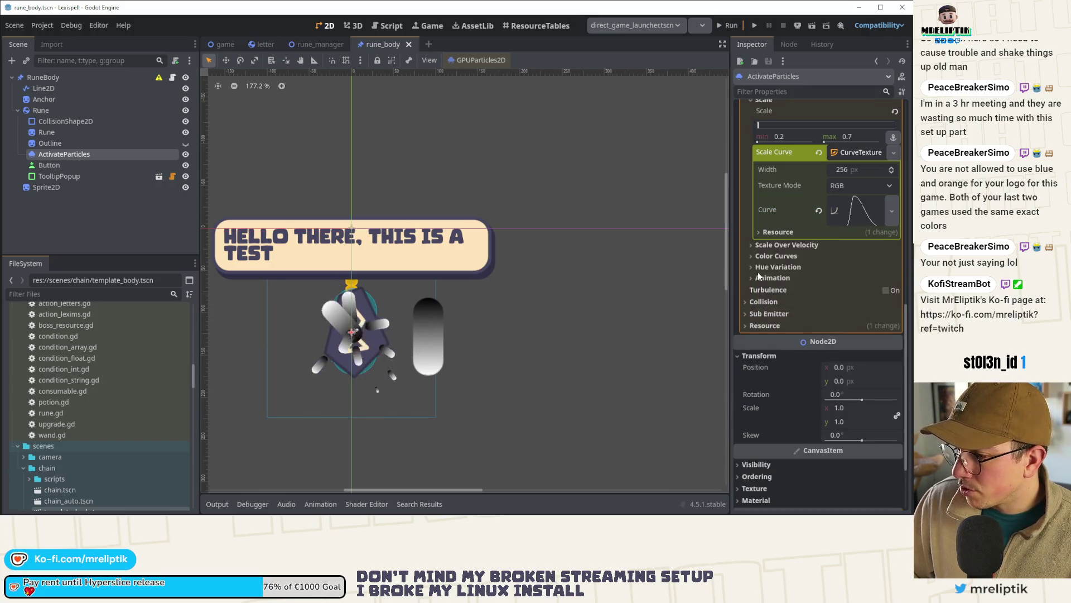
{"action": "scroll", "coordinate": [792, 246], "scroll_direction": "up", "scroll_amount": 5}
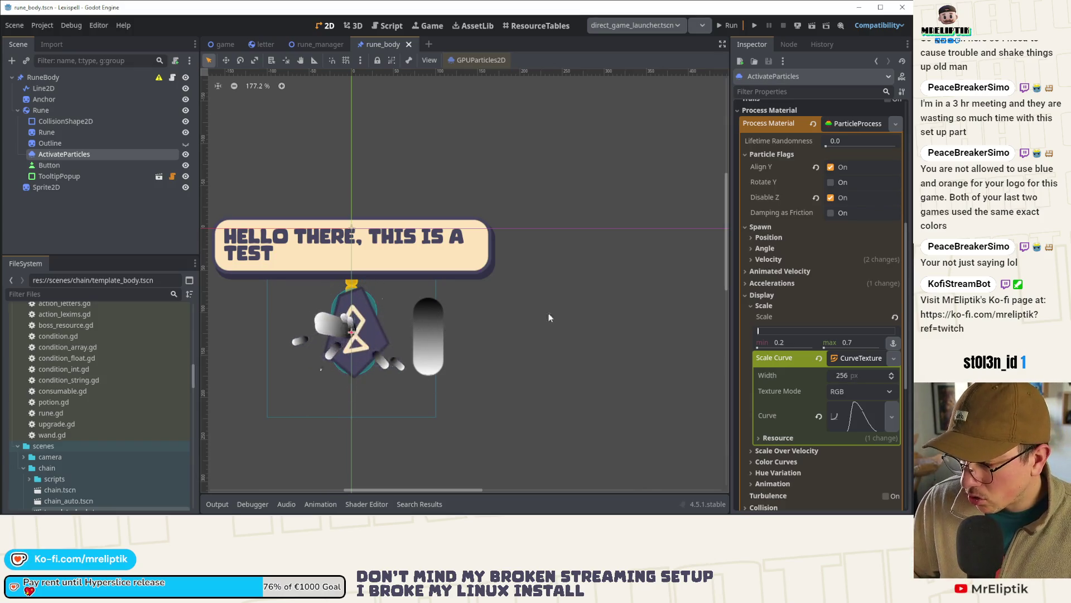
Step: Set the spawn Emission Shape to Ring after briefly trying Directed Points
{"action": "left_click", "coordinate": [765, 260]}
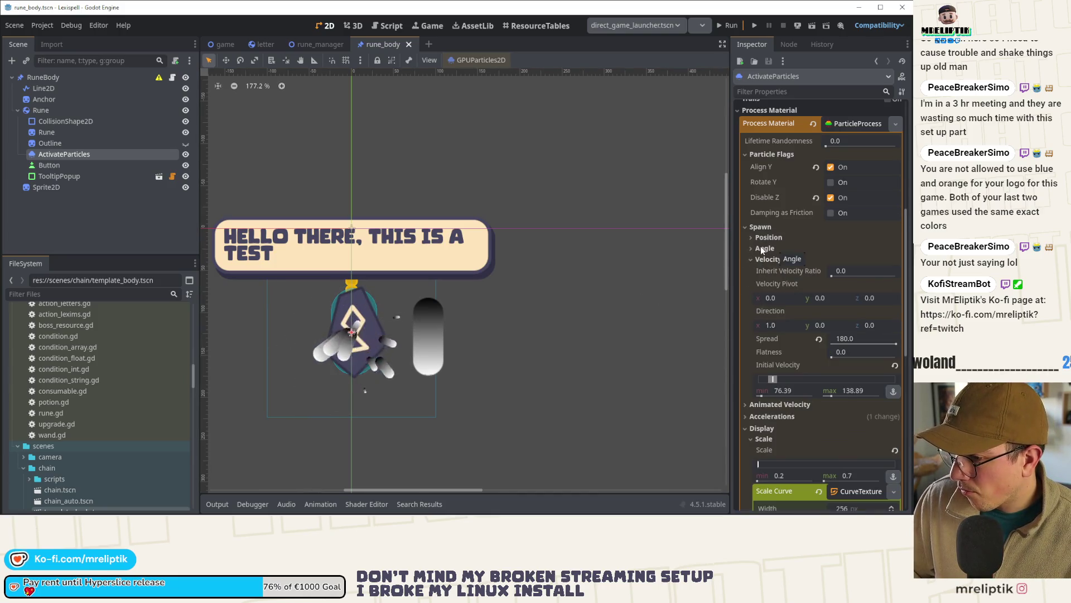
{"action": "left_click", "coordinate": [763, 238]}
{"action": "left_click", "coordinate": [854, 306]}
{"action": "left_click", "coordinate": [859, 385]}
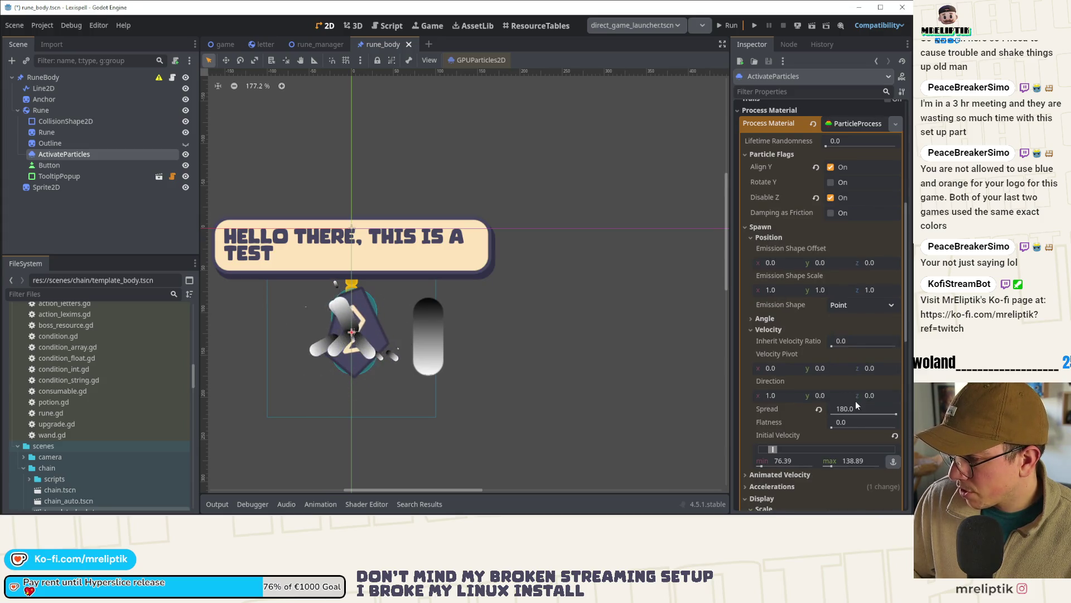
{"action": "left_click", "coordinate": [818, 305]}
{"action": "left_click", "coordinate": [843, 306]}
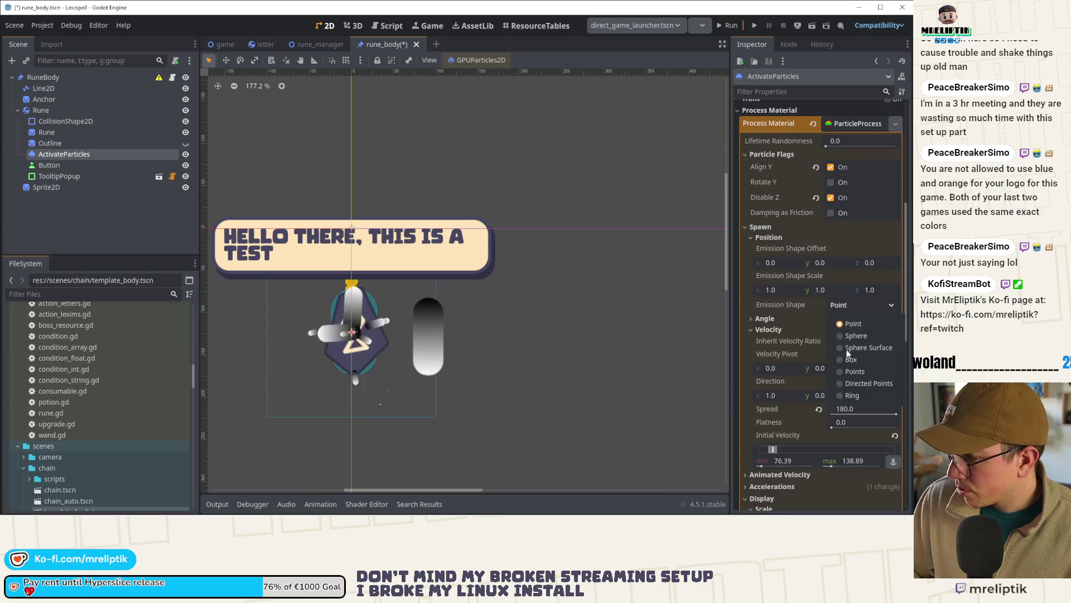
{"action": "left_click", "coordinate": [847, 396]}
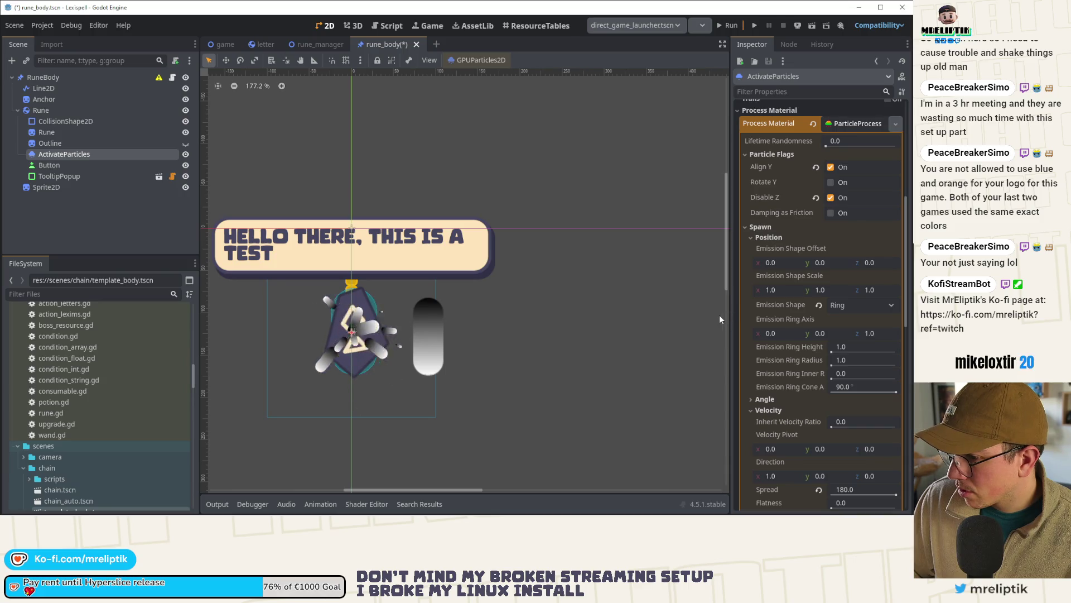
Step: Set the Emission Ring Radius to 20 and save rune_body
{"action": "left_click", "coordinate": [872, 348]}
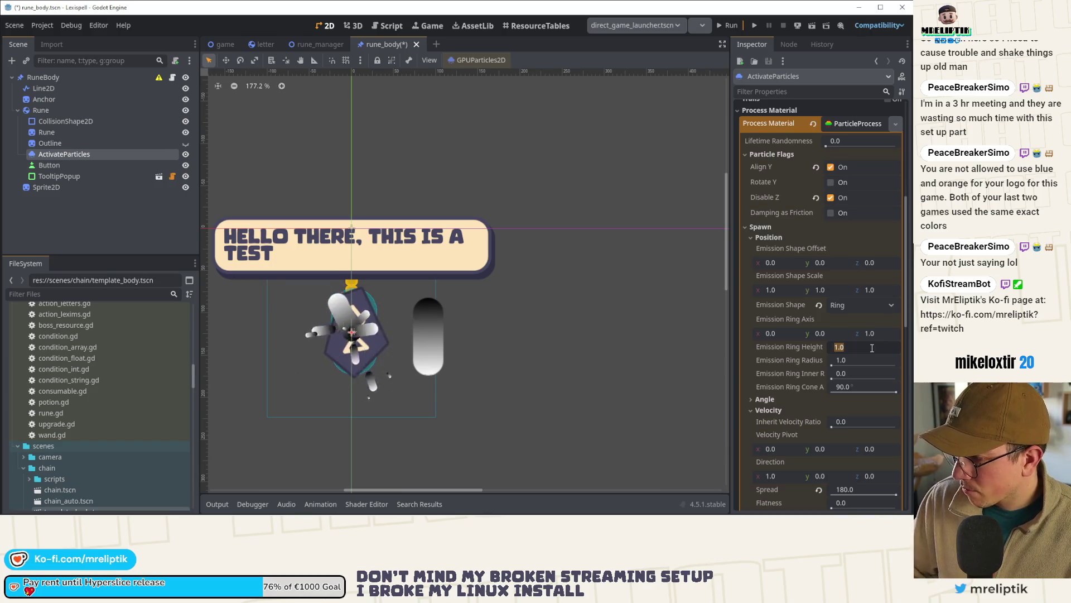
{"action": "left_click", "coordinate": [870, 359]}
{"action": "type", "text": "10"}
{"action": "key", "text": "Return"}
{"action": "left_click", "coordinate": [867, 355]}
{"action": "type", "text": "2"}
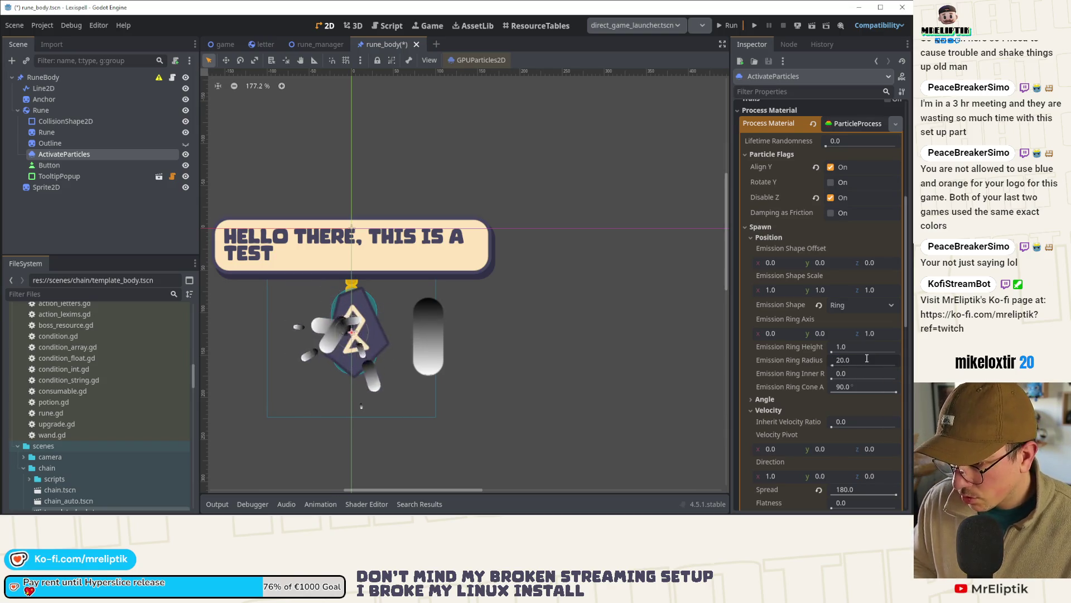
{"action": "type", "text": "0"}
{"action": "key", "text": "Return"}
{"action": "key", "text": "ctrl+s"}
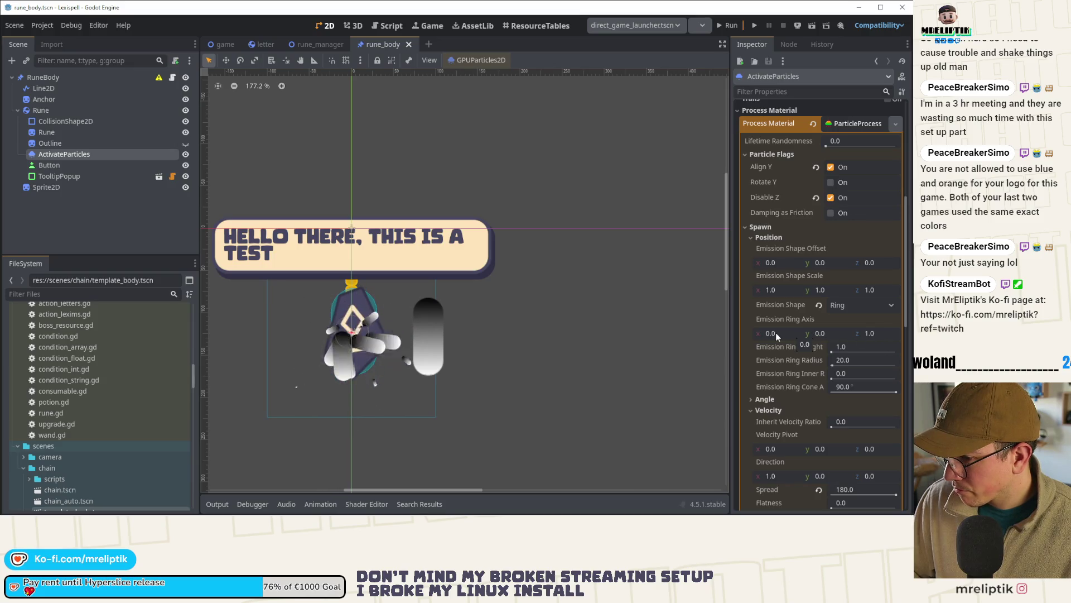
{"action": "left_click", "coordinate": [151, 217]}
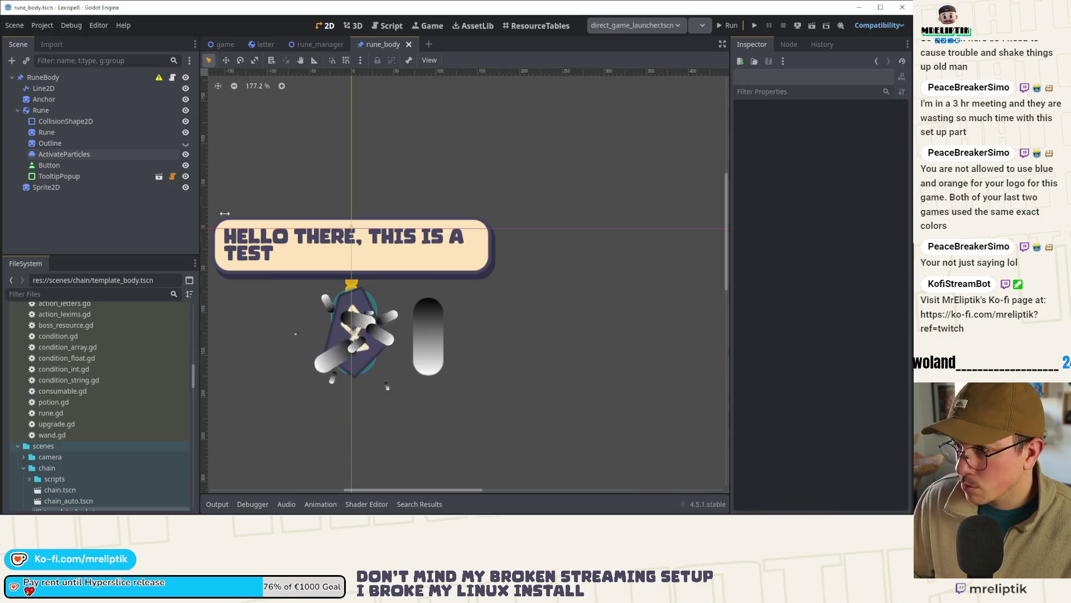
{"action": "left_click", "coordinate": [73, 154]}
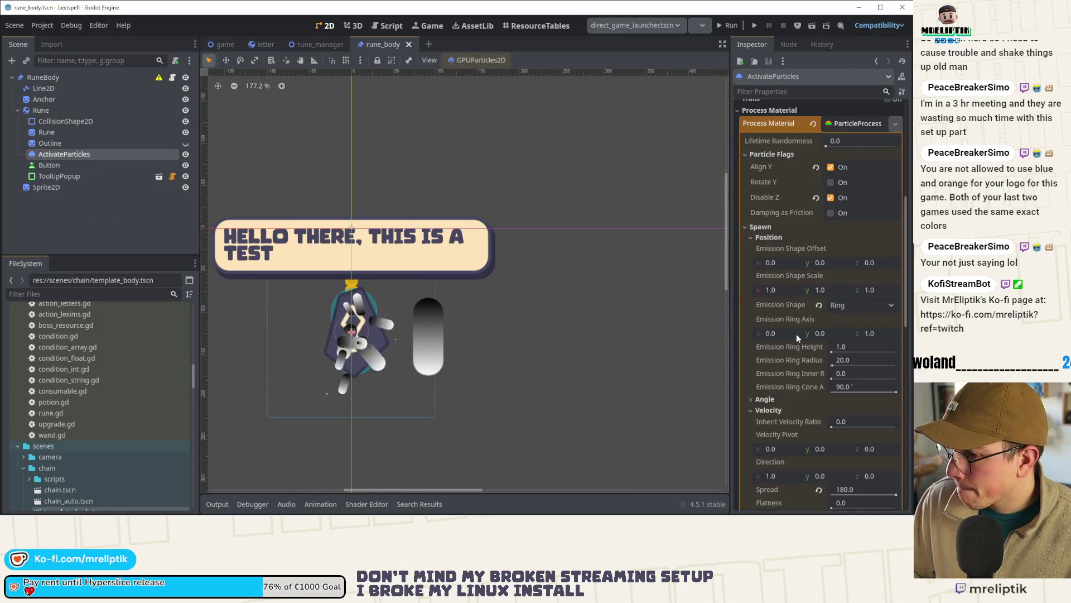
{"action": "scroll", "coordinate": [796, 329], "scroll_direction": "down", "scroll_amount": 5}
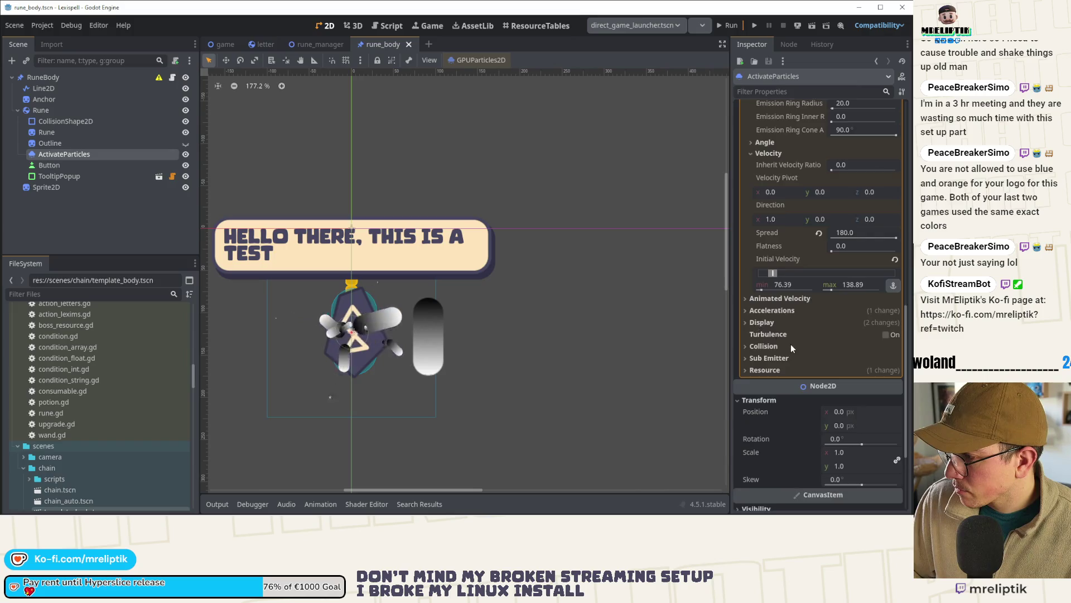
Step: Set Time > Explosiveness to 0.8 and save the scene
{"action": "scroll", "coordinate": [787, 329], "scroll_direction": "up", "scroll_amount": 3}
{"action": "left_click", "coordinate": [751, 237]}
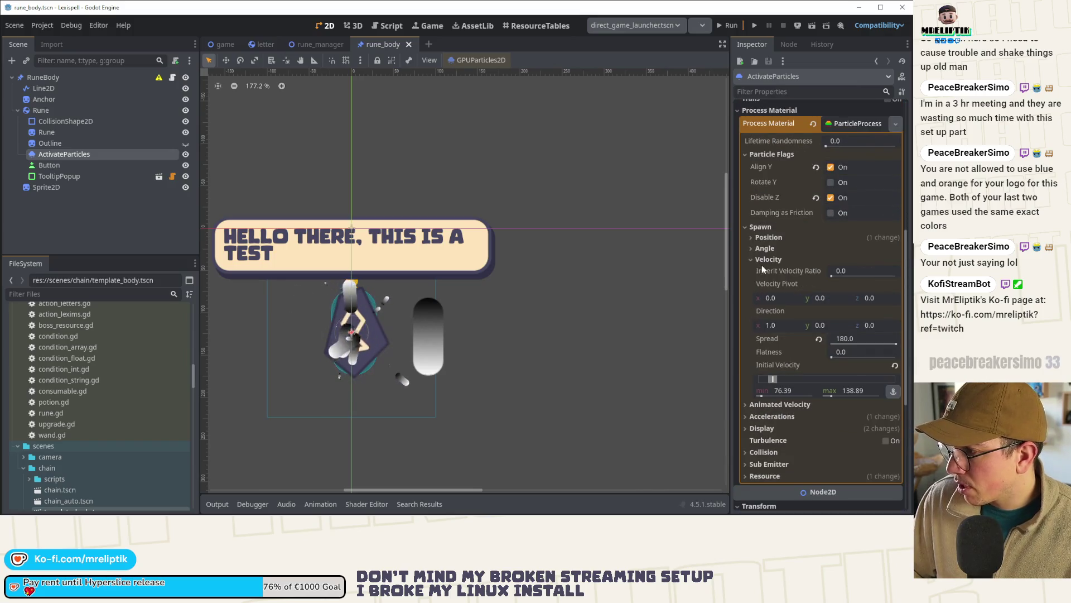
{"action": "left_click", "coordinate": [765, 259]}
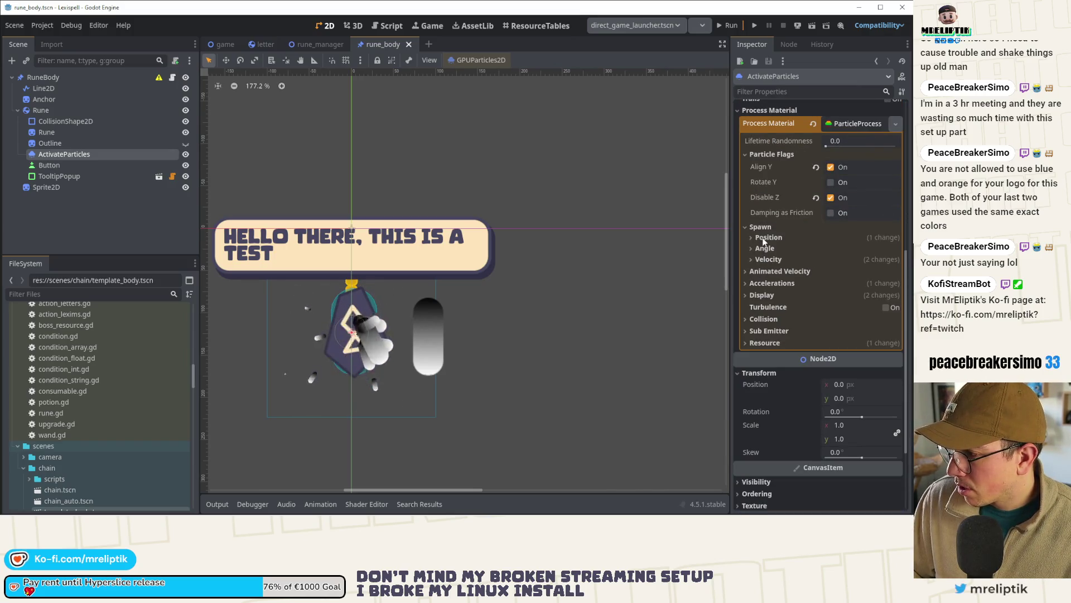
{"action": "scroll", "coordinate": [779, 287], "scroll_direction": "up", "scroll_amount": 5}
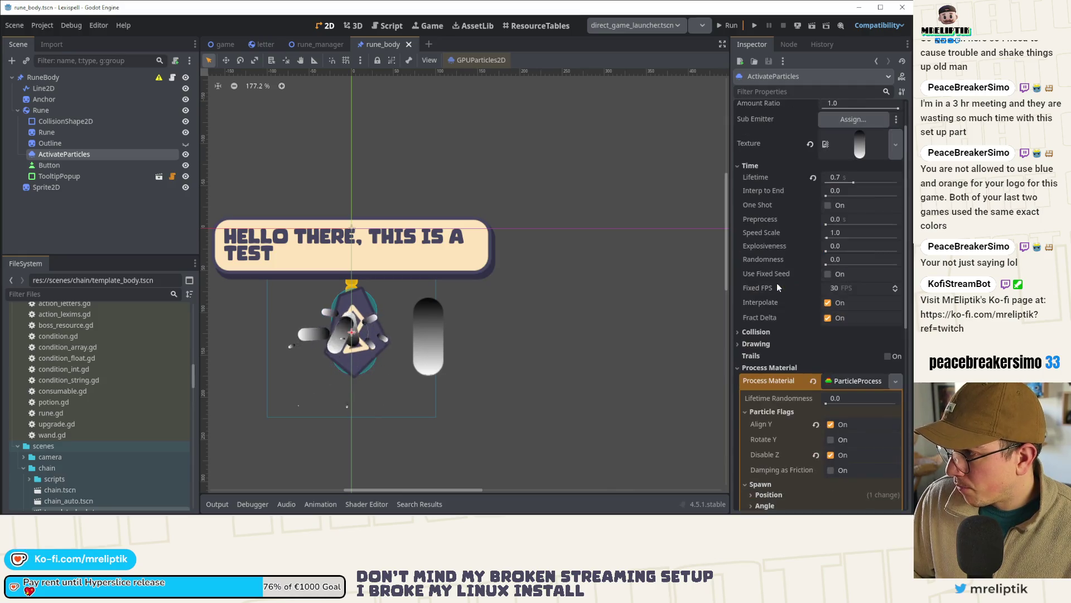
{"action": "left_click", "coordinate": [854, 249]}
{"action": "type", "text": "0.8"}
{"action": "key", "text": "Return"}
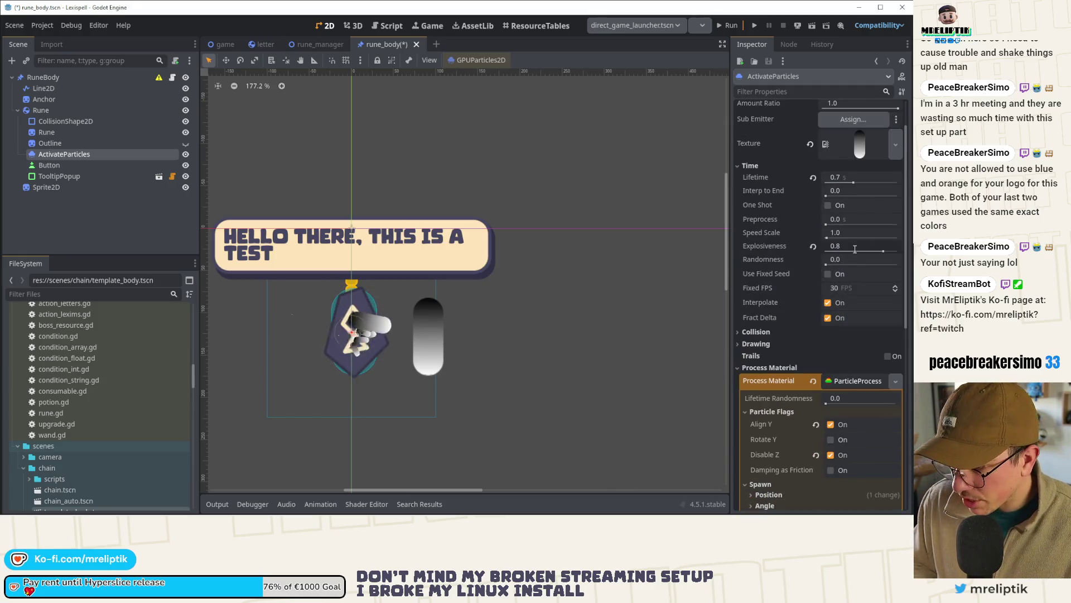
{"action": "key", "text": "ctrl+s"}
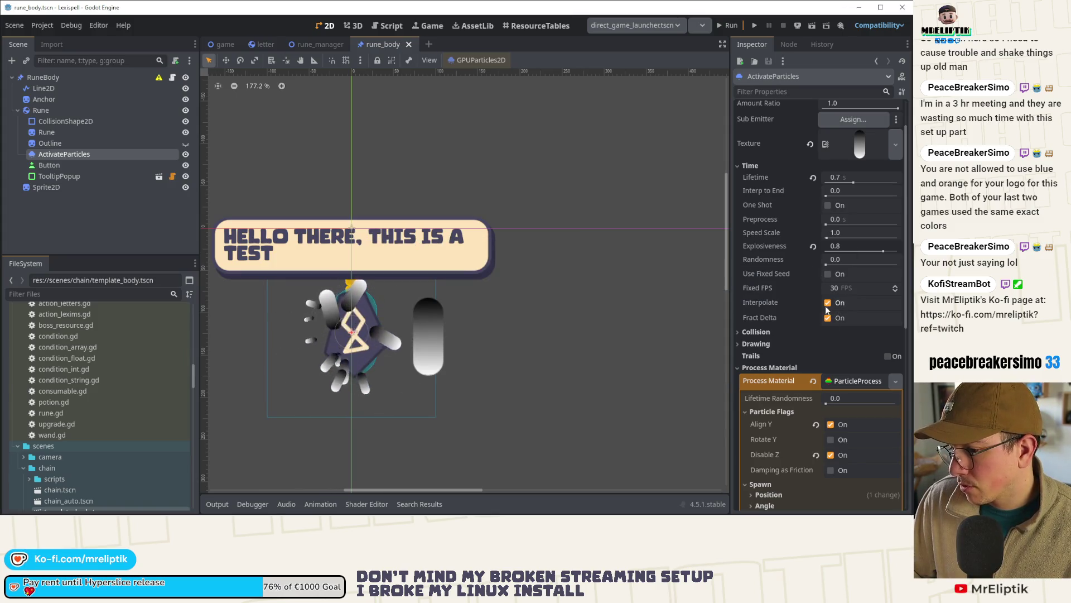
Step: Raise the ActivateParticles Amount to 26
{"action": "scroll", "coordinate": [828, 149], "scroll_direction": "up", "scroll_amount": 2}
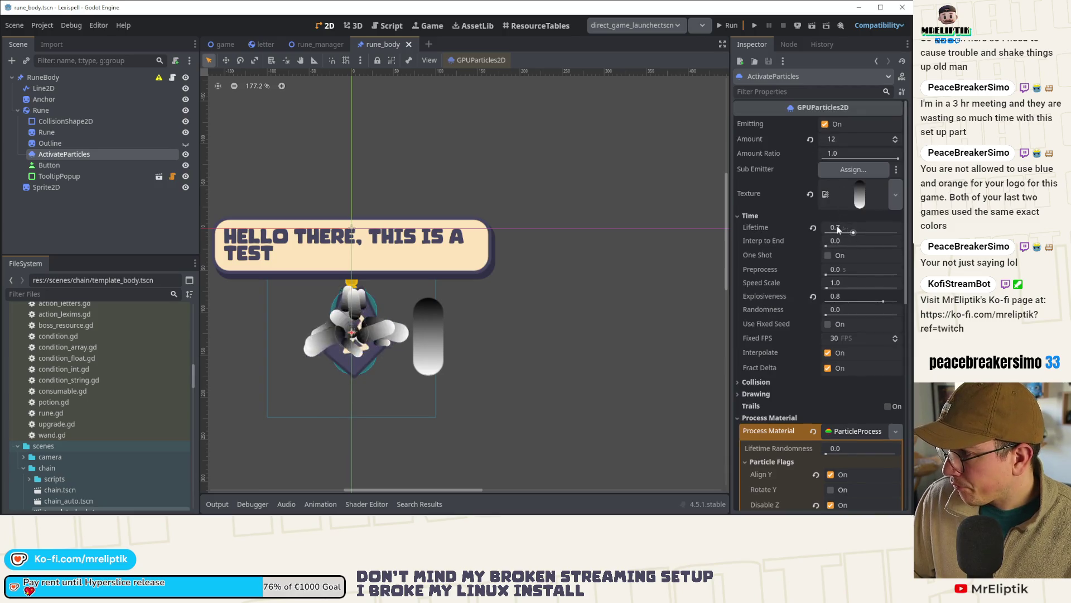
{"action": "left_click", "coordinate": [844, 142]}
{"action": "type", "text": "26"}
{"action": "key", "text": "Return"}
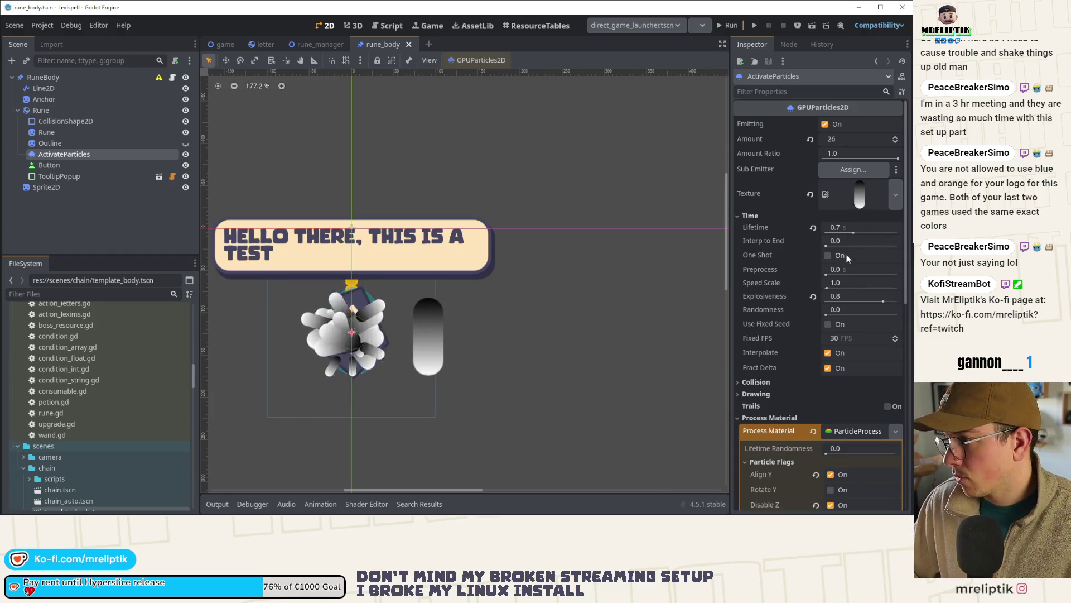
{"action": "scroll", "coordinate": [852, 366], "scroll_direction": "down", "scroll_amount": 10}
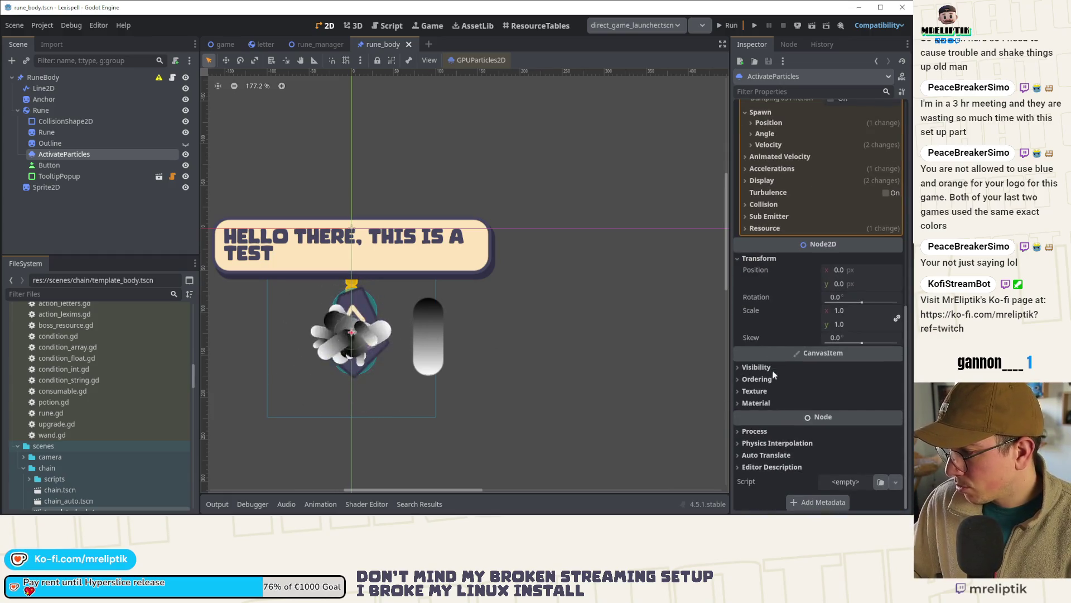
{"action": "scroll", "coordinate": [748, 381], "scroll_direction": "up", "scroll_amount": 3}
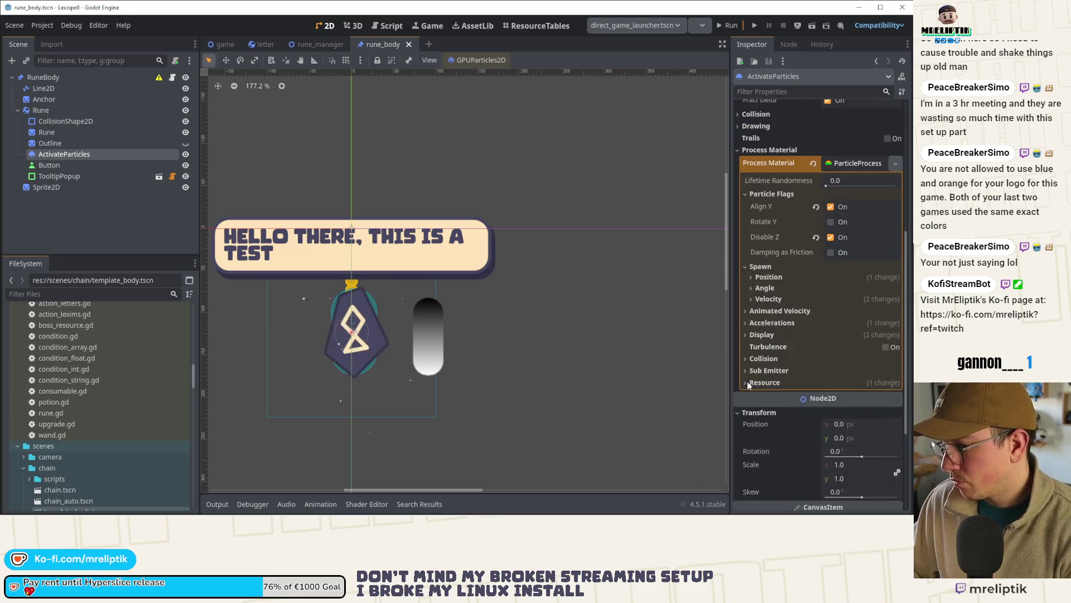
{"action": "scroll", "coordinate": [801, 320], "scroll_direction": "up", "scroll_amount": 5}
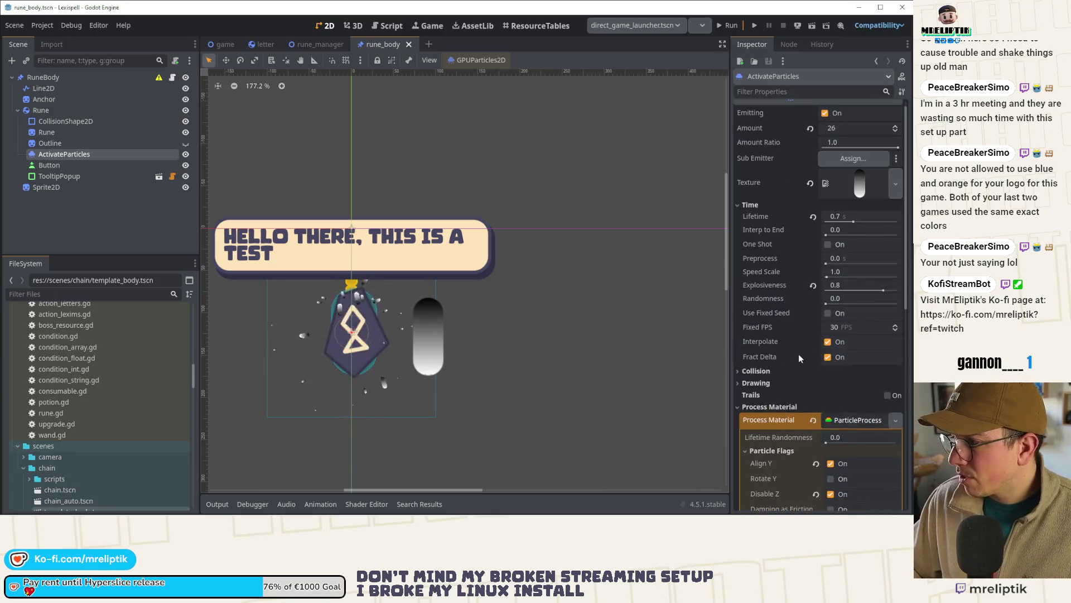
Step: Set the ActivateParticles vertical gravity to 0 in the Acceleration settings
{"action": "scroll", "coordinate": [806, 351], "scroll_direction": "down", "scroll_amount": 6}
{"action": "left_click", "coordinate": [757, 282]}
{"action": "left_click", "coordinate": [755, 284]}
{"action": "left_click", "coordinate": [768, 272]}
{"action": "left_click", "coordinate": [758, 281]}
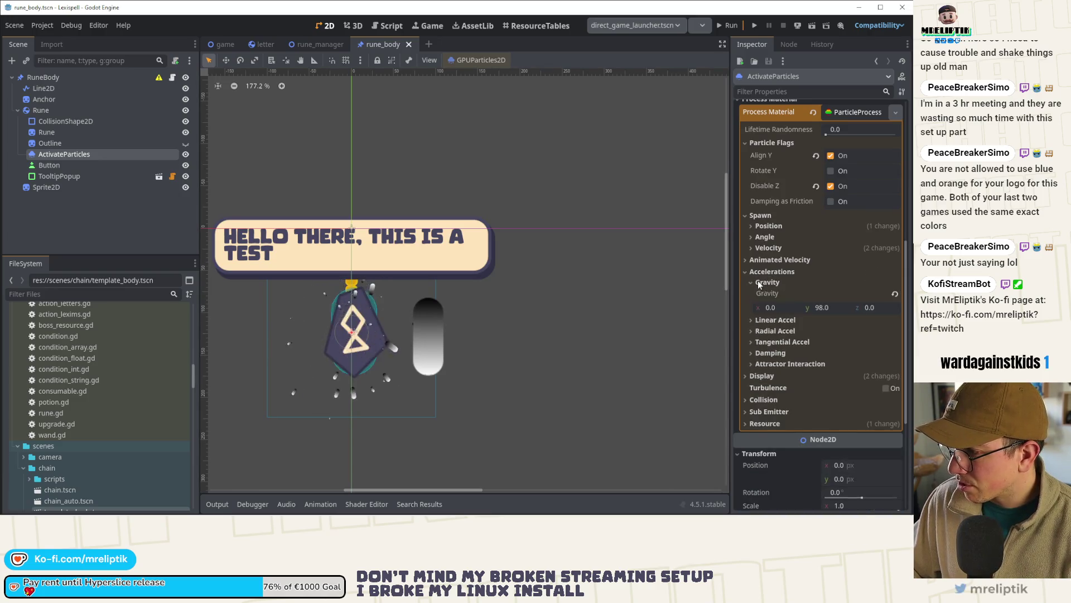
{"action": "left_click", "coordinate": [825, 306]}
{"action": "type", "text": "0"}
{"action": "key", "text": "Return"}
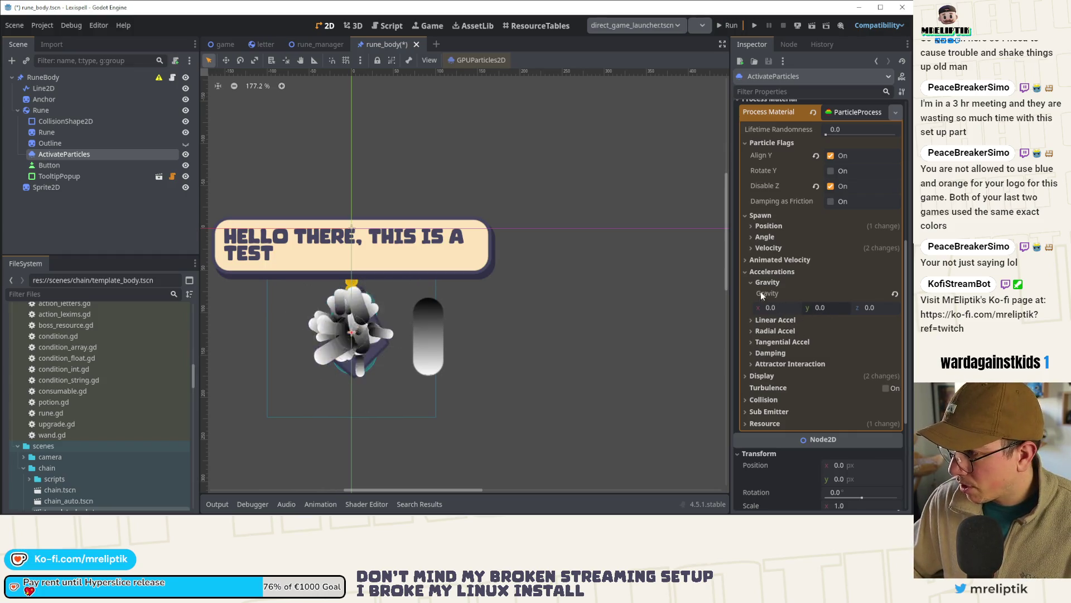
{"action": "left_click", "coordinate": [753, 272]}
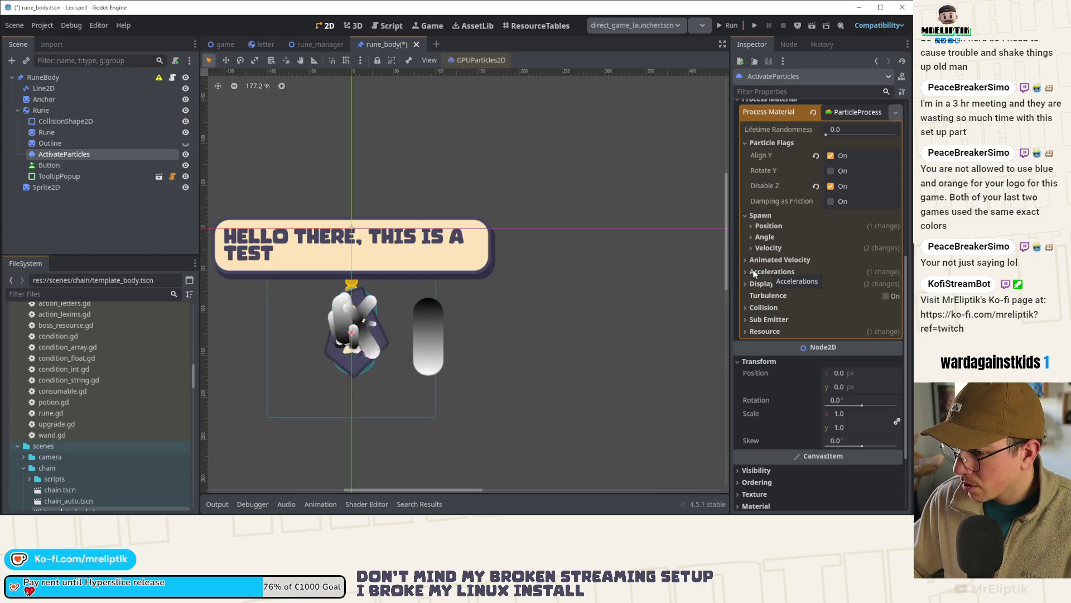
Step: Try the Directed Points emission shape, then set the emission shape back to Ring
{"action": "scroll", "coordinate": [781, 251], "scroll_direction": "up", "scroll_amount": 5}
{"action": "scroll", "coordinate": [834, 295], "scroll_direction": "up", "scroll_amount": 2}
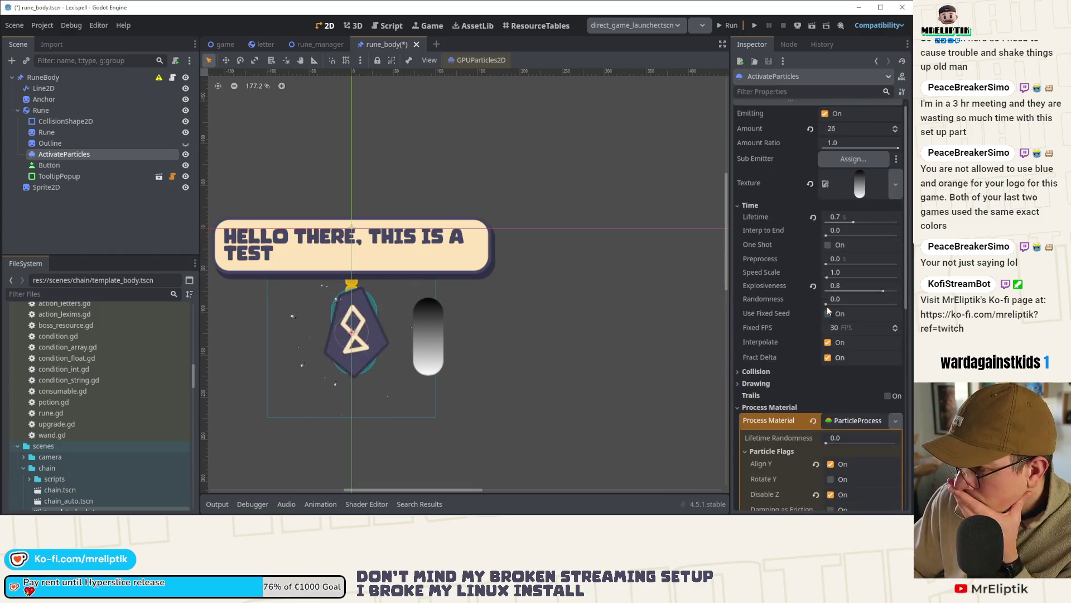
{"action": "scroll", "coordinate": [768, 432], "scroll_direction": "down", "scroll_amount": 4}
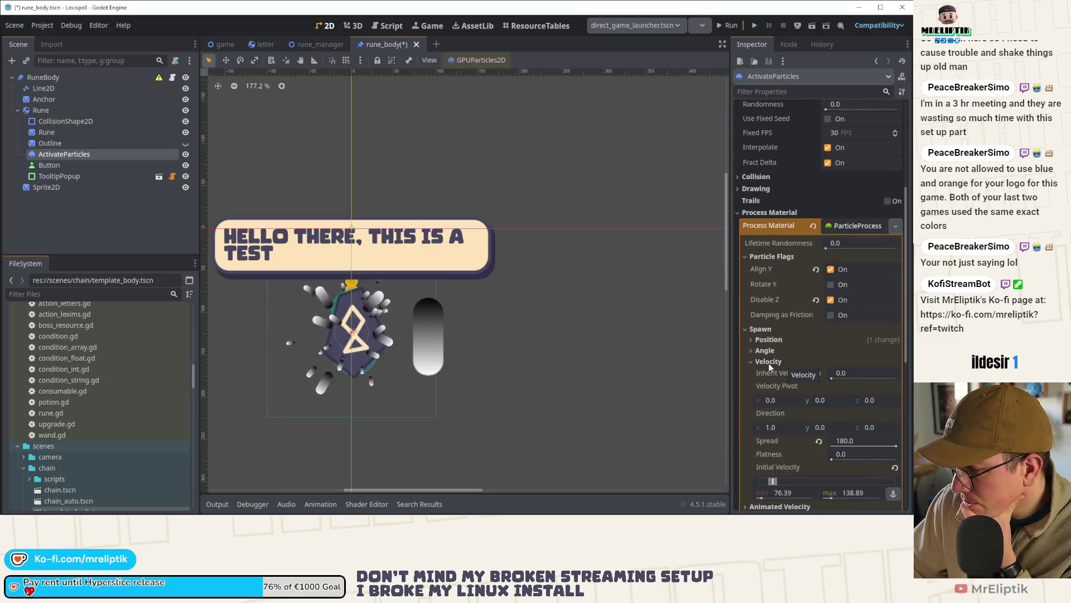
{"action": "left_click", "coordinate": [769, 362]}
{"action": "left_click", "coordinate": [769, 339]}
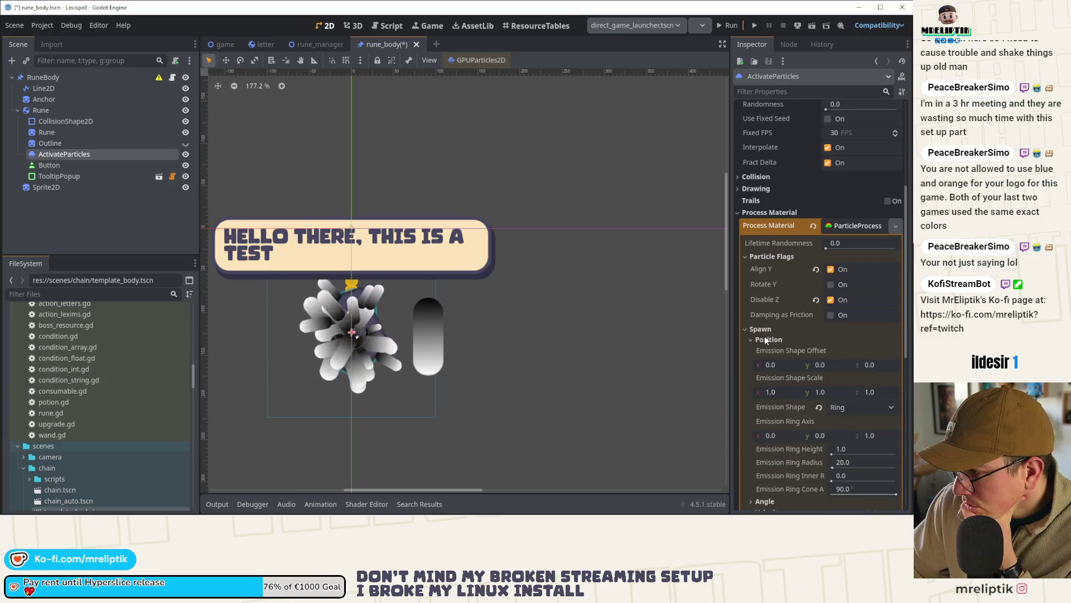
{"action": "scroll", "coordinate": [804, 382], "scroll_direction": "down", "scroll_amount": 3}
{"action": "left_click", "coordinate": [891, 256]}
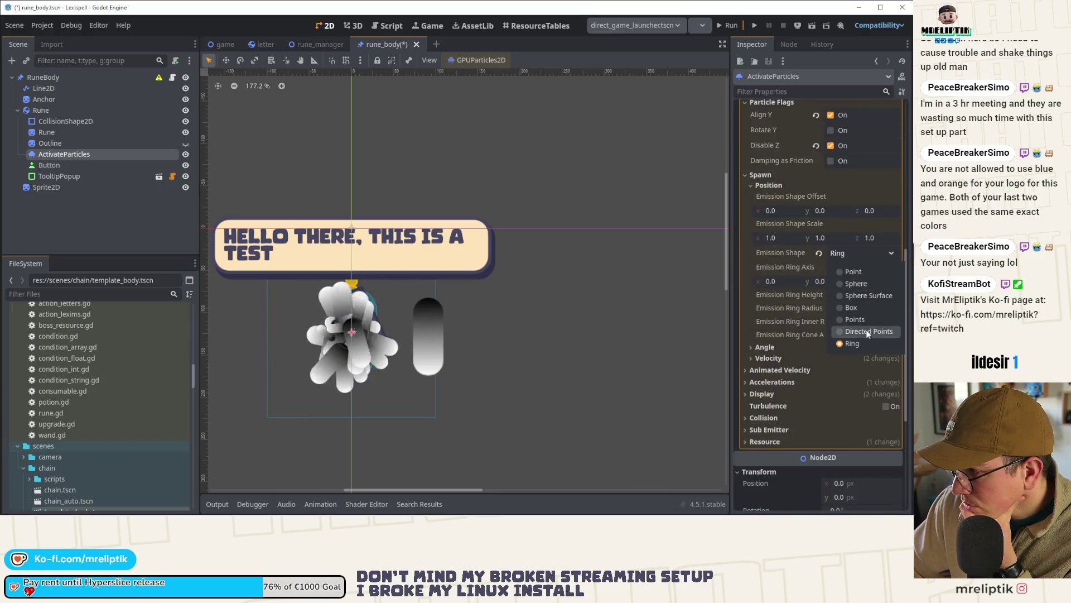
{"action": "left_click", "coordinate": [832, 329]}
{"action": "left_click", "coordinate": [891, 256]}
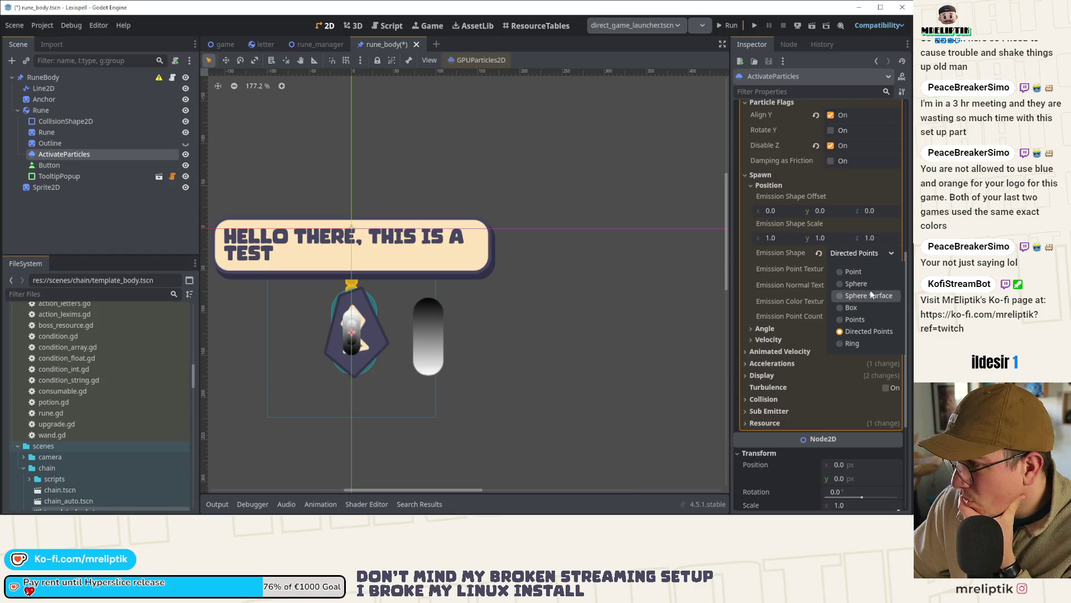
{"action": "left_click", "coordinate": [856, 342]}
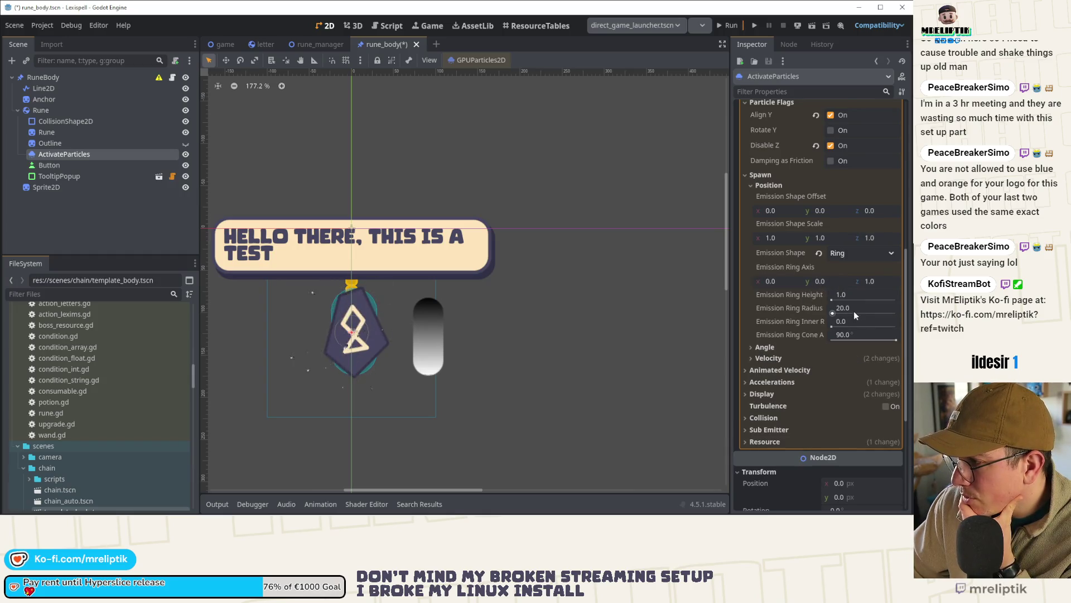
{"action": "mouse_move", "coordinate": [853, 309]}
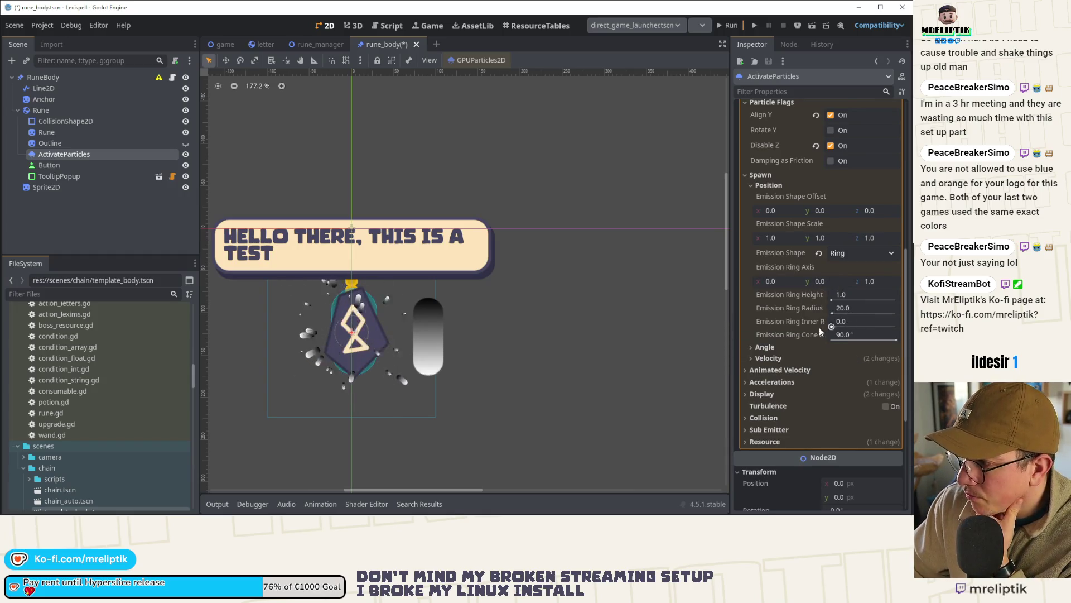
{"action": "mouse_move", "coordinate": [777, 334]}
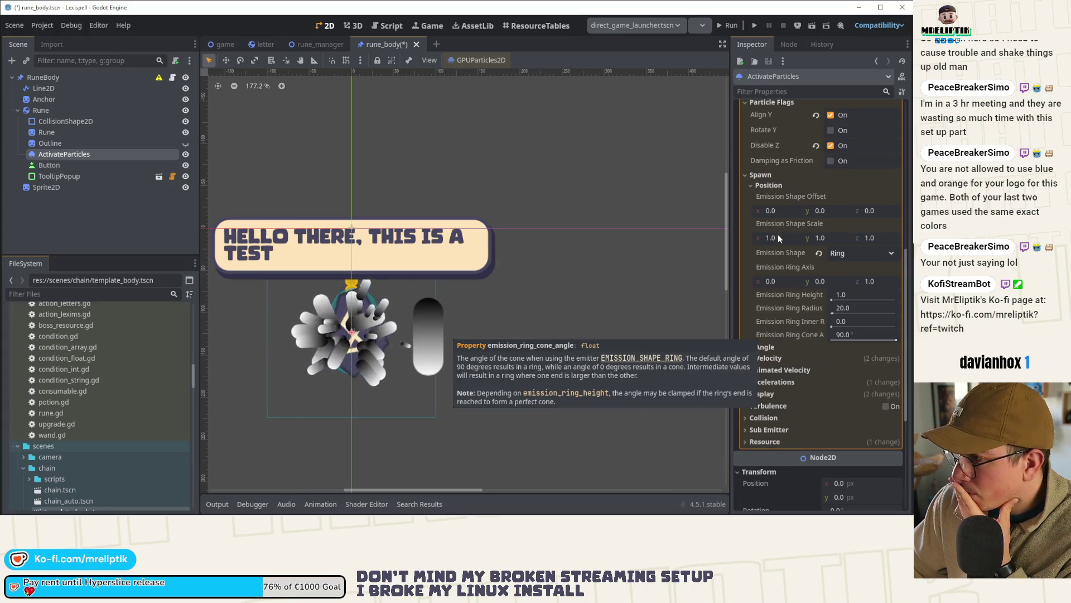
{"action": "left_click", "coordinate": [753, 184]}
Step: Set initial velocity to 114.58–177.08, randomness 0.45, lifetime randomness 0.3, and save
{"action": "left_click", "coordinate": [768, 207]}
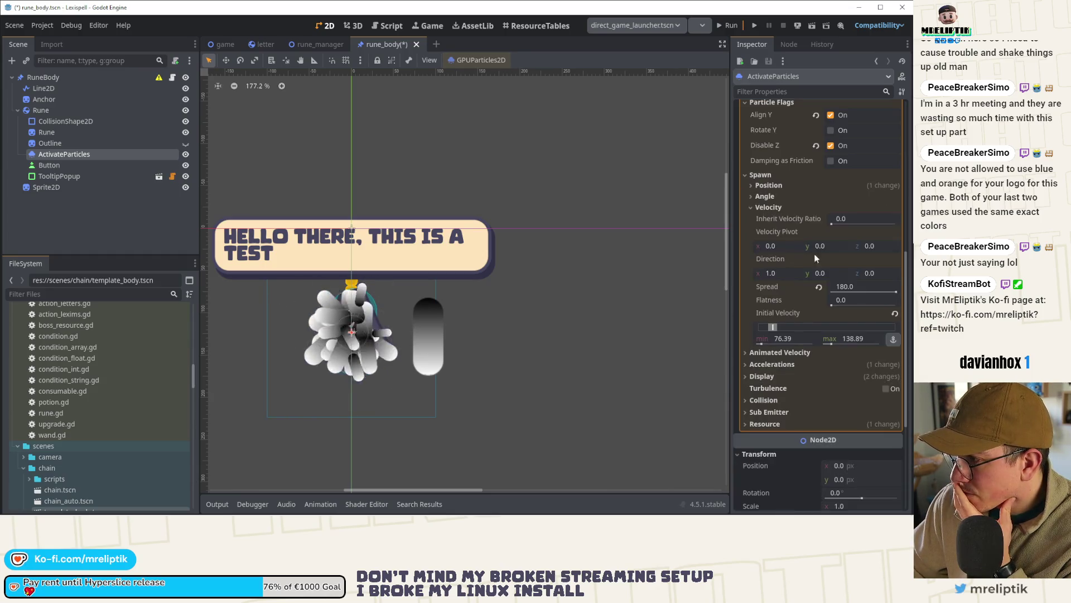
{"action": "left_click_drag", "start_coordinate": [776, 331], "coordinate": [780, 331]}
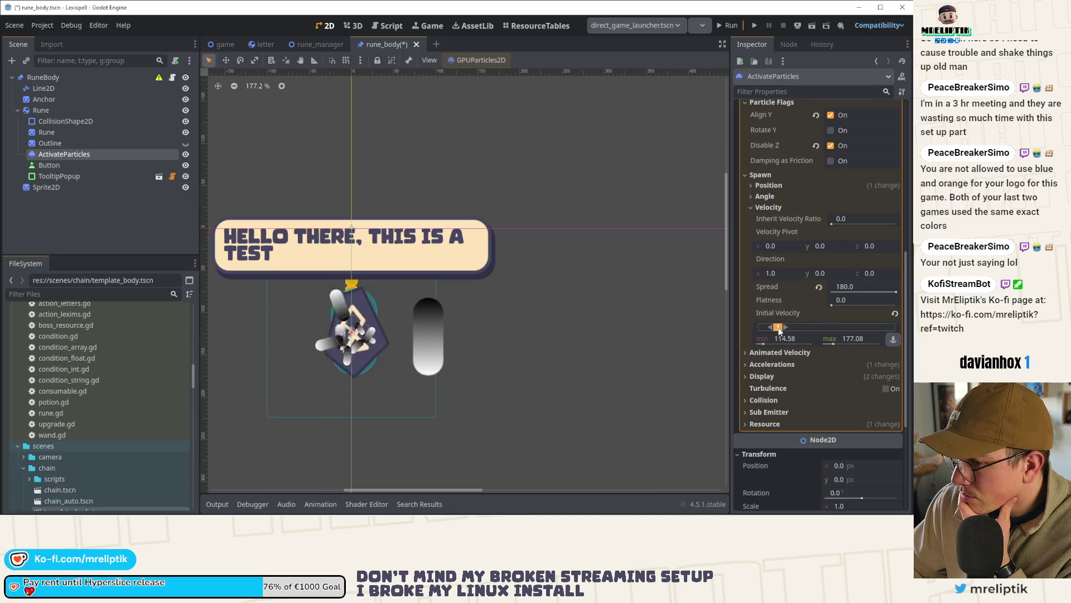
{"action": "scroll", "coordinate": [802, 239], "scroll_direction": "up", "scroll_amount": 3}
{"action": "scroll", "coordinate": [802, 238], "scroll_direction": "up", "scroll_amount": 4}
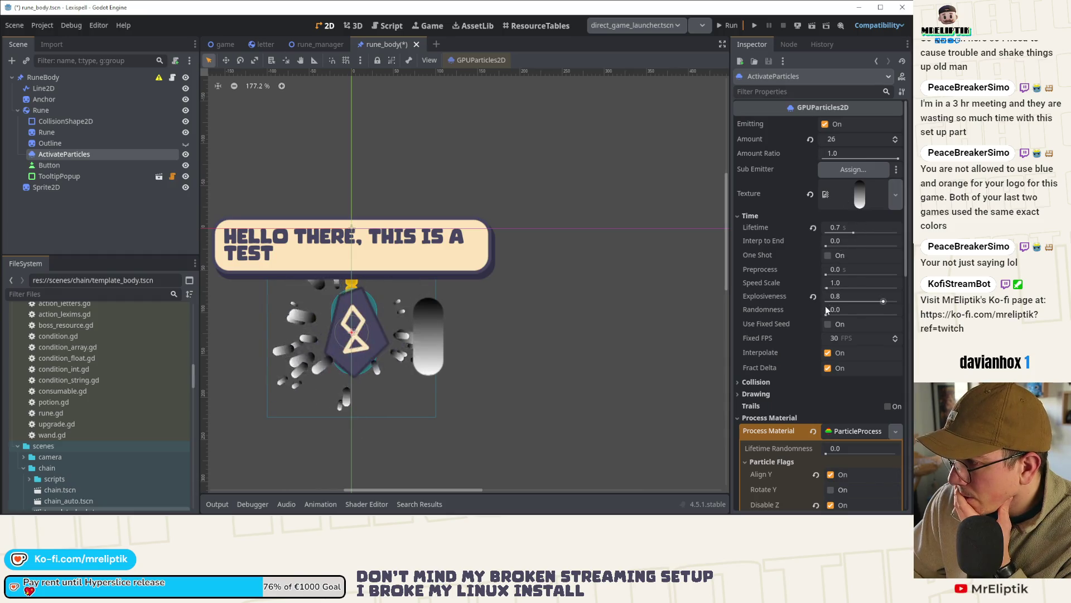
{"action": "scroll", "coordinate": [779, 316], "scroll_direction": "down", "scroll_amount": 2}
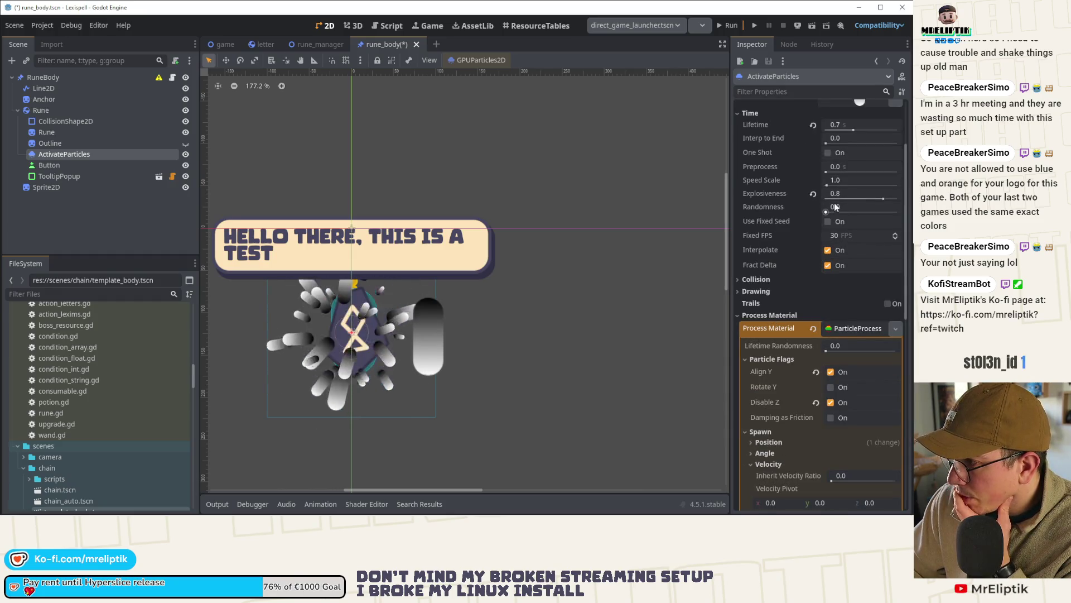
{"action": "left_click_drag", "start_coordinate": [828, 212], "coordinate": [857, 211]}
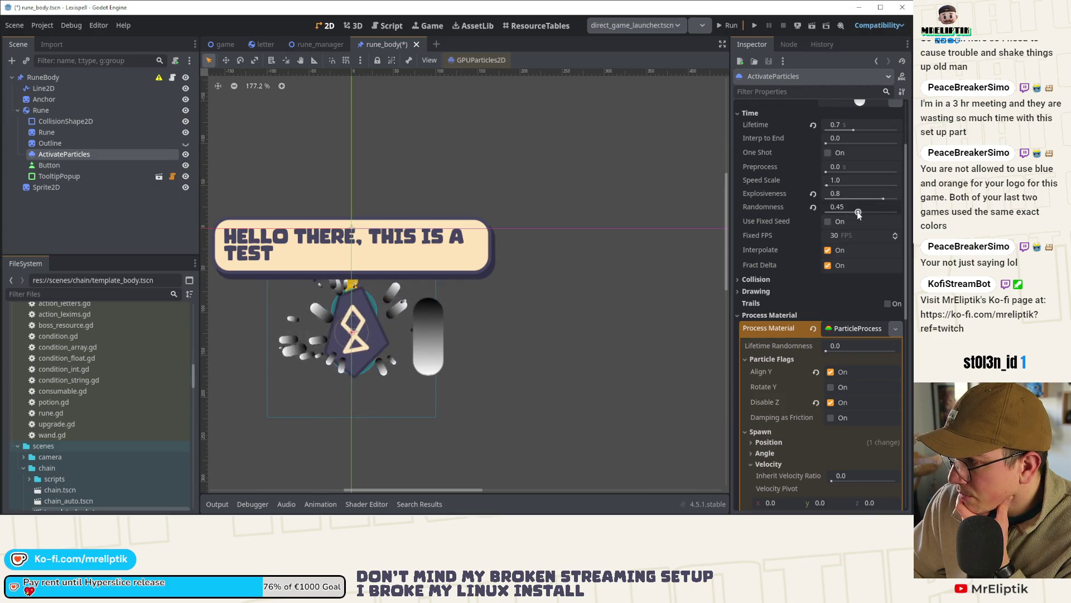
{"action": "left_click", "coordinate": [768, 302]}
{"action": "left_click", "coordinate": [749, 303]}
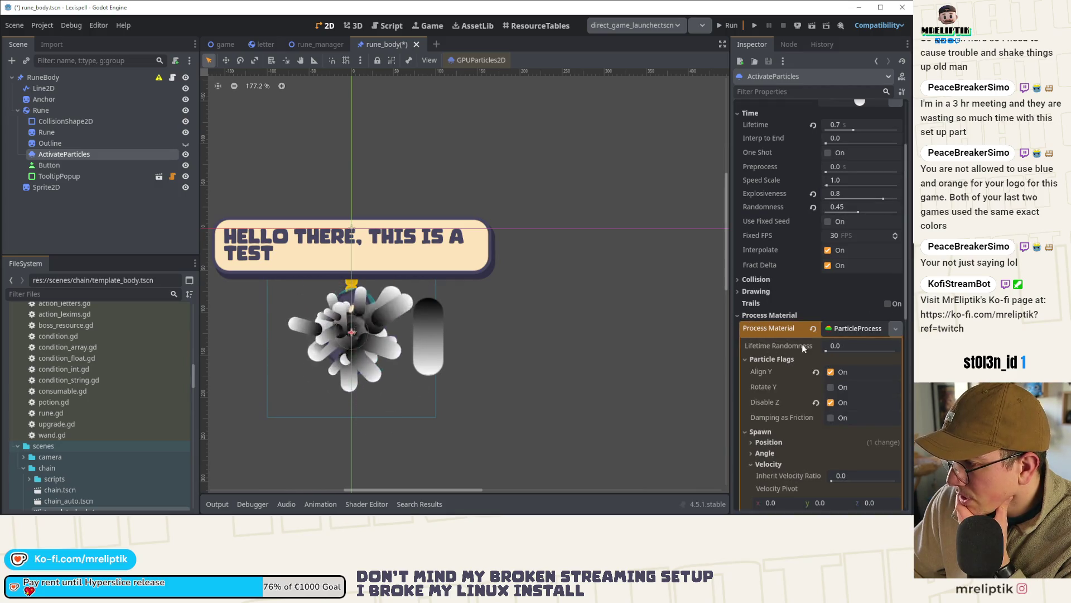
{"action": "left_click", "coordinate": [845, 350]}
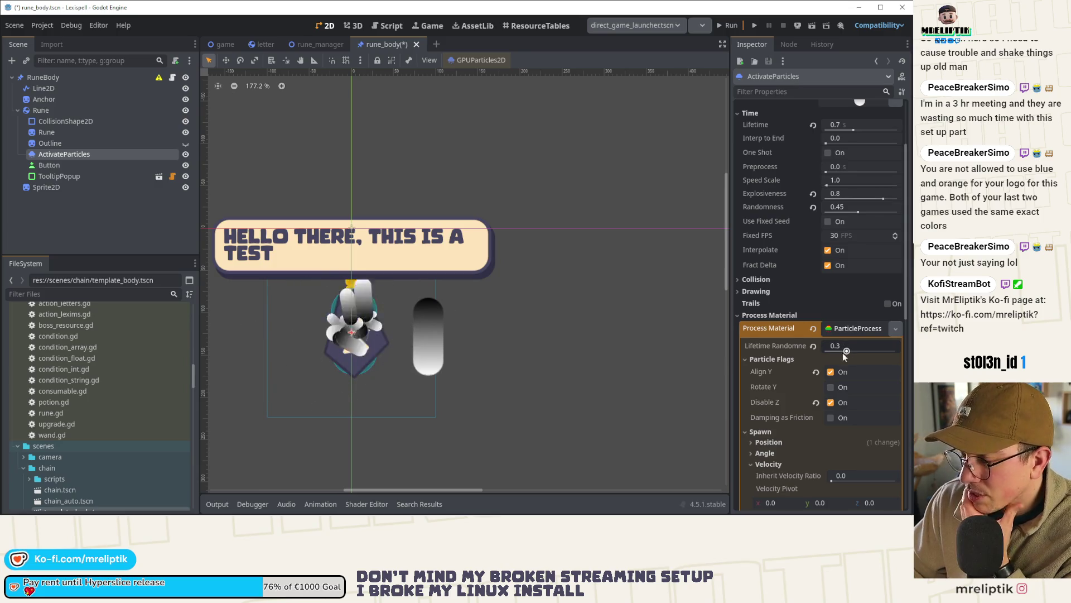
{"action": "key", "text": "ctrl+s"}
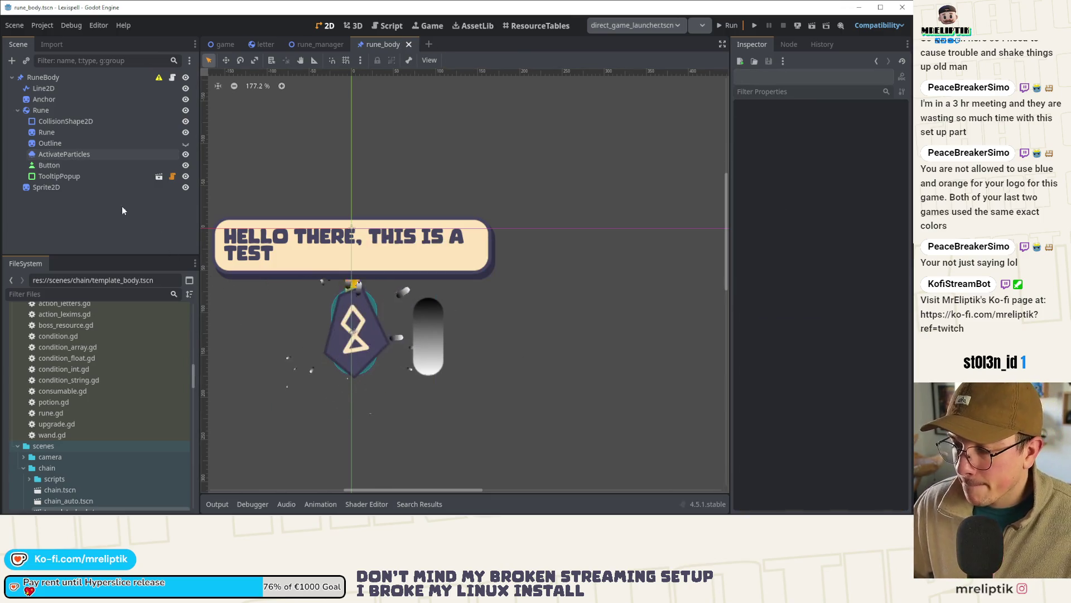
Step: Raise ActivateParticles' maximum initial velocity to 236.11 and save the scene again
{"action": "double_click", "coordinate": [74, 155]}
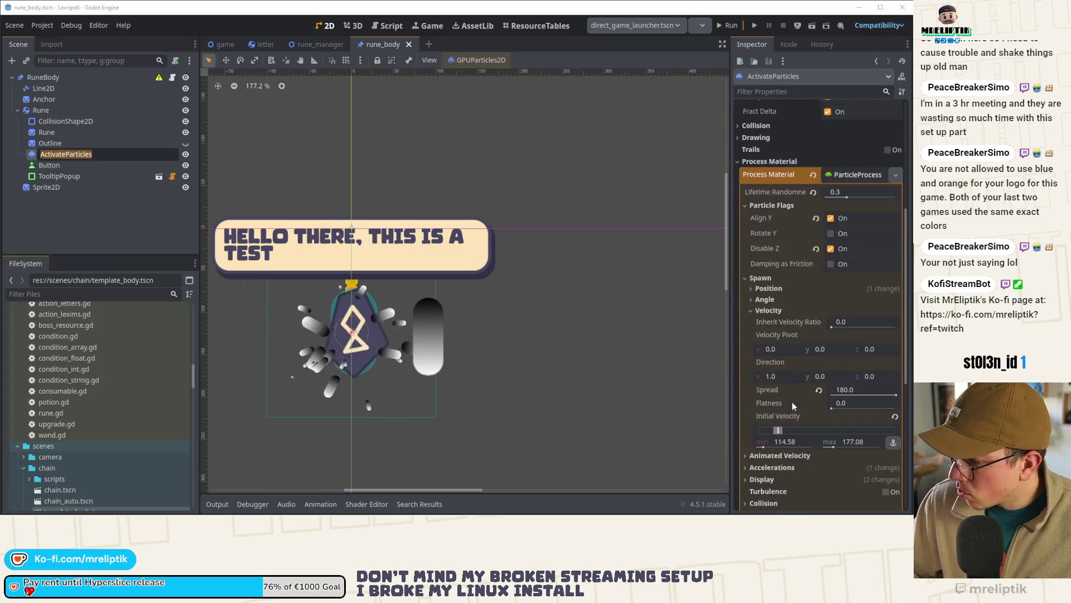
{"action": "scroll", "coordinate": [795, 404], "scroll_direction": "down", "scroll_amount": 2}
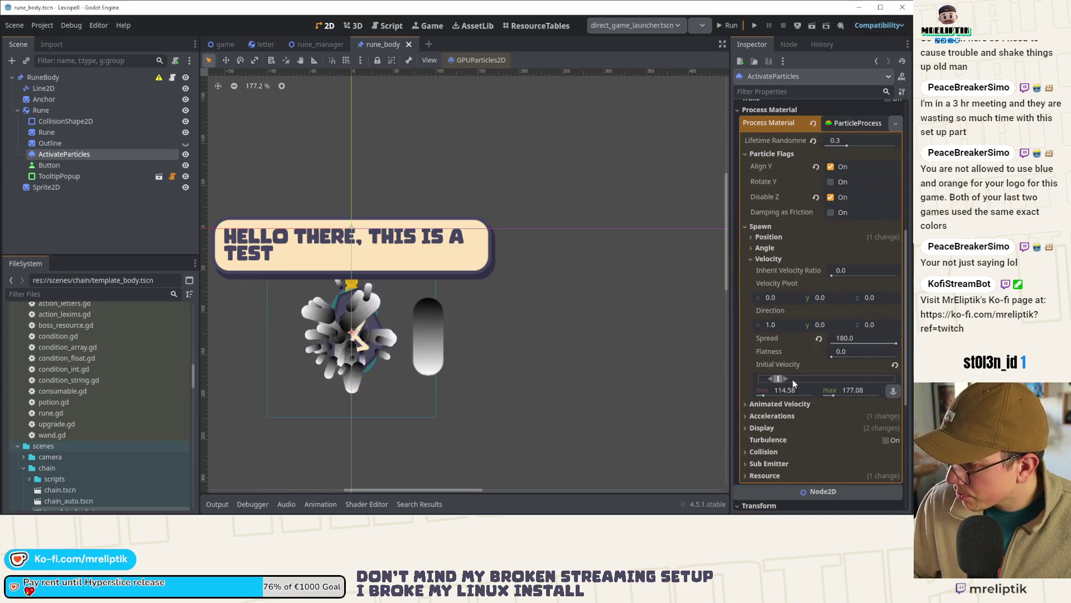
{"action": "left_click_drag", "start_coordinate": [788, 380], "coordinate": [792, 379]}
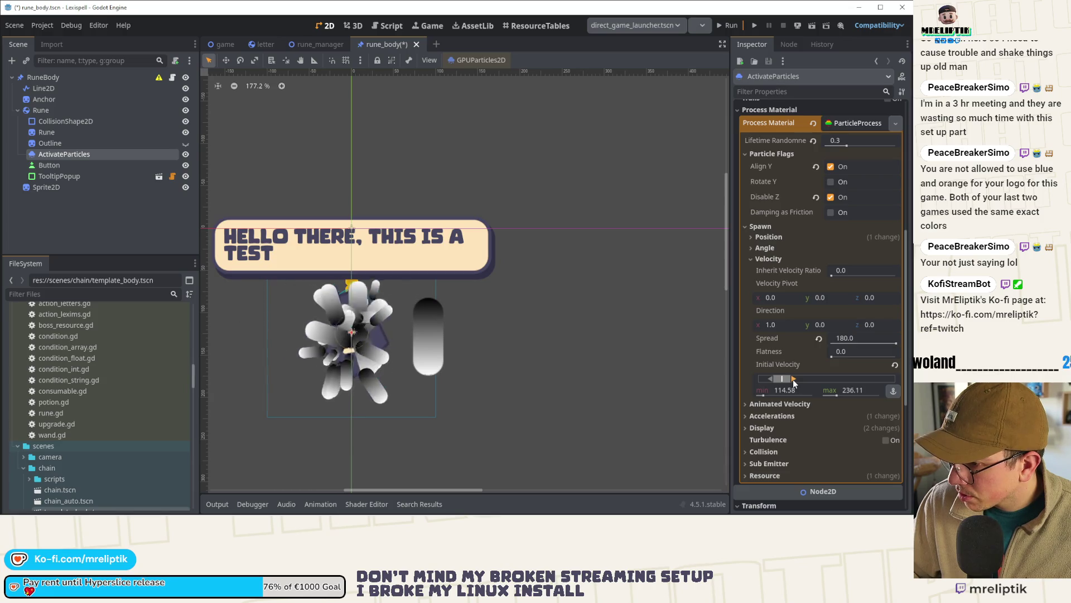
{"action": "key", "text": "ctrl+s"}
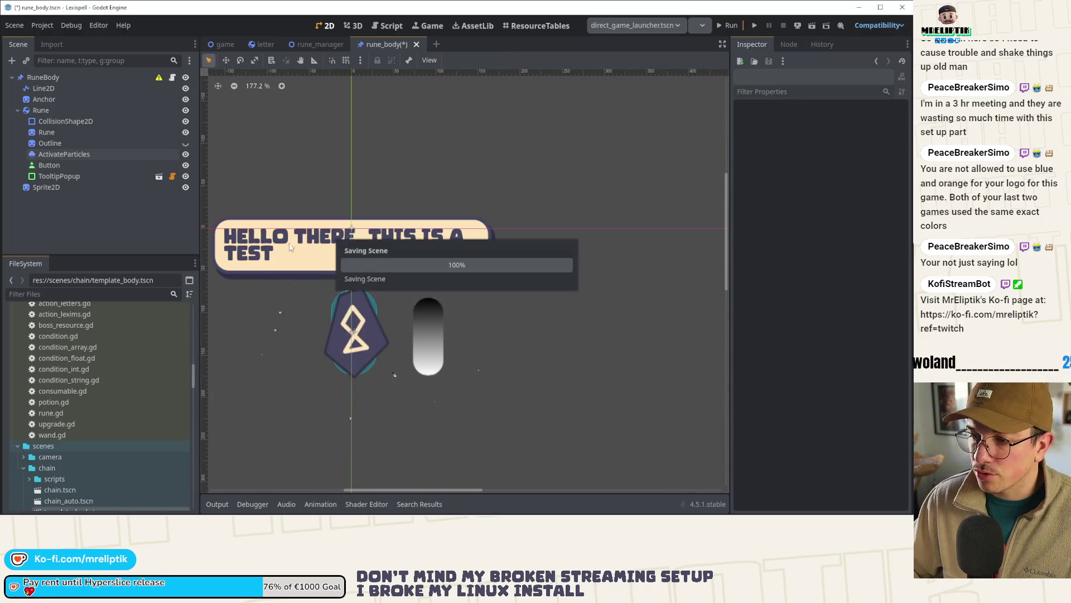
{"action": "scroll", "coordinate": [307, 282], "scroll_direction": "down", "scroll_amount": 5}
{"action": "scroll", "coordinate": [305, 289], "scroll_direction": "down", "scroll_amount": 4}
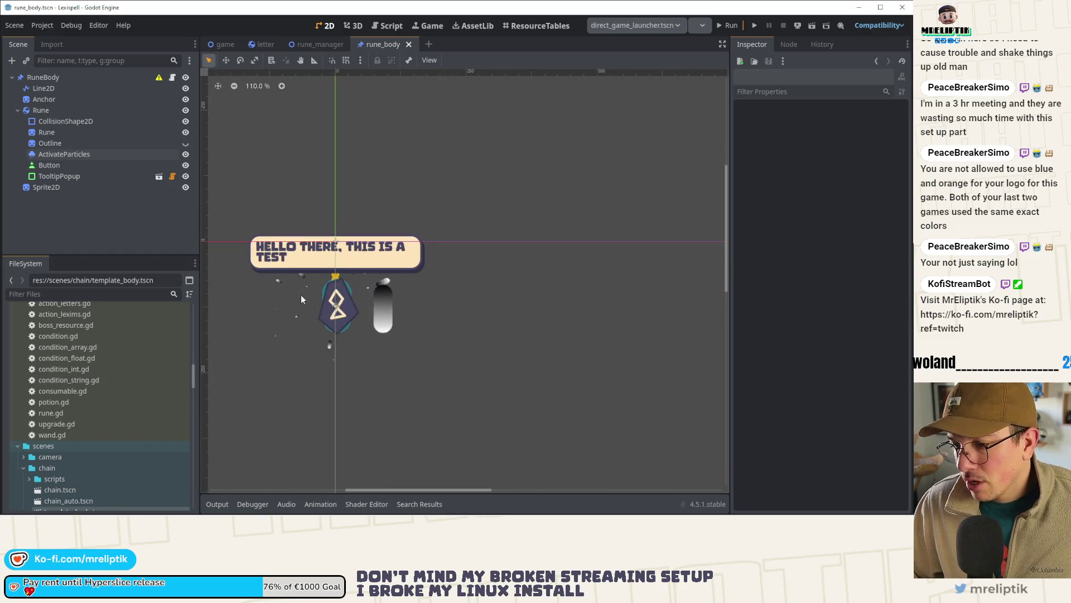
{"action": "scroll", "coordinate": [334, 317], "scroll_direction": "up", "scroll_amount": 10}
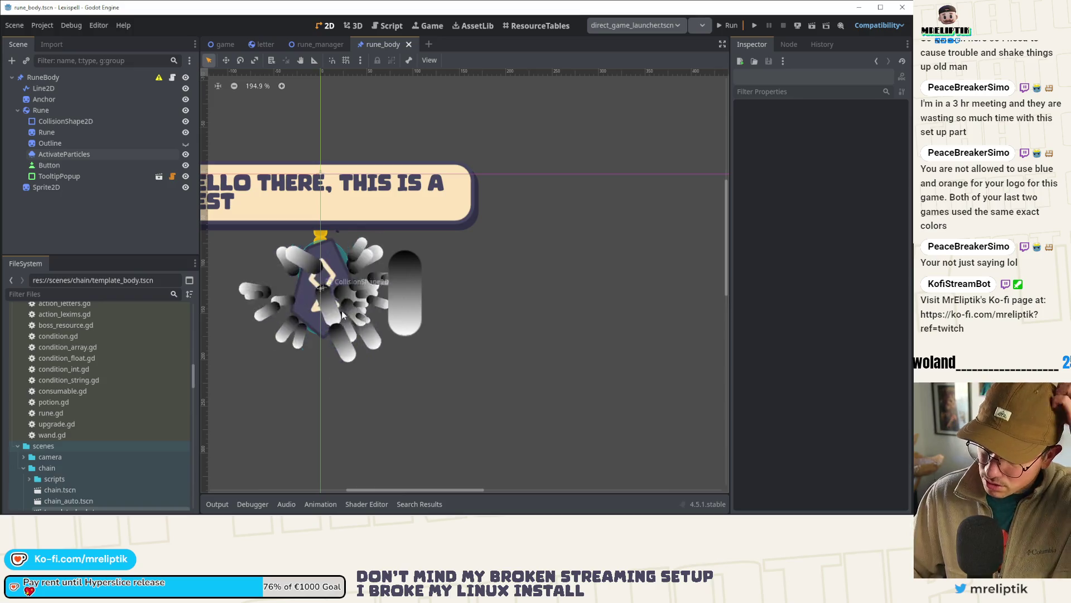
{"action": "left_click", "coordinate": [64, 154]}
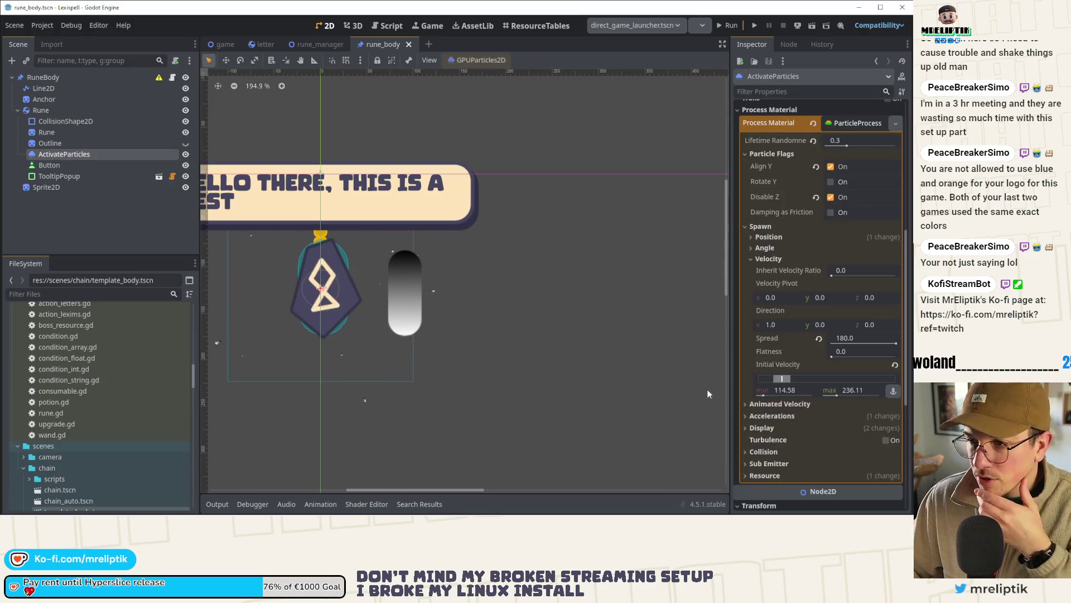
Step: Under Display > Scale, enter 0.3 as the minimum and 0.75 as the maximum, then save rune_body
{"action": "left_click", "coordinate": [758, 428]}
{"action": "scroll", "coordinate": [776, 430], "scroll_direction": "down", "scroll_amount": 3}
{"action": "left_click", "coordinate": [797, 321]}
{"action": "type", "text": "0.3"}
{"action": "key", "text": "Tab"}
{"action": "type", "text": "0.75"}
{"action": "key", "text": "Return"}
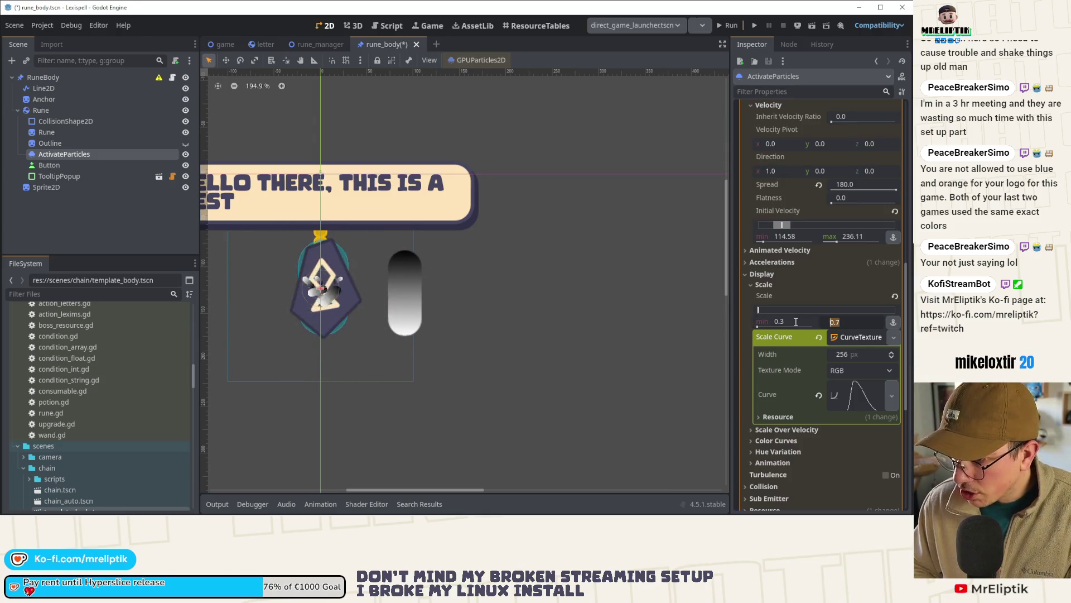
{"action": "key", "text": "ctrl+s"}
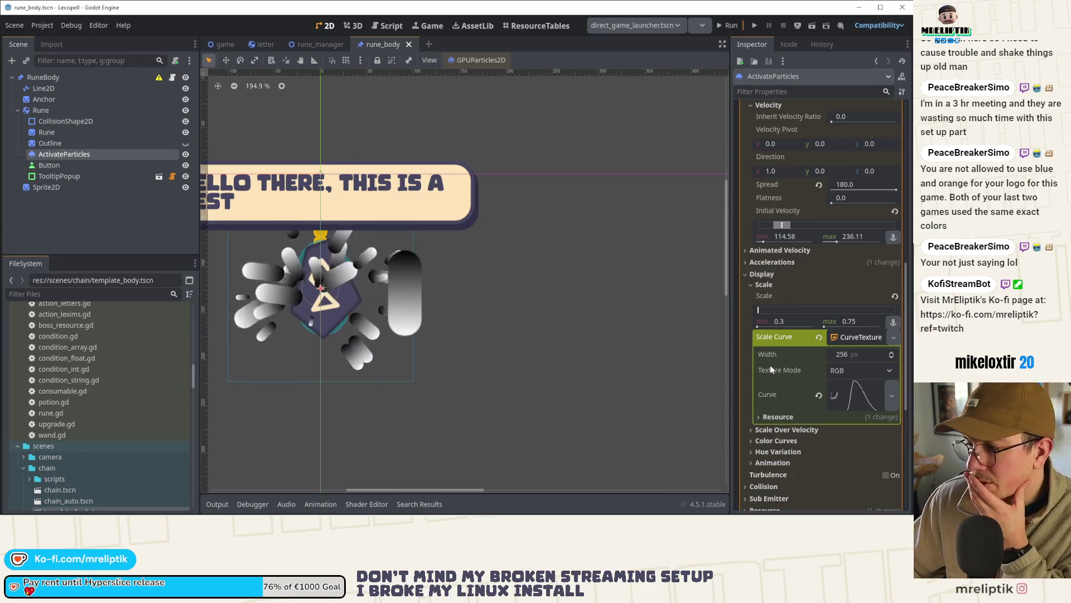
{"action": "scroll", "coordinate": [769, 368], "scroll_direction": "down", "scroll_amount": 2}
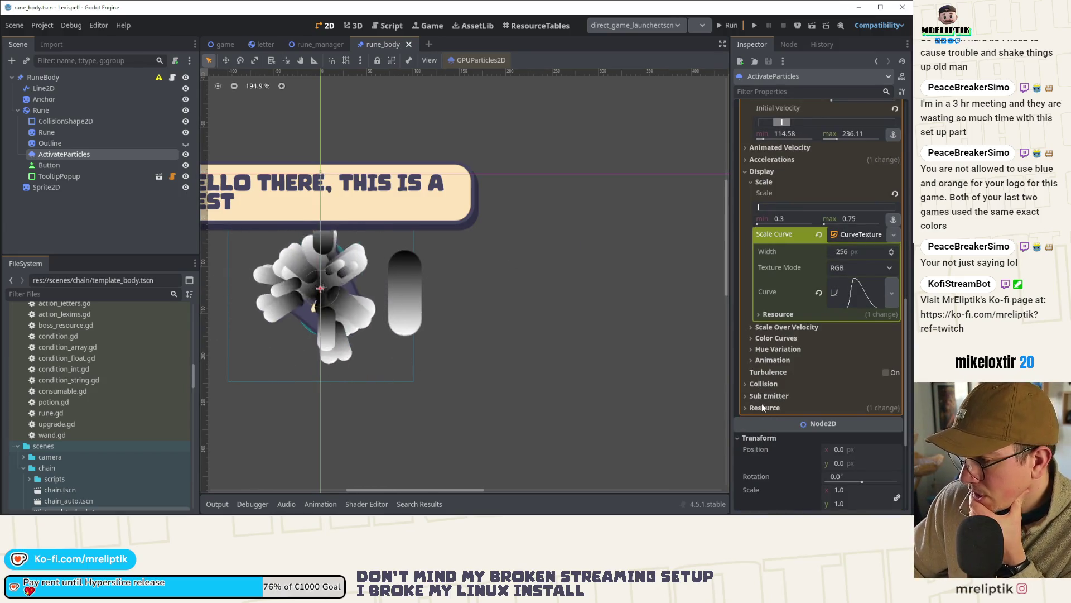
{"action": "scroll", "coordinate": [765, 385], "scroll_direction": "up", "scroll_amount": 8}
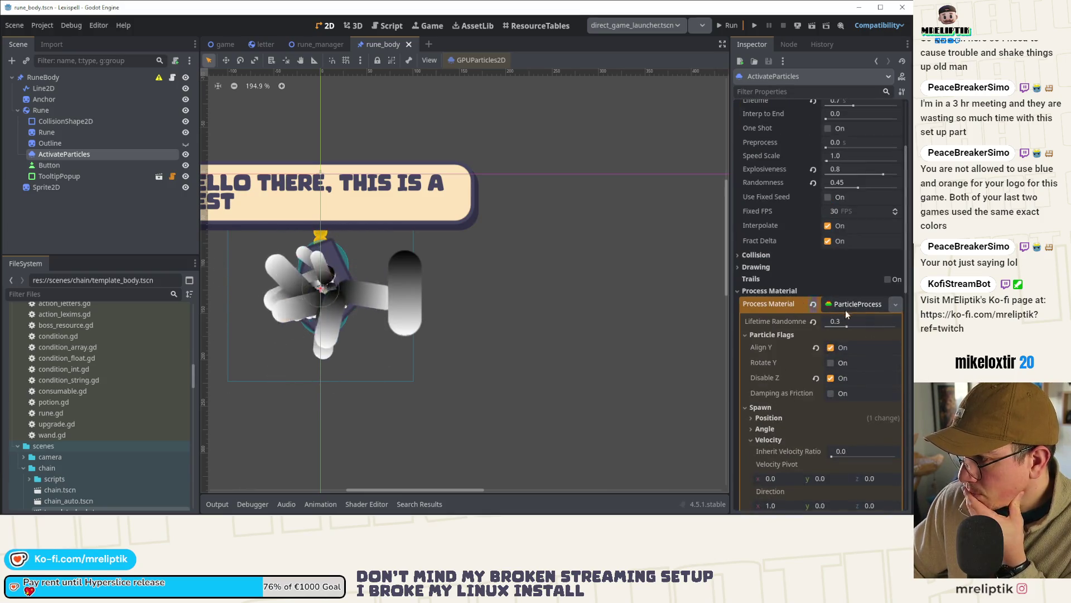
{"action": "left_click", "coordinate": [768, 304]}
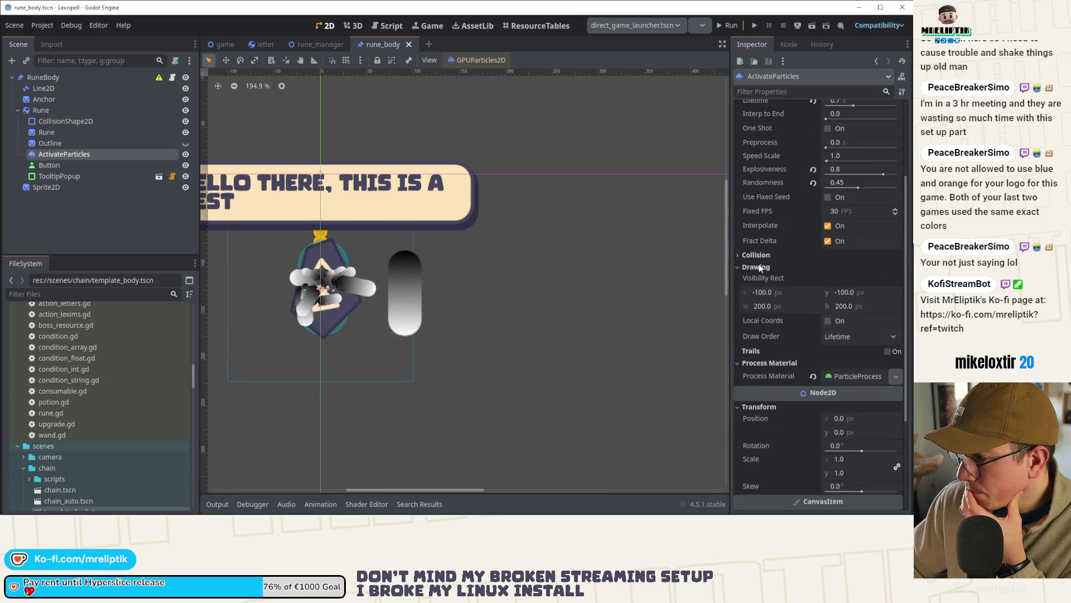
{"action": "scroll", "coordinate": [768, 367], "scroll_direction": "down", "scroll_amount": 2}
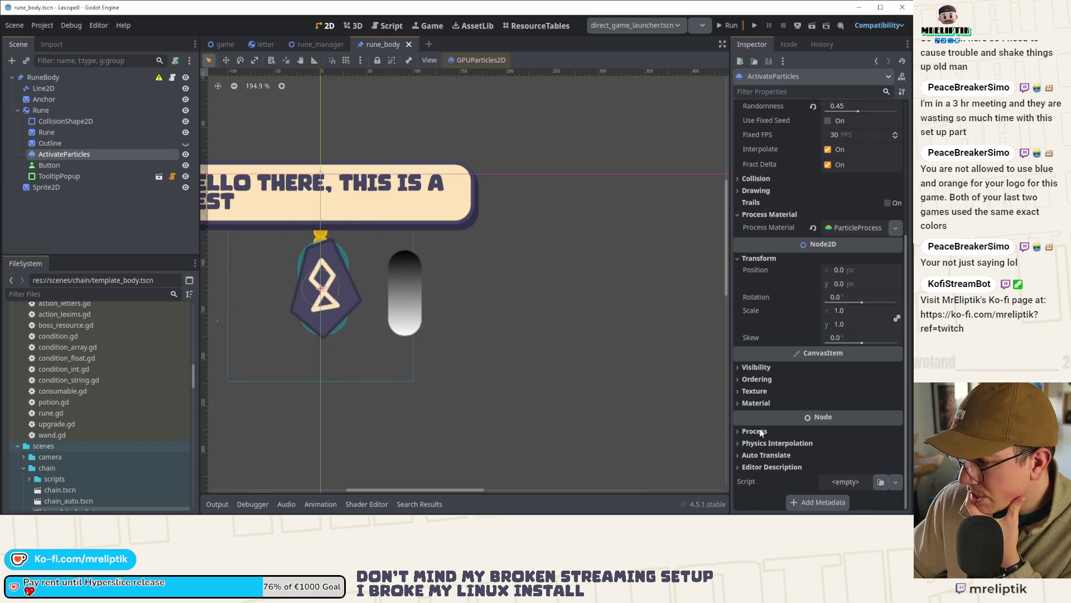
Step: Select the Sprite2D node and make its gradient shader unique
{"action": "left_click", "coordinate": [754, 403]}
{"action": "left_click", "coordinate": [842, 416]}
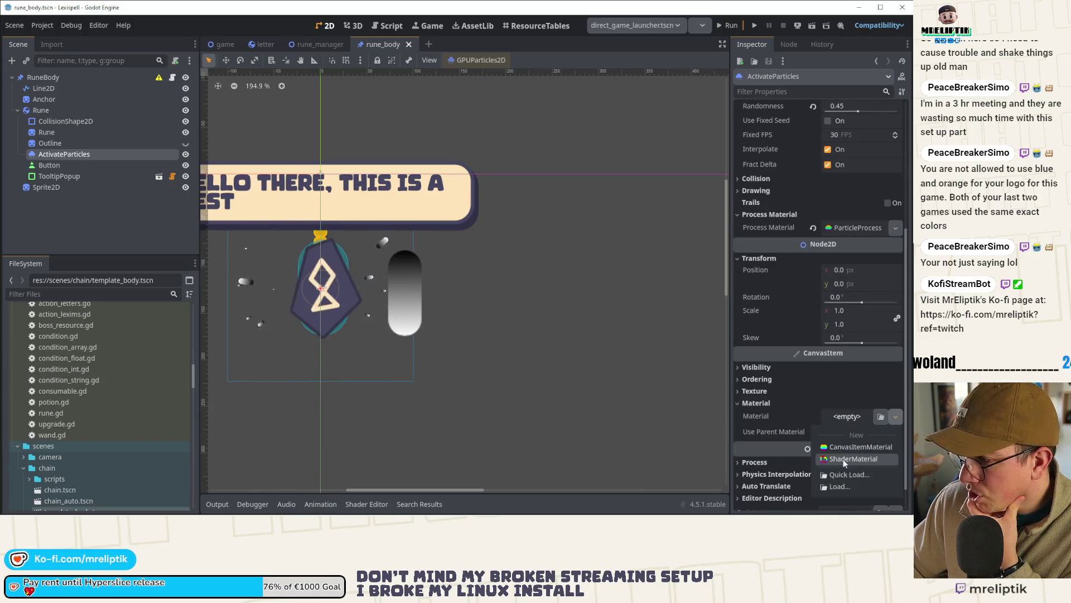
{"action": "left_click", "coordinate": [840, 448]}
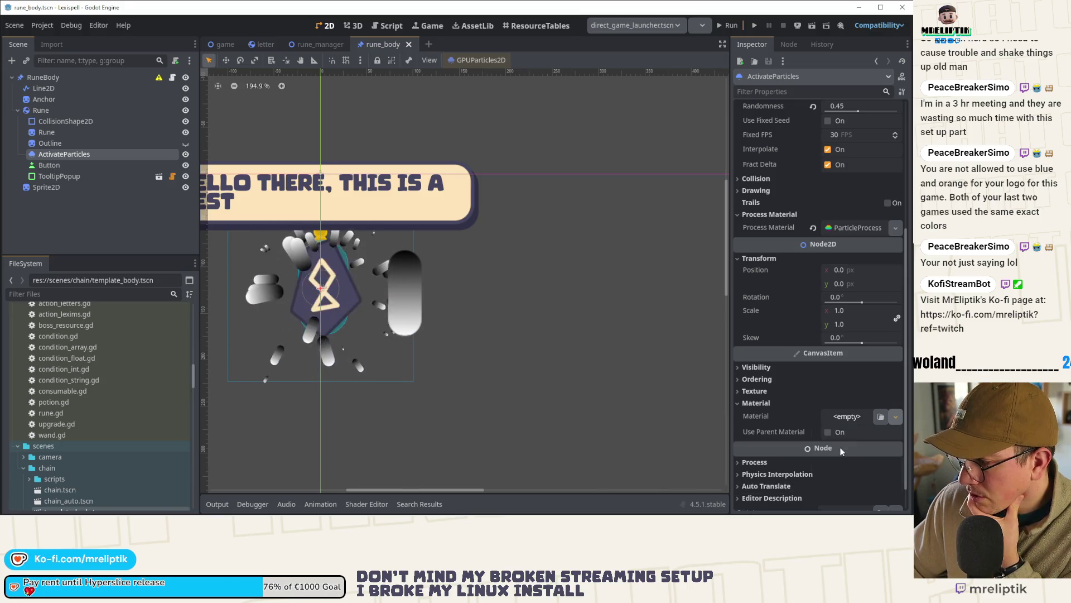
{"action": "left_click", "coordinate": [49, 165]}
{"action": "left_click", "coordinate": [61, 178]}
{"action": "left_click", "coordinate": [61, 187]}
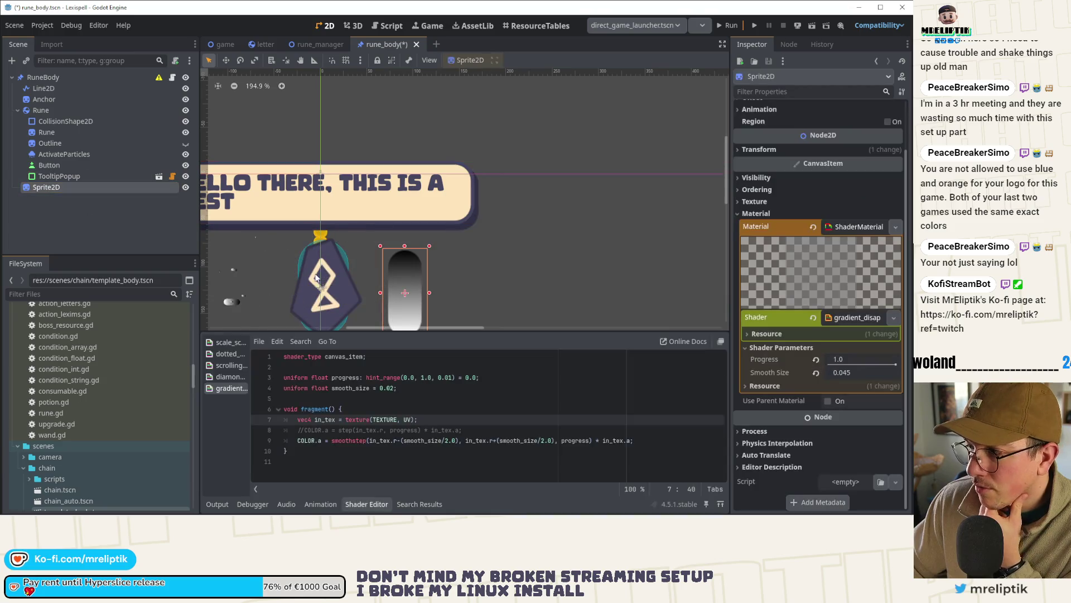
{"action": "left_click", "coordinate": [893, 317]}
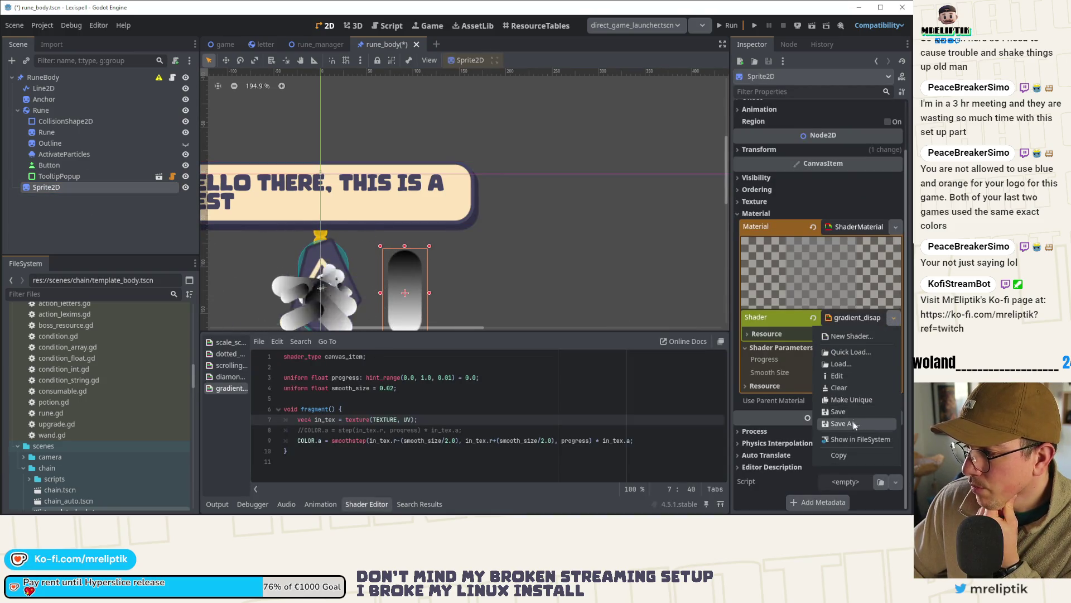
{"action": "left_click", "coordinate": [852, 400]}
Step: Save the unique shader as gradient_disappear.gdshader in res://shared/shaders
{"action": "left_click", "coordinate": [893, 317]}
{"action": "left_click", "coordinate": [845, 423]}
{"action": "double_click", "coordinate": [87, 101]}
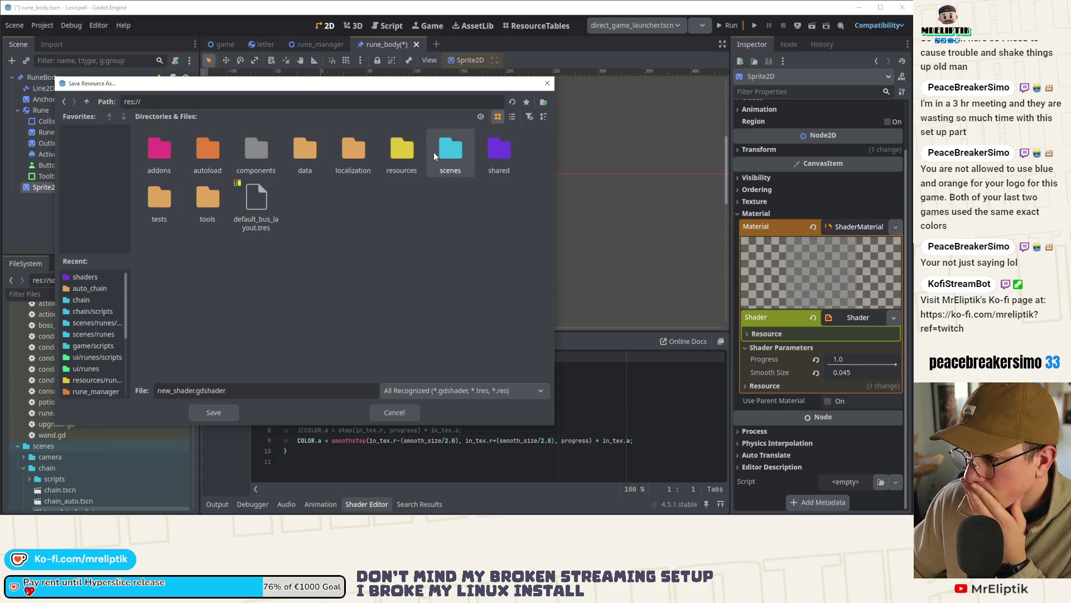
{"action": "double_click", "coordinate": [434, 152]}
{"action": "left_click", "coordinate": [87, 102]}
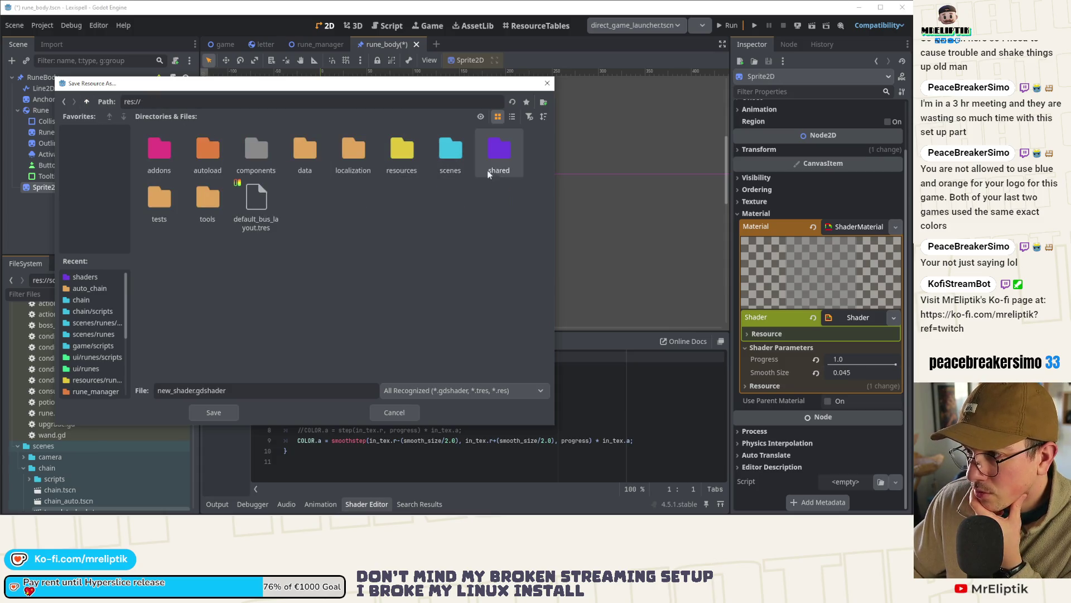
{"action": "double_click", "coordinate": [500, 149]}
{"action": "double_click", "coordinate": [320, 153]}
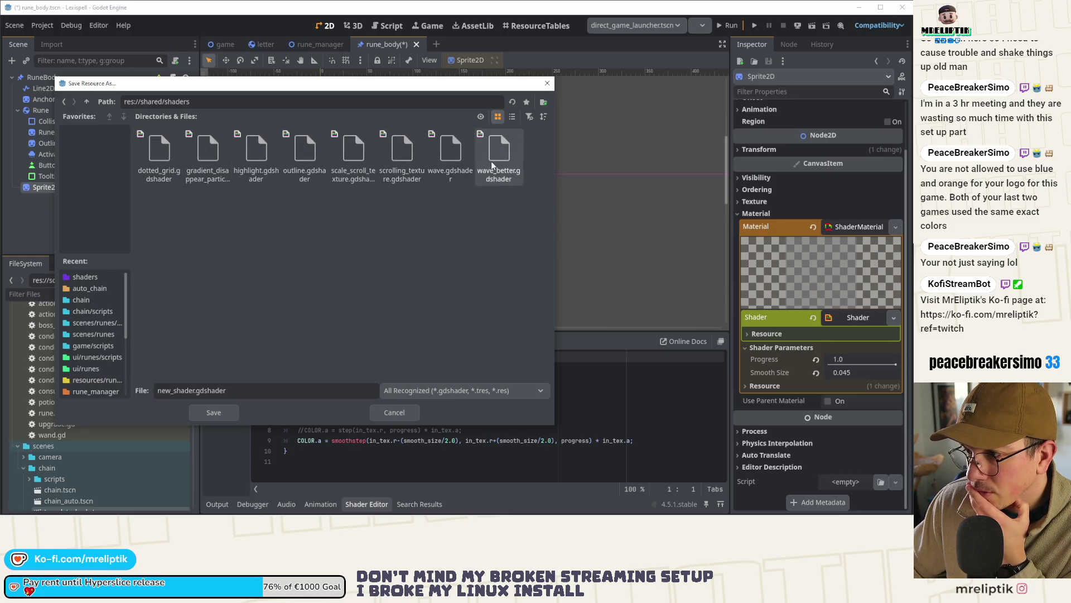
{"action": "left_click", "coordinate": [203, 161]}
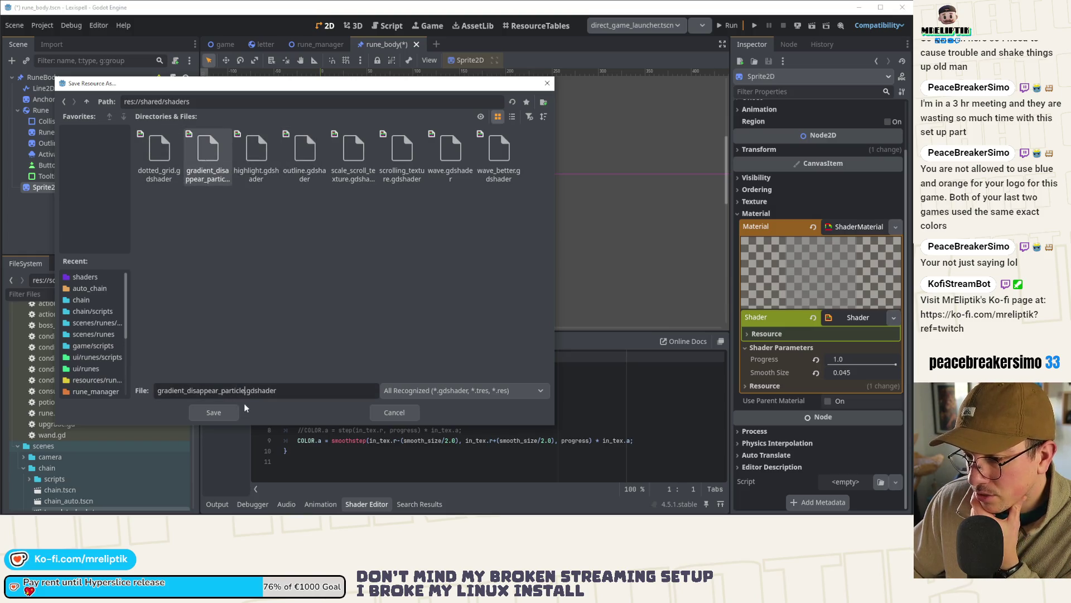
{"action": "key", "text": "BackSpace"}
{"action": "key", "text": "BackSpace"}
{"action": "key", "text": "BackSpace"}
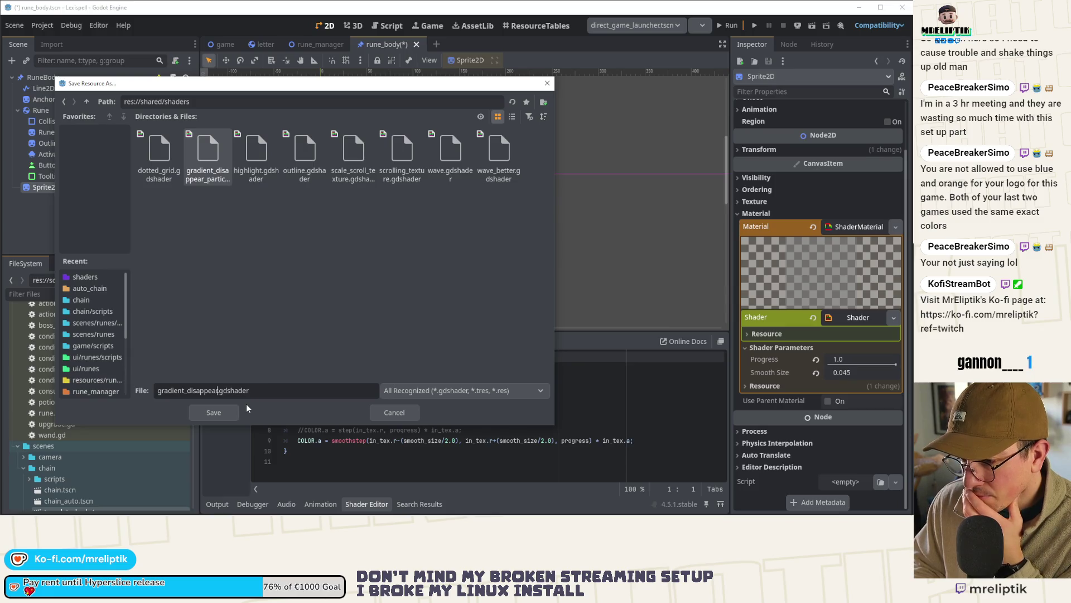
{"action": "key", "text": "Return"}
{"action": "scroll", "coordinate": [389, 282], "scroll_direction": "down", "scroll_amount": 3}
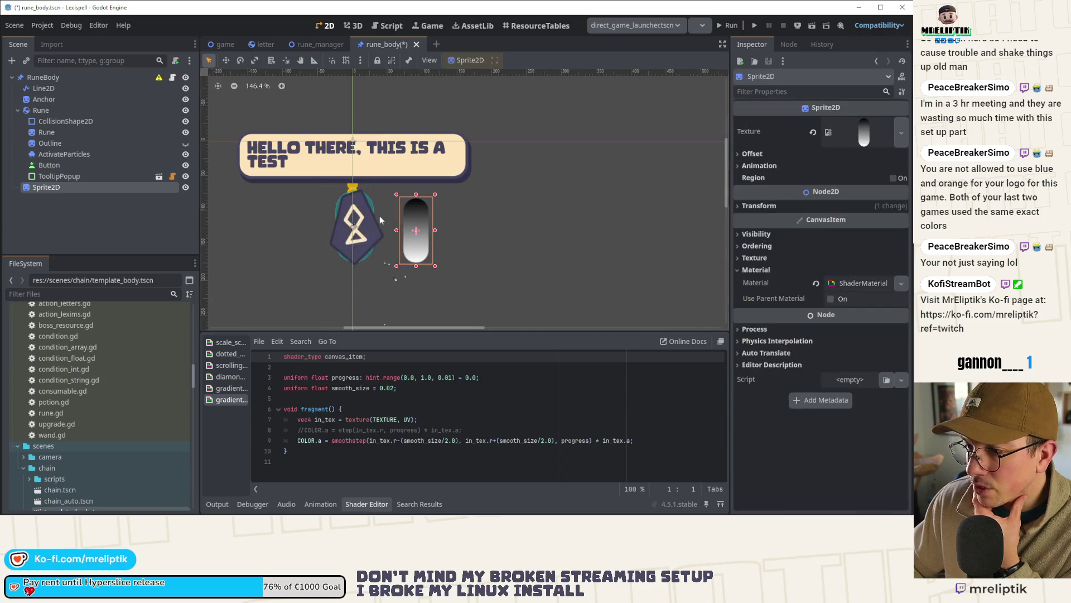
Step: Replace ActivateParticles' CanvasItemMaterial with a new ShaderMaterial
{"action": "left_click", "coordinate": [50, 164]}
{"action": "left_click", "coordinate": [60, 154]}
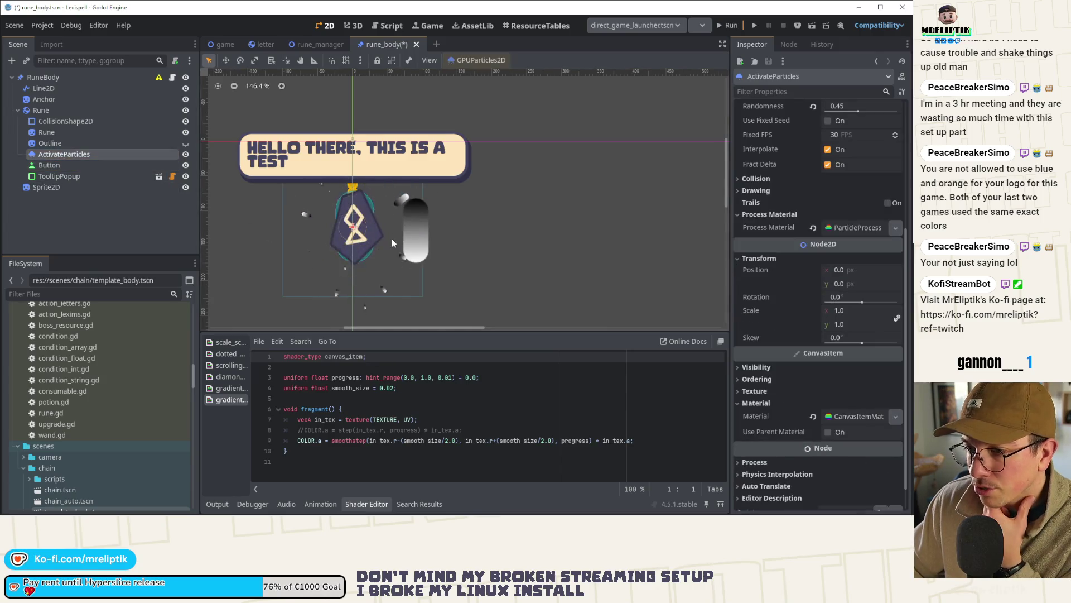
{"action": "scroll", "coordinate": [391, 238], "scroll_direction": "up", "scroll_amount": 4}
{"action": "left_click", "coordinate": [843, 416]}
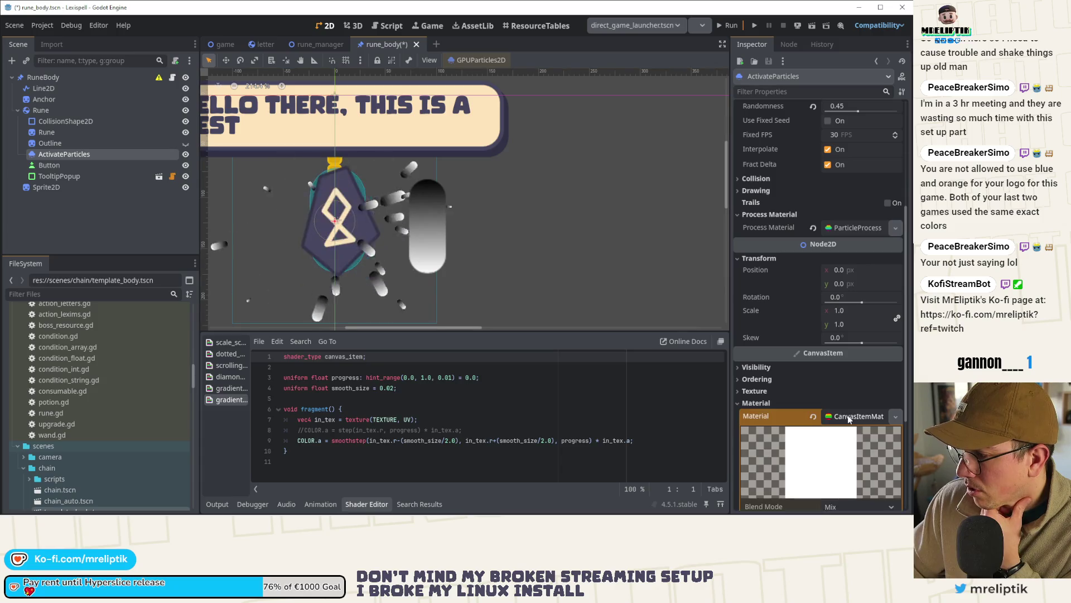
{"action": "scroll", "coordinate": [886, 446], "scroll_direction": "down", "scroll_amount": 3}
{"action": "left_click", "coordinate": [813, 262]}
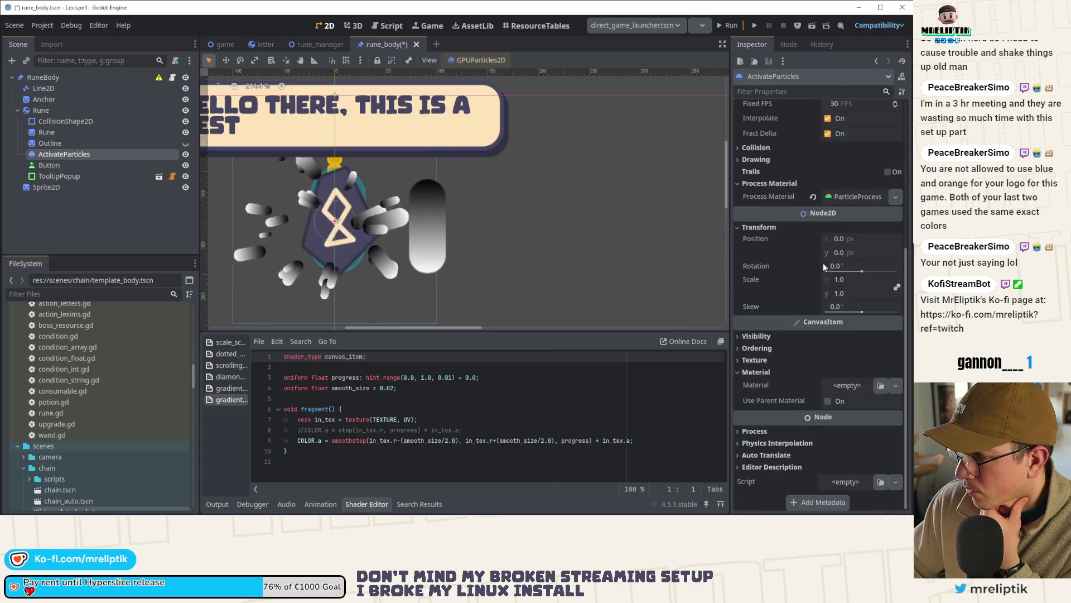
{"action": "left_click", "coordinate": [896, 385]}
{"action": "left_click", "coordinate": [844, 428]}
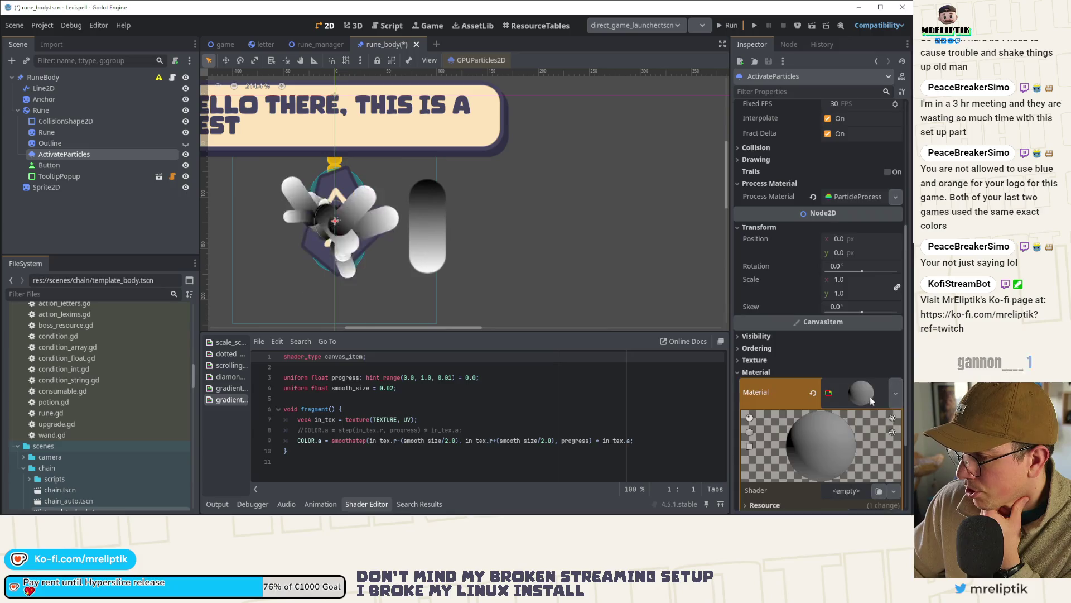
Step: Load the gradient_disappear shader into the material, save, and set Progress to 1.0
{"action": "left_click", "coordinate": [881, 491]}
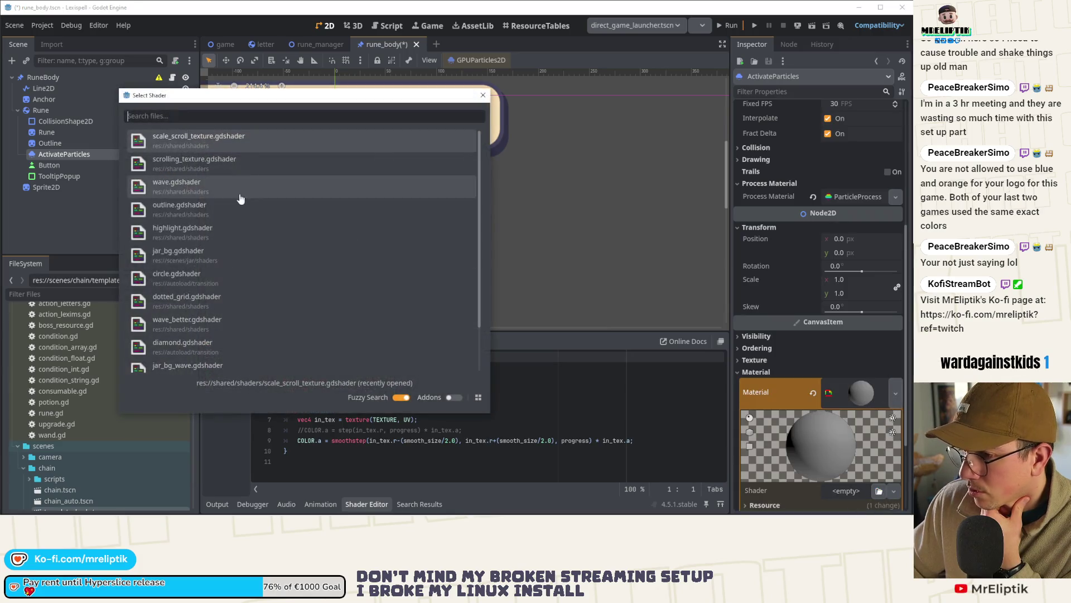
{"action": "type", "text": "grad"}
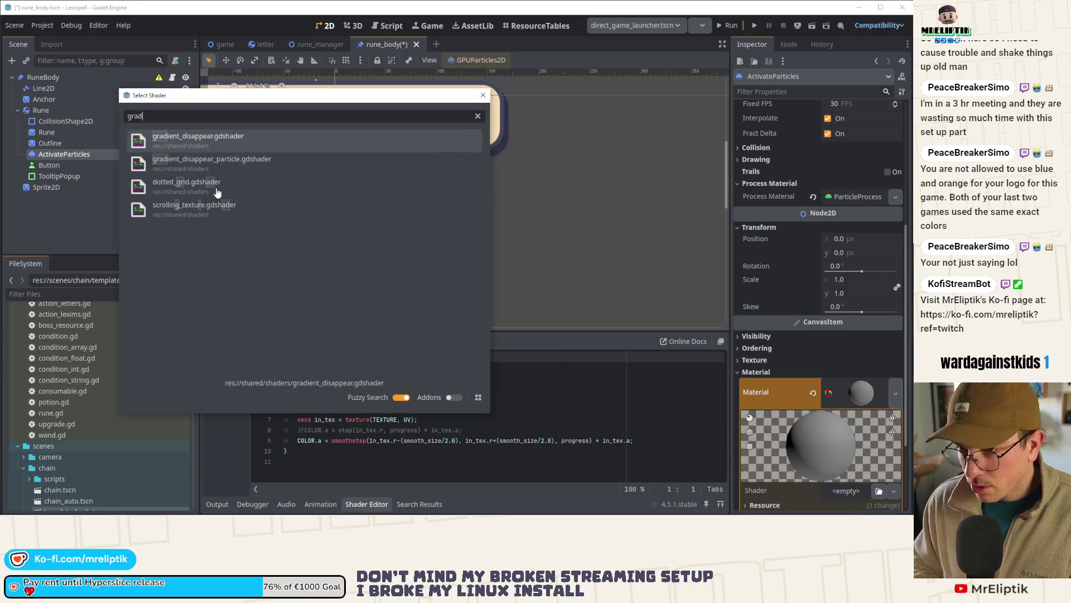
{"action": "key", "text": "Return"}
{"action": "scroll", "coordinate": [370, 222], "scroll_direction": "down", "scroll_amount": 2}
{"action": "key", "text": "ctrl+s"}
{"action": "left_click", "coordinate": [78, 154]}
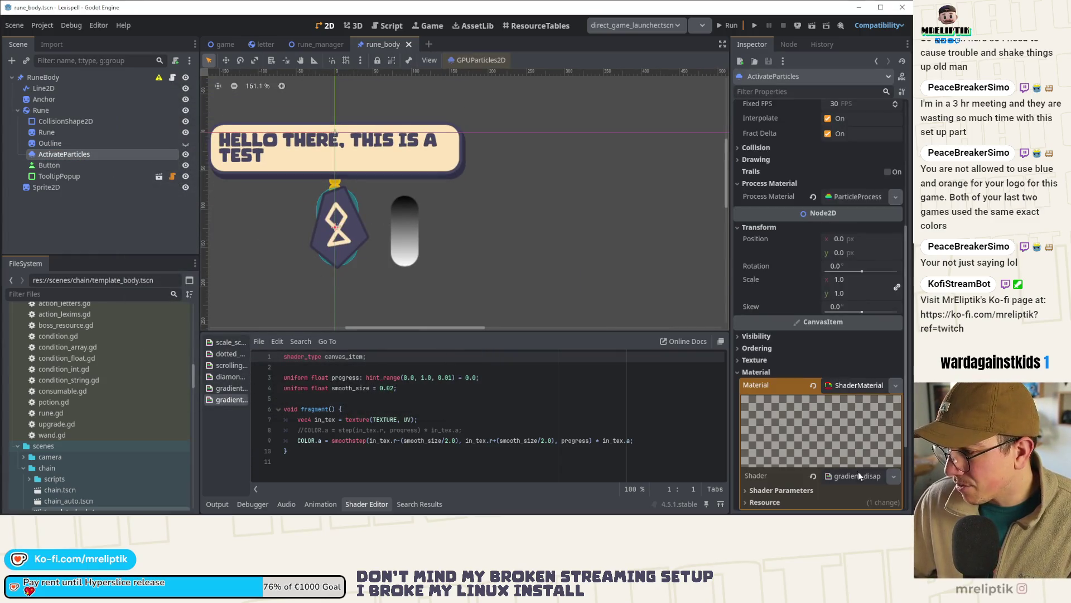
{"action": "scroll", "coordinate": [772, 489], "scroll_direction": "down", "scroll_amount": 5}
{"action": "left_click_drag", "start_coordinate": [829, 364], "coordinate": [898, 363]}
{"action": "left_click", "coordinate": [284, 398]}
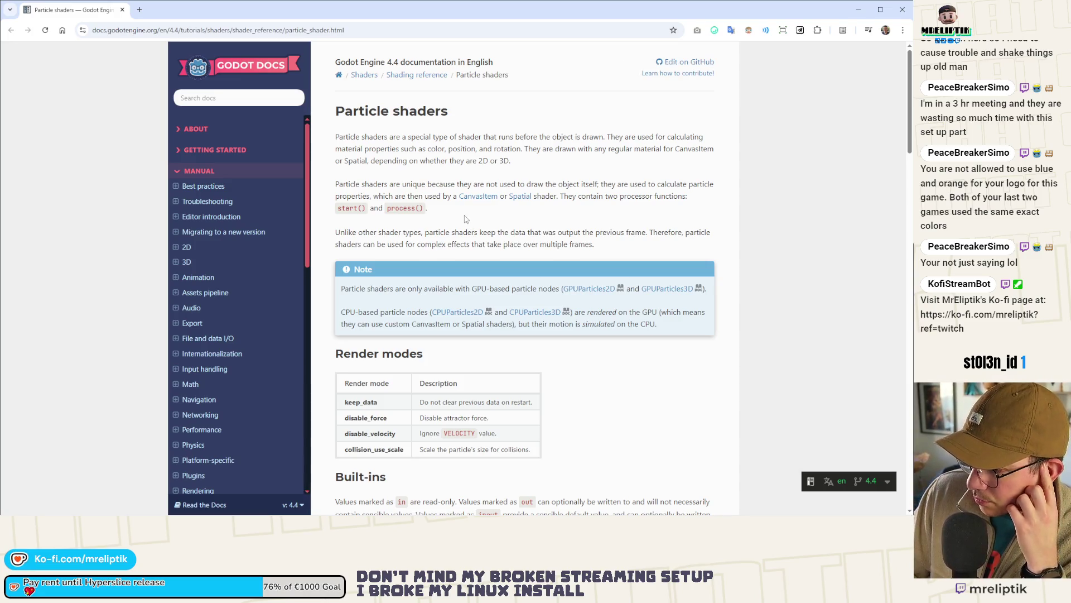
Step: Scroll the Particle shaders docs to the Start and Process built-ins like LIFETIME and CUSTOM
{"action": "scroll", "coordinate": [466, 218], "scroll_direction": "down", "scroll_amount": 4}
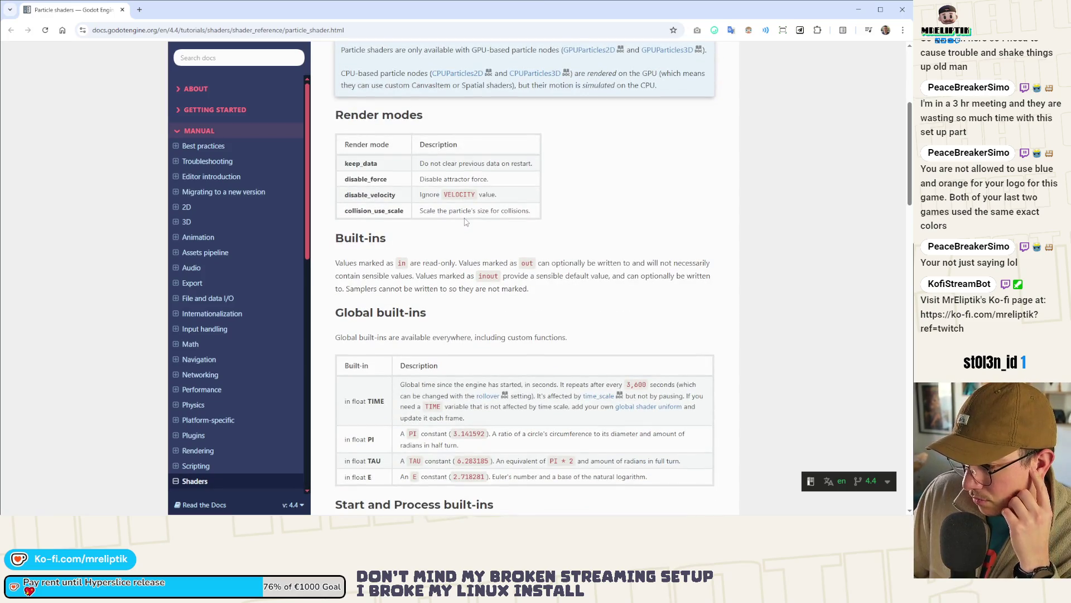
{"action": "scroll", "coordinate": [466, 221], "scroll_direction": "down", "scroll_amount": 4}
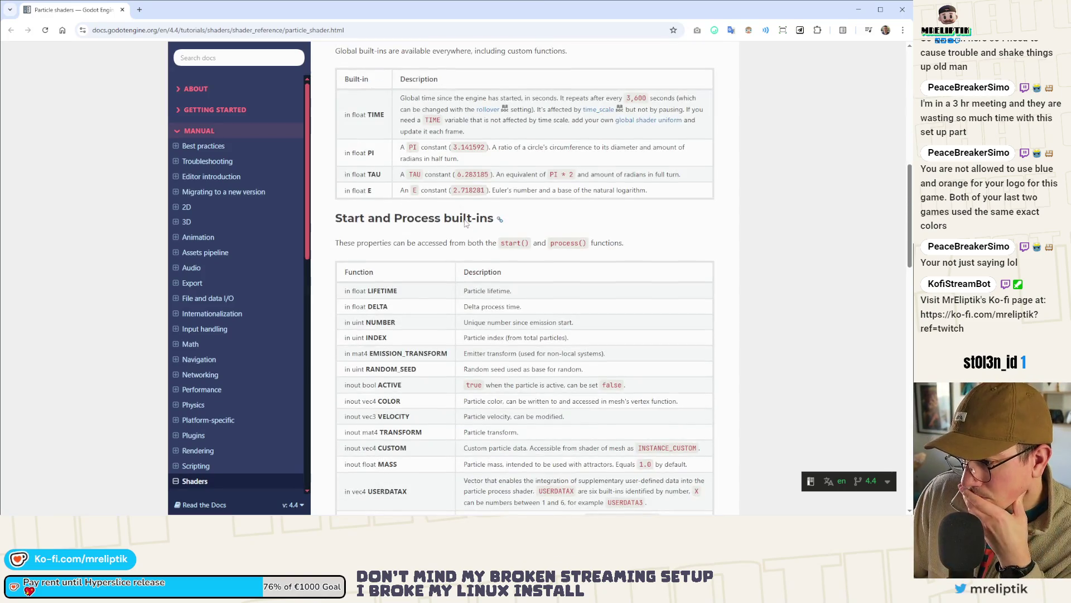
{"action": "scroll", "coordinate": [466, 222], "scroll_direction": "down", "scroll_amount": 5}
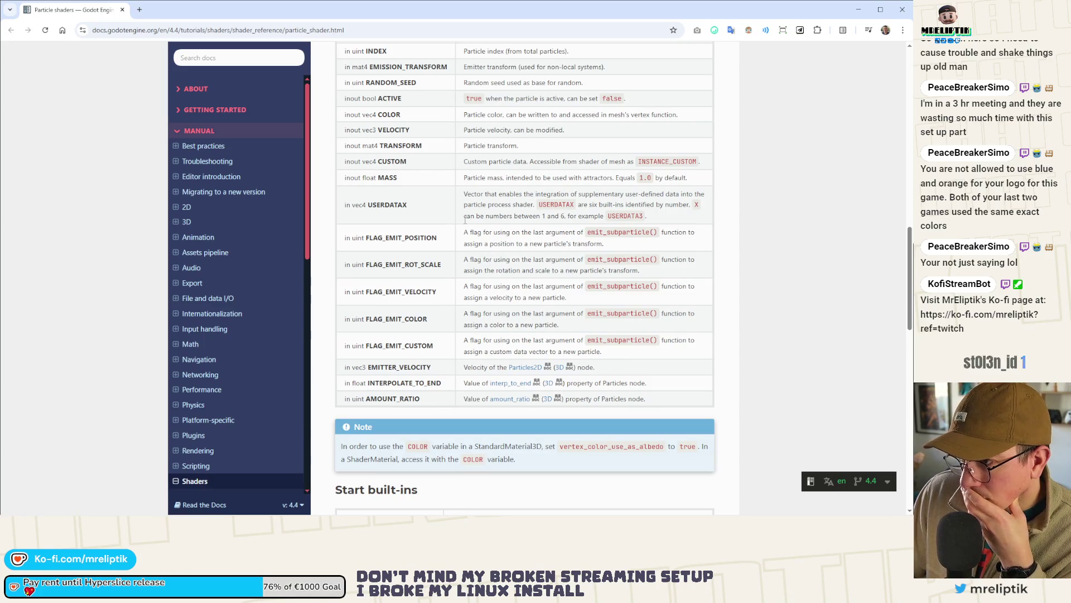
{"action": "scroll", "coordinate": [444, 195], "scroll_direction": "down", "scroll_amount": 5}
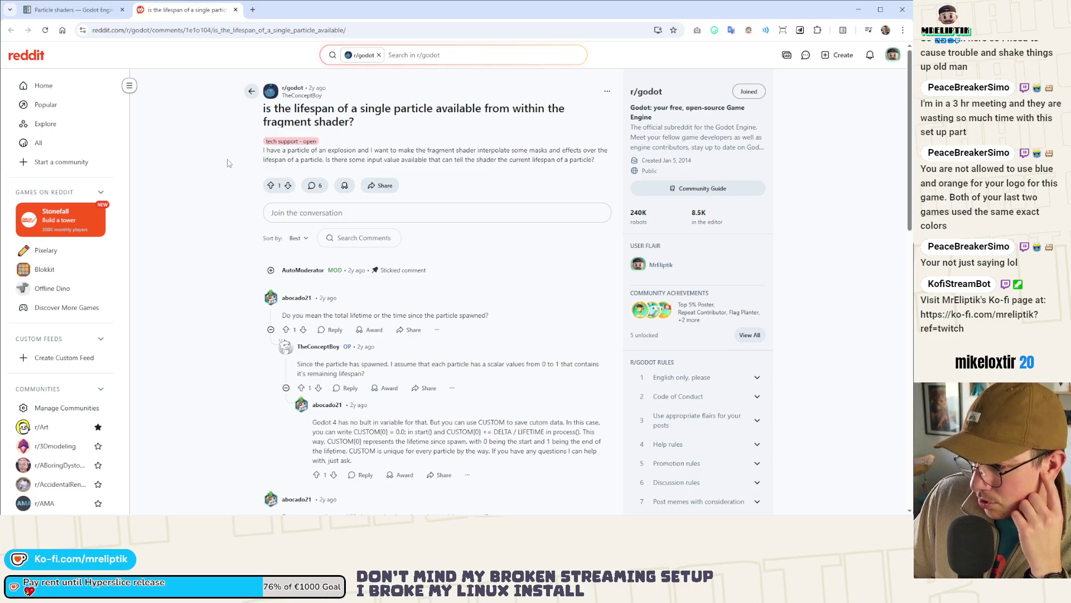
Step: Scroll the Reddit thread down to the answer about tracking lifetime in CUSTOM
{"action": "scroll", "coordinate": [228, 165], "scroll_direction": "down", "scroll_amount": 3}
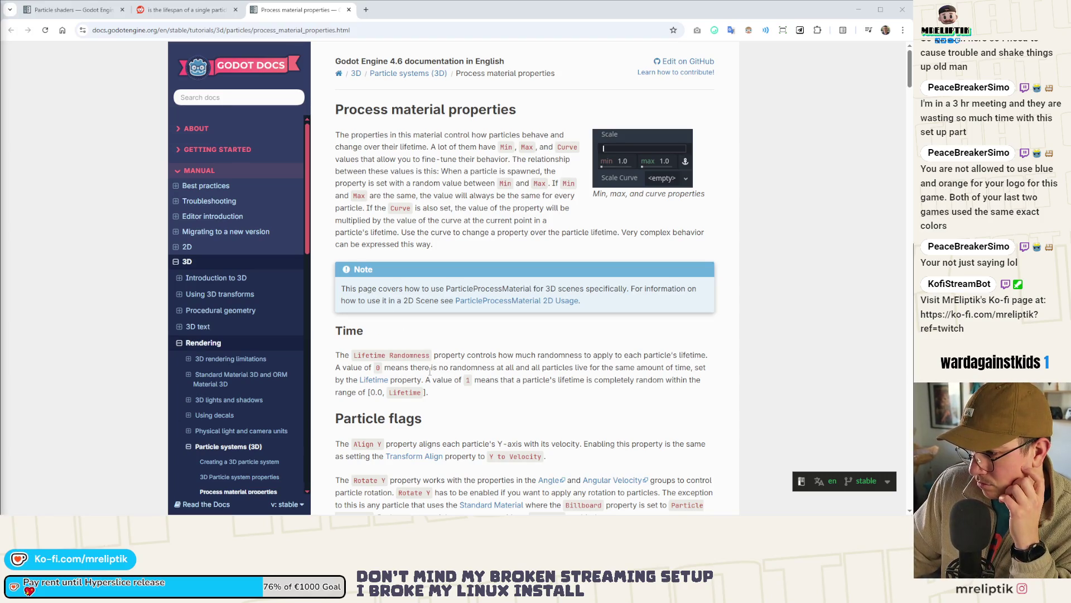
Step: Read through the Process material properties docs page to the end
{"action": "scroll", "coordinate": [431, 371], "scroll_direction": "down", "scroll_amount": 2}
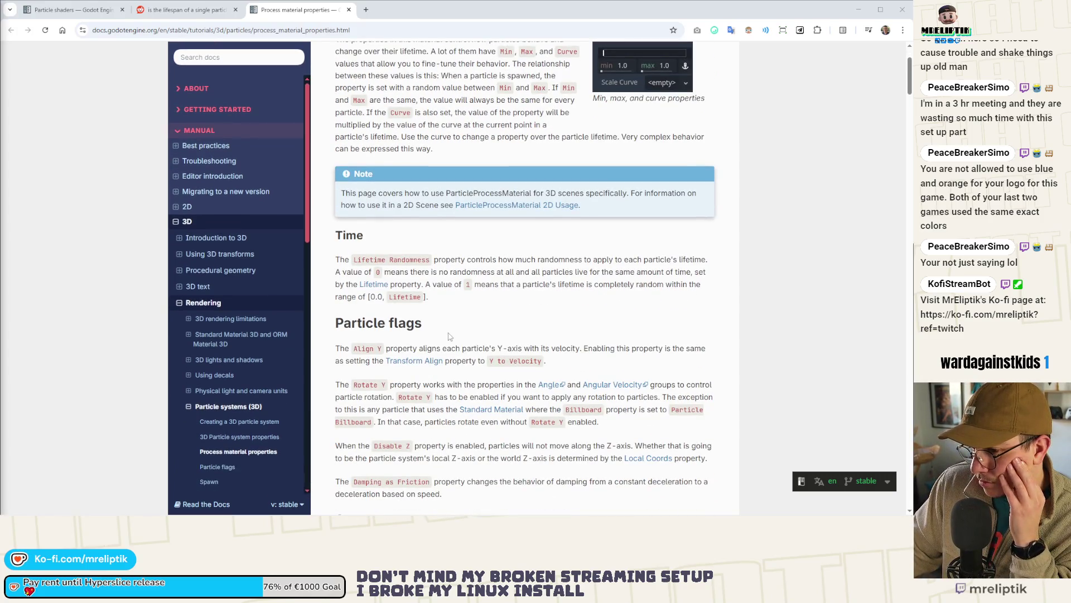
{"action": "scroll", "coordinate": [444, 337], "scroll_direction": "down", "scroll_amount": 4}
{"action": "scroll", "coordinate": [444, 337], "scroll_direction": "down", "scroll_amount": 2}
{"action": "scroll", "coordinate": [442, 336], "scroll_direction": "down", "scroll_amount": 3}
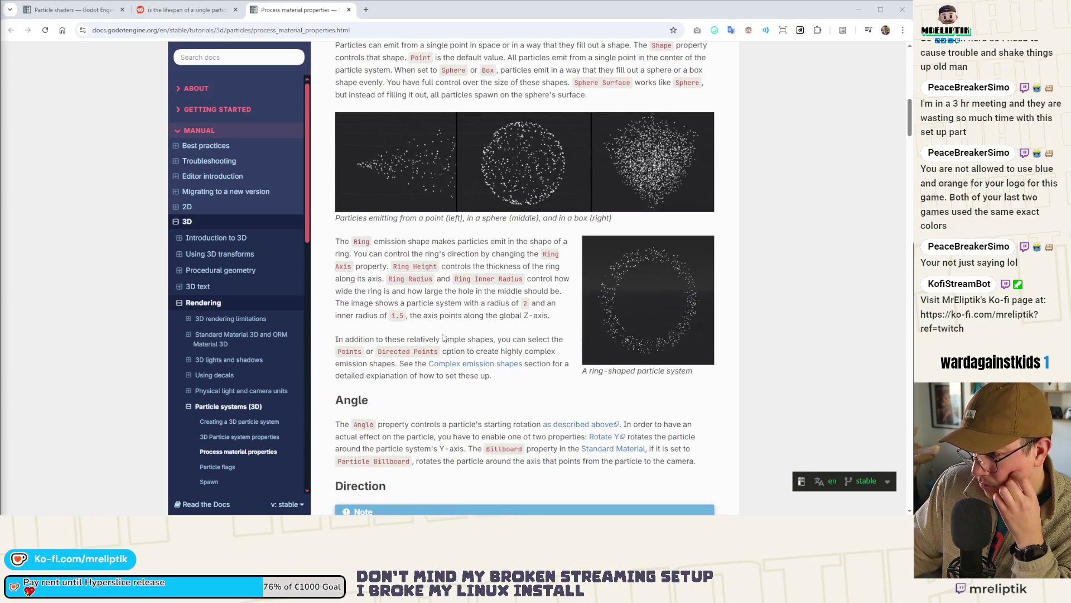
{"action": "scroll", "coordinate": [444, 337], "scroll_direction": "down", "scroll_amount": 6}
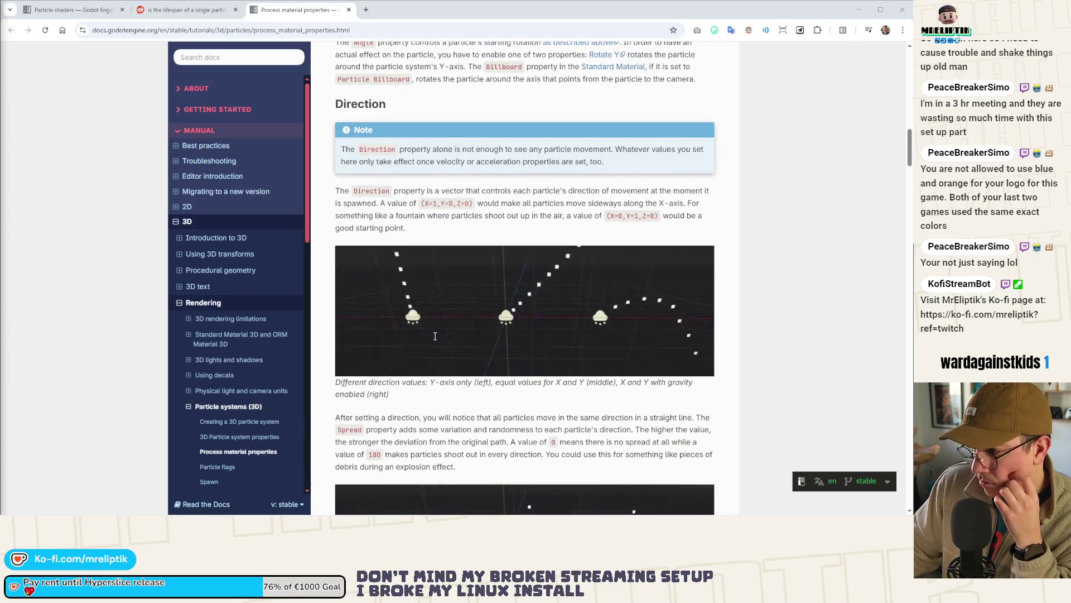
{"action": "scroll", "coordinate": [435, 337], "scroll_direction": "down", "scroll_amount": 3}
{"action": "scroll", "coordinate": [435, 336], "scroll_direction": "down", "scroll_amount": 3}
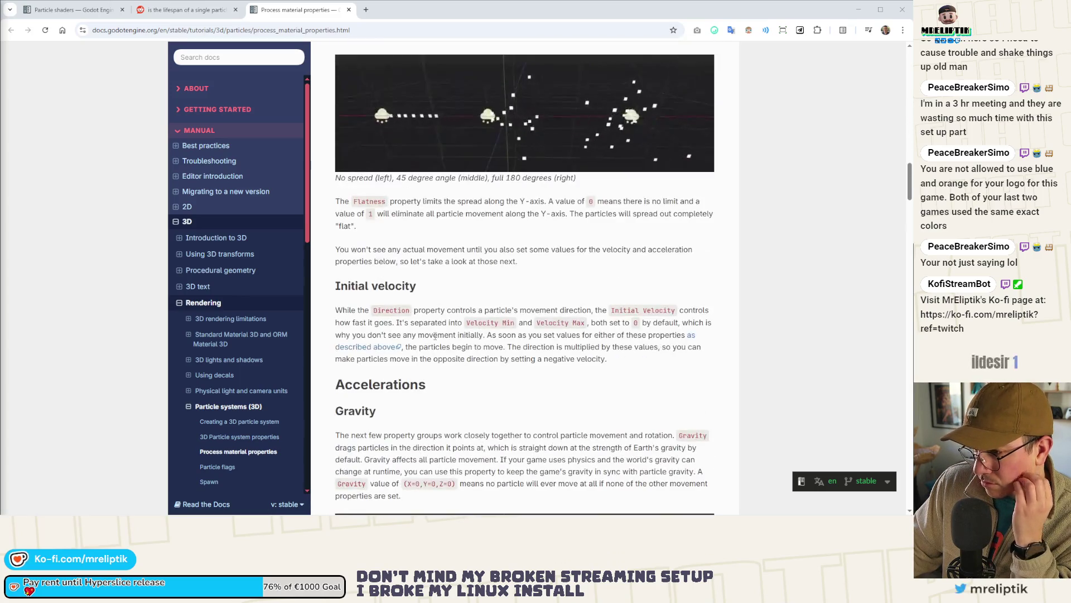
{"action": "scroll", "coordinate": [435, 335], "scroll_direction": "down", "scroll_amount": 10}
{"action": "scroll", "coordinate": [435, 337], "scroll_direction": "down", "scroll_amount": 8}
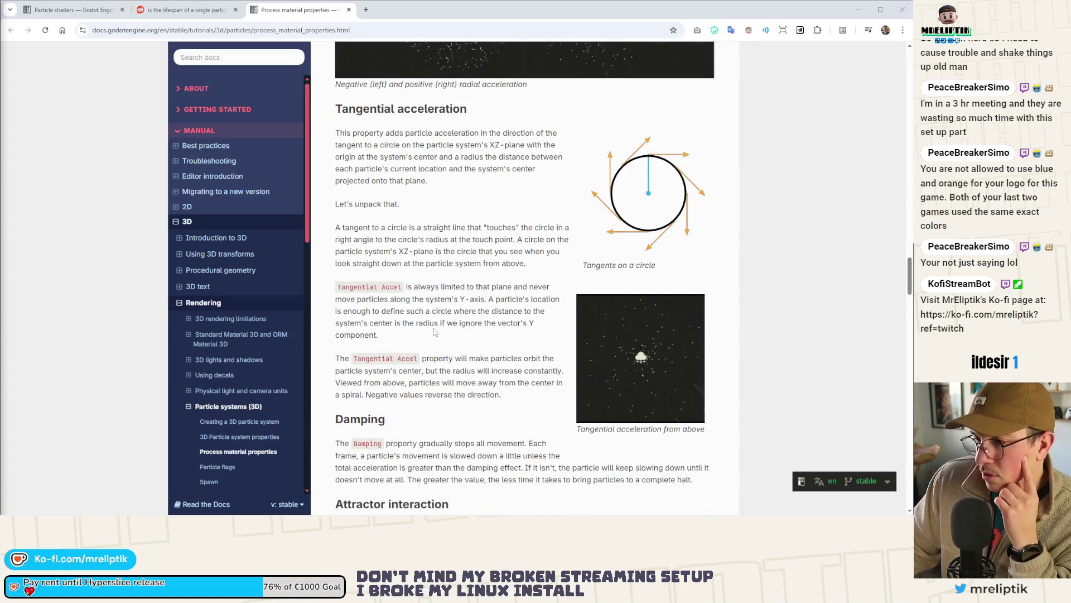
{"action": "scroll", "coordinate": [435, 337], "scroll_direction": "down", "scroll_amount": 5}
{"action": "scroll", "coordinate": [424, 334], "scroll_direction": "down", "scroll_amount": 3}
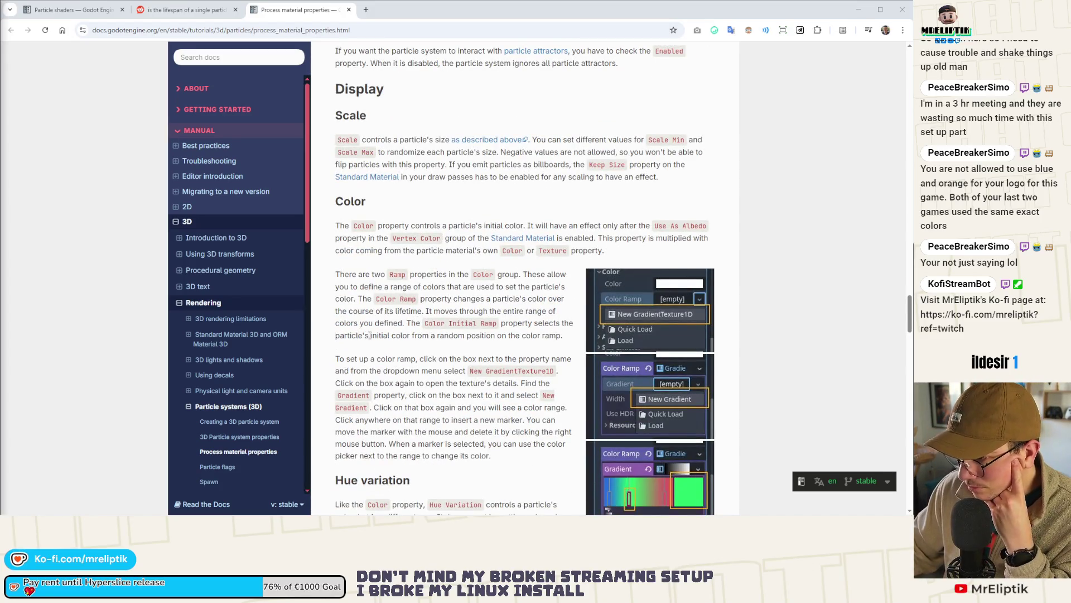
{"action": "scroll", "coordinate": [367, 335], "scroll_direction": "down", "scroll_amount": 3}
{"action": "scroll", "coordinate": [398, 330], "scroll_direction": "down", "scroll_amount": 7}
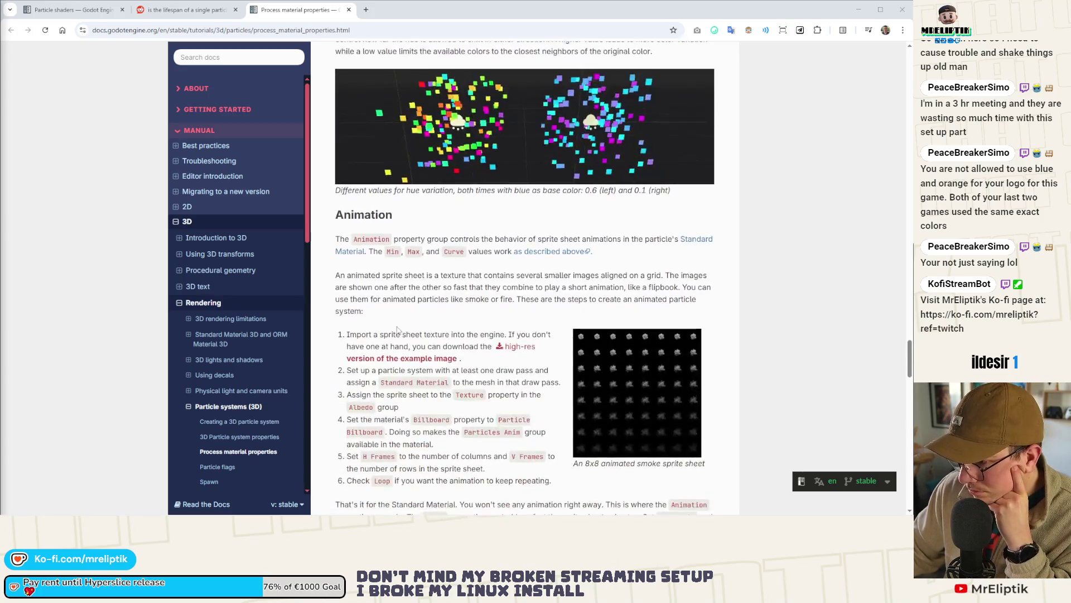
{"action": "scroll", "coordinate": [397, 330], "scroll_direction": "down", "scroll_amount": 5}
{"action": "scroll", "coordinate": [397, 328], "scroll_direction": "down", "scroll_amount": 6}
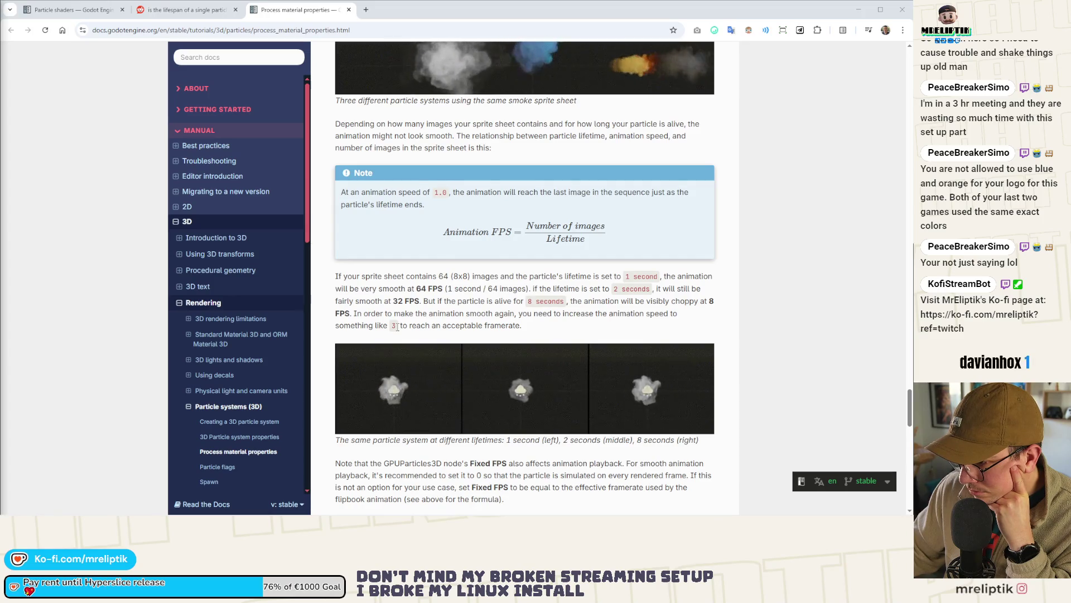
{"action": "scroll", "coordinate": [398, 328], "scroll_direction": "down", "scroll_amount": 5}
{"action": "scroll", "coordinate": [398, 328], "scroll_direction": "down", "scroll_amount": 3}
{"action": "scroll", "coordinate": [398, 328], "scroll_direction": "down", "scroll_amount": 7}
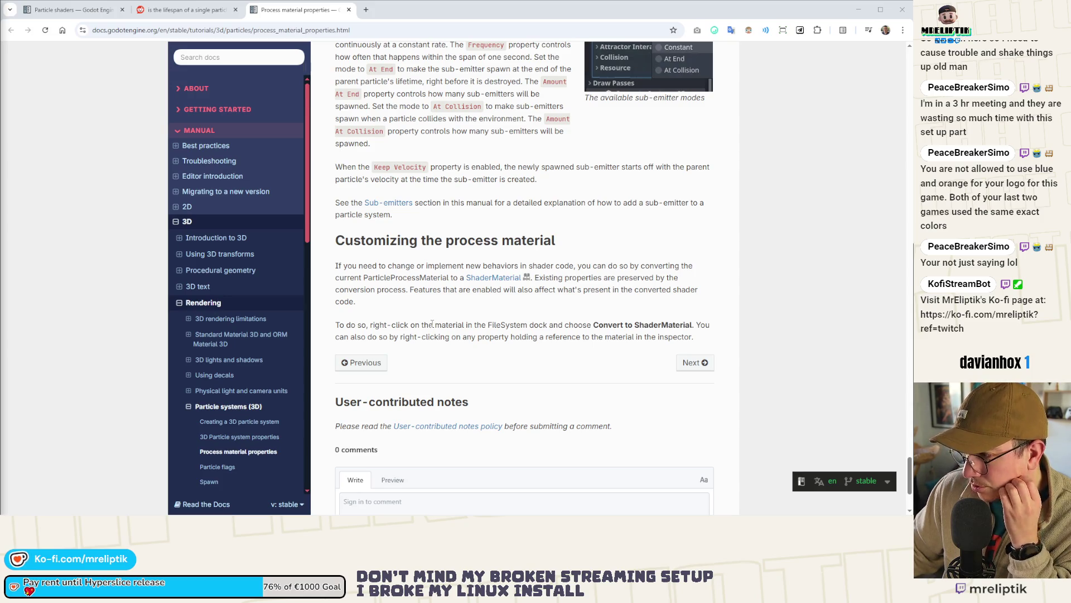
{"action": "scroll", "coordinate": [431, 323], "scroll_direction": "down", "scroll_amount": 1}
{"action": "scroll", "coordinate": [432, 323], "scroll_direction": "up", "scroll_amount": 2}
Step: Close the docs tab, select LIFETIME in the Reddit answer, and return to the Godot editor
{"action": "middle_click", "coordinate": [249, 14]}
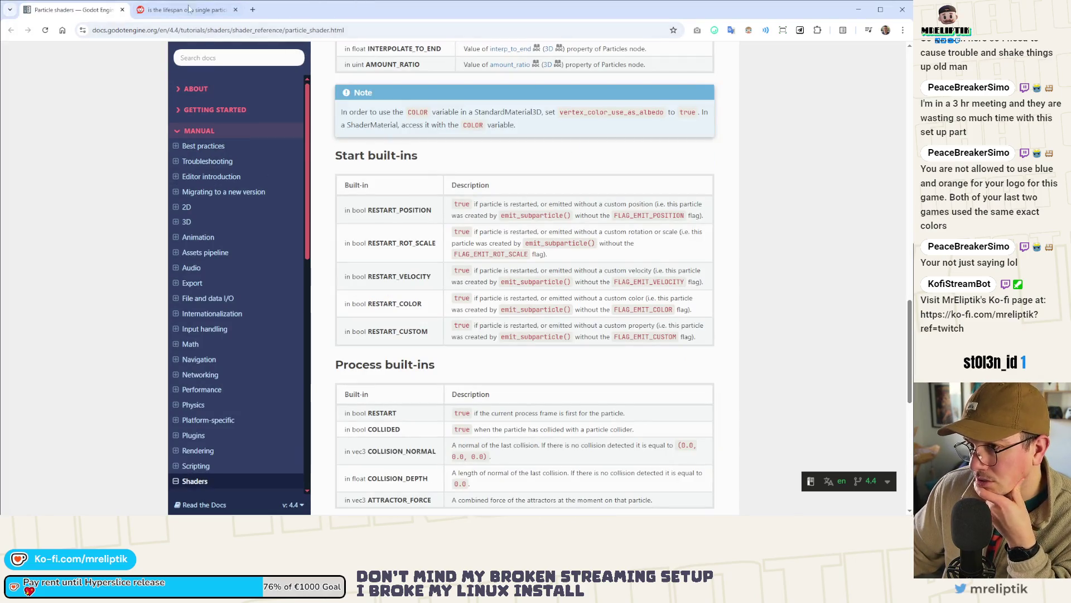
{"action": "left_click", "coordinate": [204, 11]}
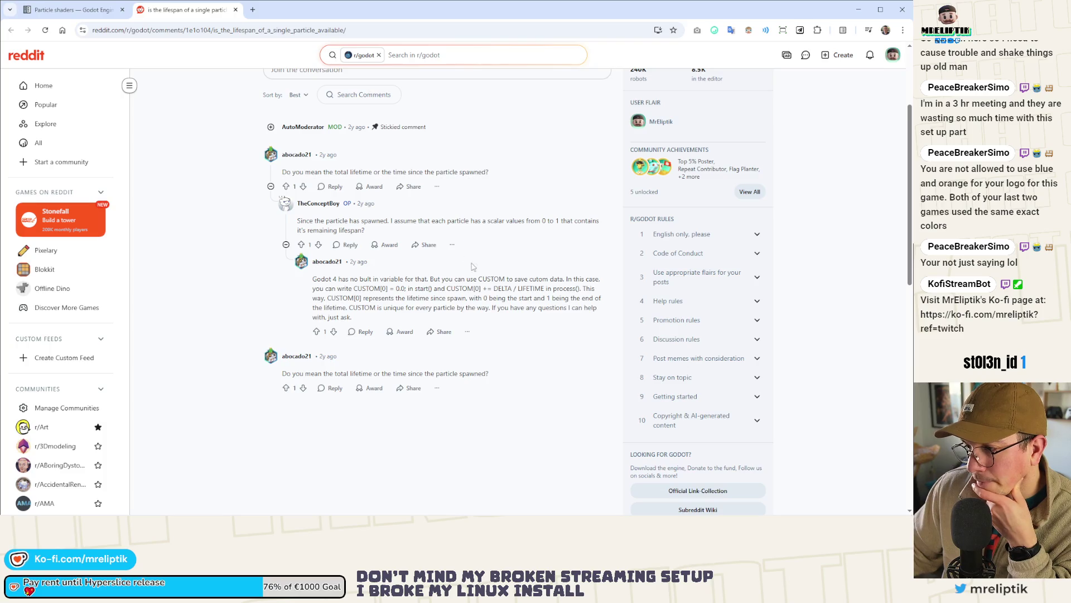
{"action": "double_click", "coordinate": [525, 289]}
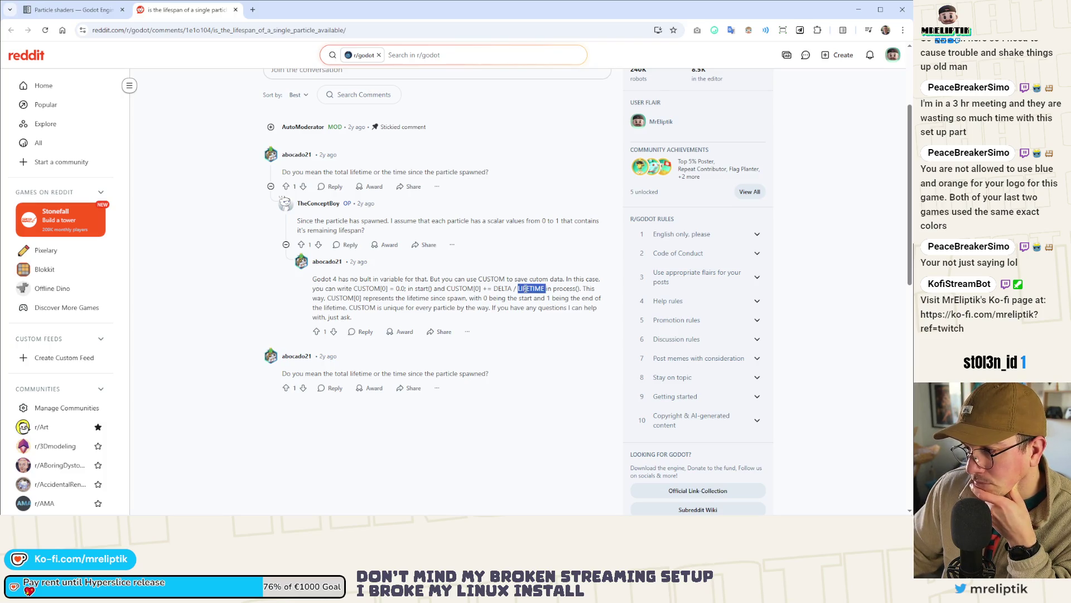
{"action": "middle_click", "coordinate": [199, 9]}
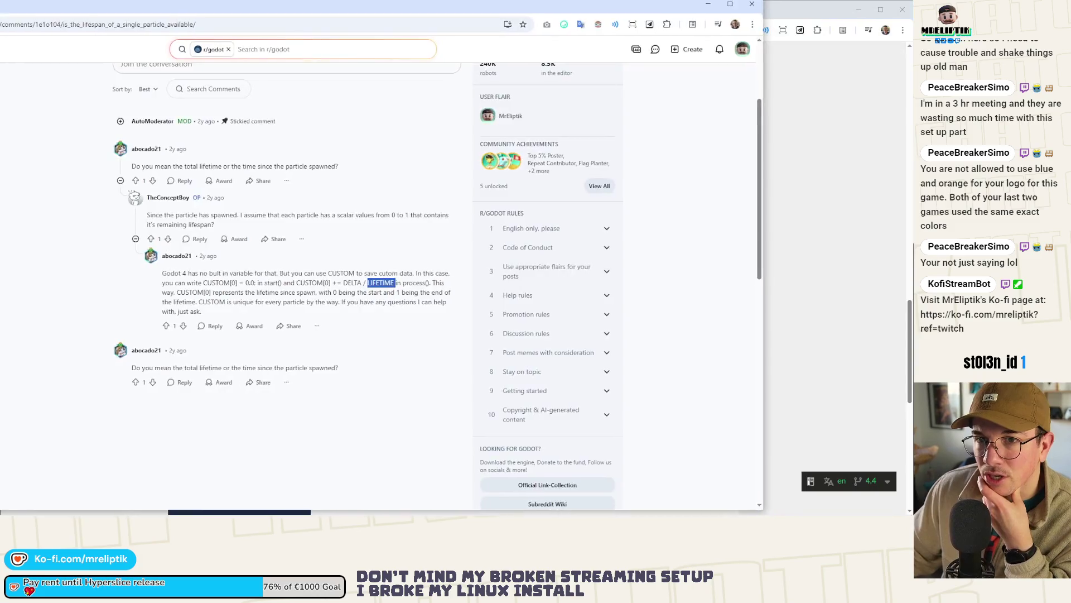
{"action": "key", "text": "alt+Tab"}
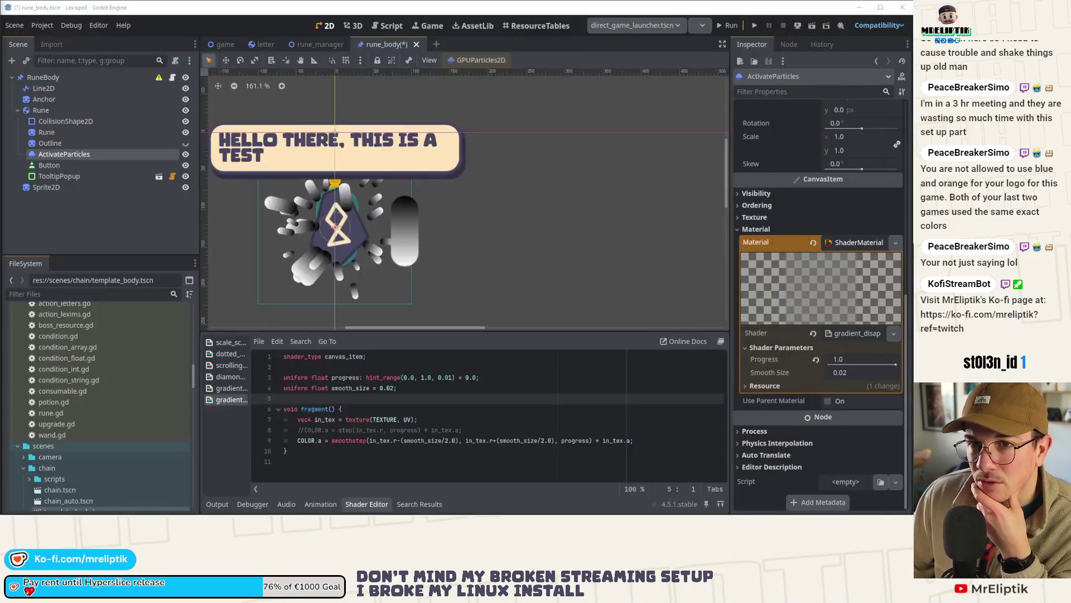
{"action": "left_click", "coordinate": [407, 411]}
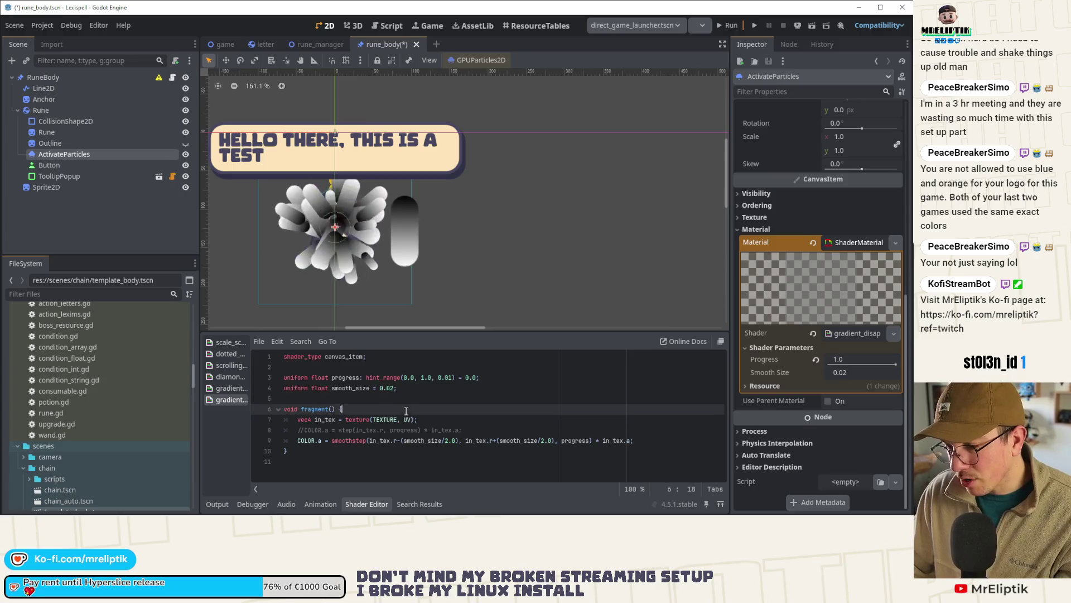
{"action": "key", "text": "Return"}
{"action": "type", "text": "LIFE"}
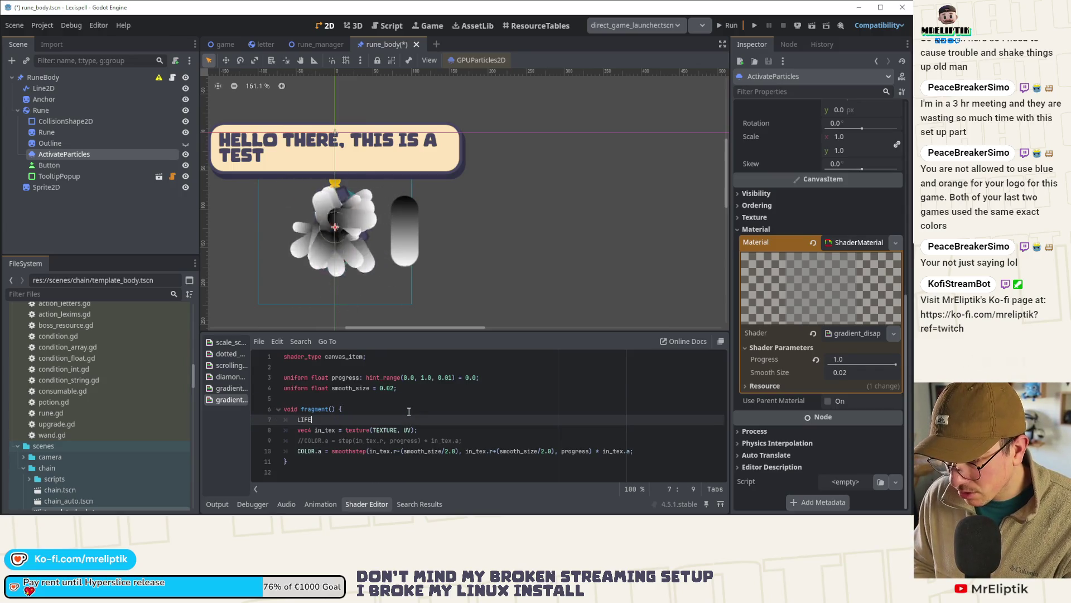
{"action": "type", "text": "TIME"}
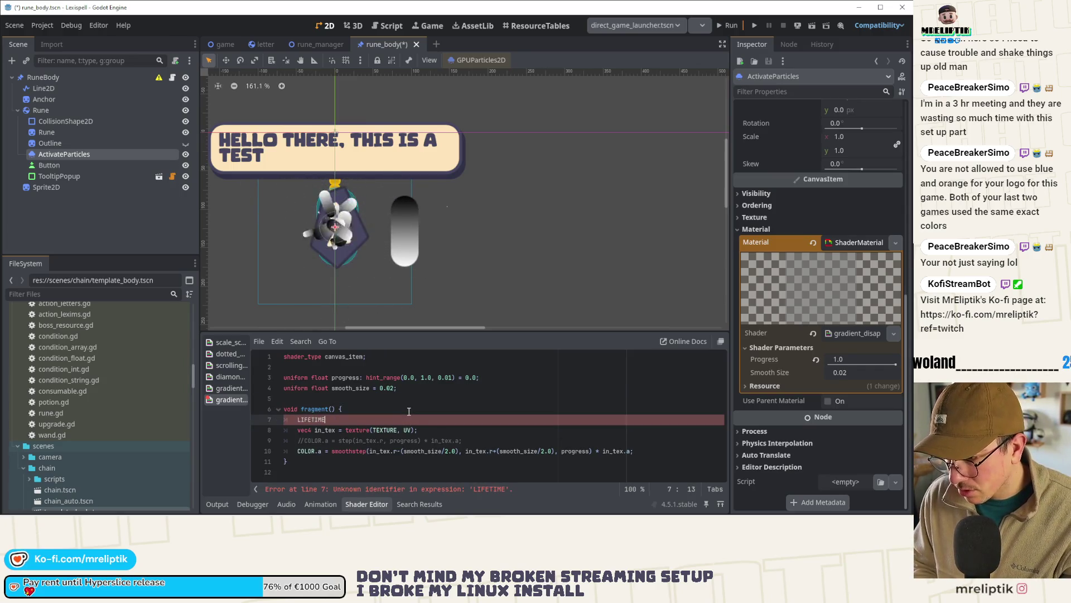
{"action": "key", "text": "ctrl+x"}
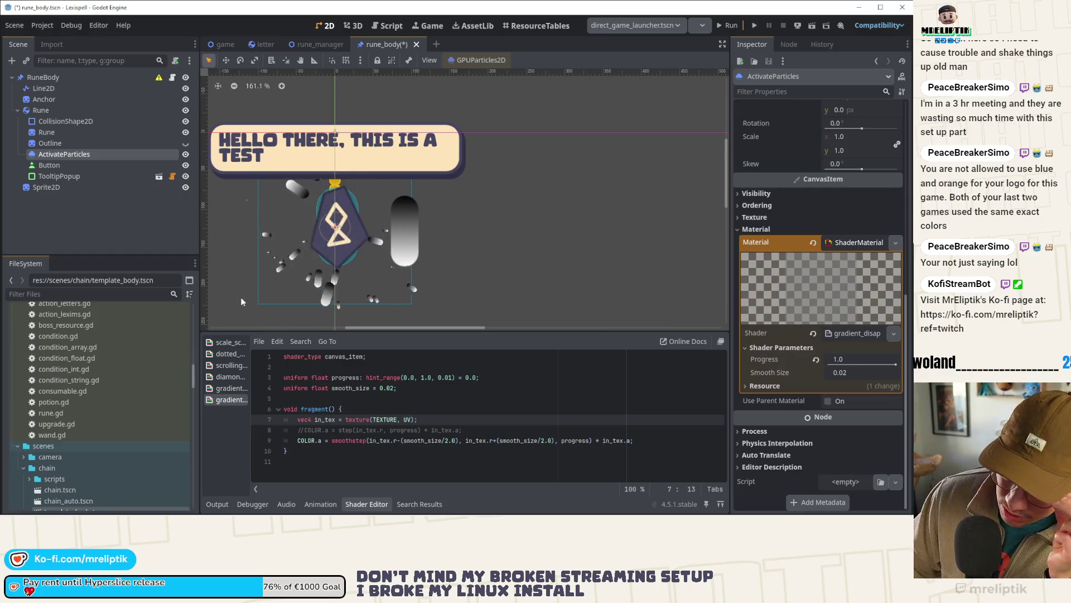
{"action": "left_click", "coordinate": [68, 108]}
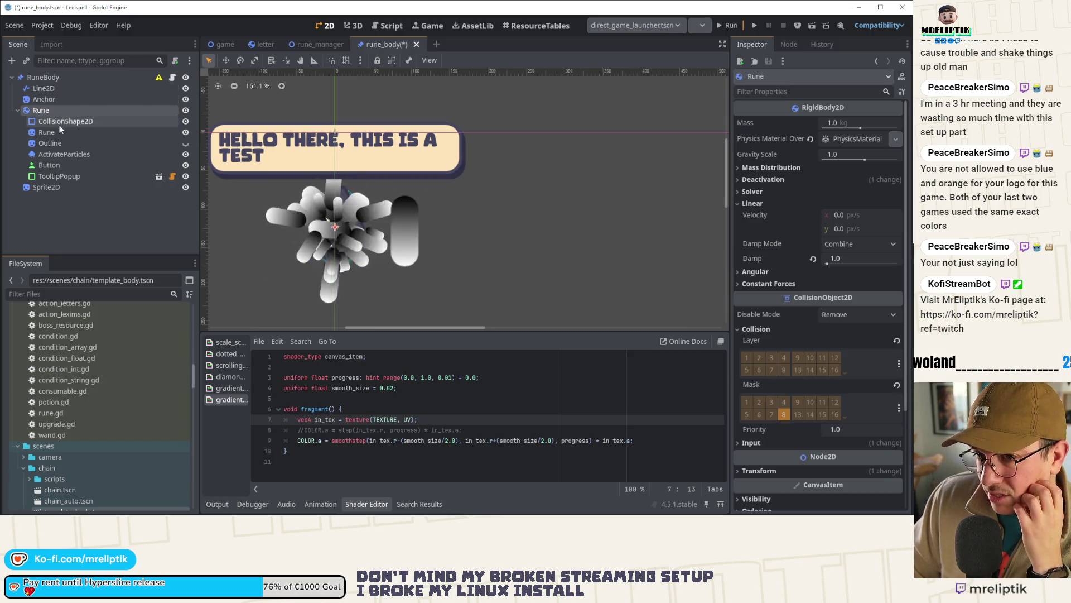
{"action": "left_click", "coordinate": [342, 398]}
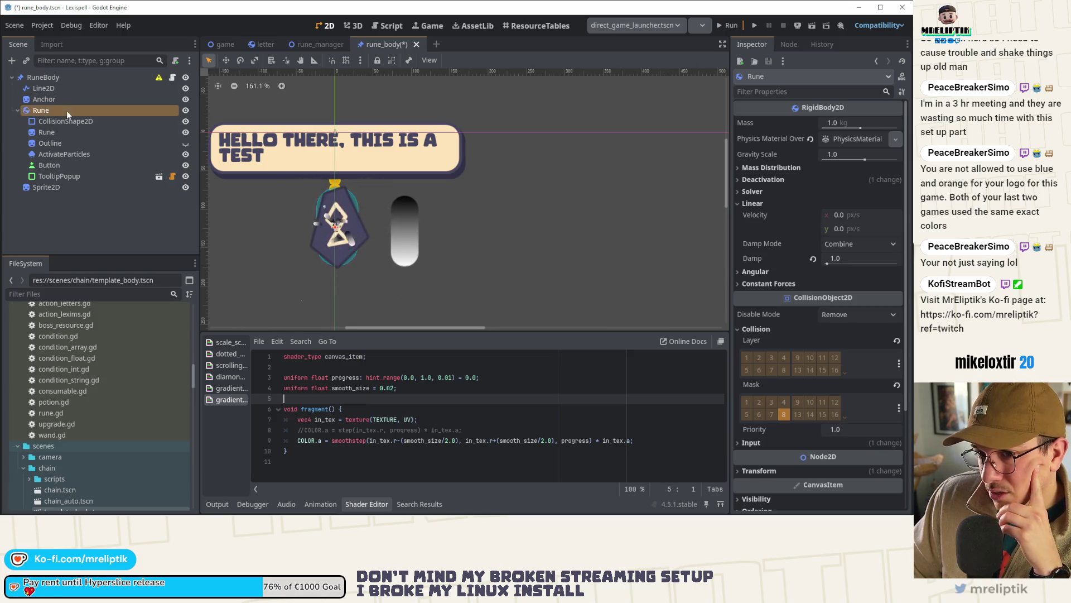
{"action": "left_click", "coordinate": [73, 152]}
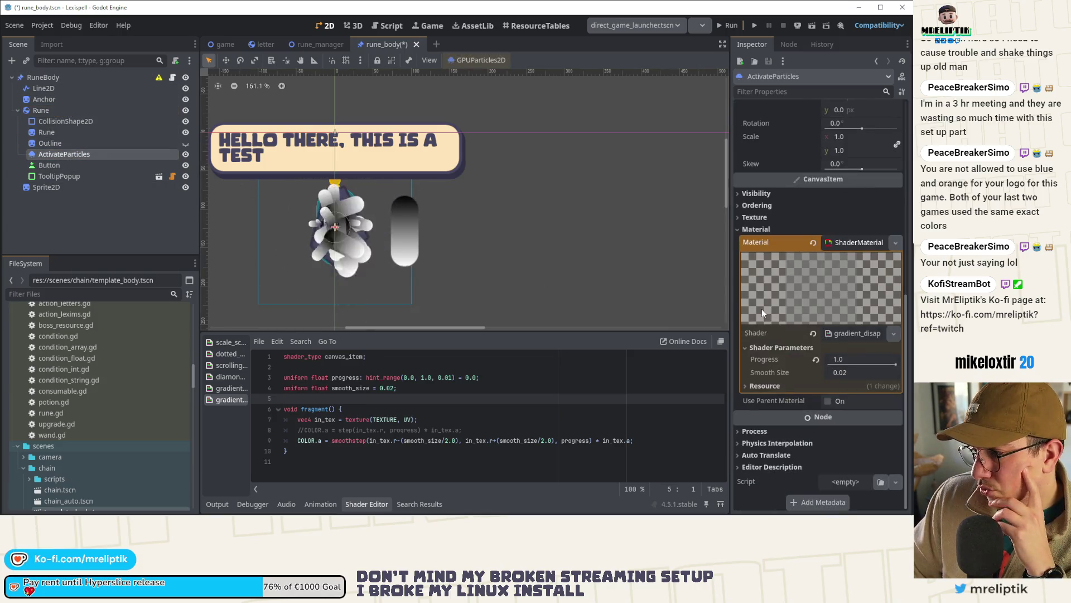
Step: Open the ActivateParticles process material and expand its Color Curves section
{"action": "left_click", "coordinate": [862, 241]}
{"action": "scroll", "coordinate": [838, 242], "scroll_direction": "up", "scroll_amount": 5}
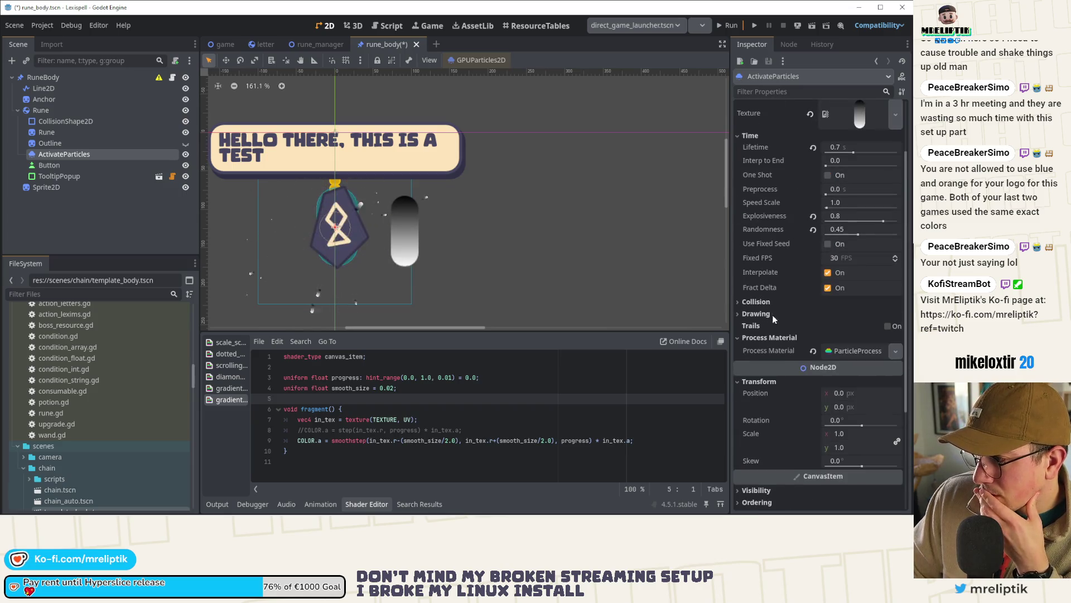
{"action": "left_click", "coordinate": [757, 314]}
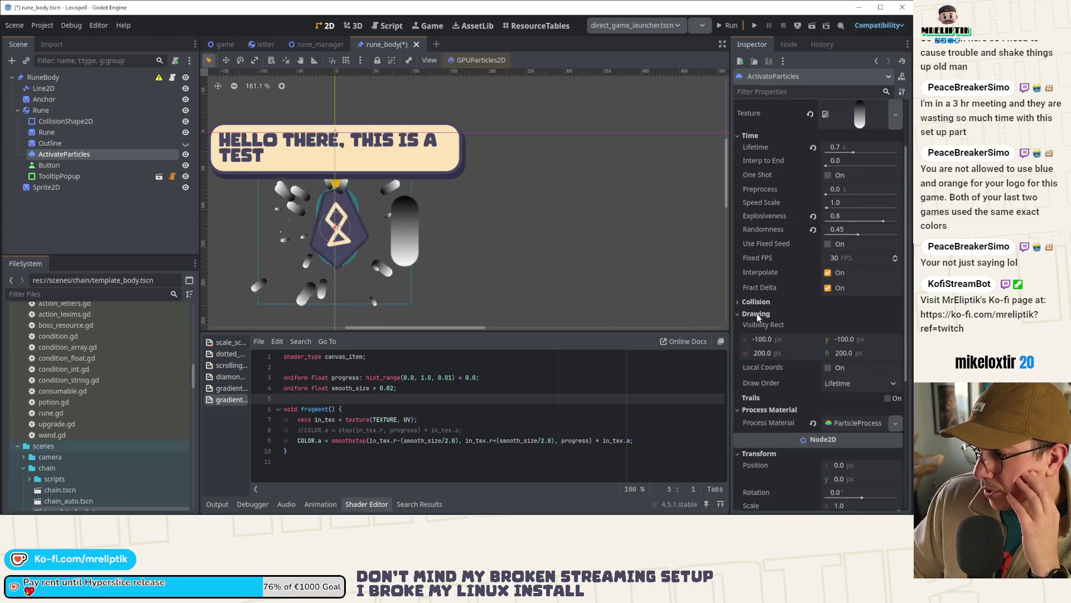
{"action": "left_click", "coordinate": [757, 313]}
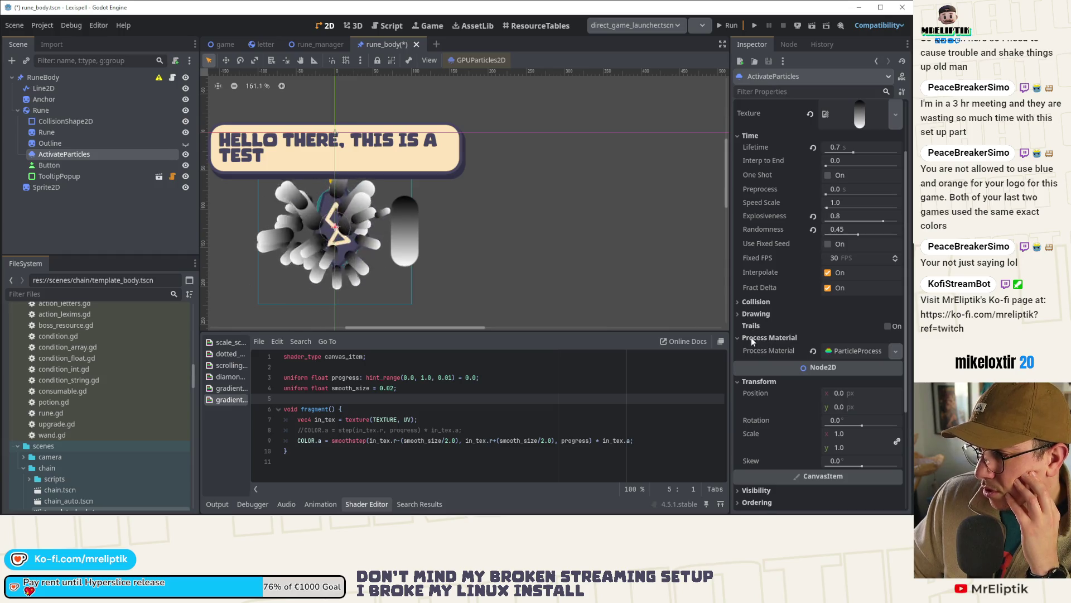
{"action": "left_click", "coordinate": [852, 351]}
{"action": "scroll", "coordinate": [819, 343], "scroll_direction": "down", "scroll_amount": 5}
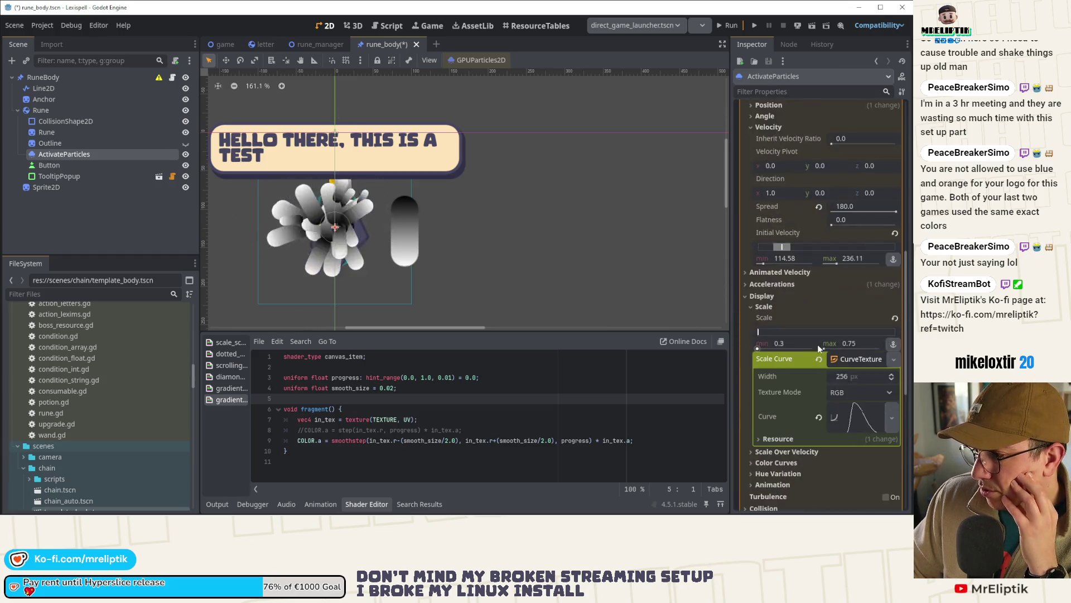
{"action": "scroll", "coordinate": [818, 344], "scroll_direction": "down", "scroll_amount": 4}
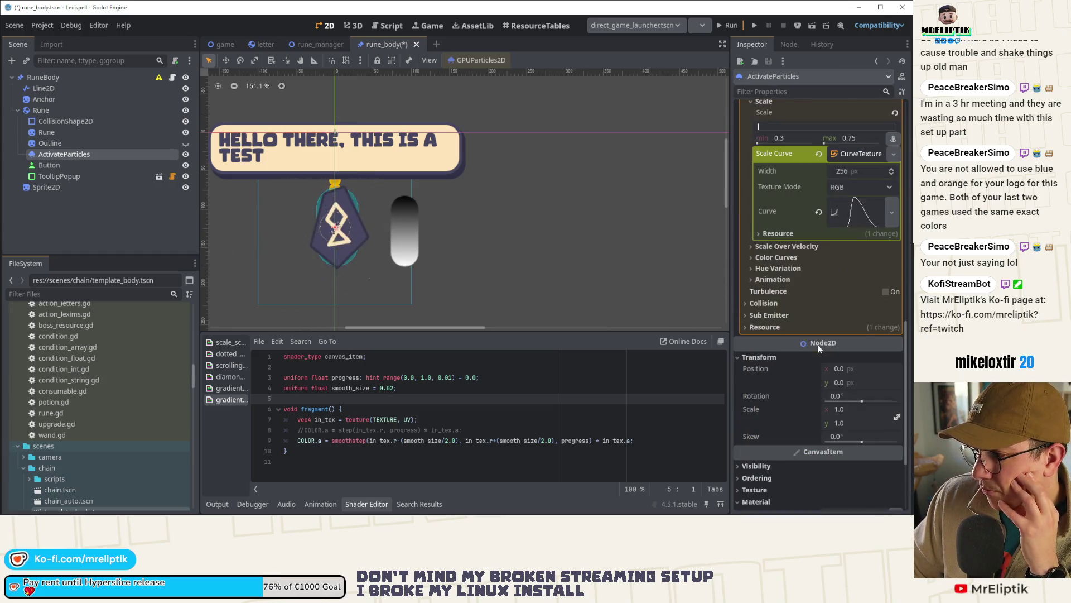
{"action": "left_click", "coordinate": [765, 258]}
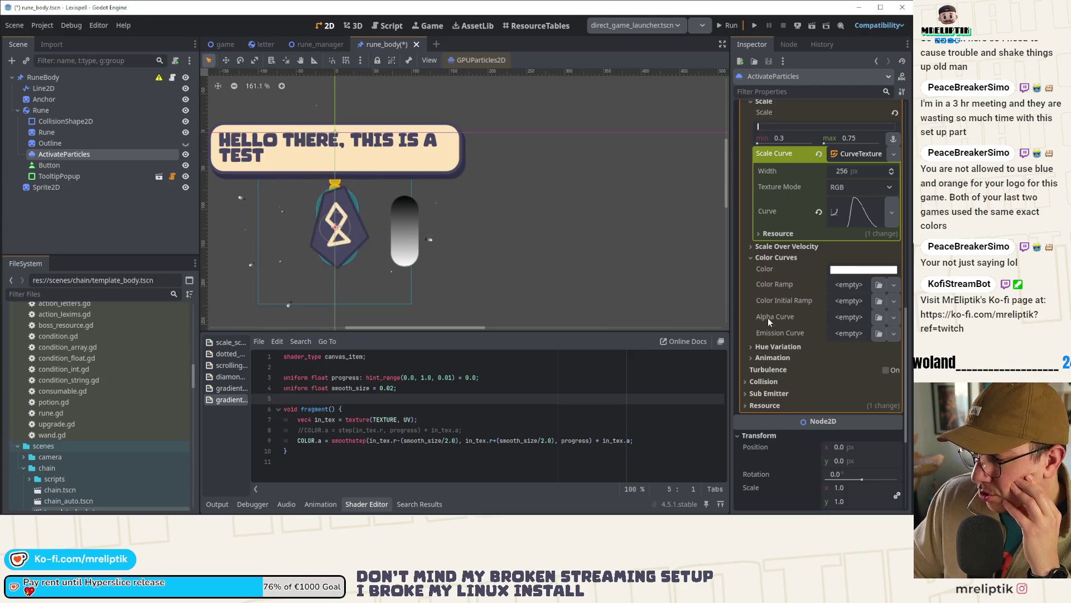
Step: Assign a new GradientTexture1D Color Ramp and drag its black stop to fade white to black
{"action": "mouse_move", "coordinate": [768, 316]}
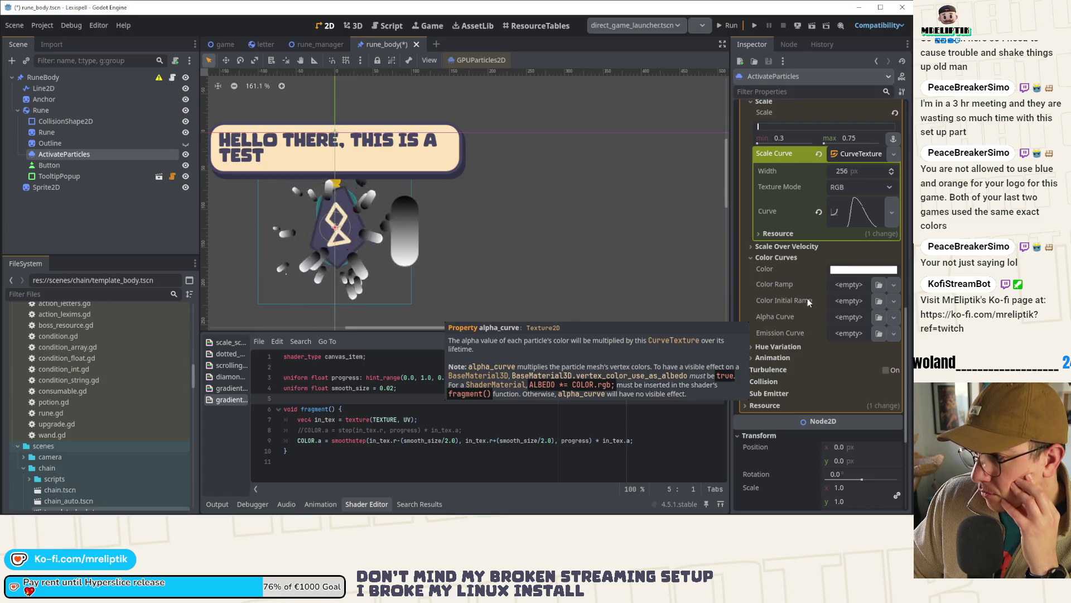
{"action": "left_click", "coordinate": [836, 286]}
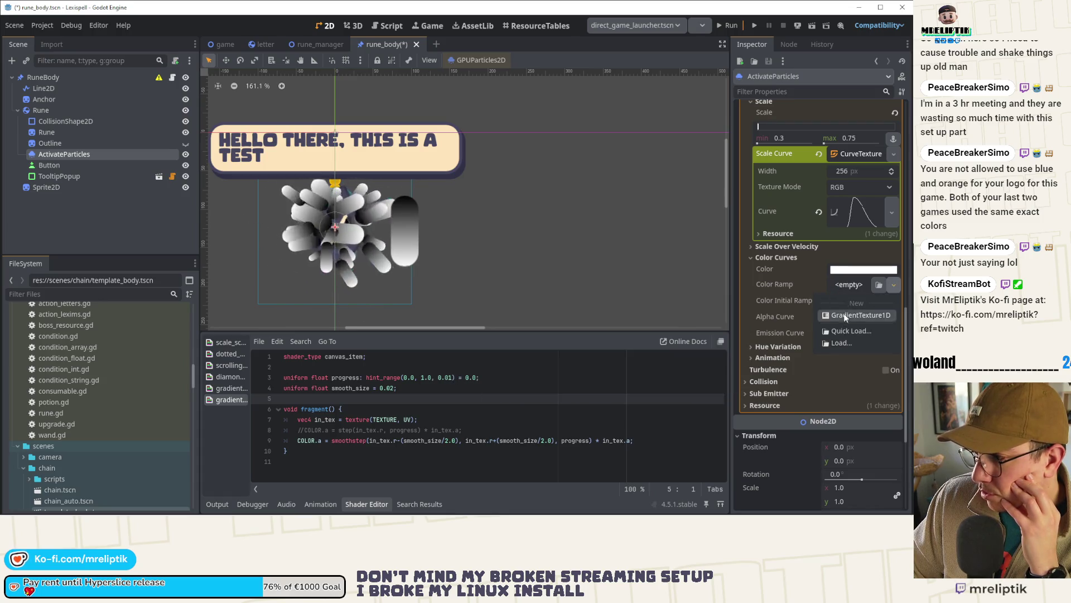
{"action": "left_click", "coordinate": [845, 302]}
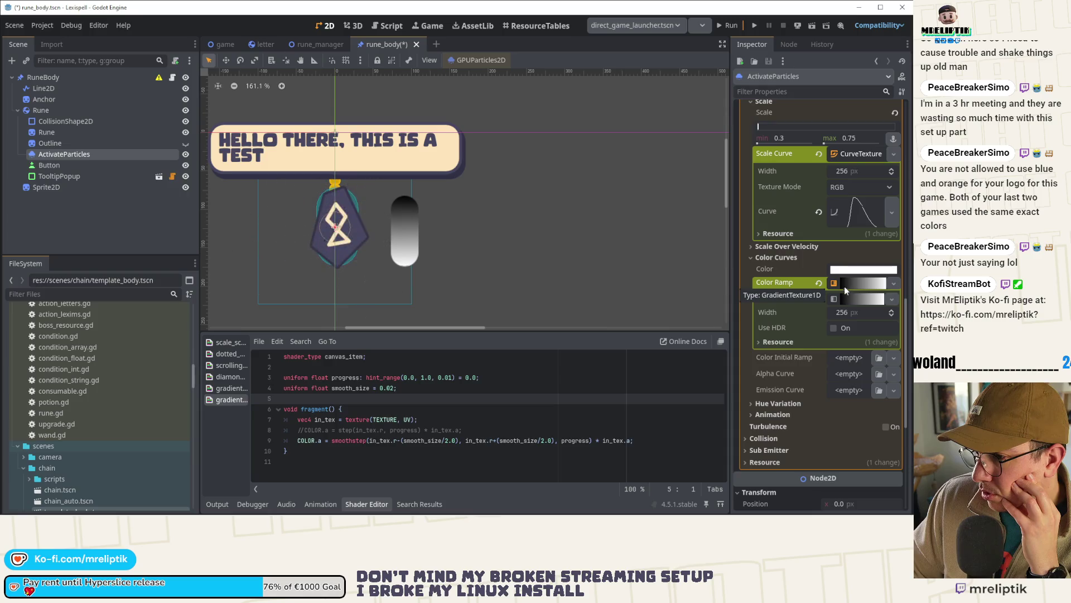
{"action": "left_click", "coordinate": [851, 299]}
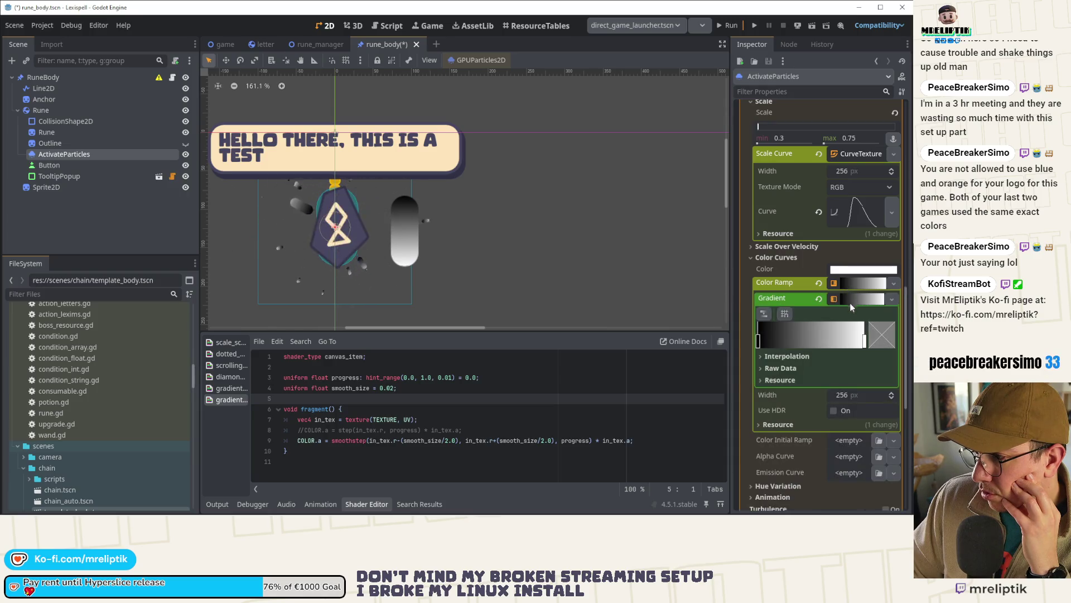
{"action": "mouse_move", "coordinate": [768, 344]}
{"action": "left_mouse_down"}
{"action": "mouse_move", "coordinate": [825, 343]}
{"action": "mouse_move", "coordinate": [759, 343]}
{"action": "left_mouse_up"}
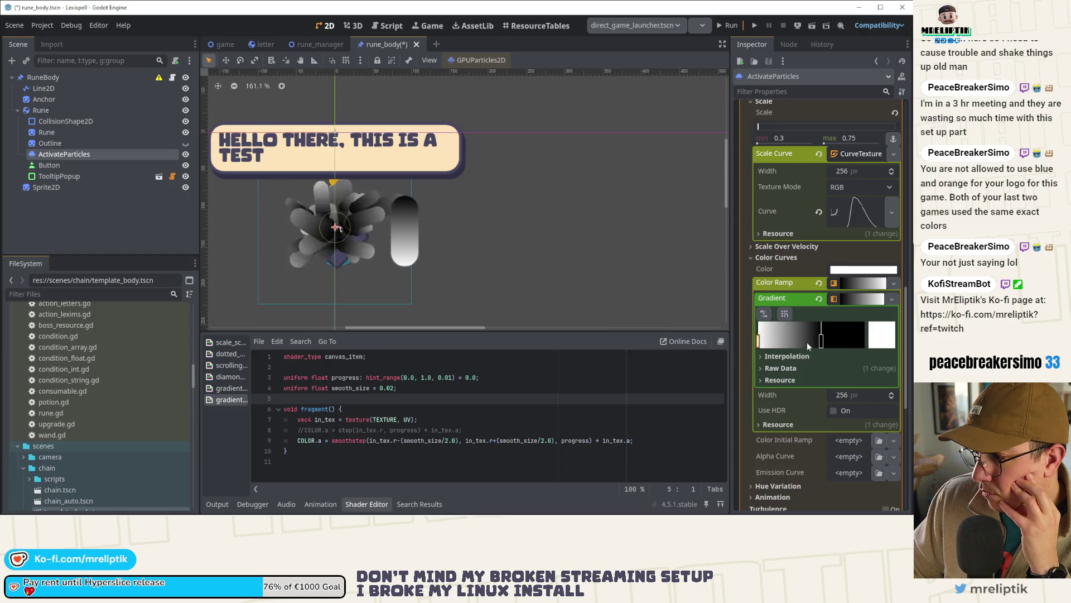
{"action": "left_click", "coordinate": [856, 297]}
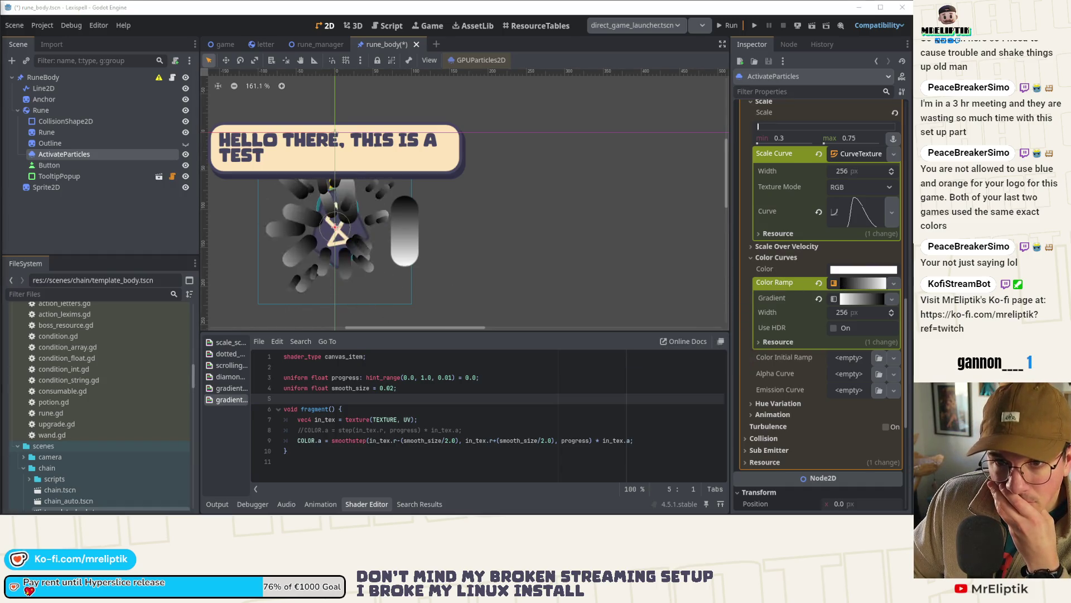
{"action": "key", "text": "alt+Tab"}
Step: Maximize Chrome, play the Advanced particles: Godot Guide video, and open the PlayWithFurcifer channel from the comments
{"action": "key", "text": "super+Up"}
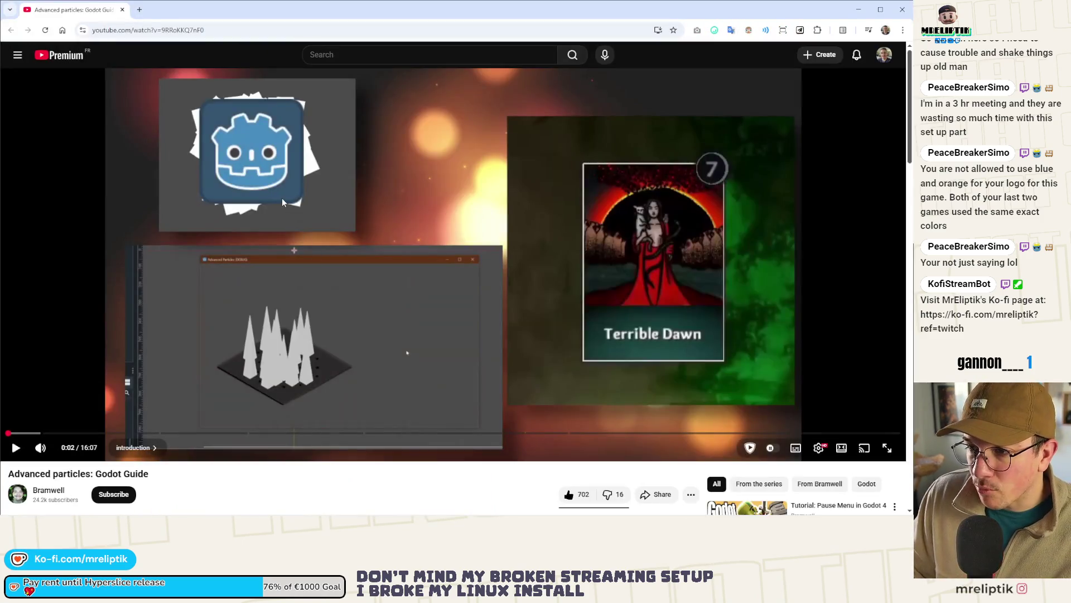
{"action": "left_click", "coordinate": [49, 234]}
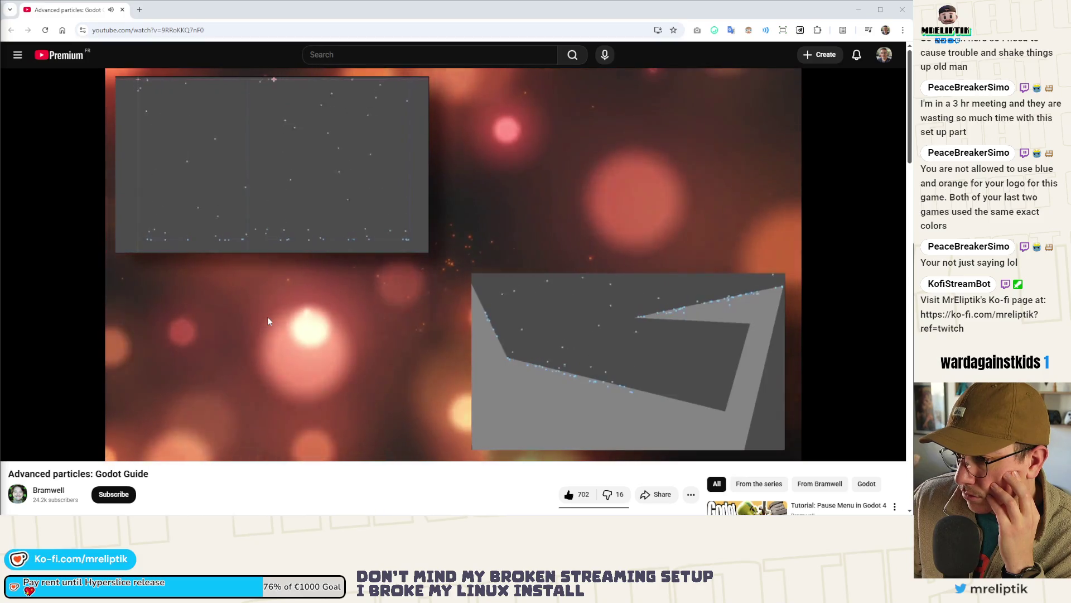
{"action": "mouse_move", "coordinate": [77, 439]}
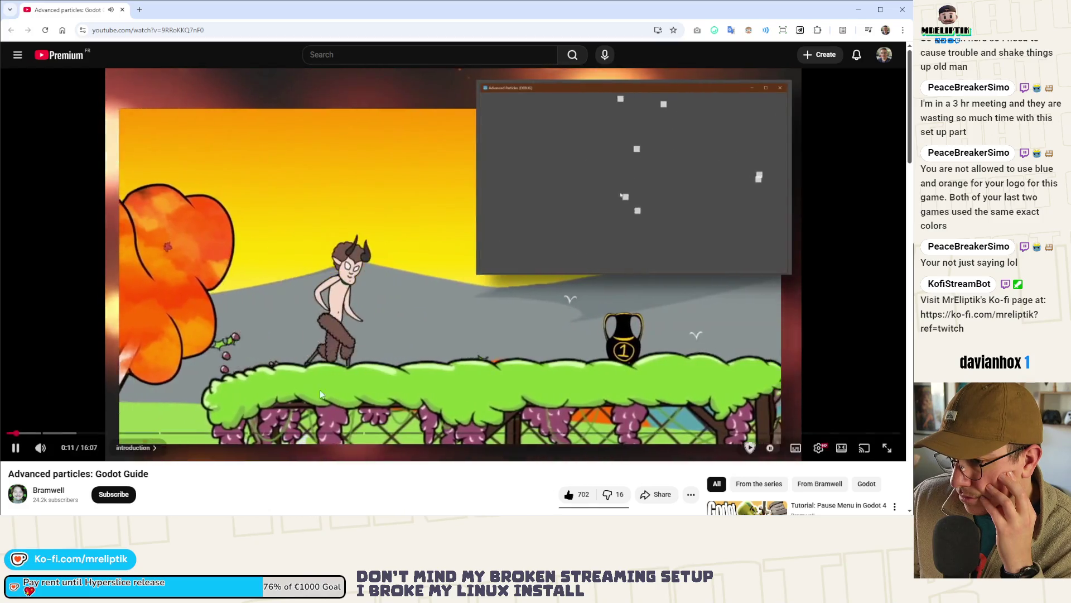
{"action": "scroll", "coordinate": [237, 420], "scroll_direction": "down", "scroll_amount": 4}
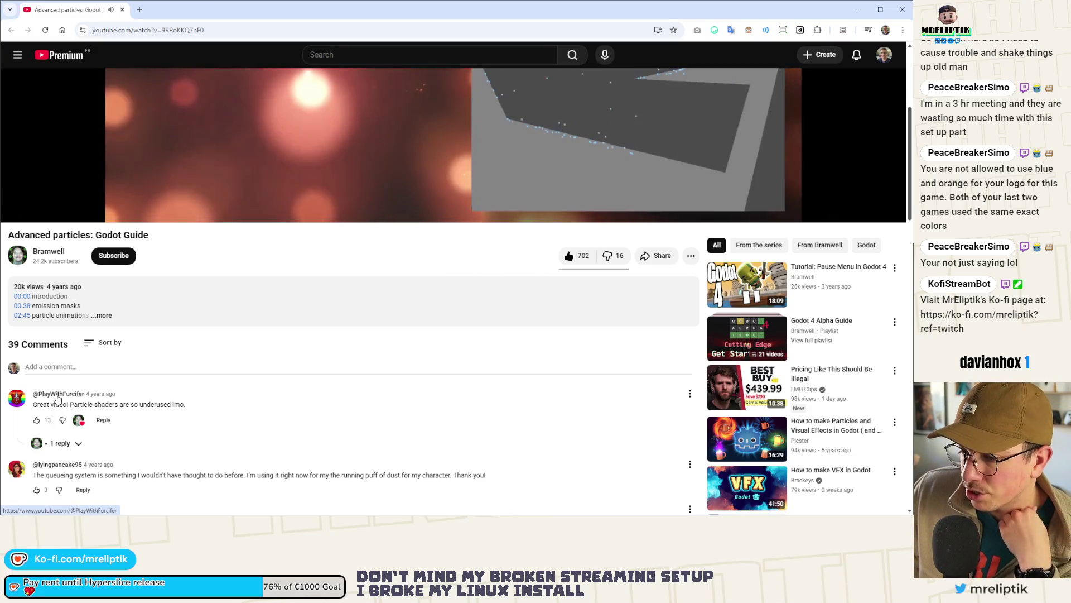
{"action": "left_click", "coordinate": [58, 397]}
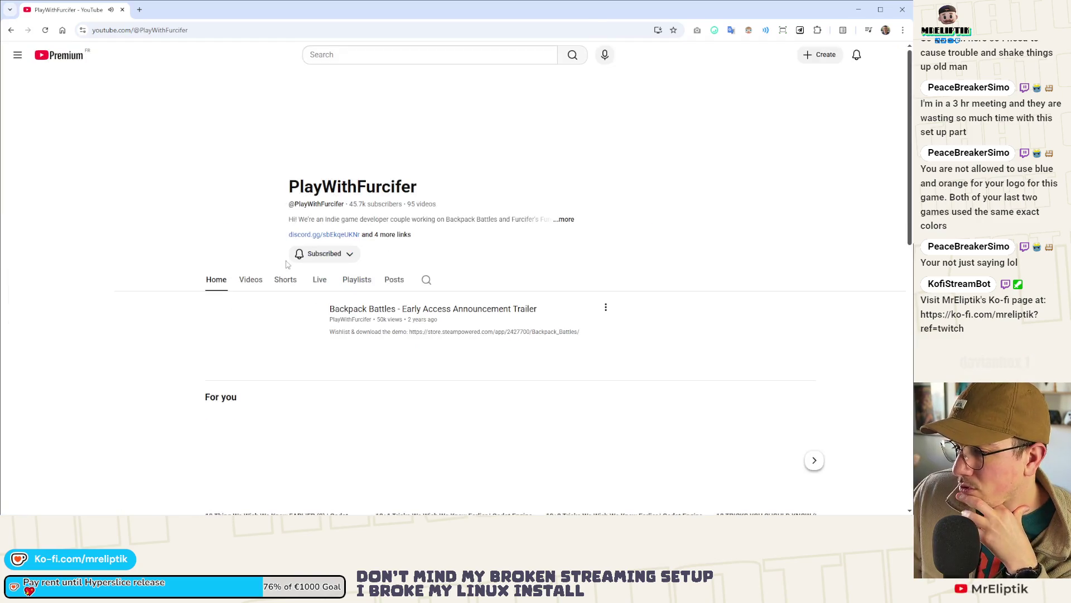
Step: List the PlayWithFurcifer channel's videos newest first and scroll through them, then return to Godot
{"action": "left_click", "coordinate": [252, 281]}
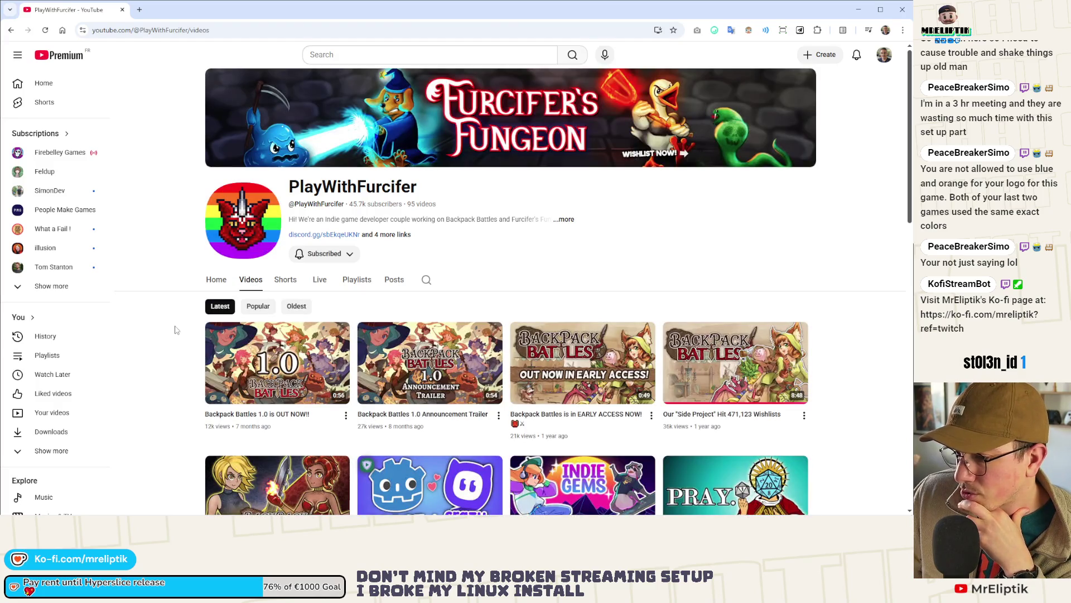
{"action": "scroll", "coordinate": [173, 350], "scroll_direction": "down", "scroll_amount": 4}
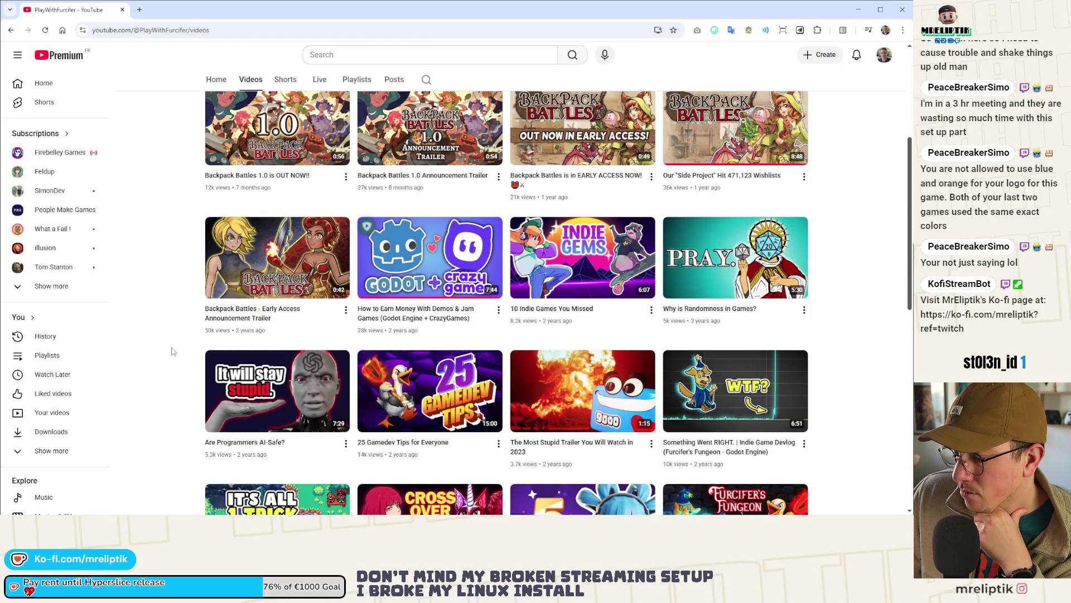
{"action": "scroll", "coordinate": [172, 351], "scroll_direction": "down", "scroll_amount": 3}
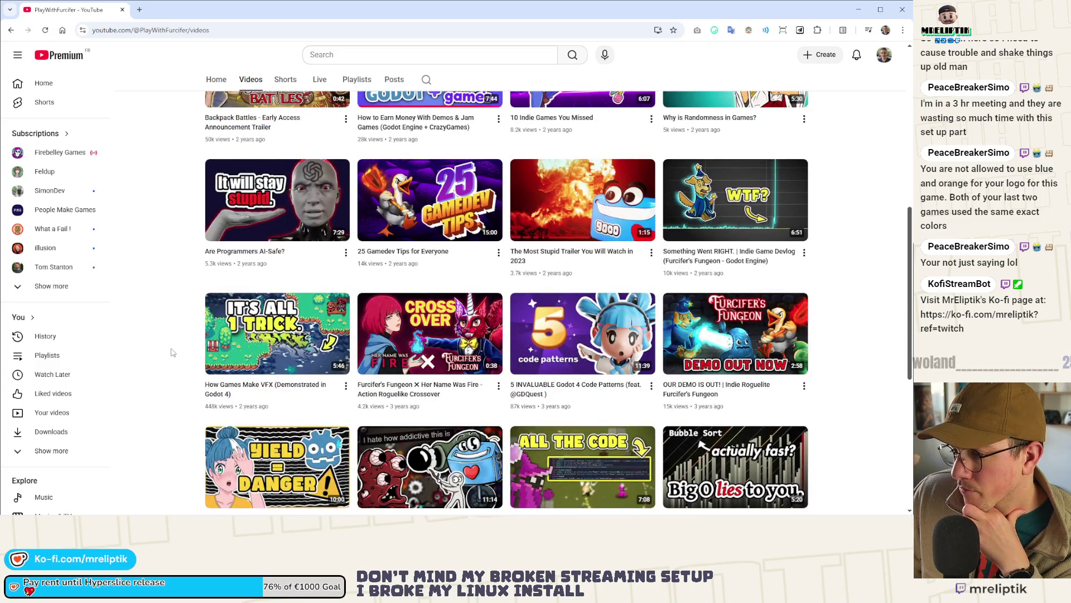
{"action": "scroll", "coordinate": [172, 352], "scroll_direction": "down", "scroll_amount": 3}
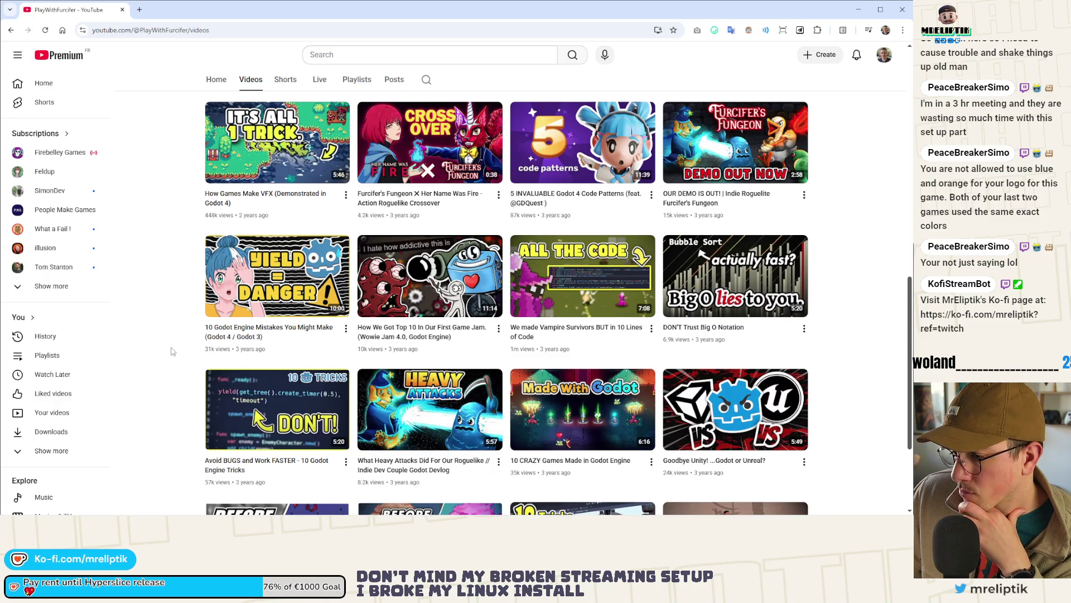
{"action": "scroll", "coordinate": [172, 351], "scroll_direction": "down", "scroll_amount": 3}
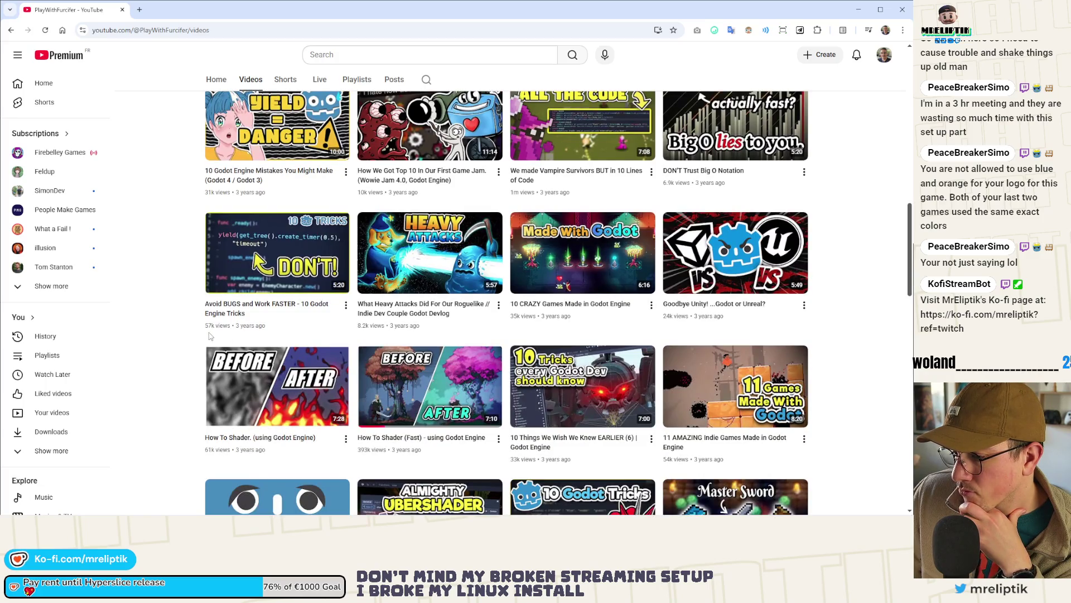
{"action": "scroll", "coordinate": [211, 335], "scroll_direction": "up", "scroll_amount": 10}
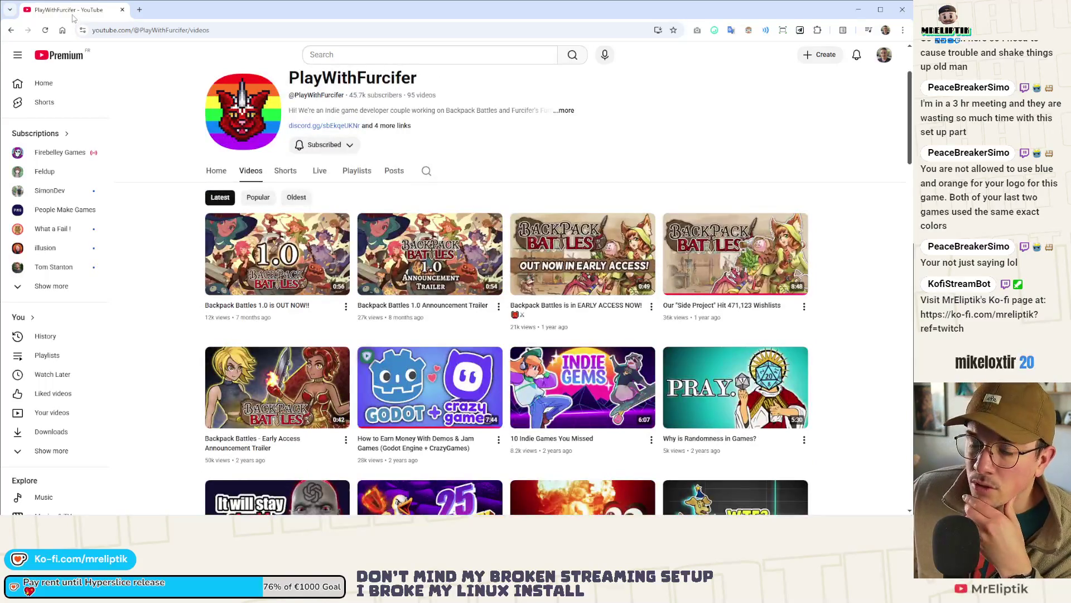
{"action": "key", "text": "alt+Tab"}
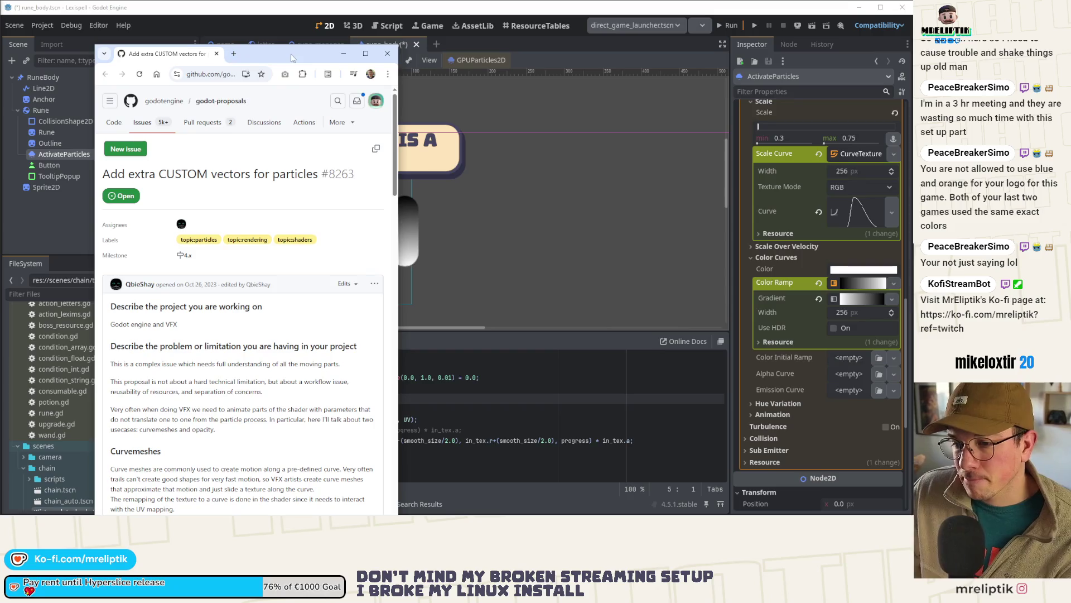
Step: Maximize the browser and read issue #8263 down to the comments on CUSTOM3 and push constants
{"action": "left_click_drag", "start_coordinate": [259, 53], "coordinate": [307, 56]}
{"action": "double_click", "coordinate": [306, 57]}
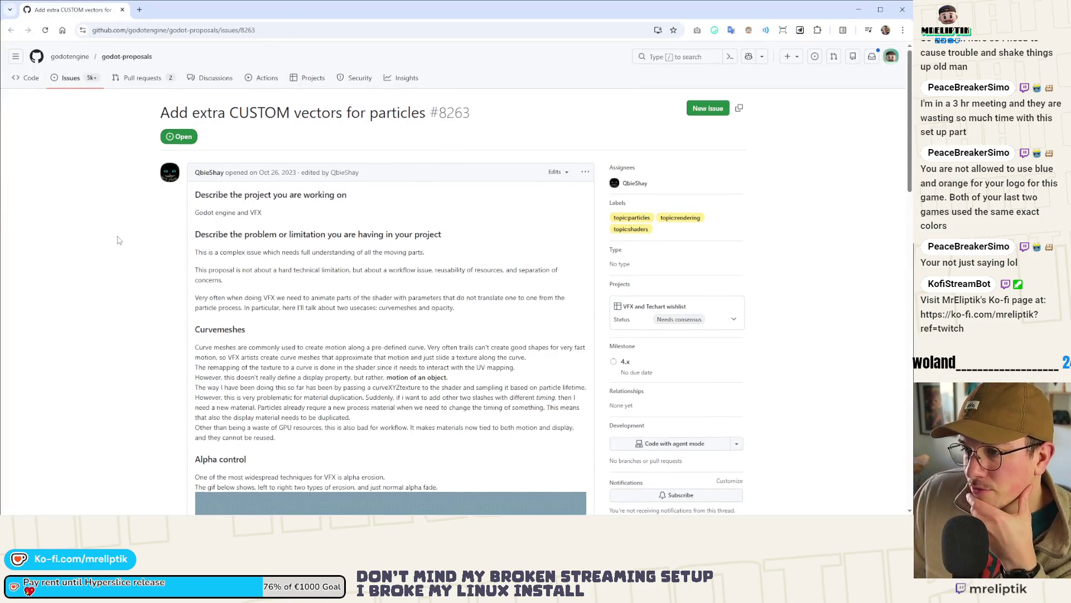
{"action": "scroll", "coordinate": [118, 240], "scroll_direction": "down", "scroll_amount": 2}
{"action": "scroll", "coordinate": [119, 255], "scroll_direction": "up", "scroll_amount": 1}
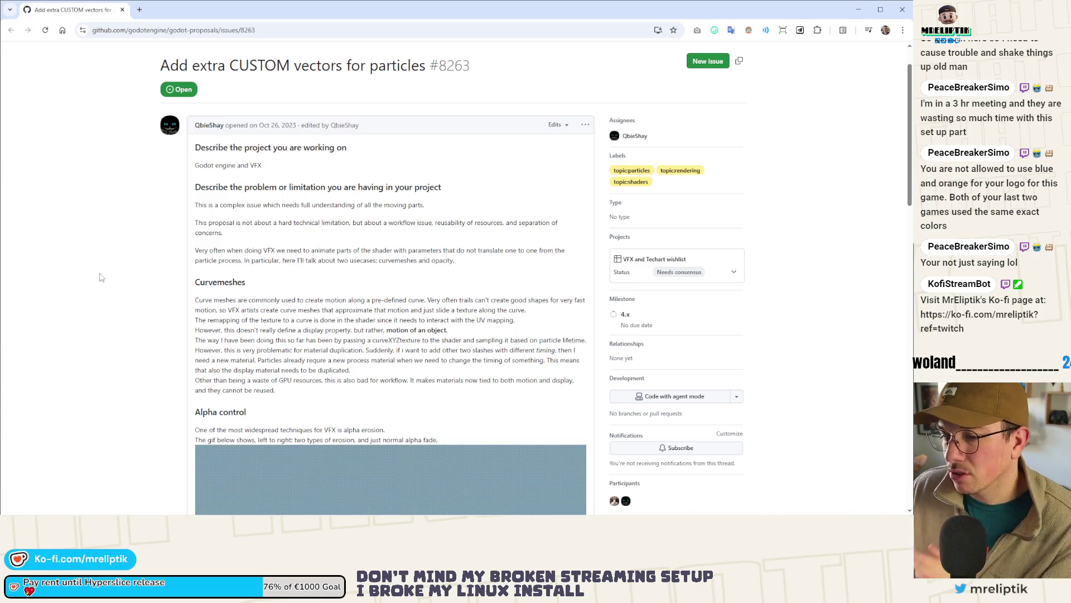
{"action": "scroll", "coordinate": [100, 268], "scroll_direction": "down", "scroll_amount": 2}
{"action": "scroll", "coordinate": [99, 268], "scroll_direction": "down", "scroll_amount": 3}
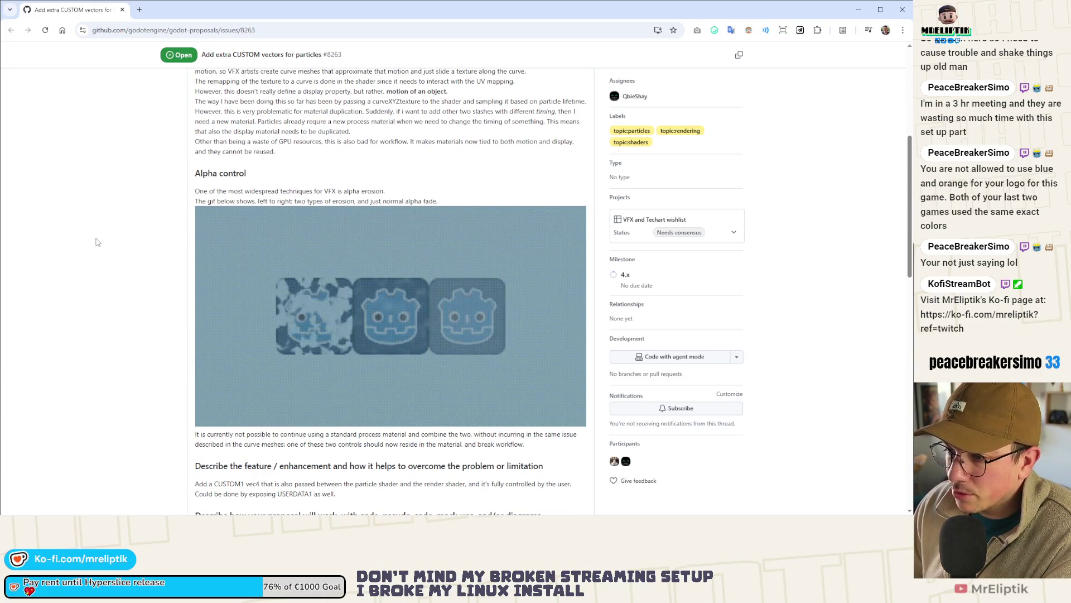
{"action": "scroll", "coordinate": [101, 232], "scroll_direction": "down", "scroll_amount": 2}
{"action": "scroll", "coordinate": [101, 232], "scroll_direction": "down", "scroll_amount": 1}
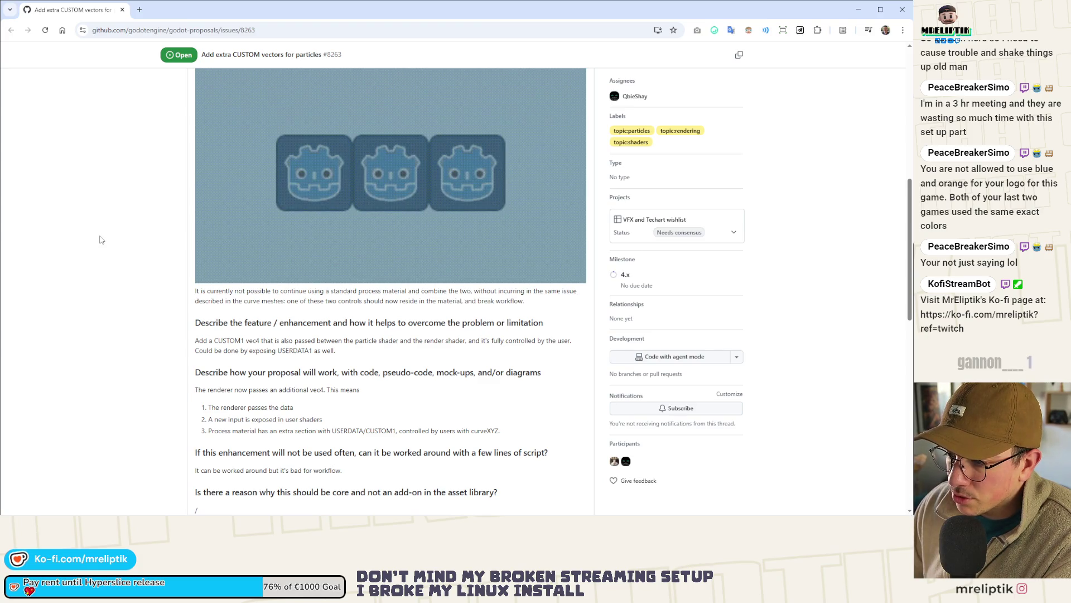
{"action": "scroll", "coordinate": [102, 240], "scroll_direction": "down", "scroll_amount": 2}
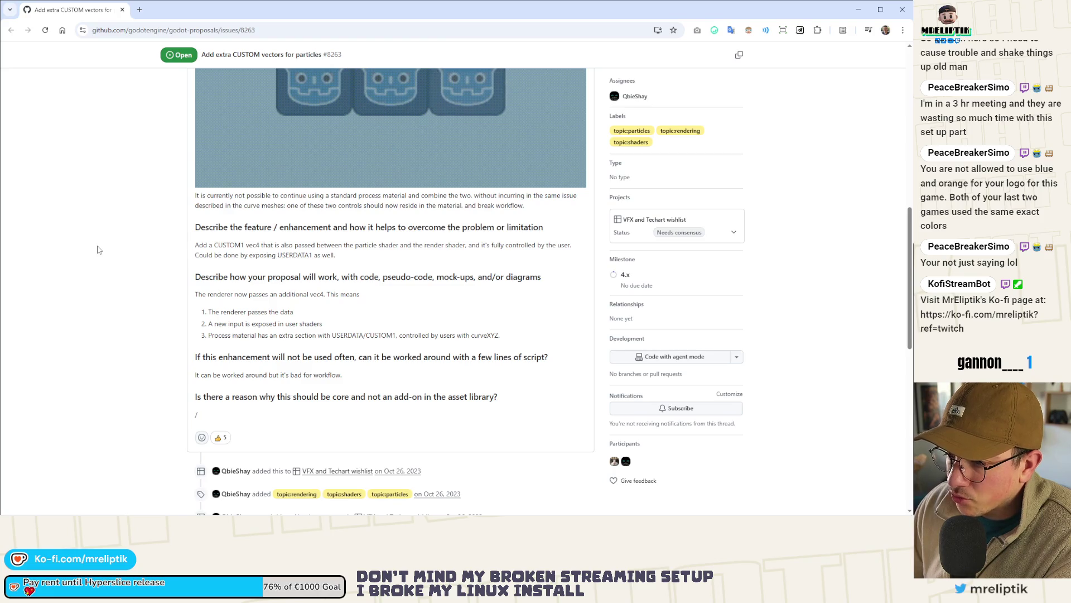
{"action": "scroll", "coordinate": [97, 250], "scroll_direction": "down", "scroll_amount": 8}
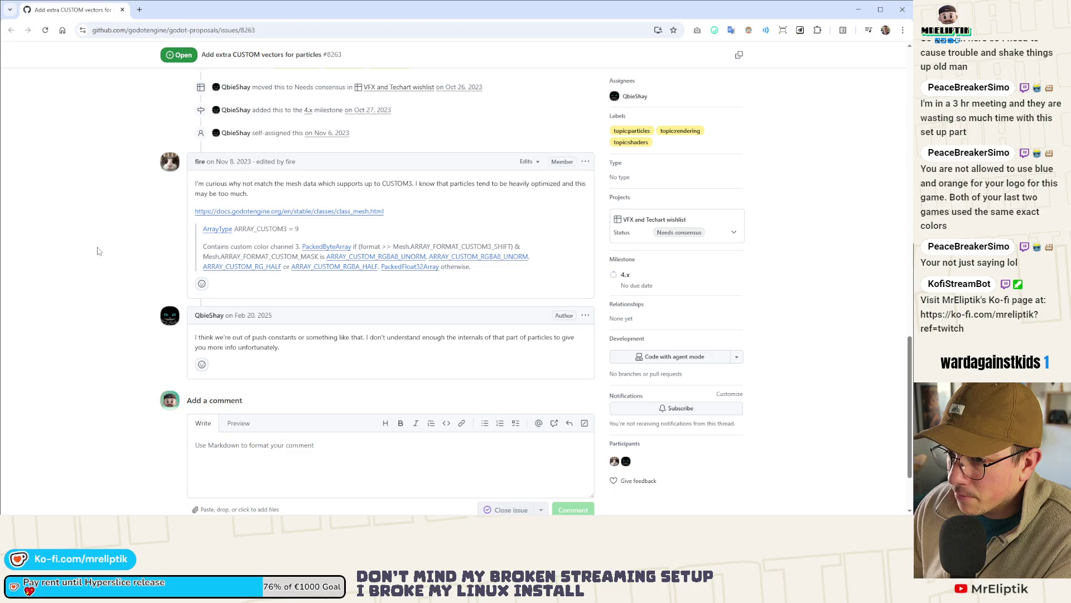
{"action": "scroll", "coordinate": [97, 250], "scroll_direction": "down", "scroll_amount": 2}
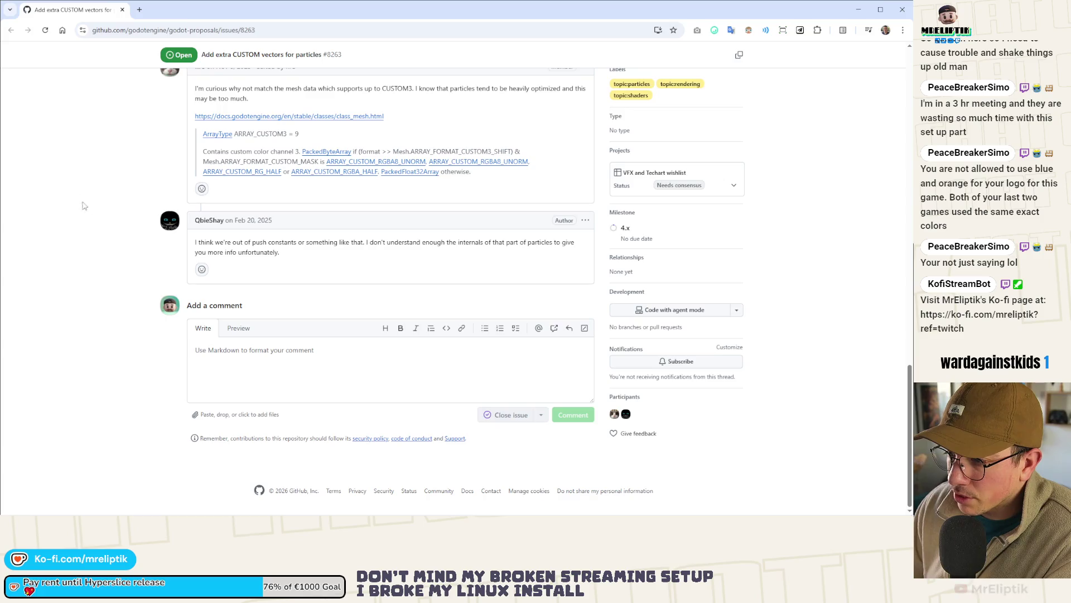
Step: Leave the GitHub issue and return to the Godot editor showing rune_body
{"action": "key", "text": "alt+Tab"}
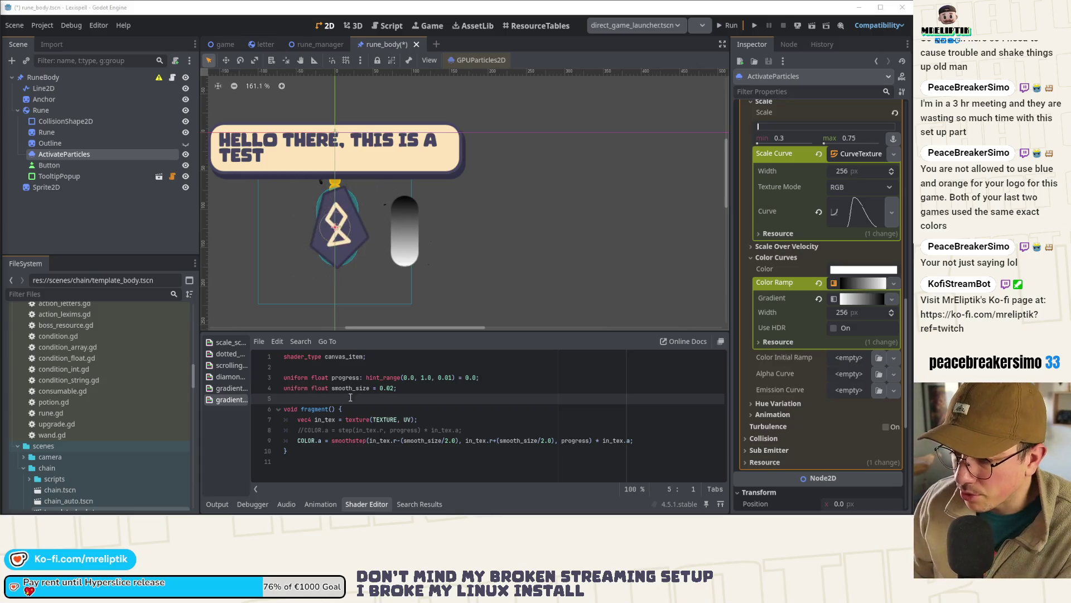
Step: Add a vertex() function above fragment whose body reads INSTANCE_CUSTOM.y
{"action": "key", "text": "Return"}
{"action": "key", "text": "Return"}
{"action": "key", "text": "Up"}
{"action": "type", "text": "void vertex("}
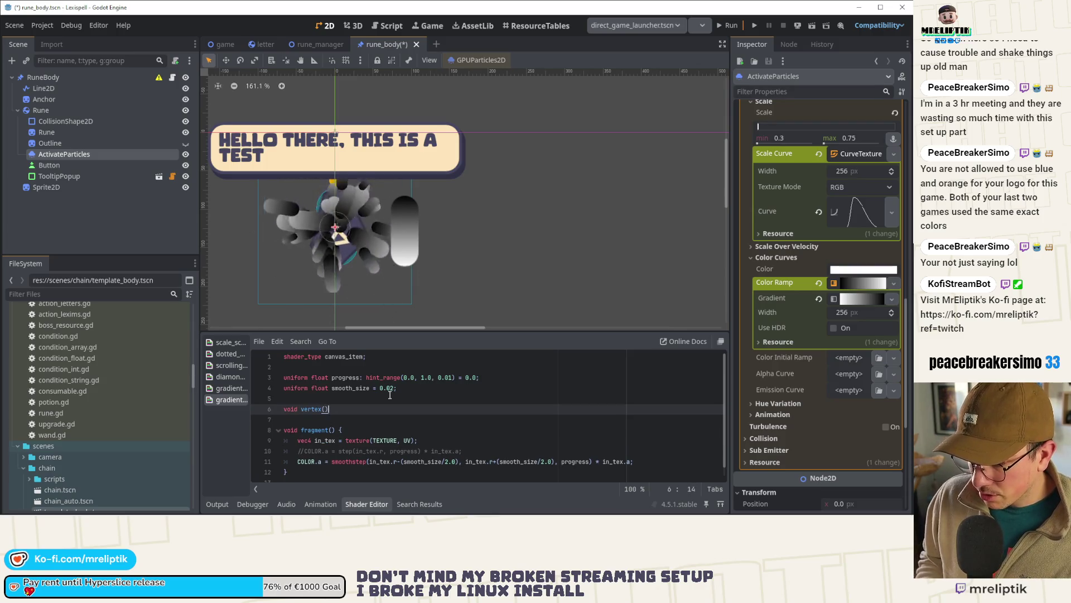
{"action": "type", "text": ") {"}
{"action": "key", "text": "Return"}
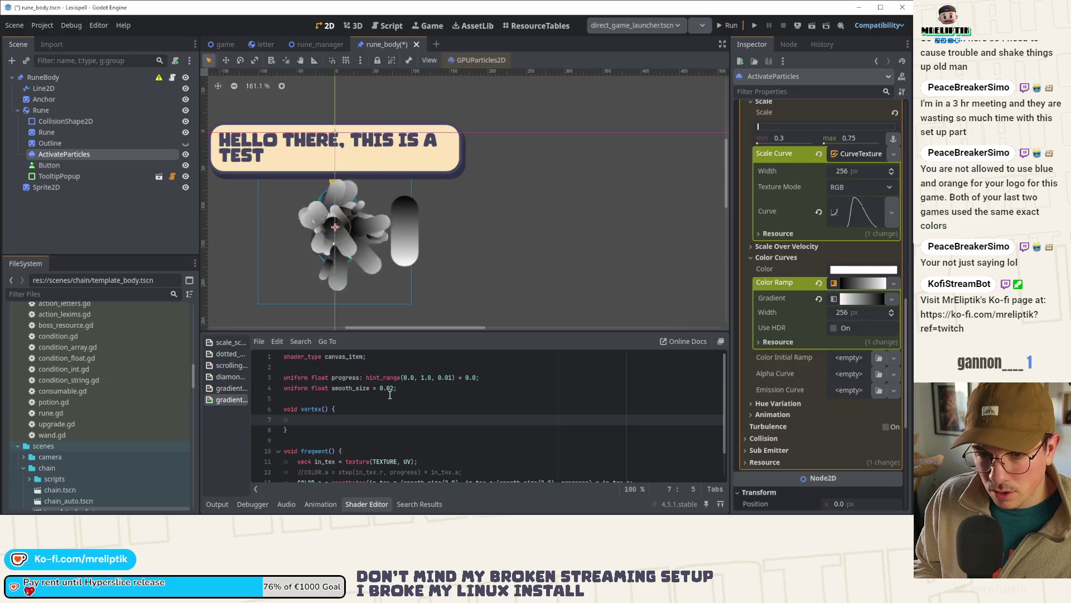
{"action": "type", "text": "IN"}
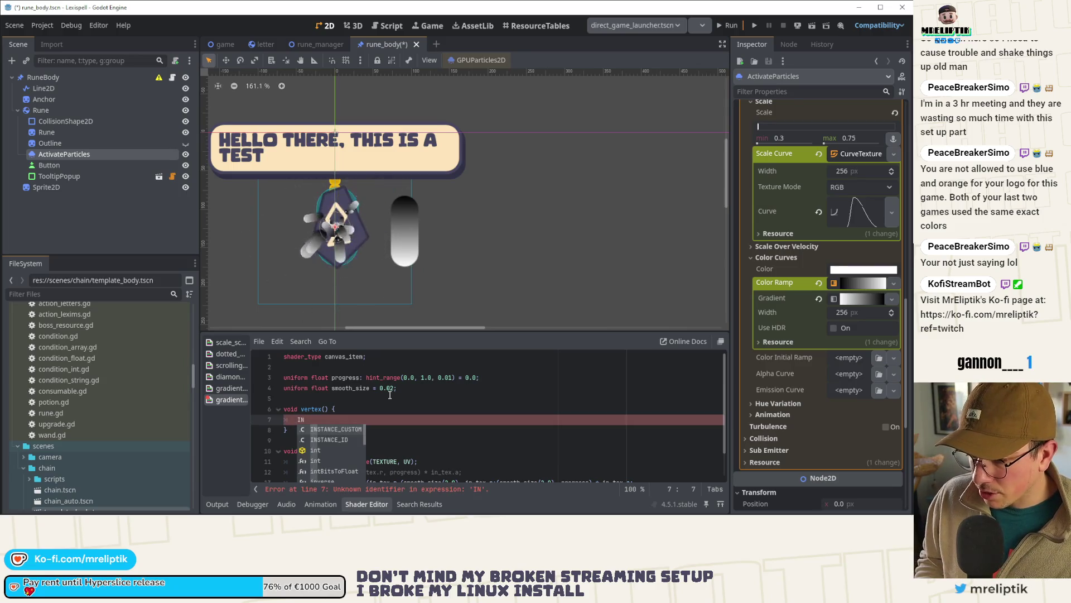
{"action": "key", "text": "Return"}
{"action": "type", "text": "."}
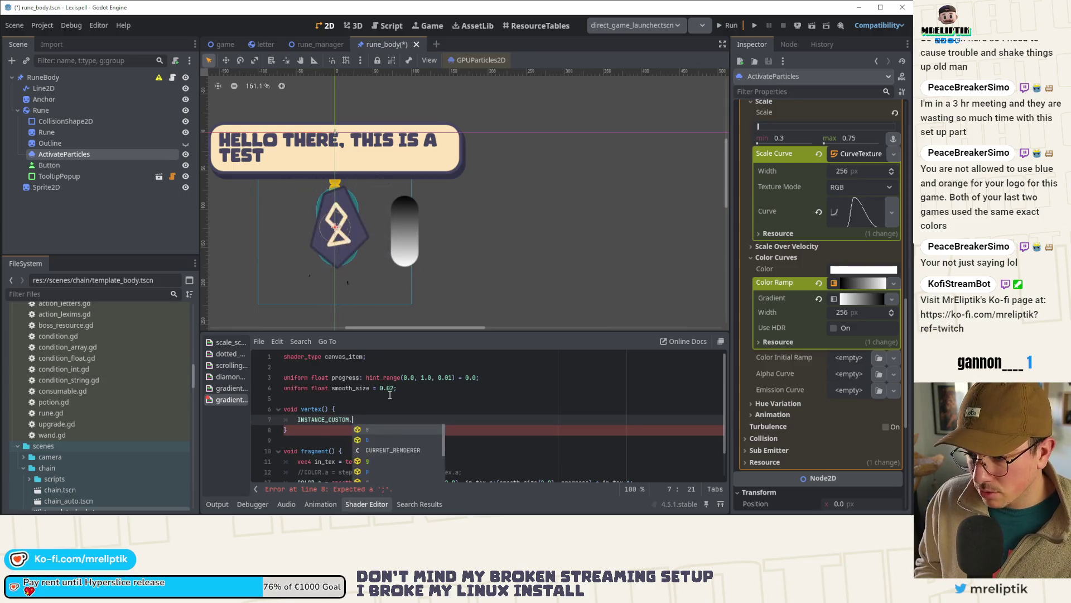
{"action": "type", "text": "y"}
Step: Declare varying float particle_life = 0.0 above vertex, clearing the particles' colour ramp
{"action": "left_click", "coordinate": [390, 394]}
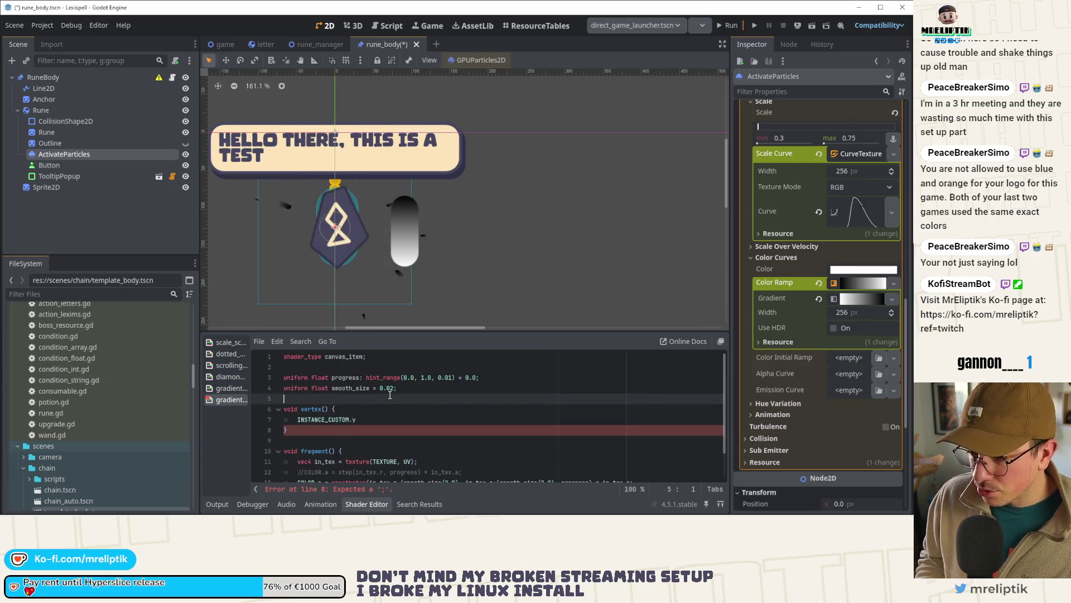
{"action": "key", "text": "Return"}
{"action": "key", "text": "Return"}
{"action": "key", "text": "Up"}
{"action": "type", "text": "varying "}
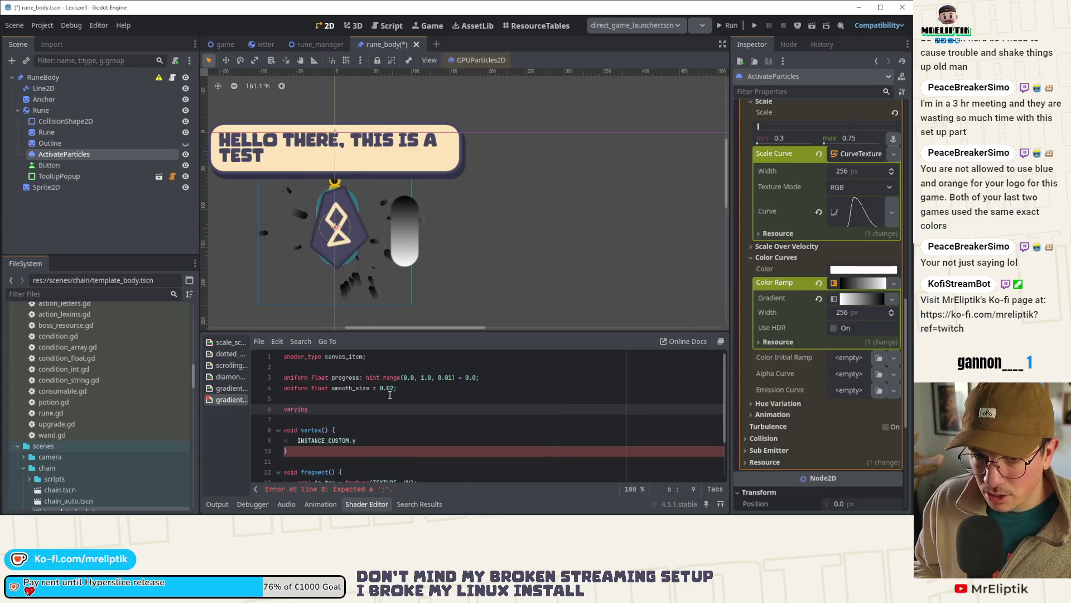
{"action": "type", "text": "particle_life"}
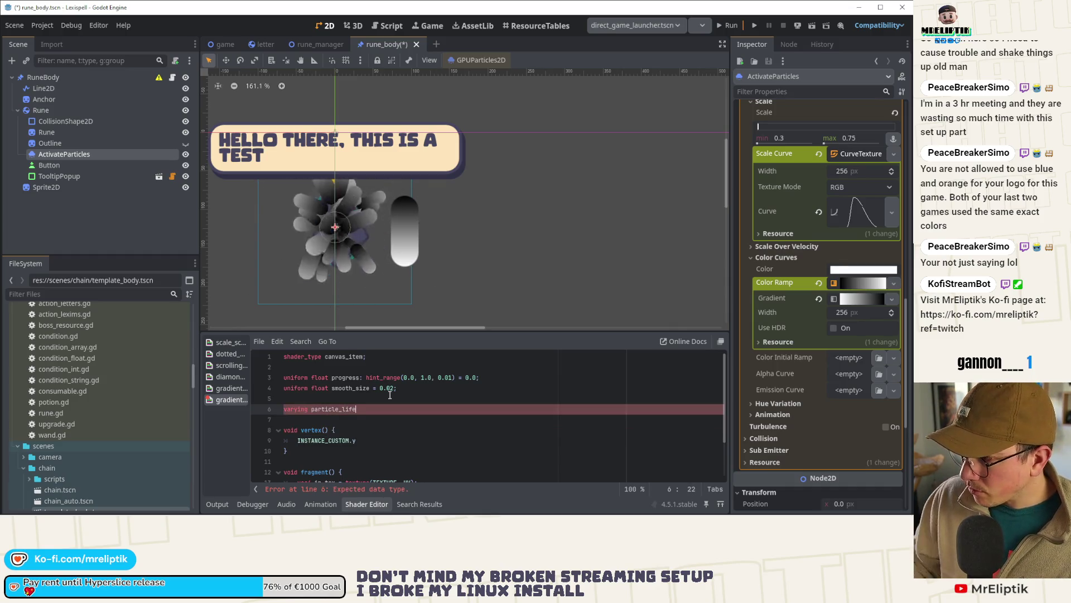
{"action": "left_click", "coordinate": [819, 283]}
{"action": "left_click", "coordinate": [738, 262]}
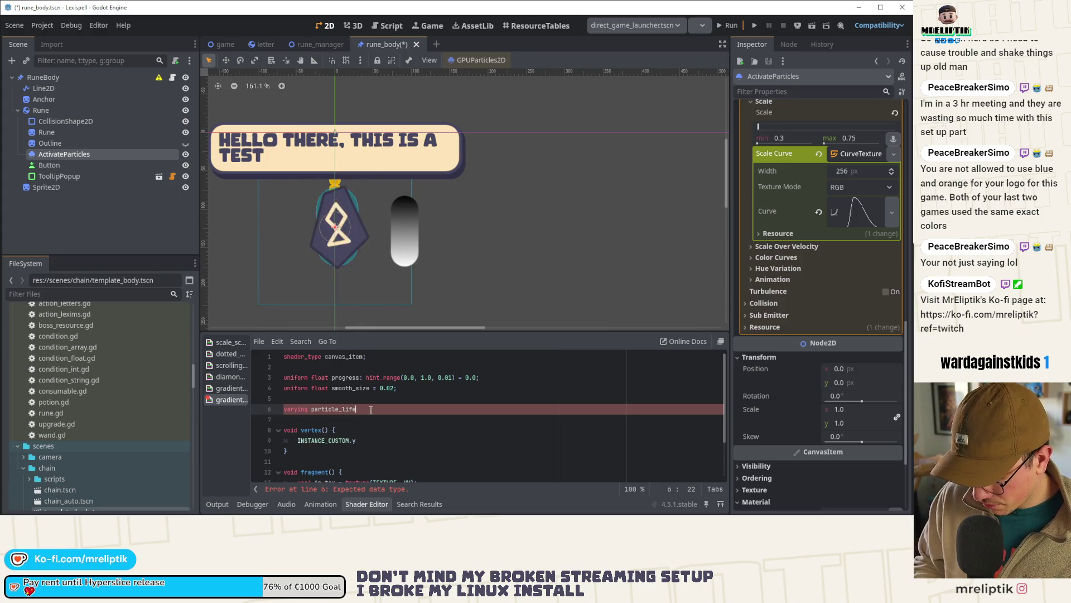
{"action": "type", "text": "float"}
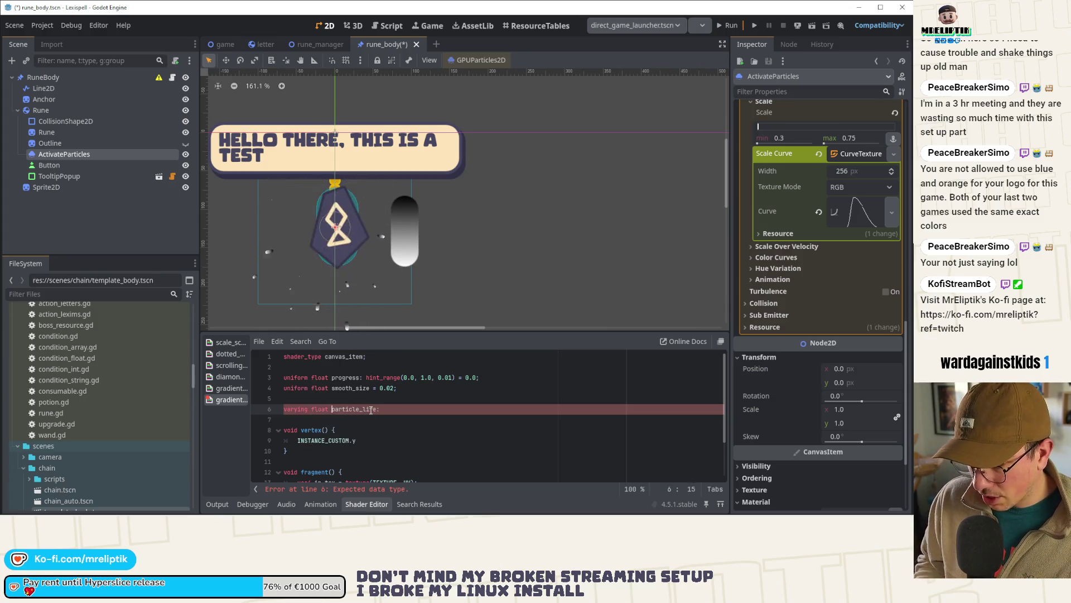
{"action": "key", "text": "BackSpace"}
{"action": "type", "text": "+ 0"}
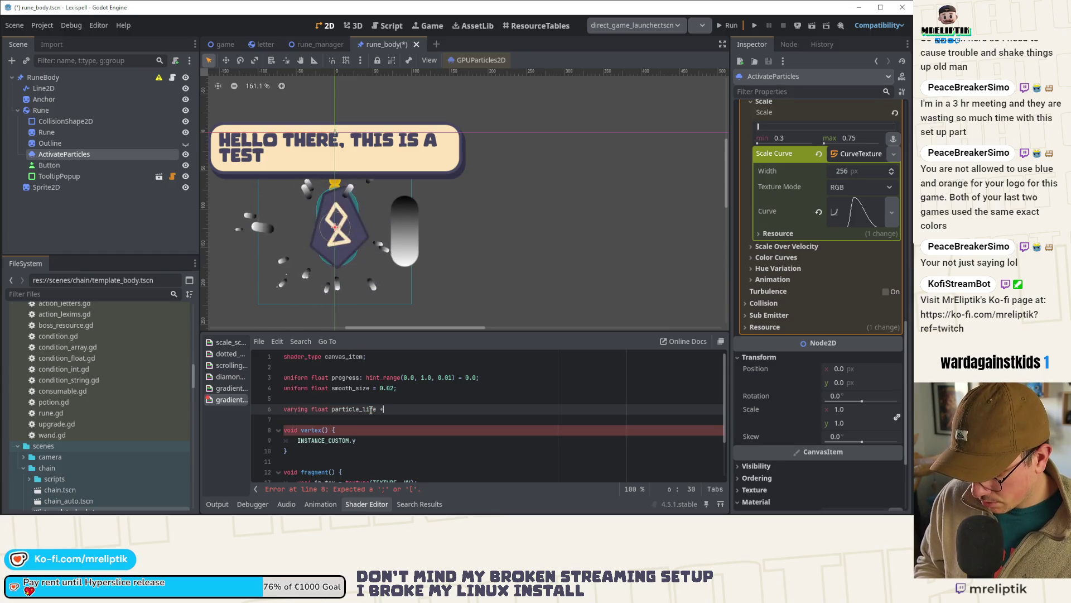
{"action": "key", "text": "BackSpace"}
{"action": "key", "text": "BackSpace"}
{"action": "key", "text": "BackSpace"}
{"action": "type", "text": "= 0.0"}
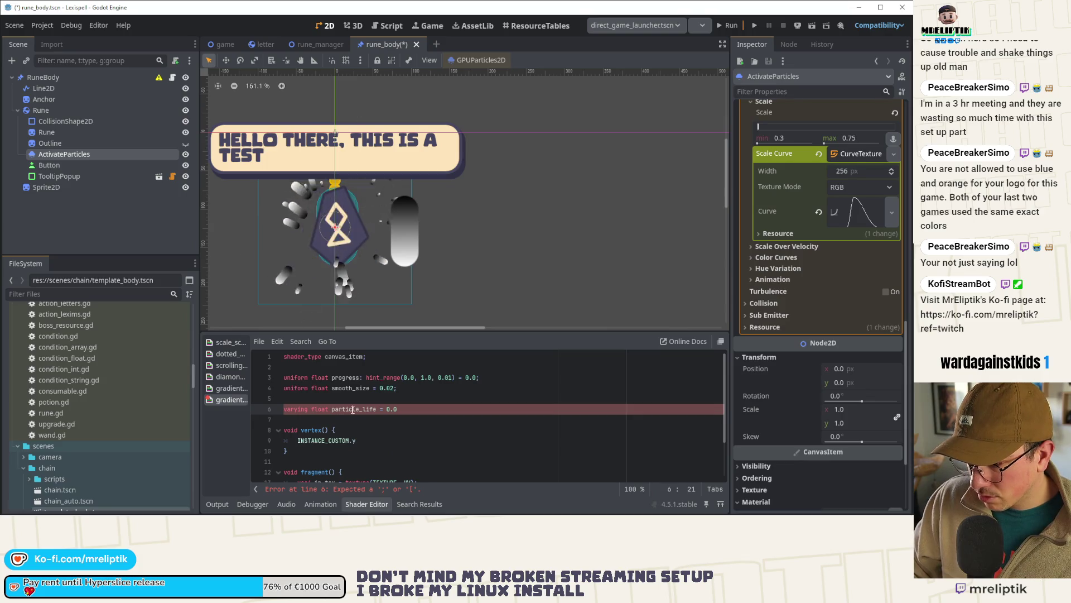
Step: End the particle_life declaration with a semicolon and copy the particle_life name
{"action": "double_click", "coordinate": [353, 410]}
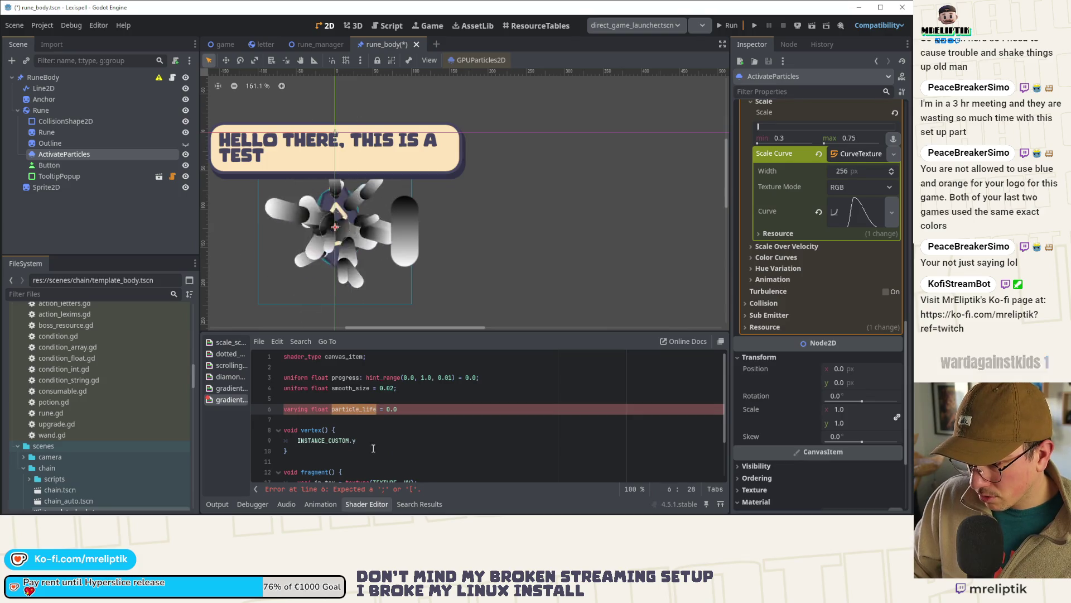
{"action": "left_click", "coordinate": [413, 409]}
{"action": "type", "text": ";"}
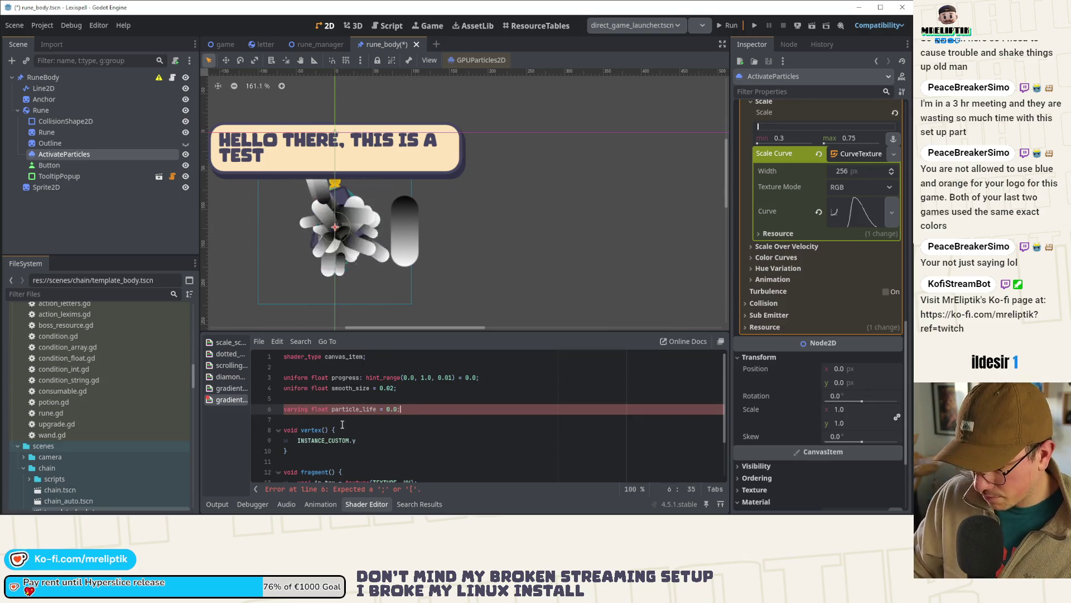
{"action": "left_click", "coordinate": [342, 409]}
{"action": "double_click", "coordinate": [342, 409]}
{"action": "key", "text": "ctrl+c"}
{"action": "left_click", "coordinate": [299, 441]}
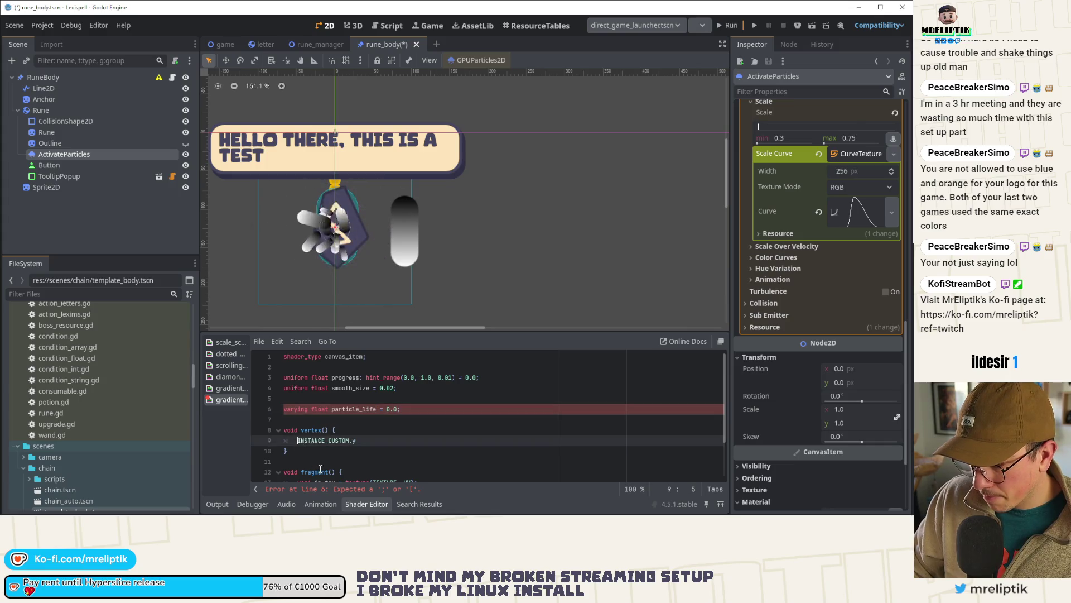
Step: Assign INSTANCE_CUSTOM.y to particle_life in vertex, adding the missing semicolon the save reported
{"action": "key", "text": "ctrl+v"}
{"action": "type", "text": "="}
{"action": "key", "text": "ctrl+s"}
{"action": "left_click", "coordinate": [341, 489]}
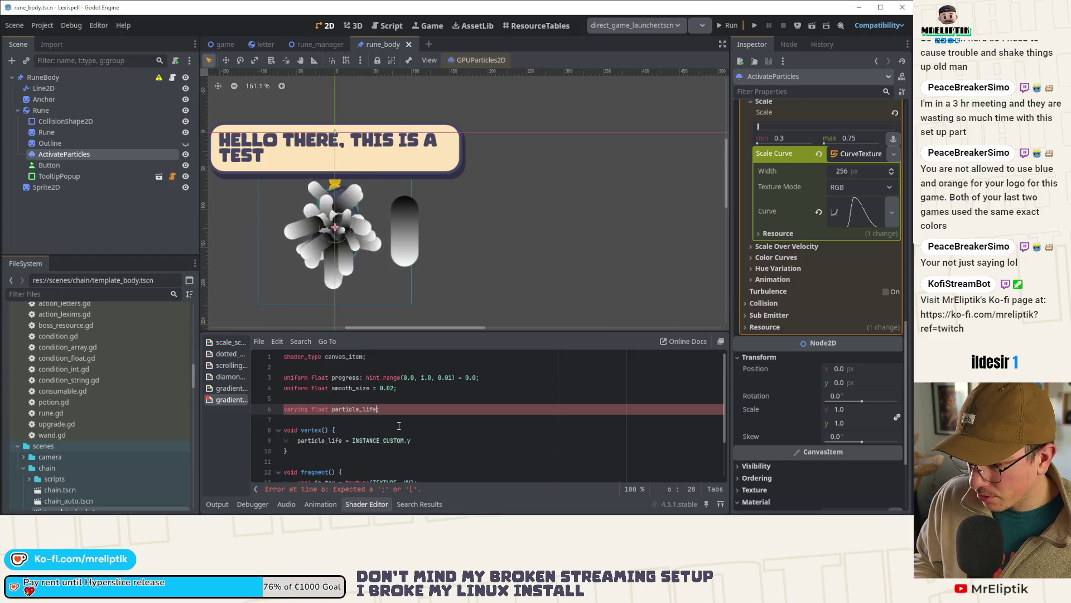
{"action": "scroll", "coordinate": [413, 413], "scroll_direction": "down", "scroll_amount": 2}
{"action": "left_click", "coordinate": [431, 393]}
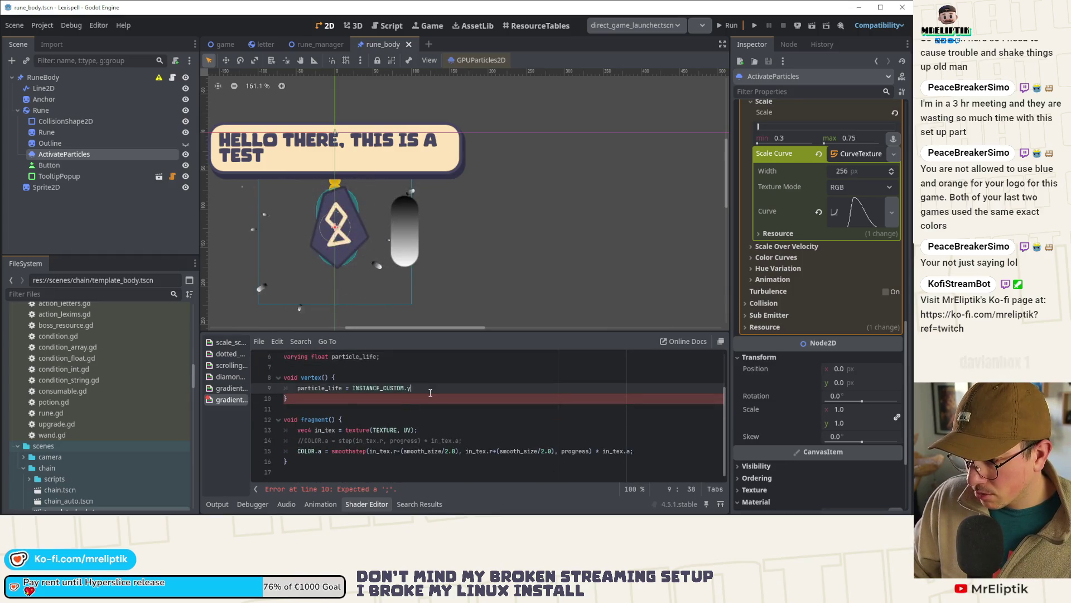
{"action": "type", "text": ";"}
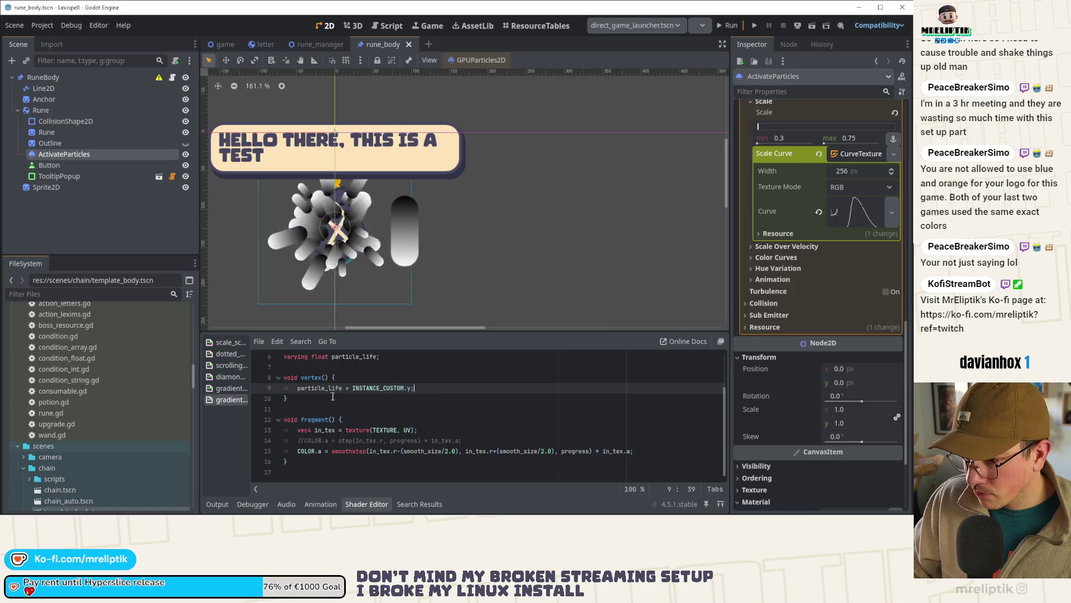
Step: Replace progress with particle_life in the COLOR.a smoothstep line and duplicate that line
{"action": "double_click", "coordinate": [332, 389]}
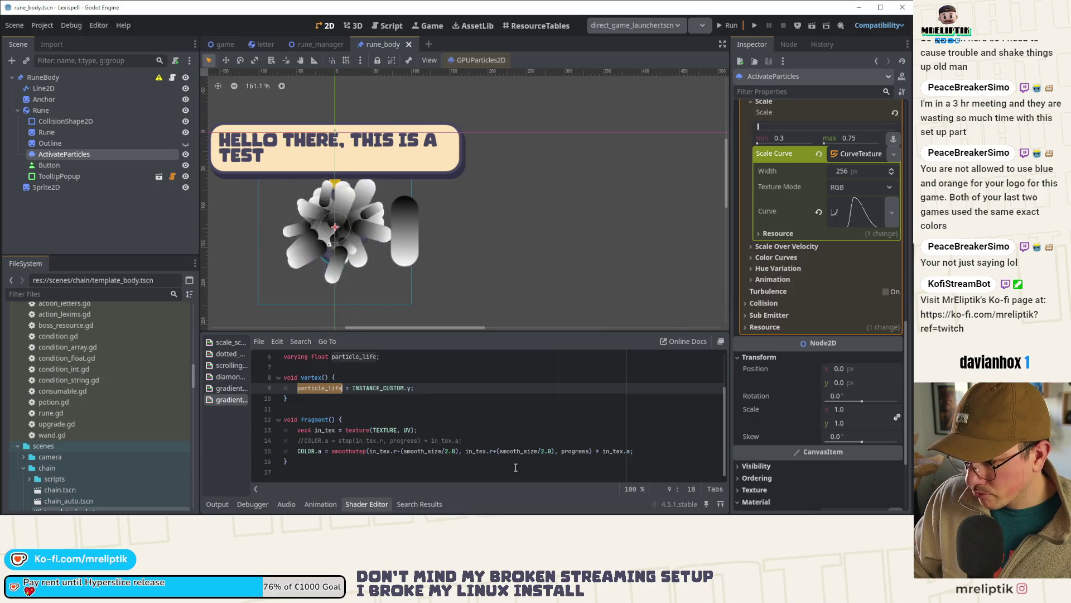
{"action": "double_click", "coordinate": [563, 457]}
{"action": "key", "text": "ctrl+v"}
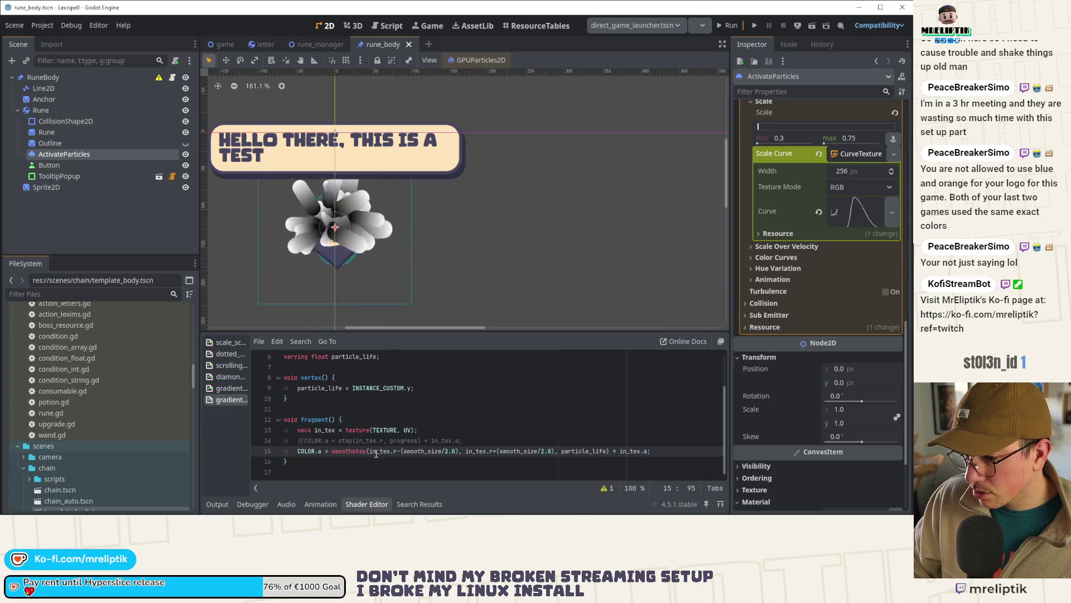
{"action": "key", "text": "ctrl+shift+d"}
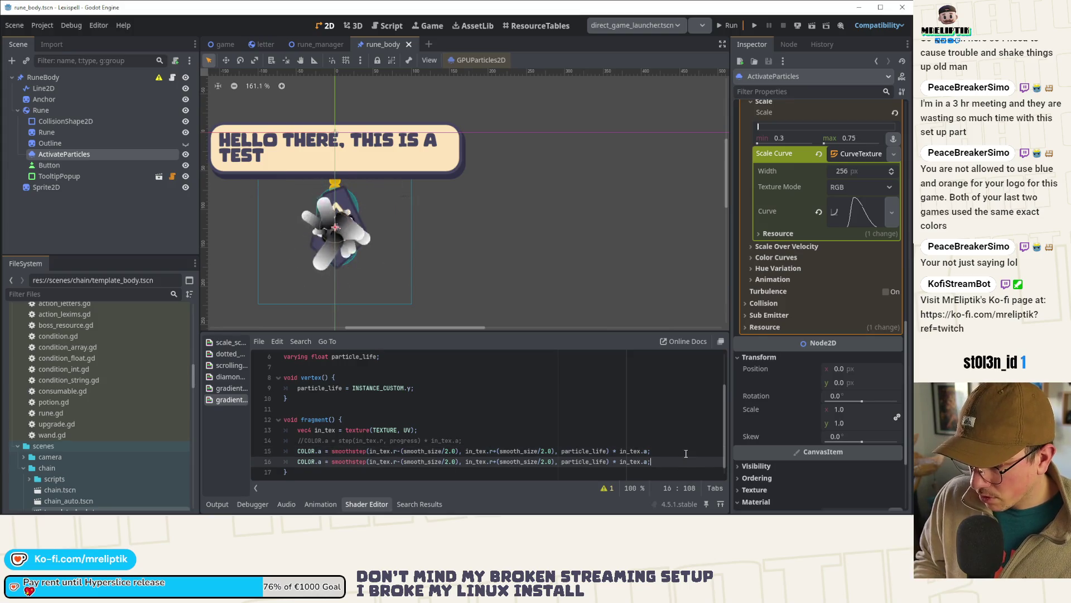
Step: Turn the copy into a COLOR.rgb assignment, comment out the alpha line, and delete the old step comment
{"action": "key", "text": "ctrl+shift+Left"}
{"action": "key", "text": "ctrl+shift+Left"}
{"action": "key", "text": "ctrl+shift+Left"}
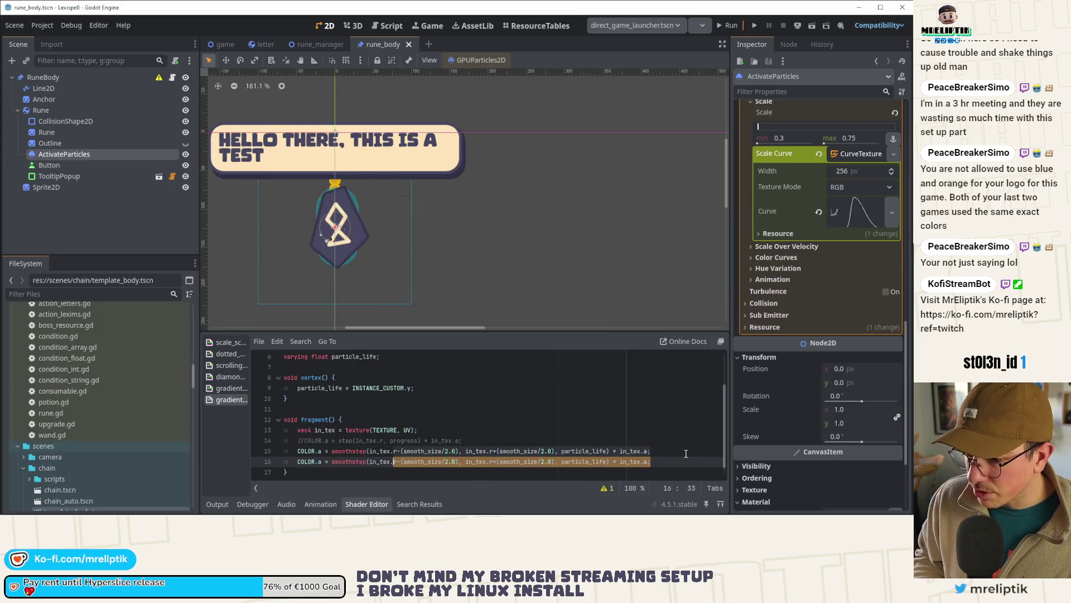
{"action": "type", "text": "rgb"}
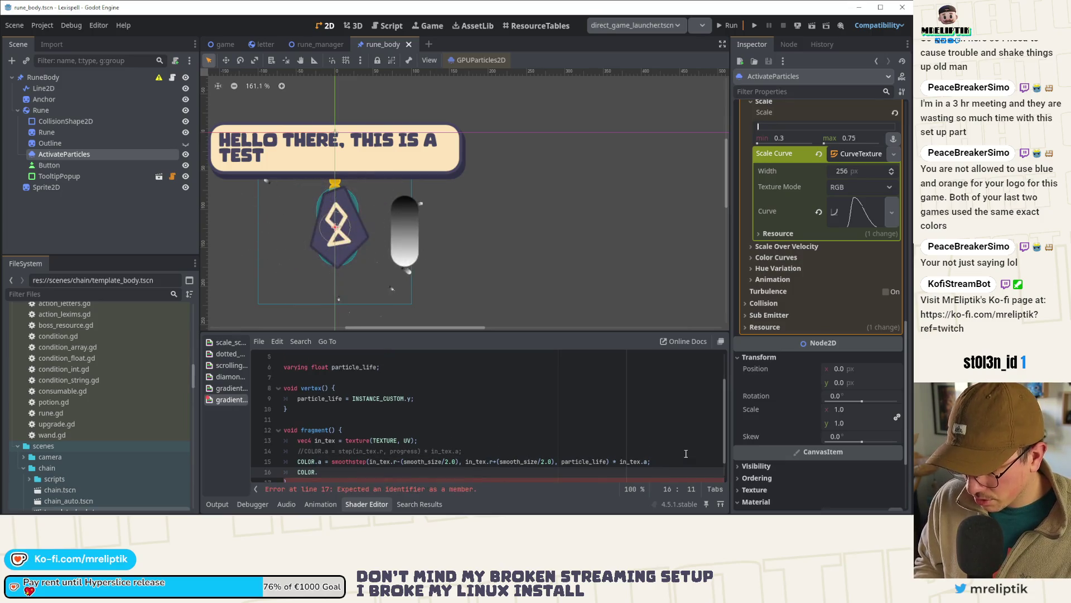
{"action": "key", "text": "Up"}
{"action": "key", "text": "ctrl+k"}
{"action": "key", "text": "Up"}
{"action": "key", "text": "ctrl+shift+k"}
{"action": "key", "text": "ctrl+shift+d"}
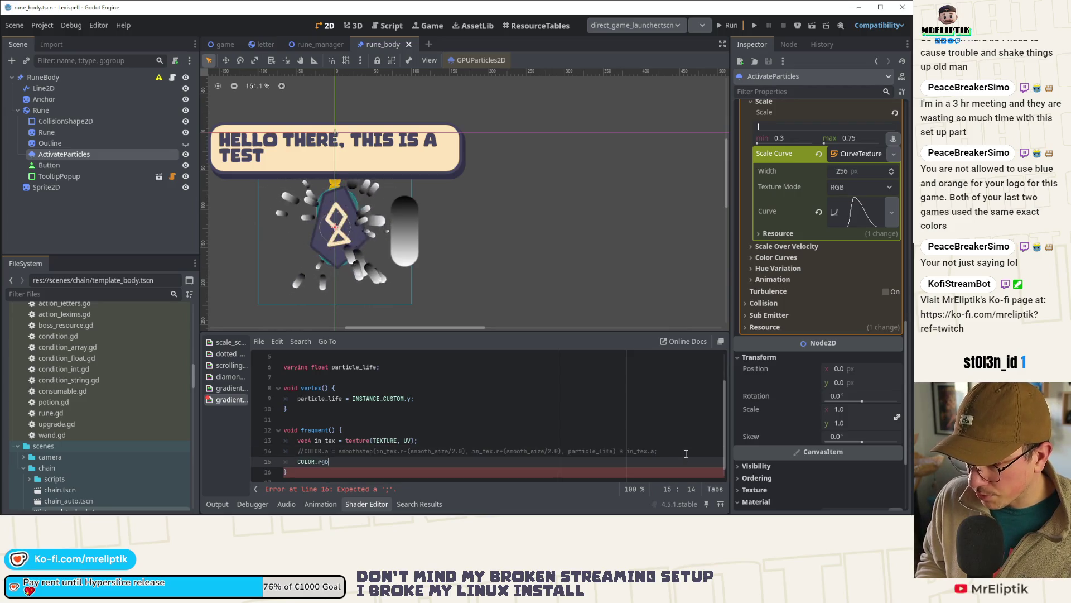
{"action": "key", "text": "Down"}
{"action": "type", "text": "="}
{"action": "key", "text": "Up"}
{"action": "key", "text": "ctrl+shift+k"}
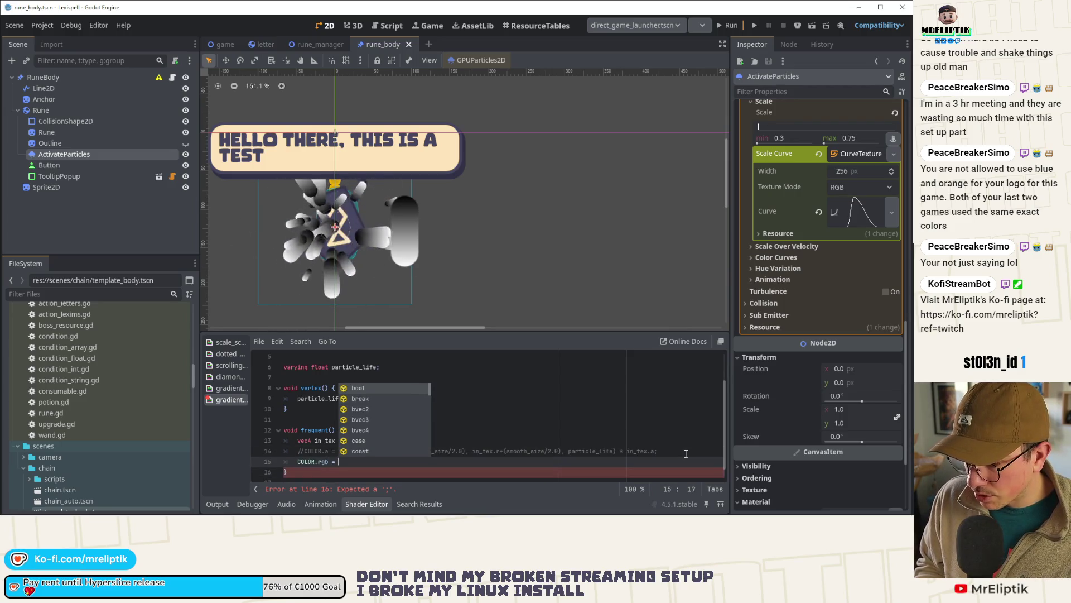
Step: Set COLOR.rgb = vec3(particle_life, 0.0, 0.0); and save the scene
{"action": "type", "text": "part"}
{"action": "key", "text": "BackSpace"}
{"action": "key", "text": "BackSpace"}
{"action": "key", "text": "BackSpace"}
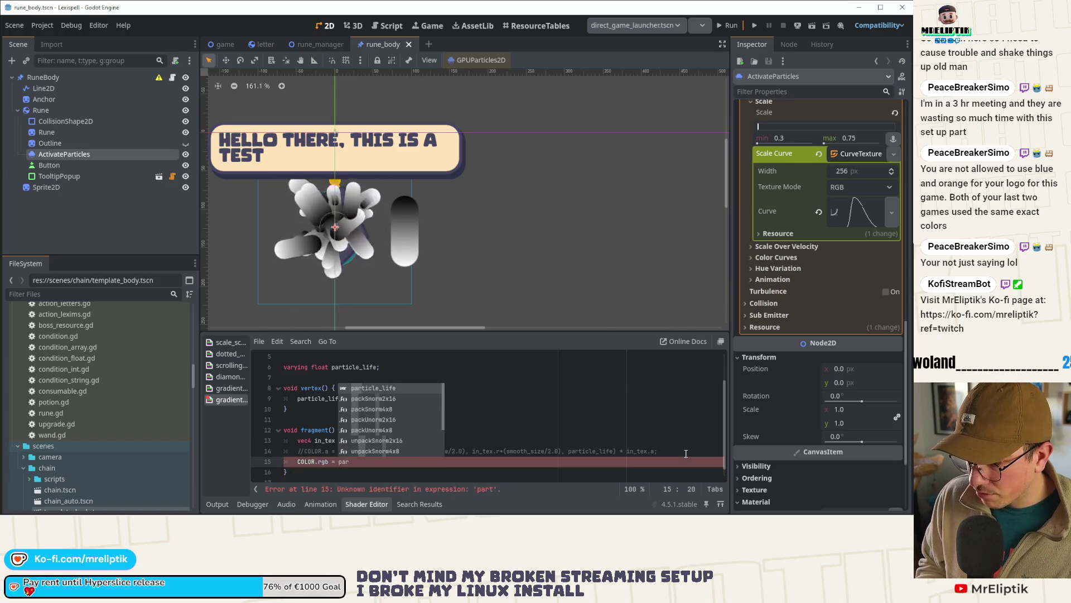
{"action": "type", "text": "vec"}
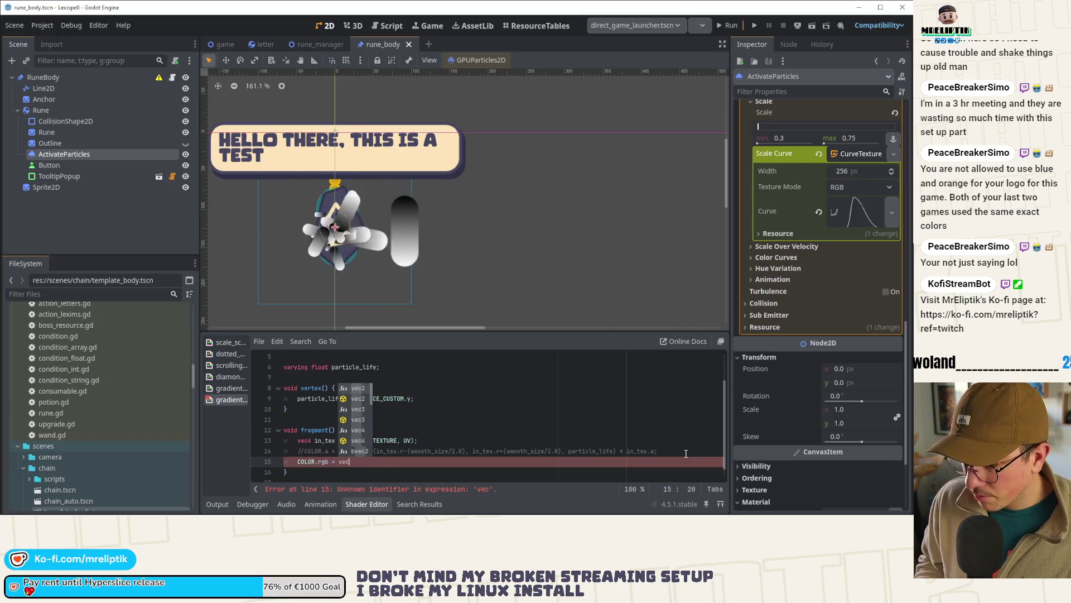
{"action": "key", "text": "Down"}
{"action": "key", "text": "Down"}
{"action": "key", "text": "Return"}
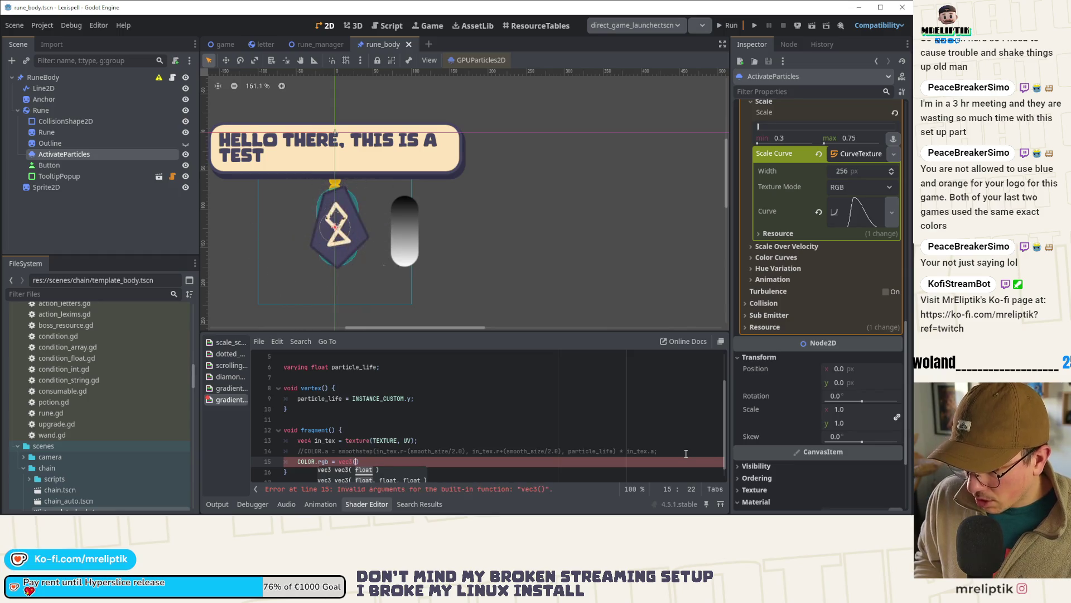
{"action": "type", "text": "part"}
{"action": "key", "text": "Return"}
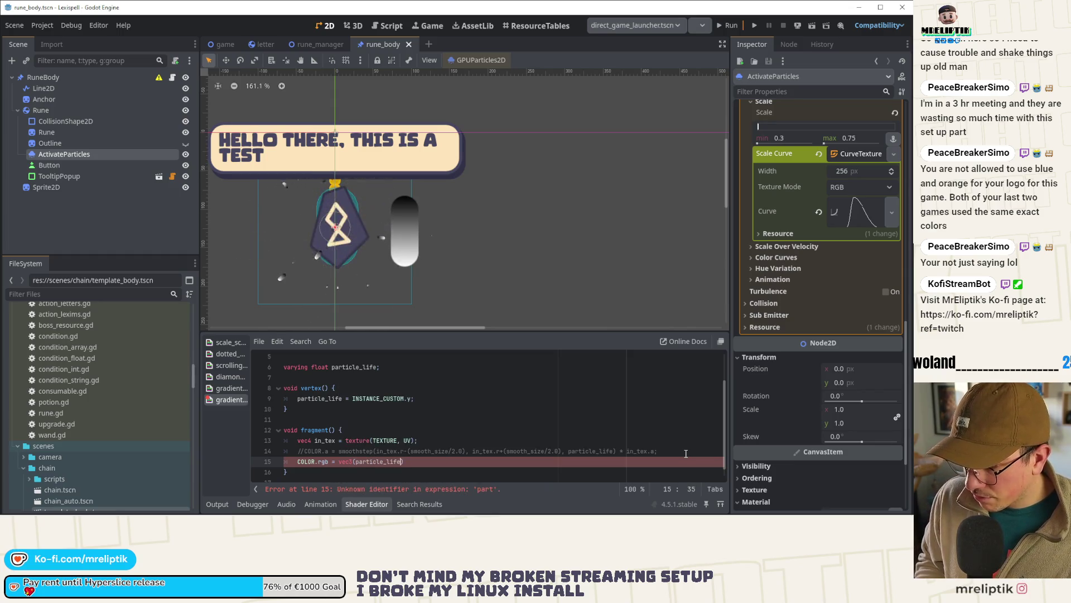
{"action": "type", "text": ", 0.0"}
{"action": "type", "text": ", 0.0);"}
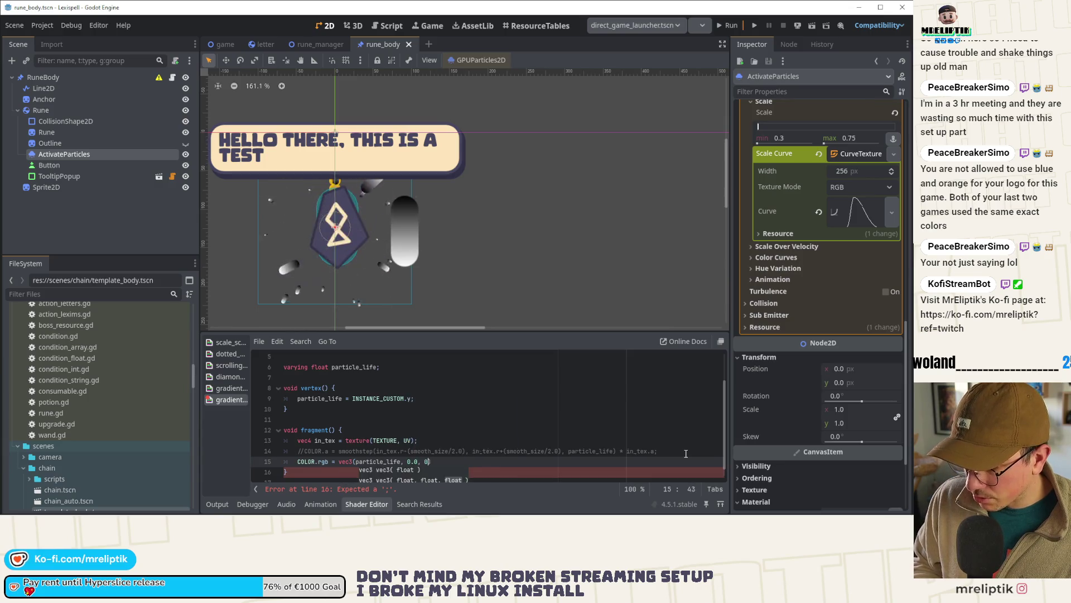
{"action": "key", "text": "ctrl+s"}
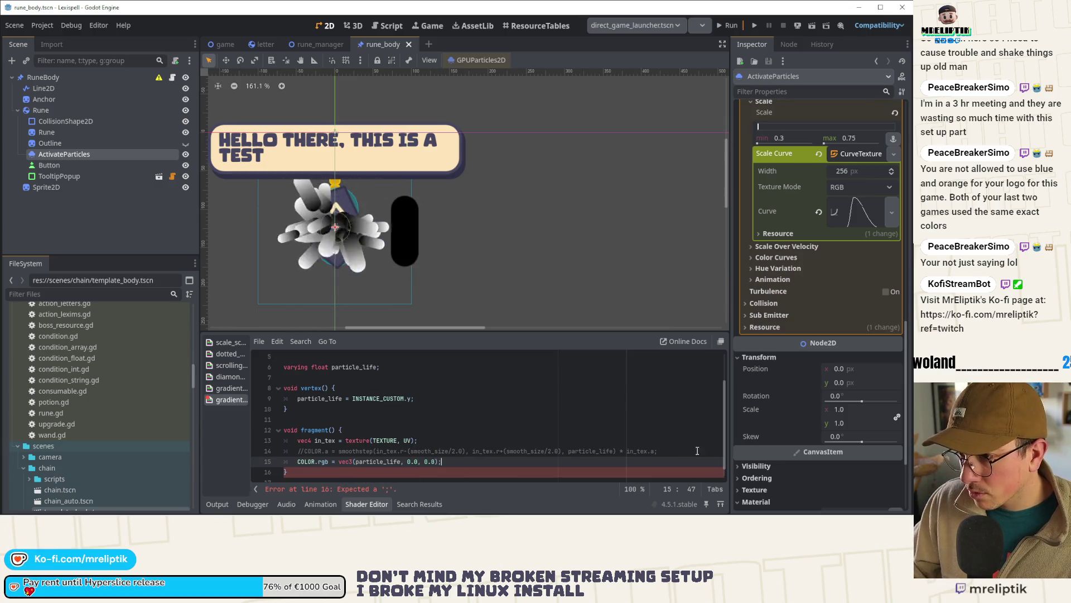
Step: Look at the particles and the INSTANCE_CUSTOM line in vertex, then switch to the docs
{"action": "left_click_drag", "start_coordinate": [402, 294], "coordinate": [423, 252]}
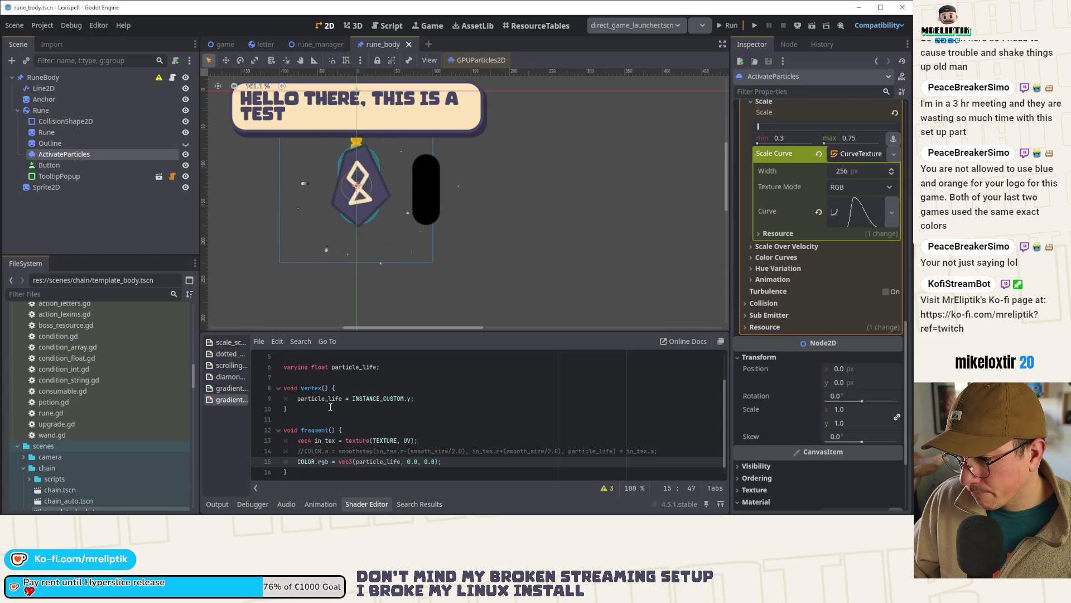
{"action": "double_click", "coordinate": [310, 400]}
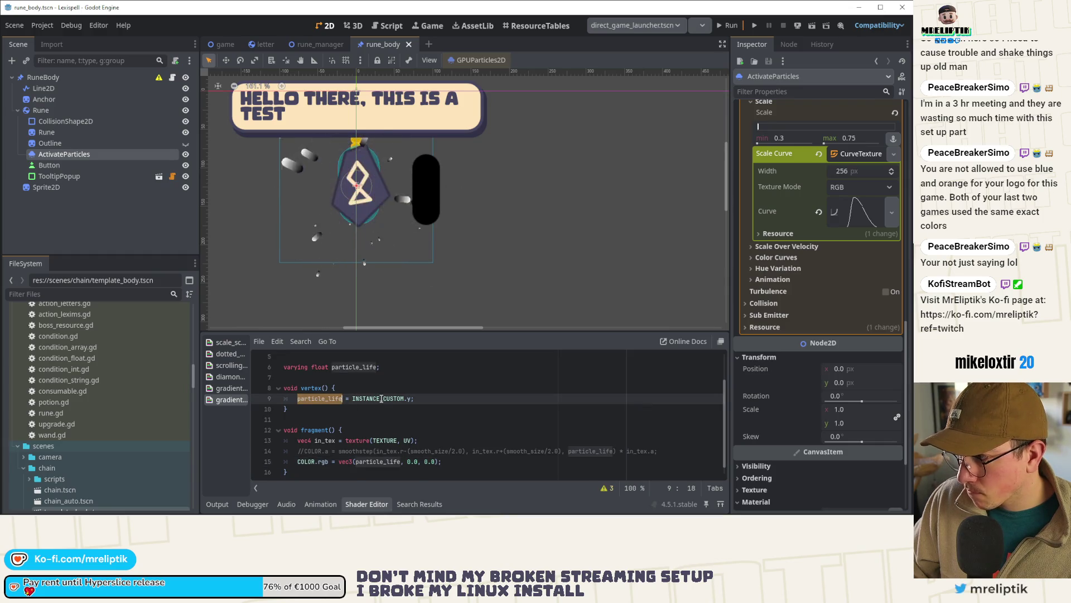
{"action": "double_click", "coordinate": [382, 398]}
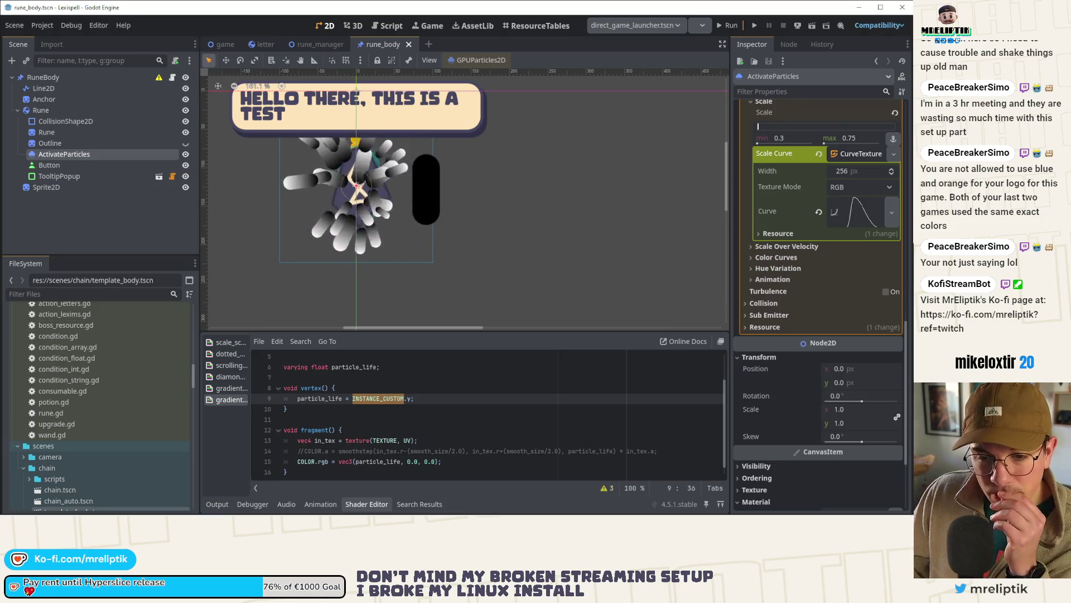
{"action": "left_click", "coordinate": [372, 398]}
{"action": "double_click", "coordinate": [372, 399]}
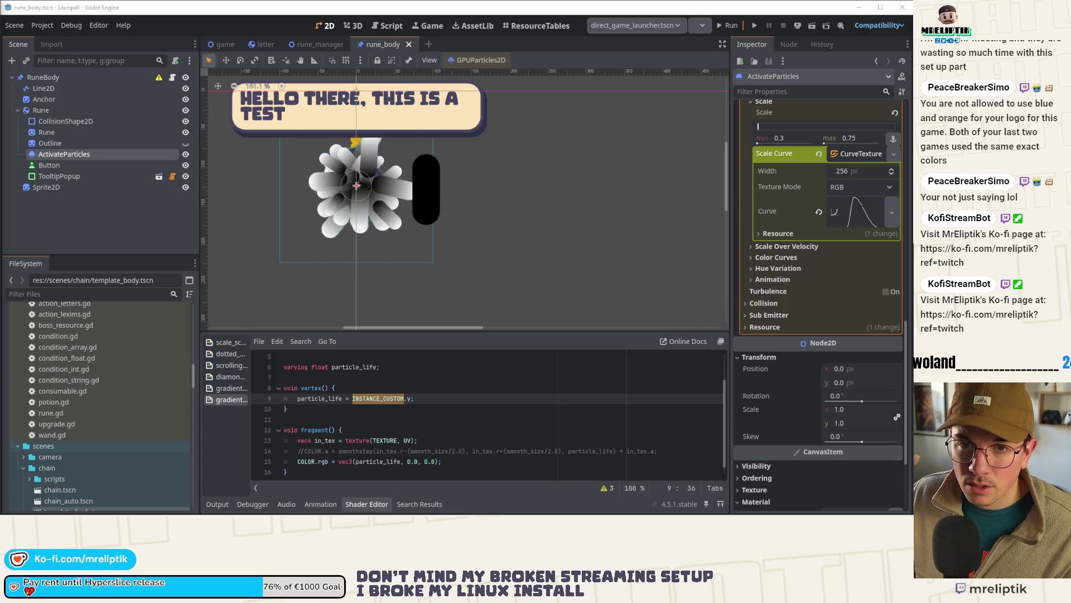
{"action": "key", "text": "alt+Tab"}
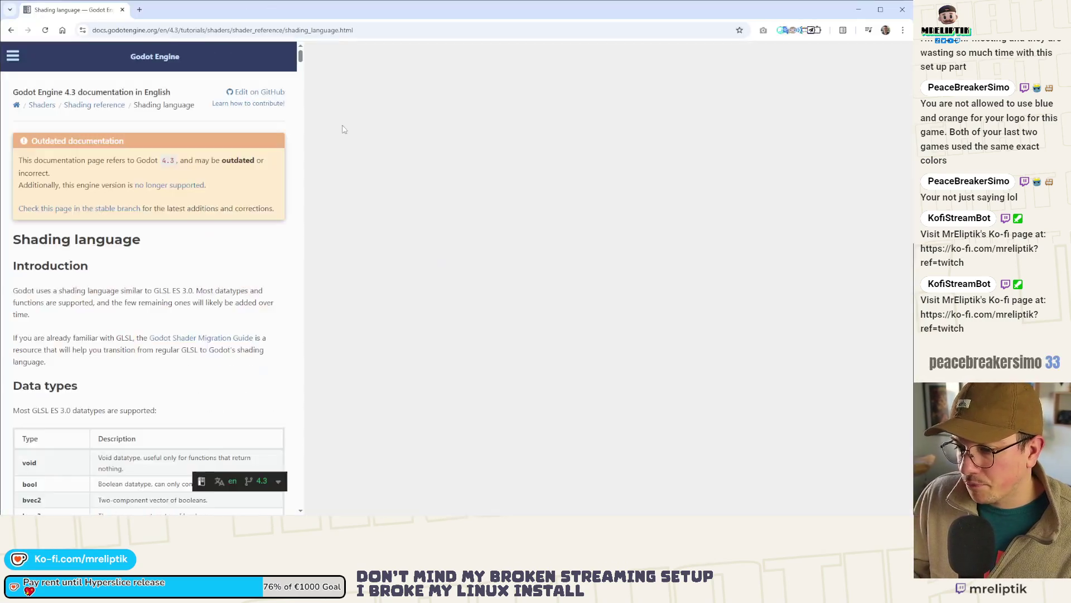
Step: Search the Shading language page for 'custom' and cycle through its three matches
{"action": "key", "text": "ctrl+f"}
{"action": "type", "text": "isntance"}
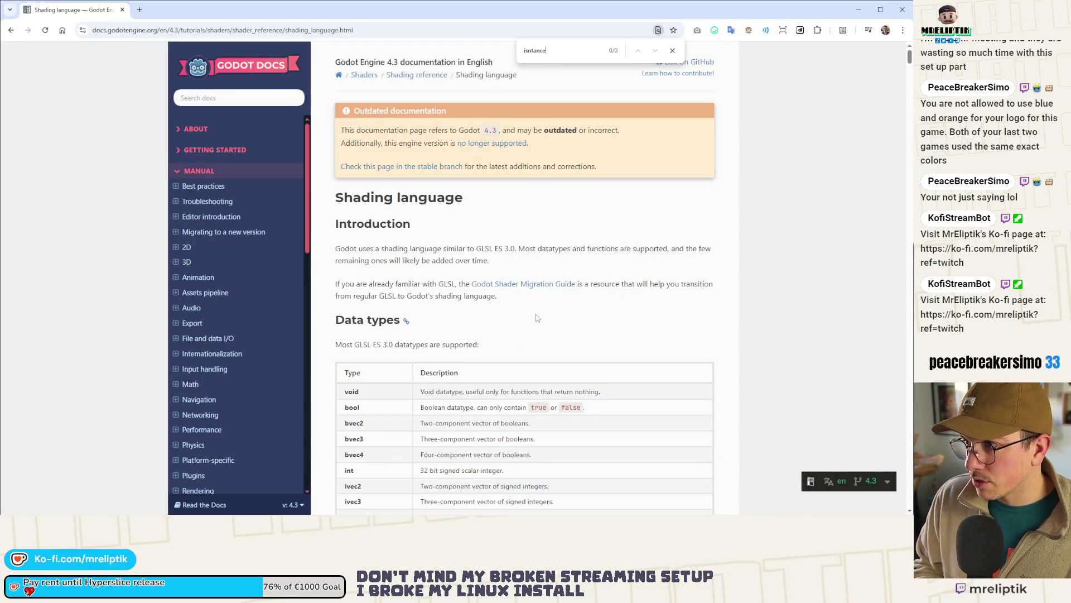
{"action": "key", "text": "ctrl+a"}
{"action": "type", "text": "custom"}
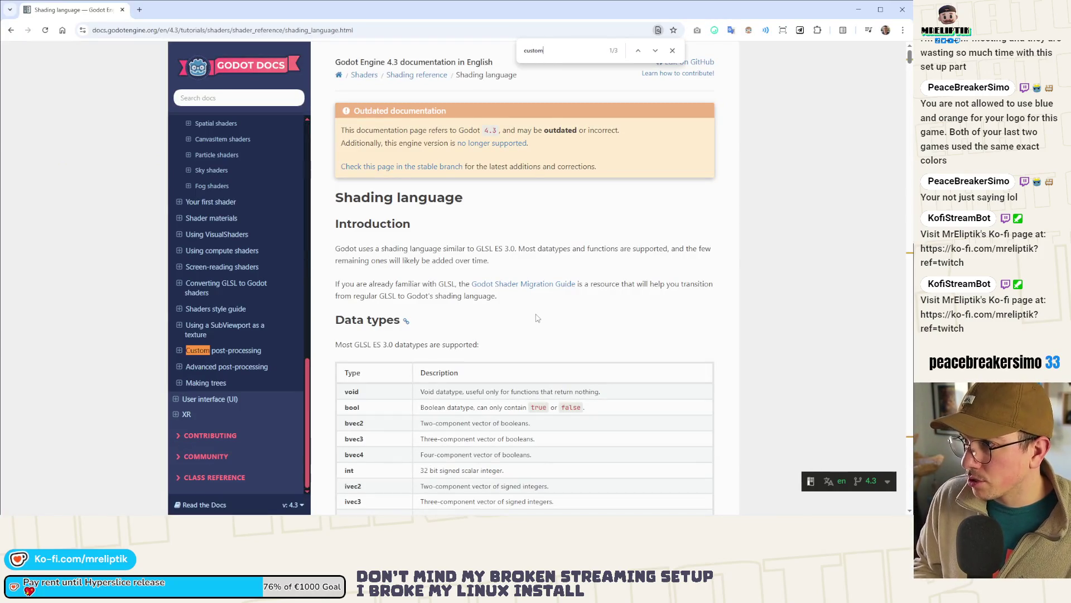
{"action": "left_click", "coordinate": [656, 53]}
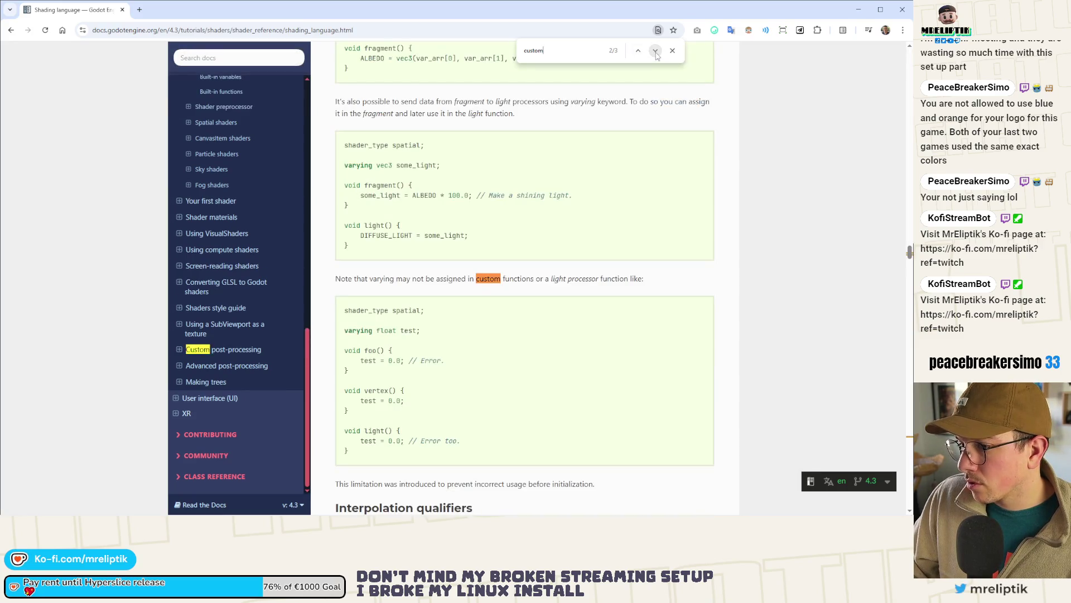
{"action": "left_click", "coordinate": [657, 54]}
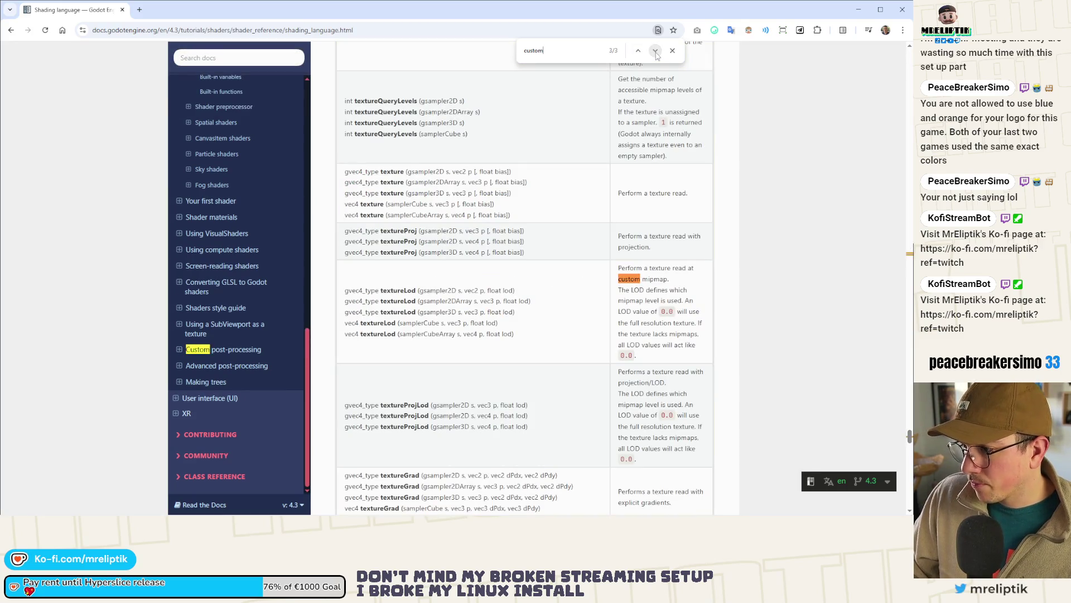
{"action": "left_click", "coordinate": [657, 53]}
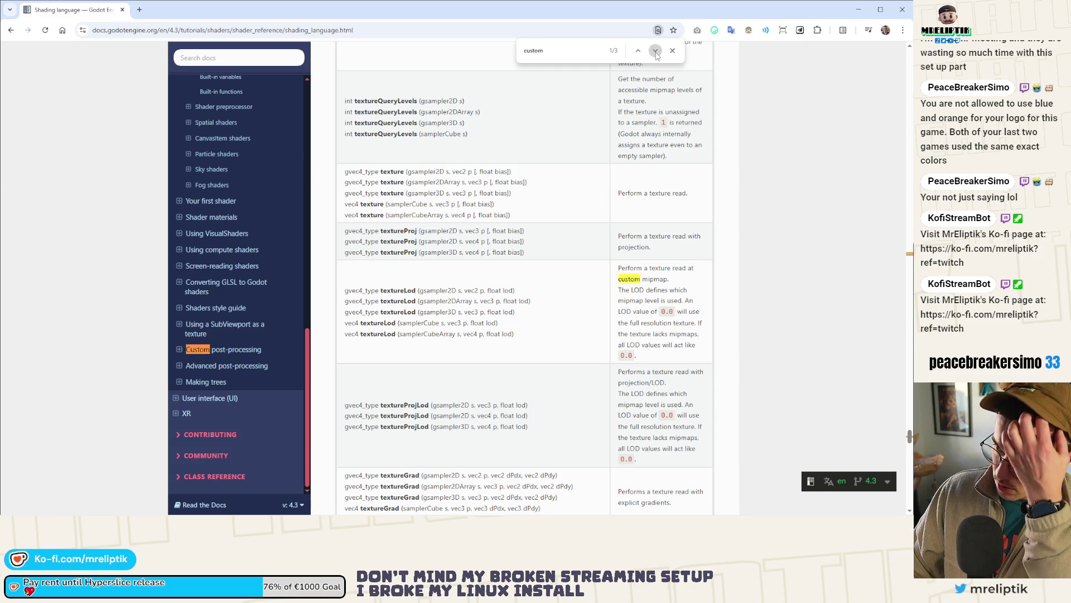
{"action": "left_click", "coordinate": [672, 51]}
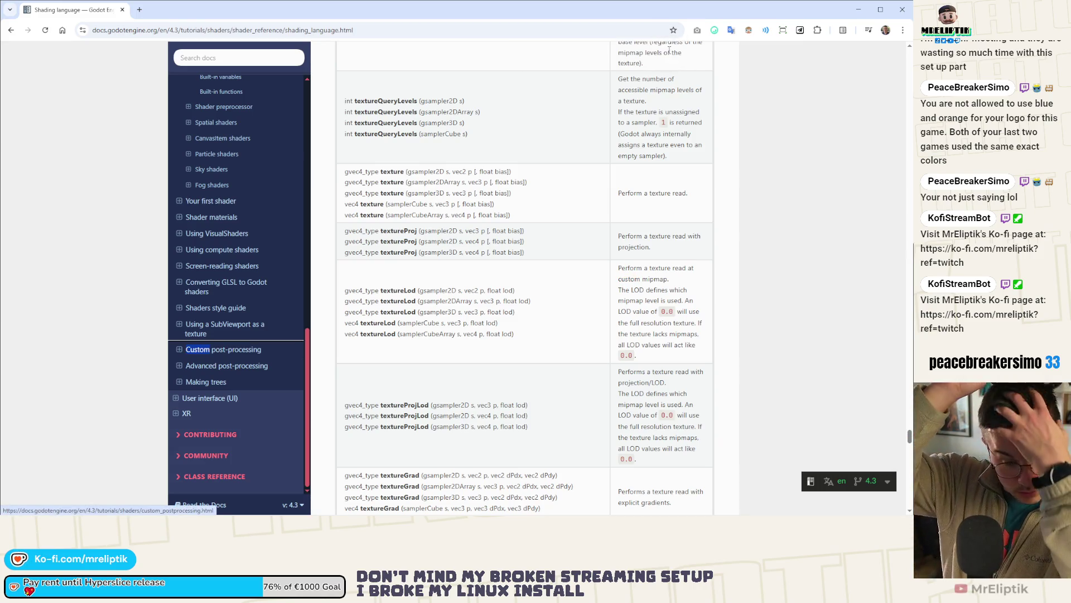
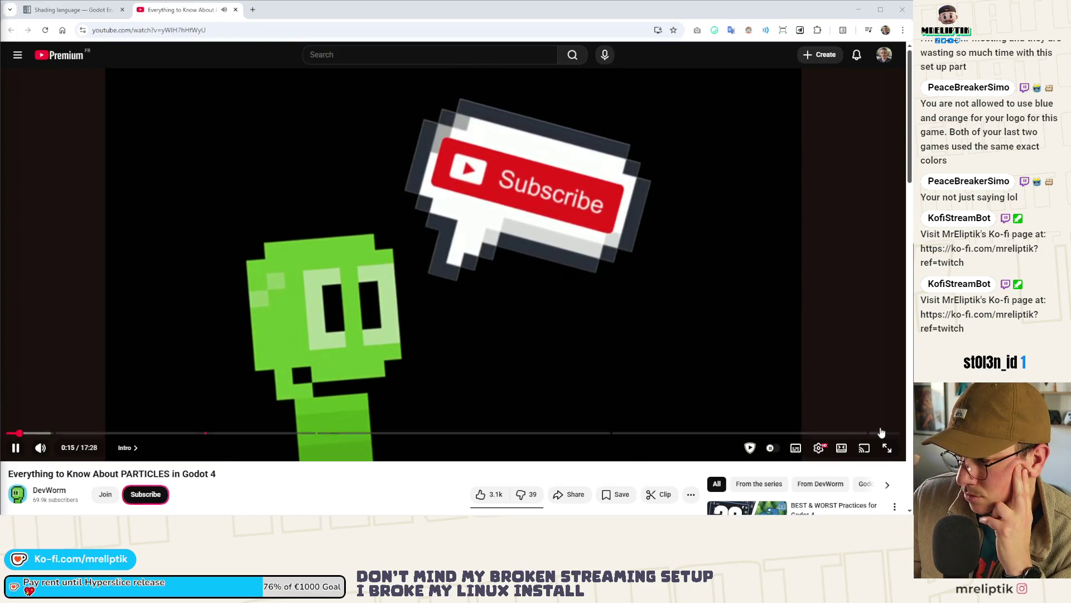
Step: Close the YouTube particles tutorial tab, returning to the Shading language docs page
{"action": "scroll", "coordinate": [631, 386], "scroll_direction": "down", "scroll_amount": 3}
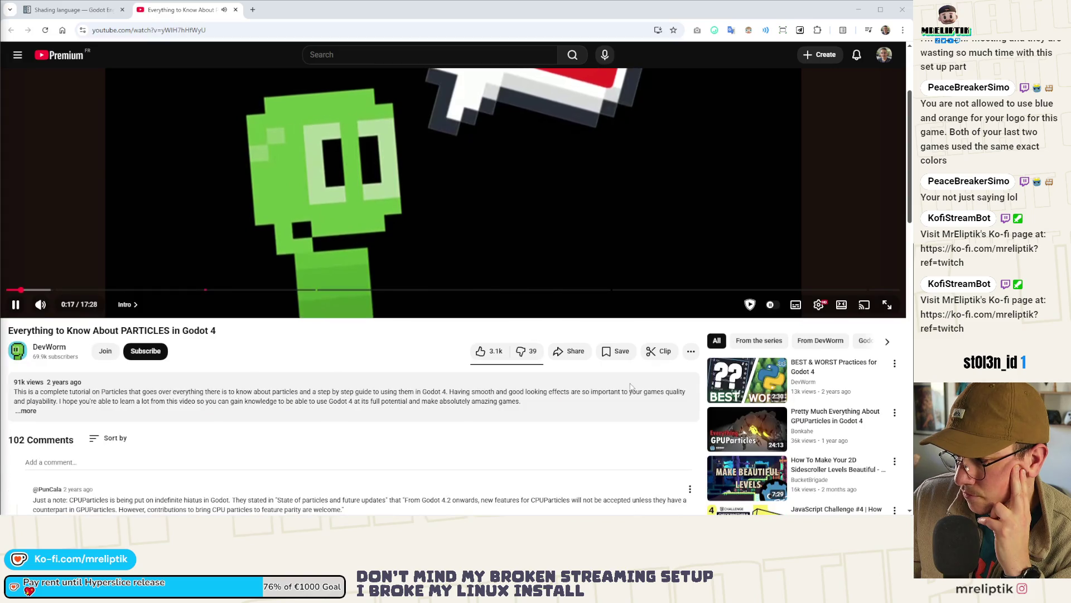
{"action": "scroll", "coordinate": [216, 400], "scroll_direction": "down", "scroll_amount": 1}
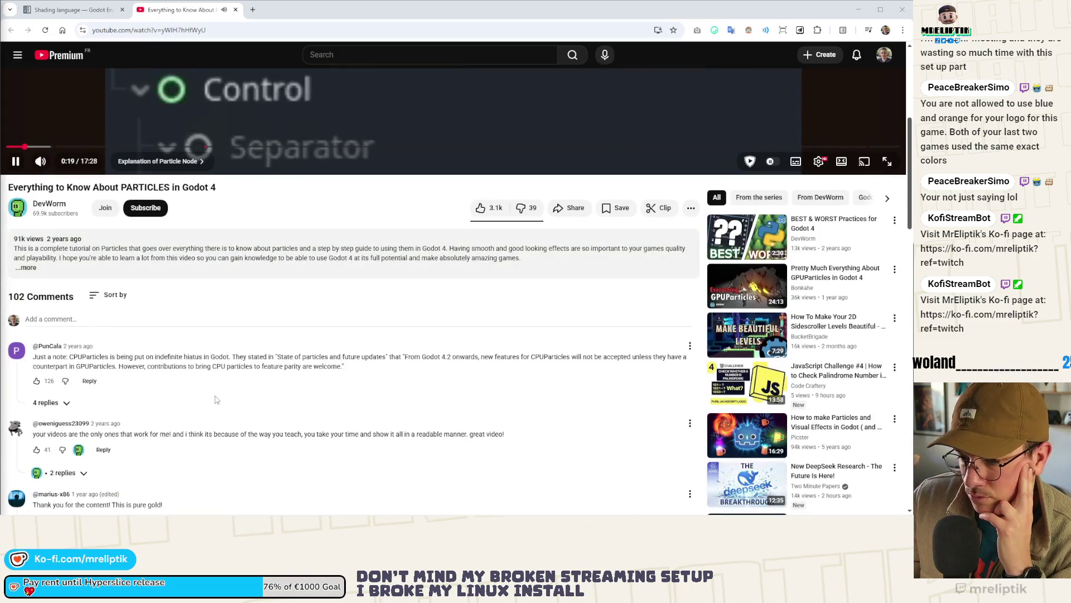
{"action": "scroll", "coordinate": [216, 400], "scroll_direction": "up", "scroll_amount": 4}
{"action": "middle_click", "coordinate": [176, 14]}
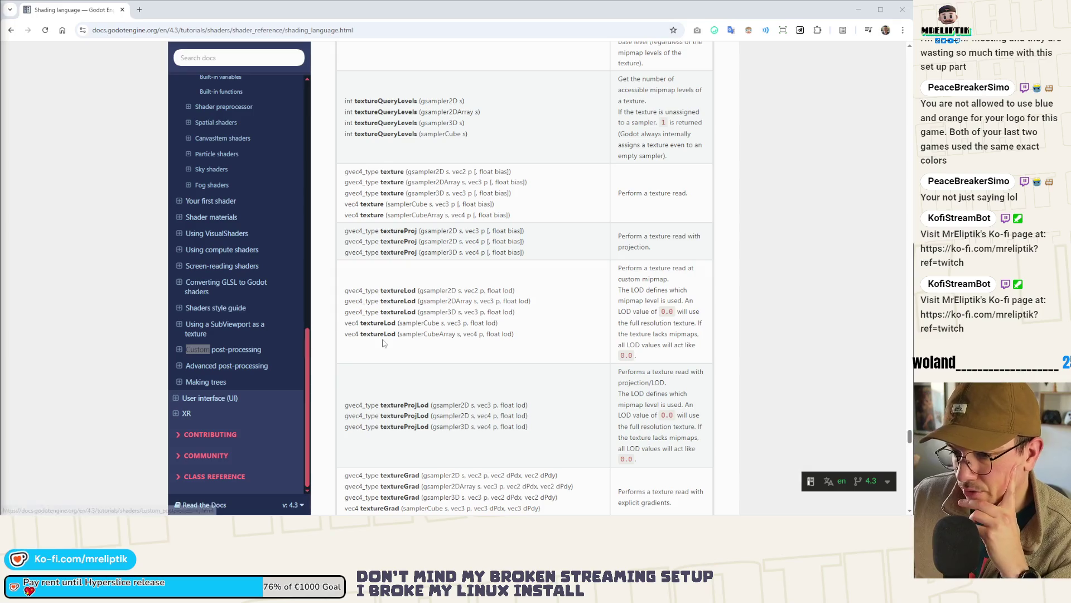
Step: Scroll the Shading language page and open the Canvas item shaders reference
{"action": "scroll", "coordinate": [402, 319], "scroll_direction": "down", "scroll_amount": 1}
{"action": "scroll", "coordinate": [402, 319], "scroll_direction": "up", "scroll_amount": 5}
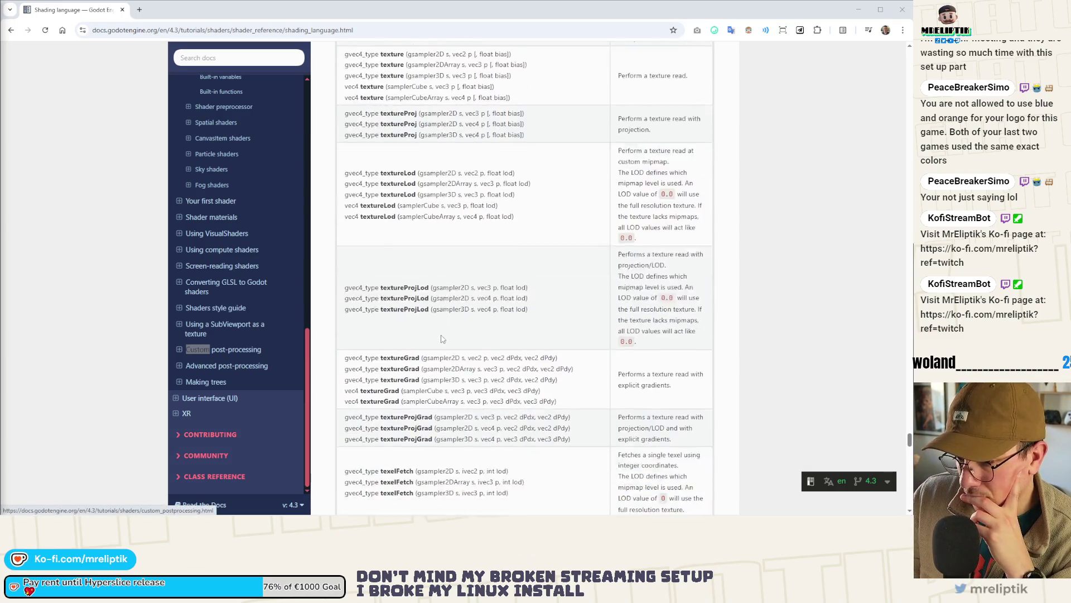
{"action": "scroll", "coordinate": [447, 320], "scroll_direction": "up", "scroll_amount": 15}
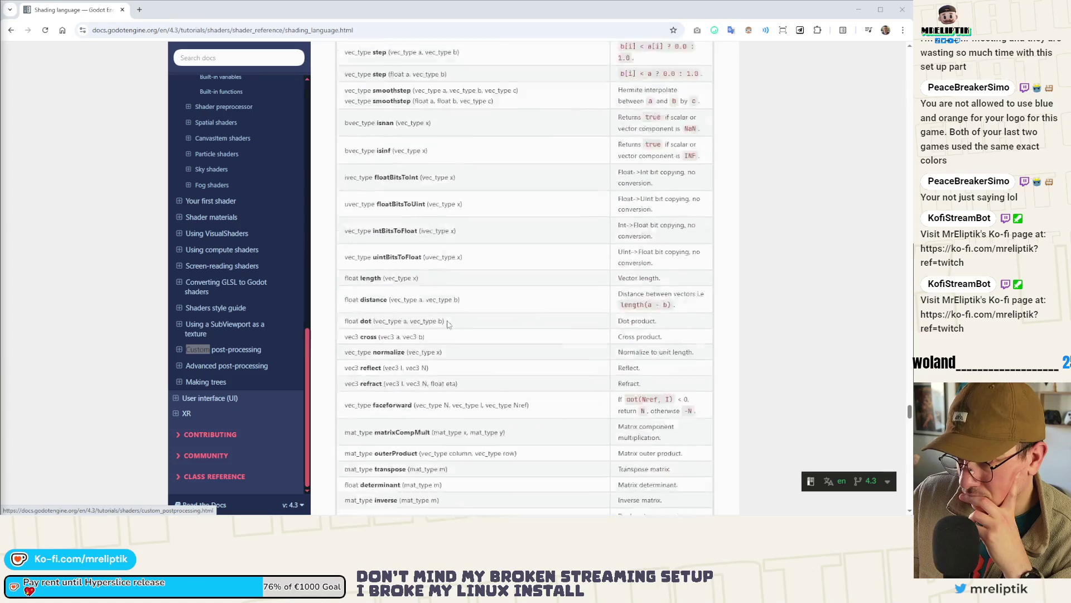
{"action": "scroll", "coordinate": [447, 324], "scroll_direction": "up", "scroll_amount": 12}
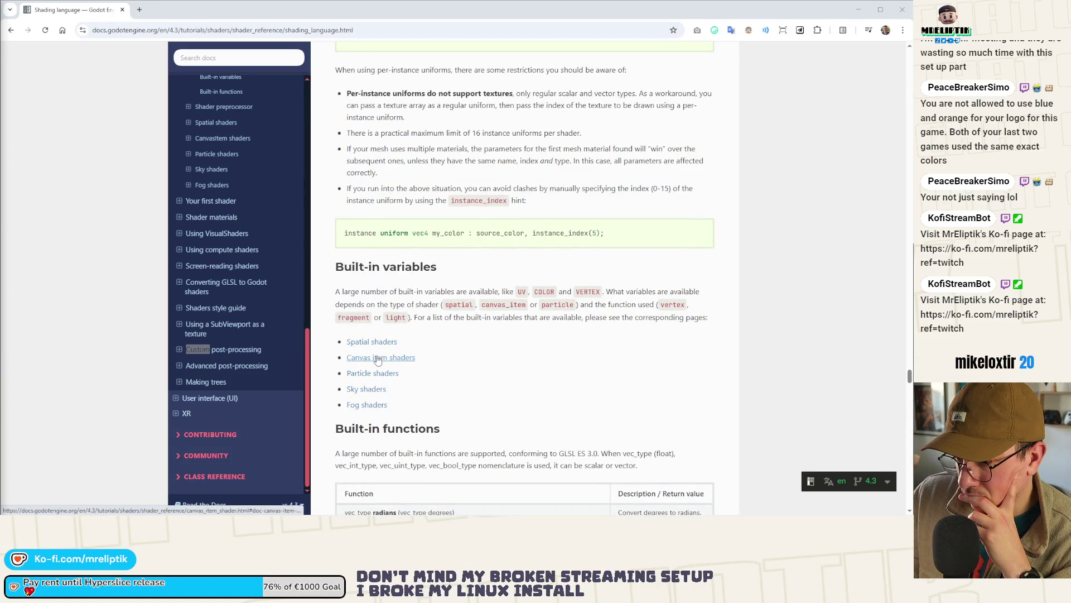
{"action": "left_click", "coordinate": [378, 359]}
Step: Scroll to the Vertex built-ins and read the INSTANCE_CUSTOM description
{"action": "scroll", "coordinate": [422, 283], "scroll_direction": "down", "scroll_amount": 2}
{"action": "scroll", "coordinate": [421, 283], "scroll_direction": "down", "scroll_amount": 2}
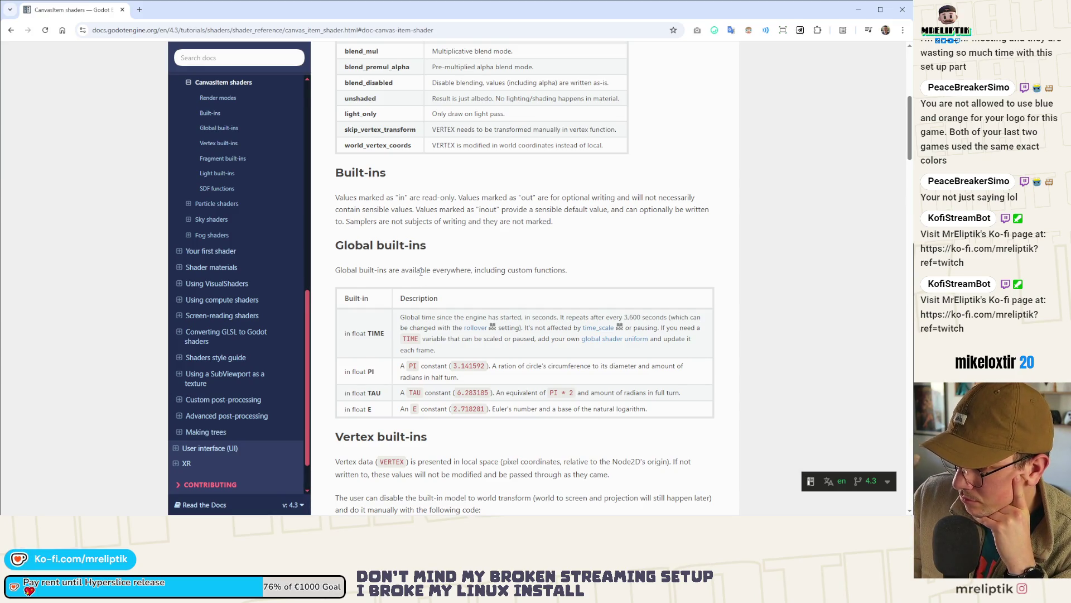
{"action": "scroll", "coordinate": [421, 271], "scroll_direction": "down", "scroll_amount": 3}
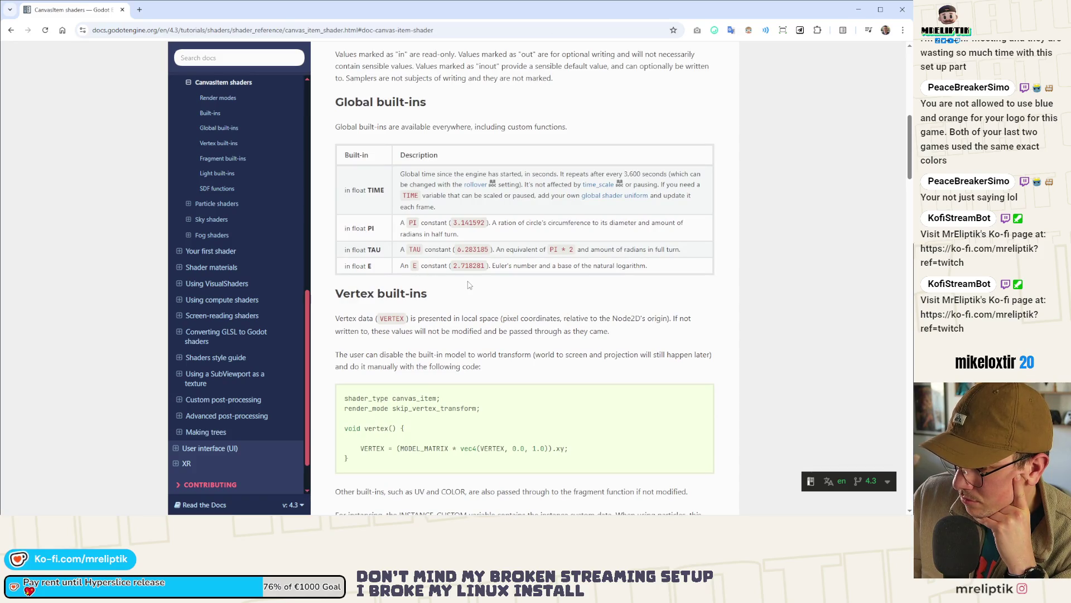
{"action": "scroll", "coordinate": [469, 285], "scroll_direction": "down", "scroll_amount": 3}
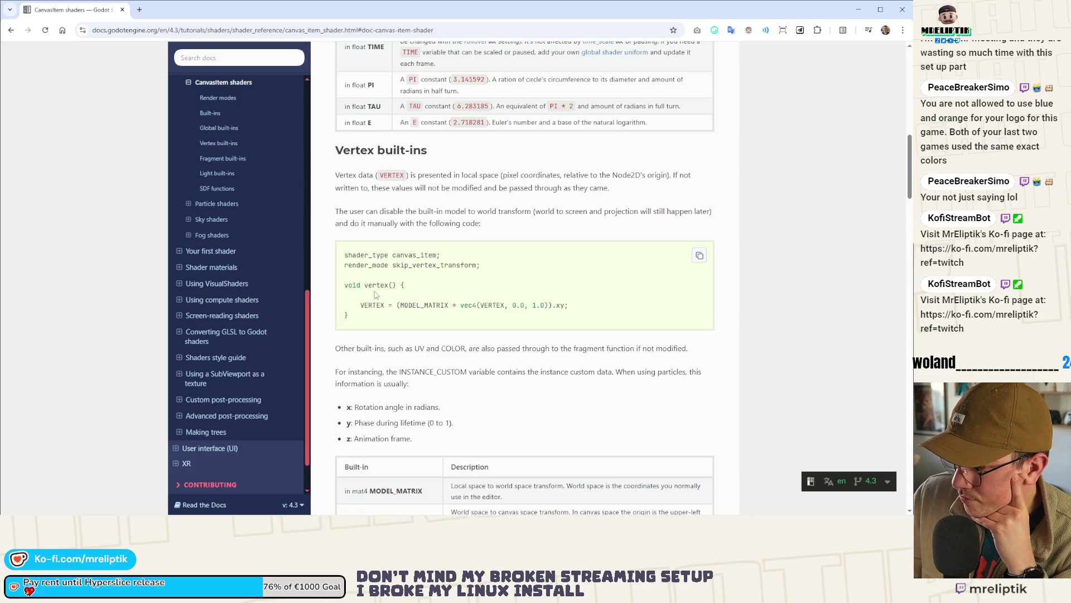
{"action": "scroll", "coordinate": [436, 300], "scroll_direction": "down", "scroll_amount": 2}
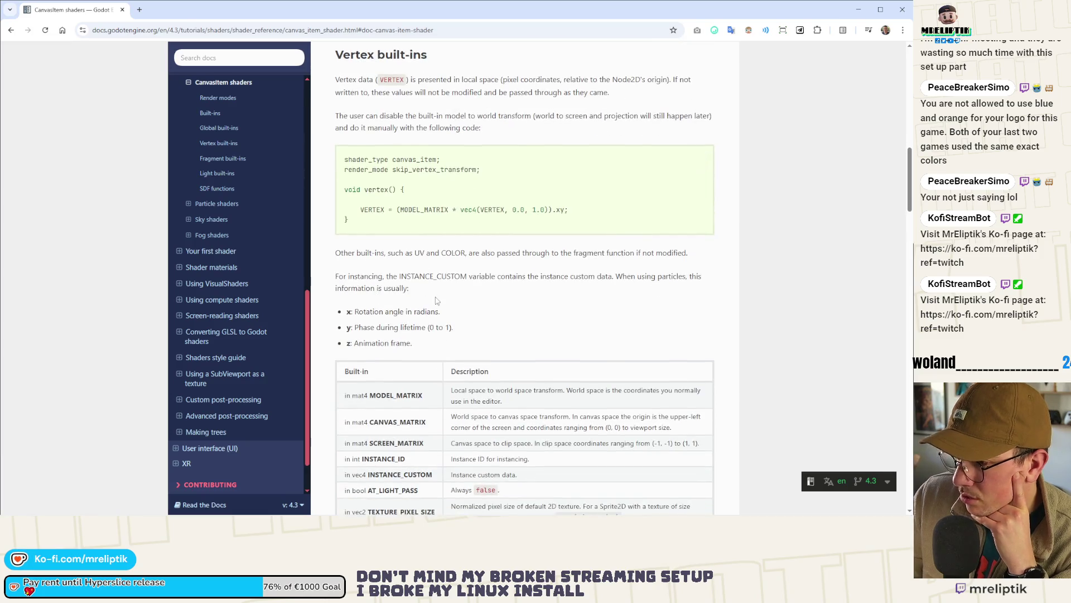
{"action": "scroll", "coordinate": [401, 312], "scroll_direction": "down", "scroll_amount": 2}
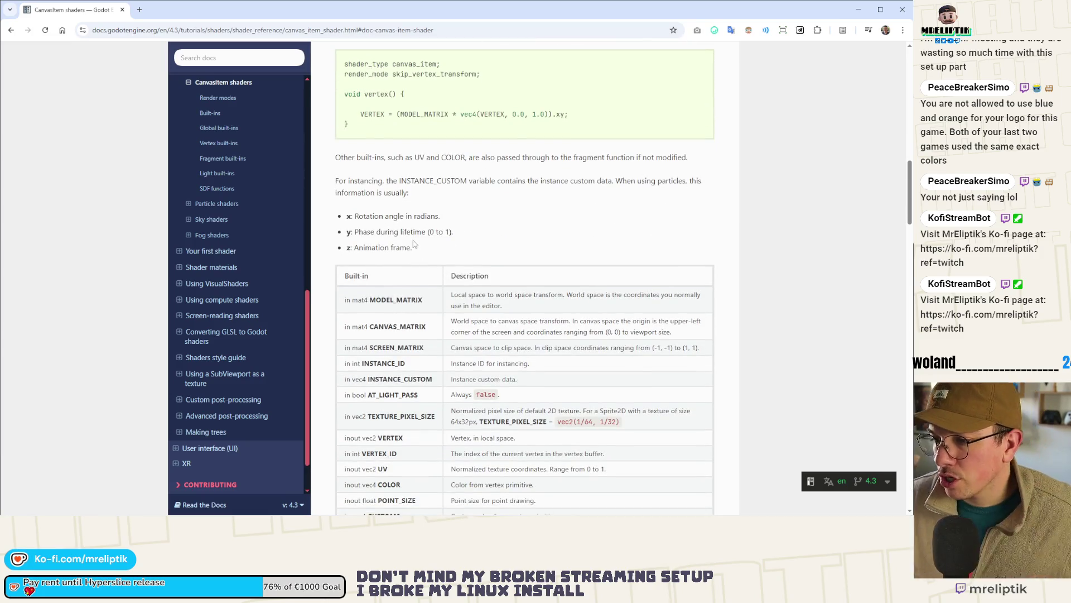
{"action": "double_click", "coordinate": [443, 182]}
{"action": "double_click", "coordinate": [483, 181]}
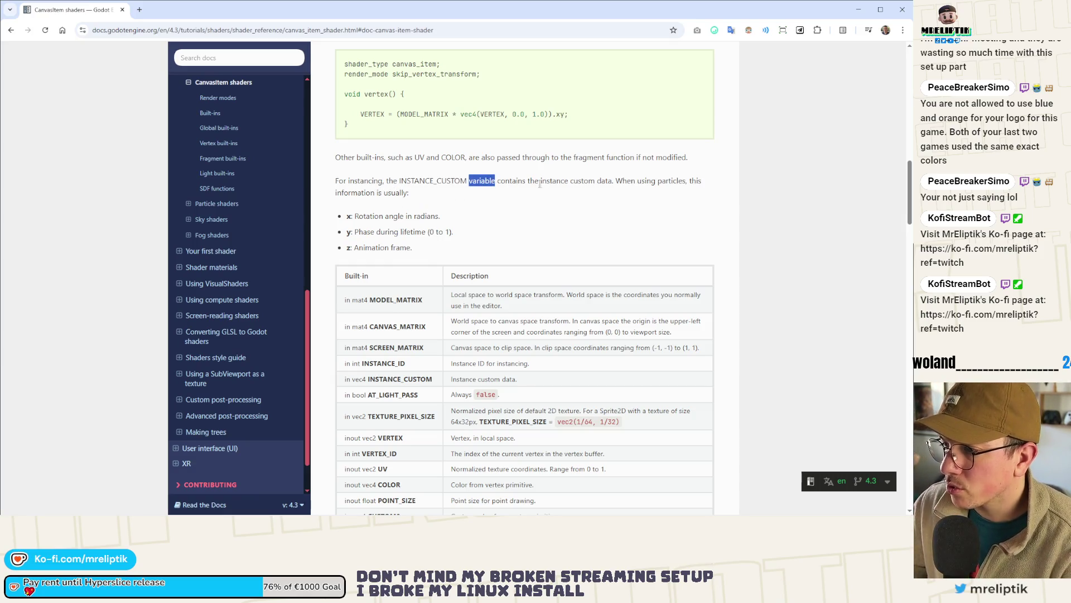
{"action": "double_click", "coordinate": [583, 181]}
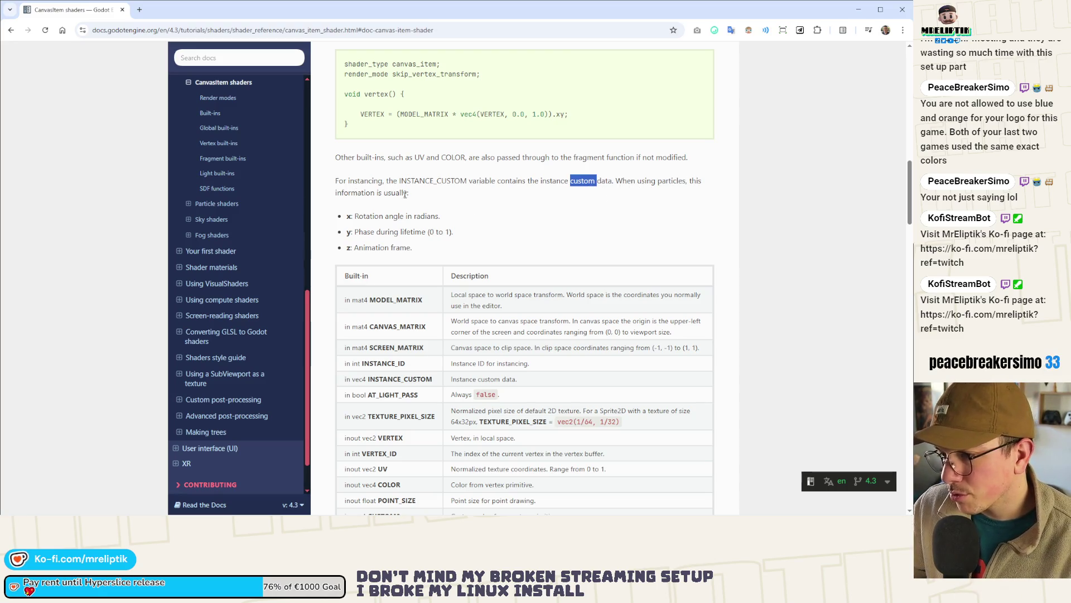
Step: Read the INSTANCE_CUSTOM particle data list (phase, lifetime, animation frame), then return to Godot
{"action": "scroll", "coordinate": [358, 226], "scroll_direction": "up", "scroll_amount": 3}
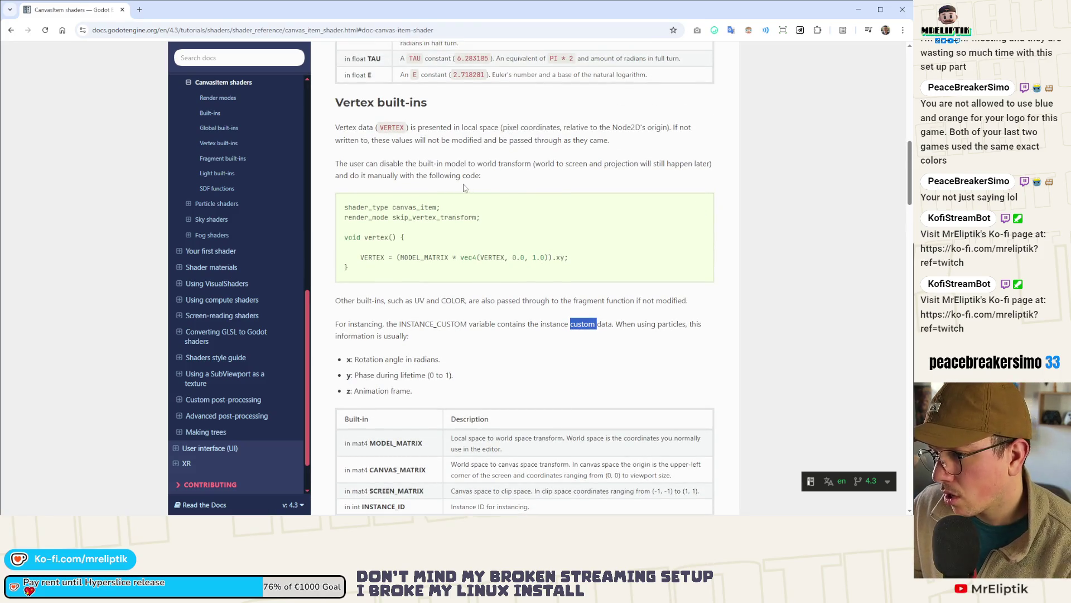
{"action": "scroll", "coordinate": [452, 194], "scroll_direction": "down", "scroll_amount": 2}
{"action": "double_click", "coordinate": [381, 296]}
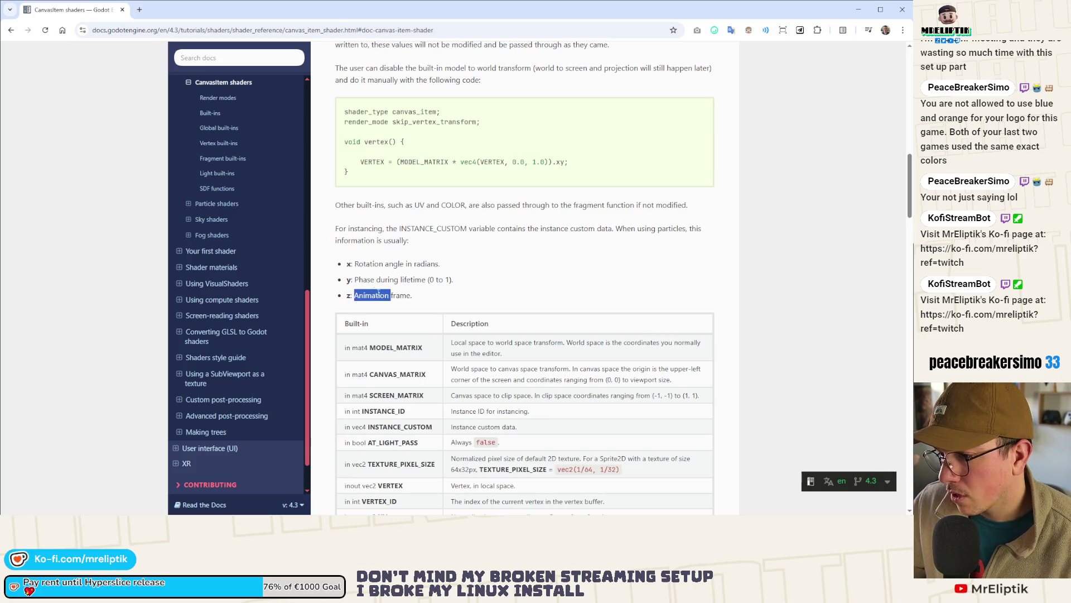
{"action": "double_click", "coordinate": [365, 280]}
{"action": "left_click", "coordinate": [394, 280]}
{"action": "double_click", "coordinate": [414, 280]}
{"action": "left_click", "coordinate": [444, 278]}
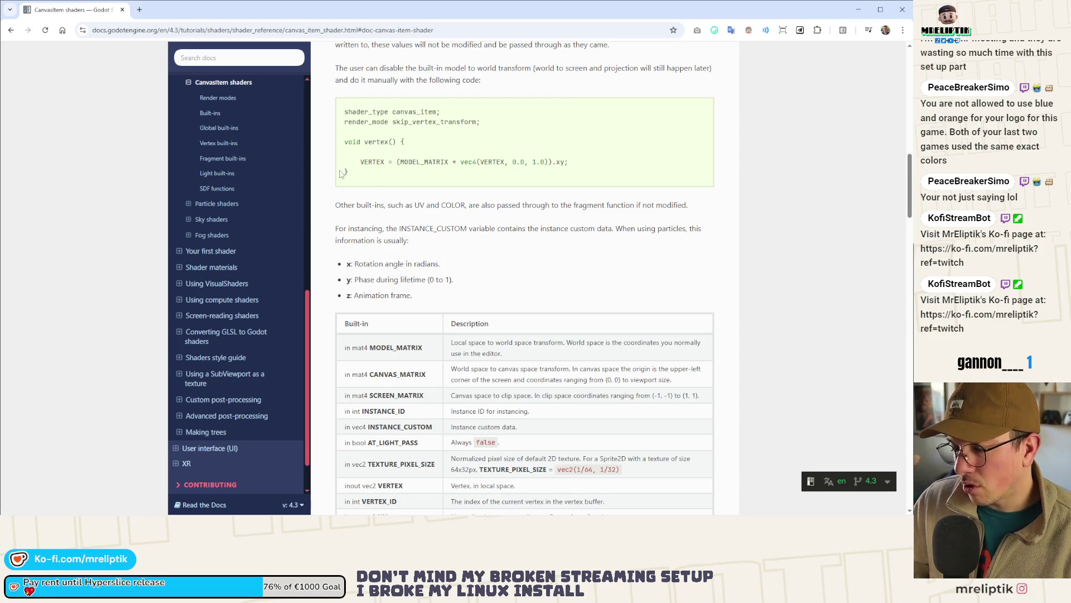
{"action": "key", "text": "alt+Tab"}
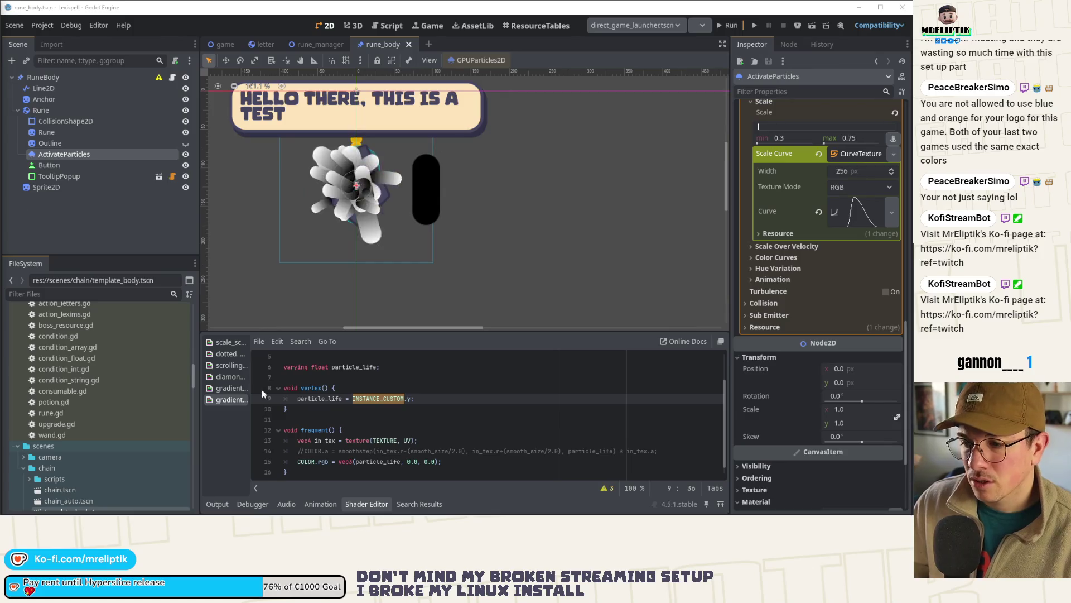
Step: Inspect the particle_life varying and the particles' color curve settings
{"action": "double_click", "coordinate": [321, 399]}
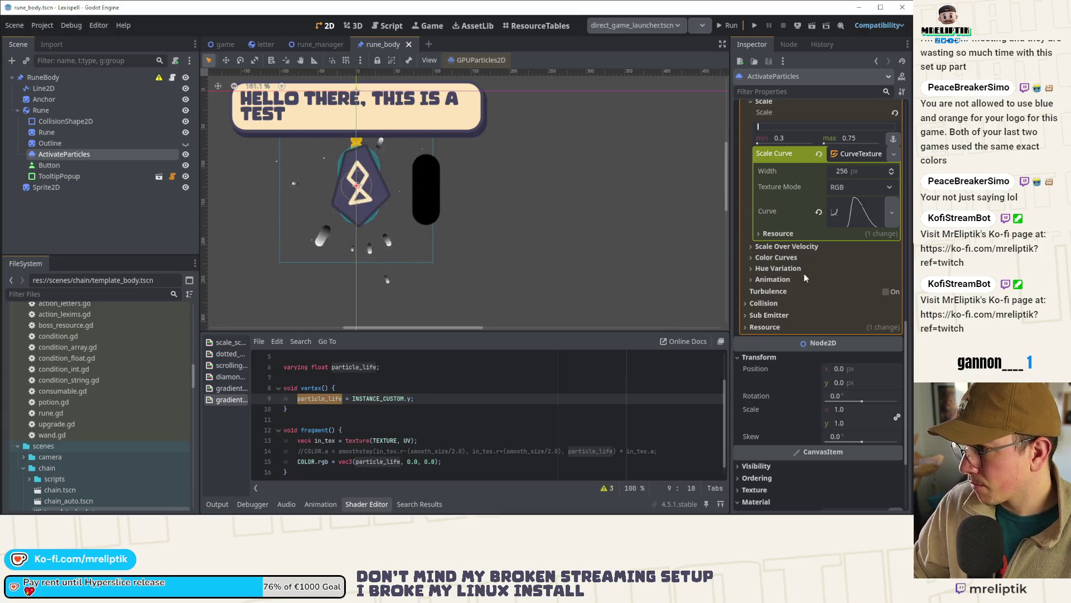
{"action": "scroll", "coordinate": [803, 275], "scroll_direction": "up", "scroll_amount": 3}
{"action": "left_click", "coordinate": [768, 364]}
{"action": "left_click", "coordinate": [767, 364]}
{"action": "left_click", "coordinate": [768, 360]}
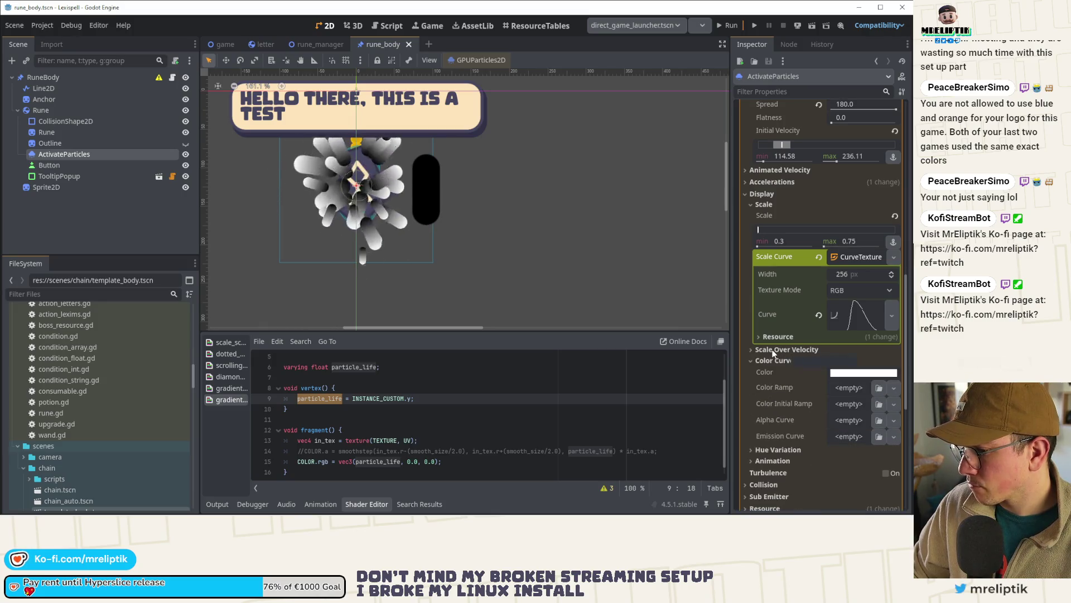
Step: Put particle_life into the green channel of the debug COLOR.rgb line 15 and save
{"action": "left_click", "coordinate": [411, 441]}
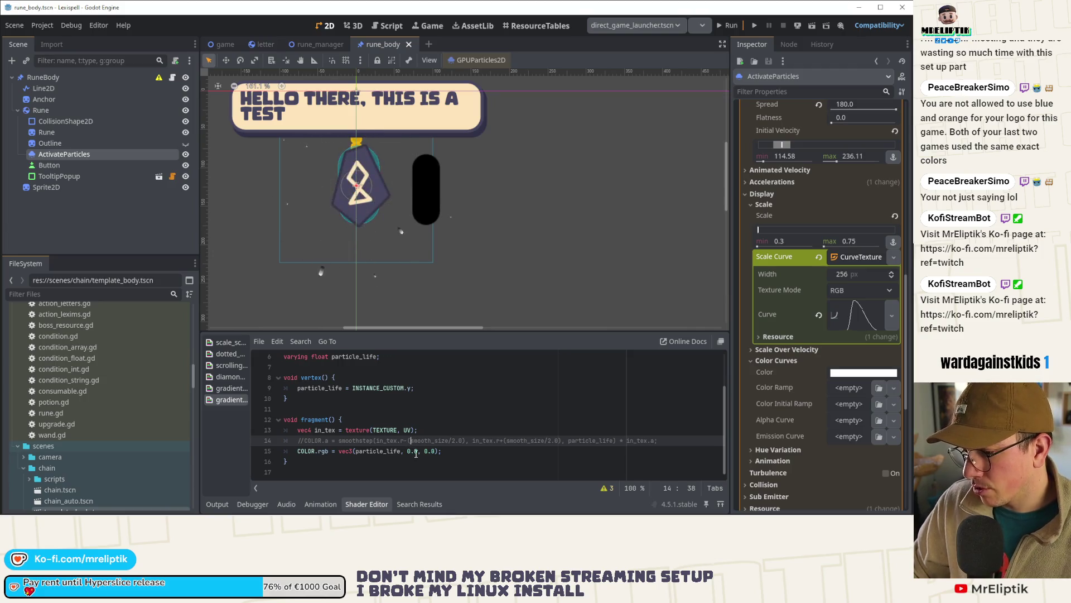
{"action": "left_click", "coordinate": [416, 452]}
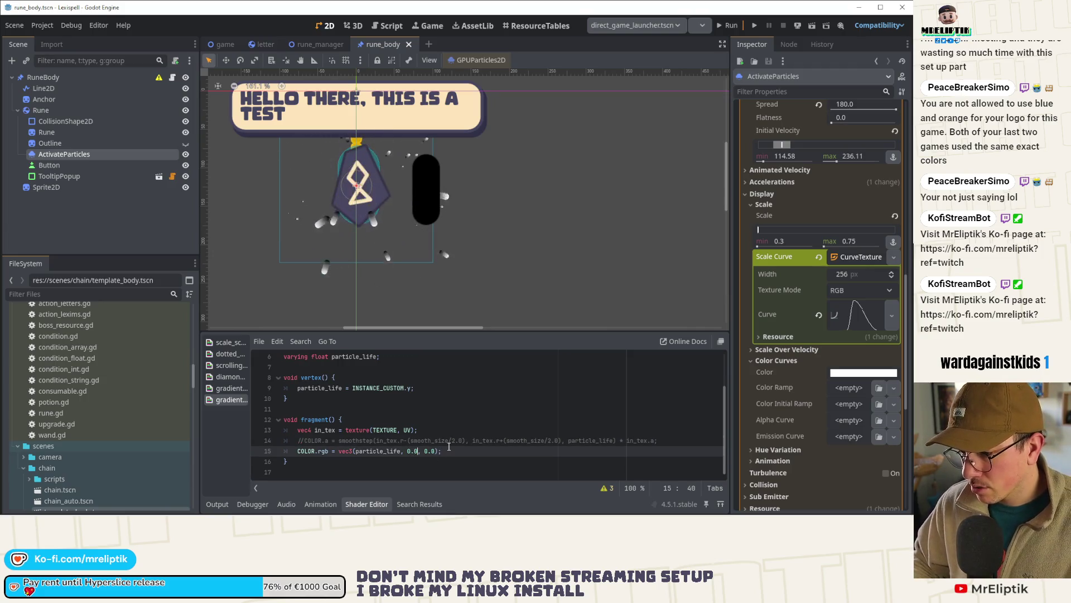
{"action": "key", "text": "BackSpace"}
{"action": "type", "text": "particl"}
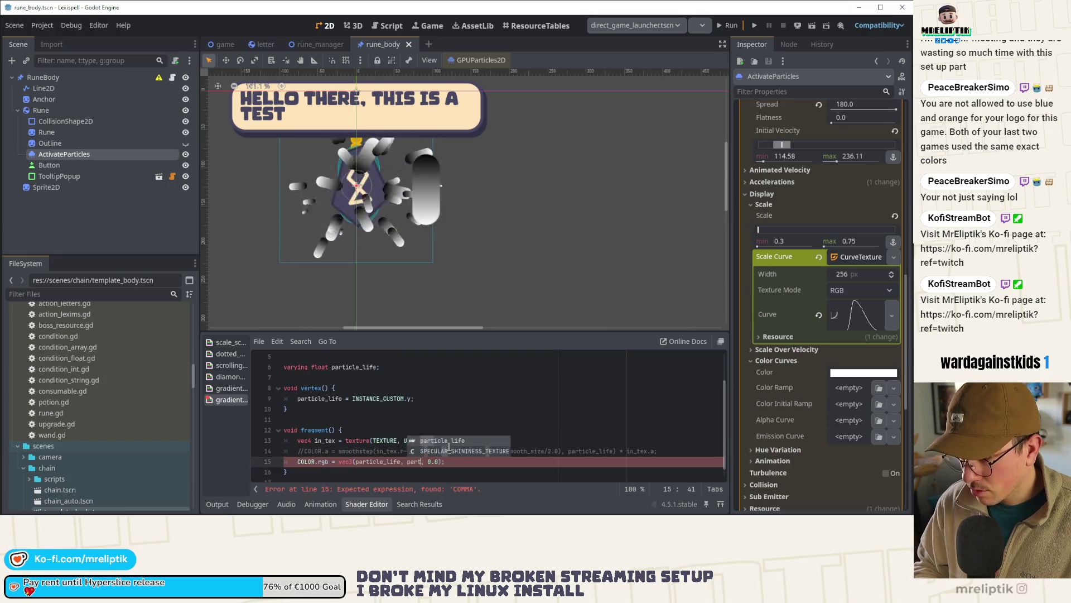
{"action": "key", "text": "Return"}
{"action": "key", "text": "ctrl+s"}
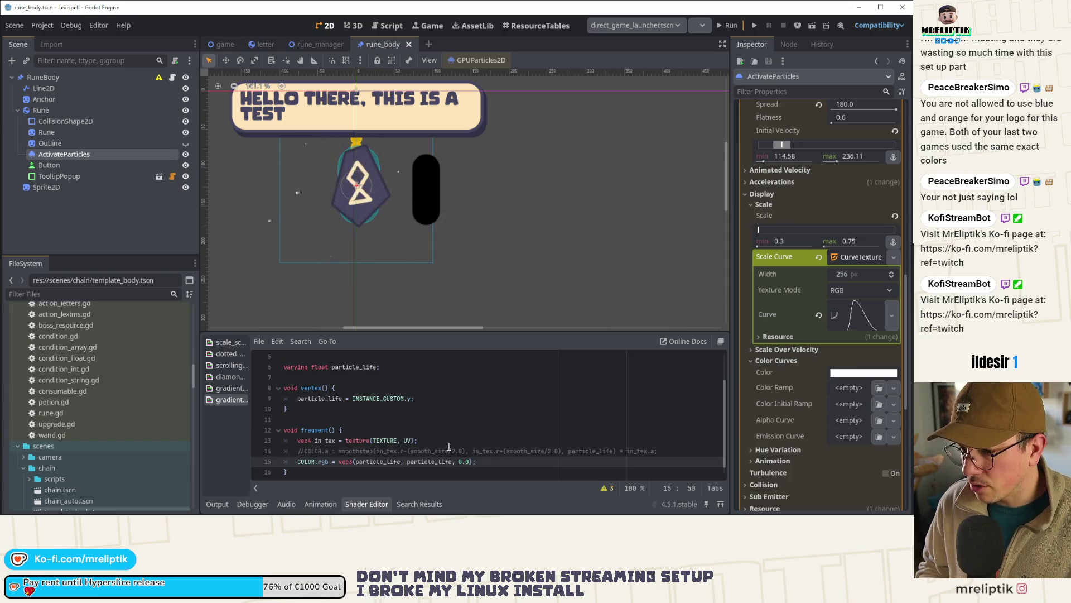
Step: Delete the debug COLOR.rgb line, uncomment the smoothstep COLOR.a line, and save
{"action": "key", "text": "ctrl+x"}
{"action": "key", "text": "ctrl+s"}
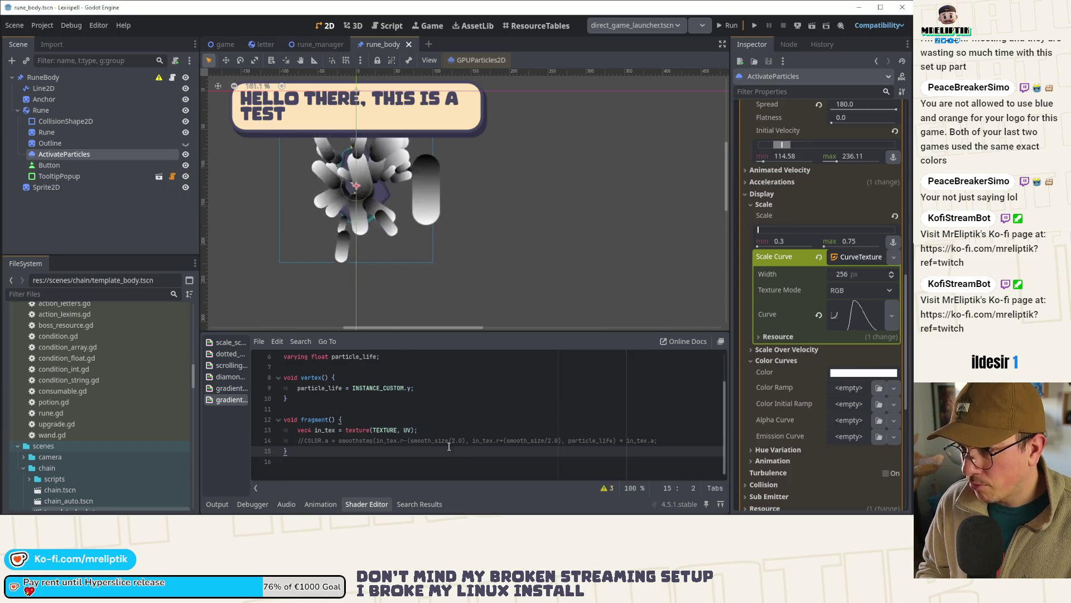
{"action": "left_click", "coordinate": [435, 440]}
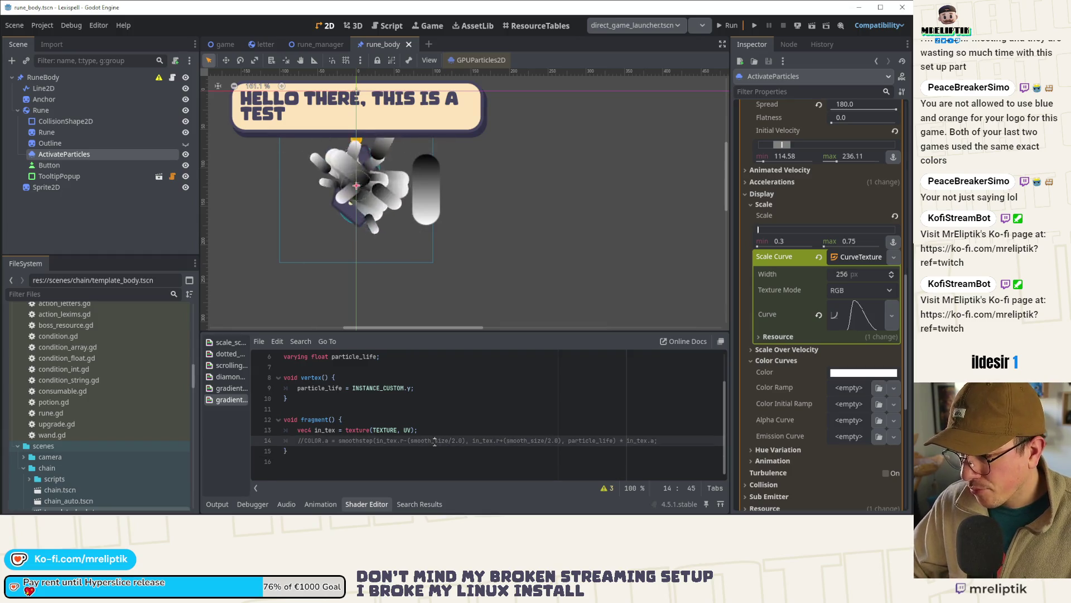
{"action": "key", "text": "ctrl+k"}
{"action": "key", "text": "ctrl+s"}
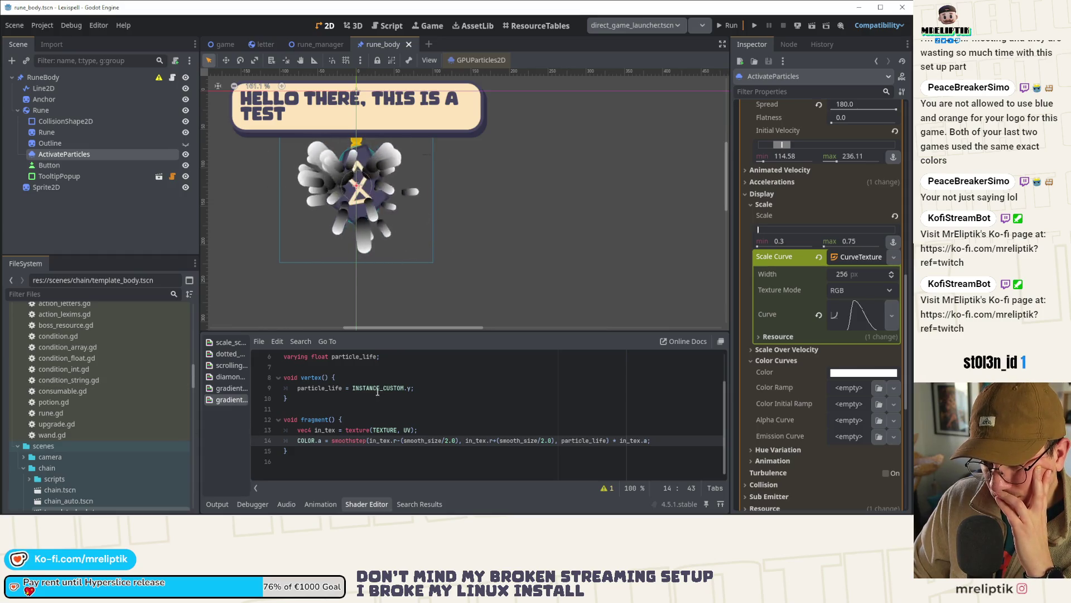
{"action": "double_click", "coordinate": [312, 389]}
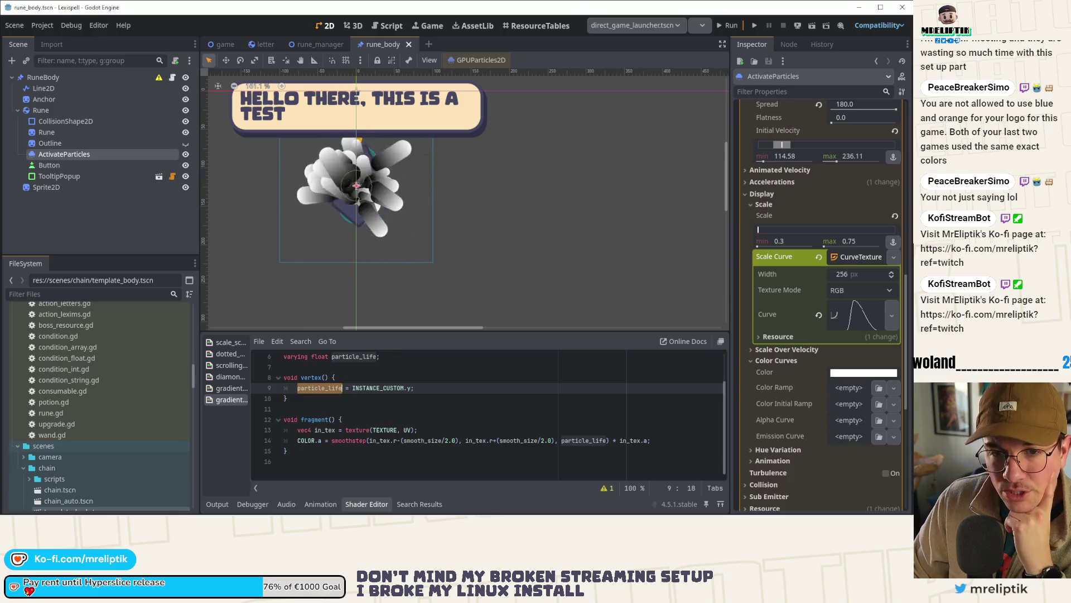
Step: Change line 9 so particle_life takes INSTANCE_CUSTOM.z, and save
{"action": "left_click", "coordinate": [418, 388]}
{"action": "type", "text": "x"}
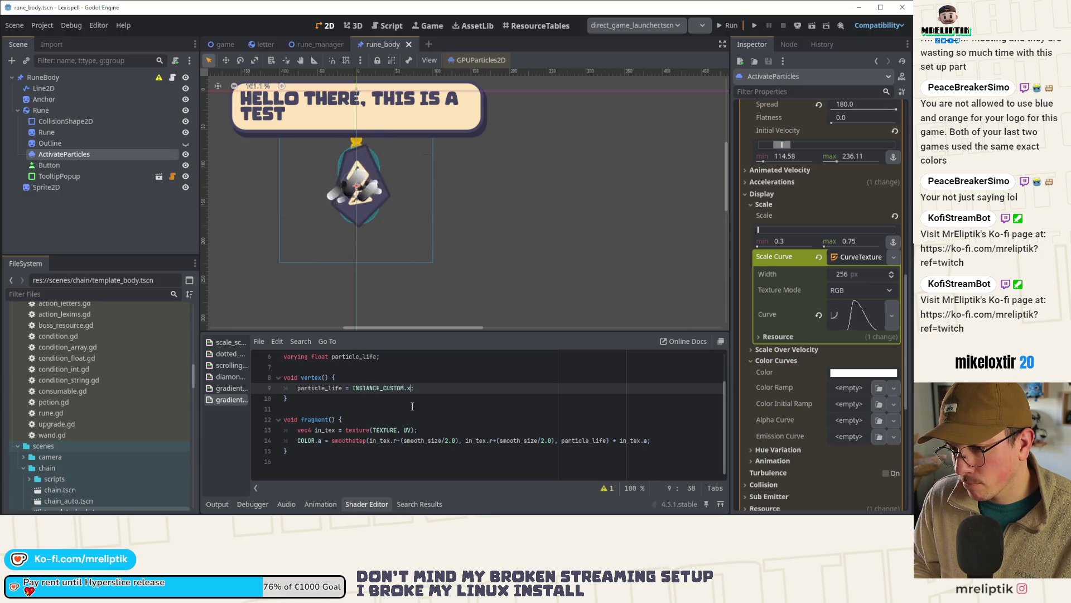
{"action": "key", "text": "BackSpace"}
{"action": "type", "text": "z"}
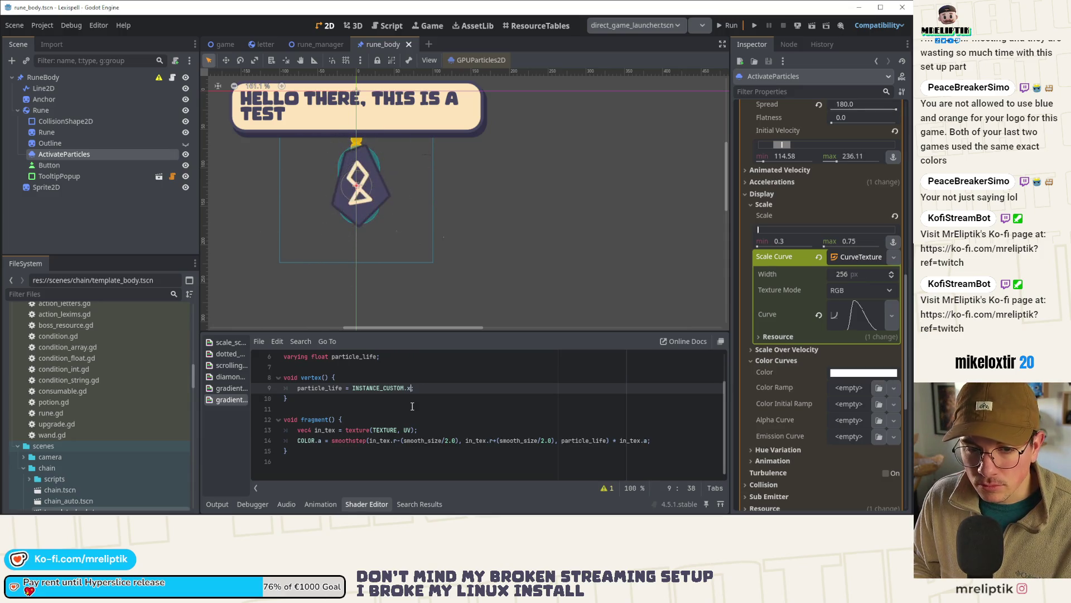
{"action": "key", "text": "ctrl+s"}
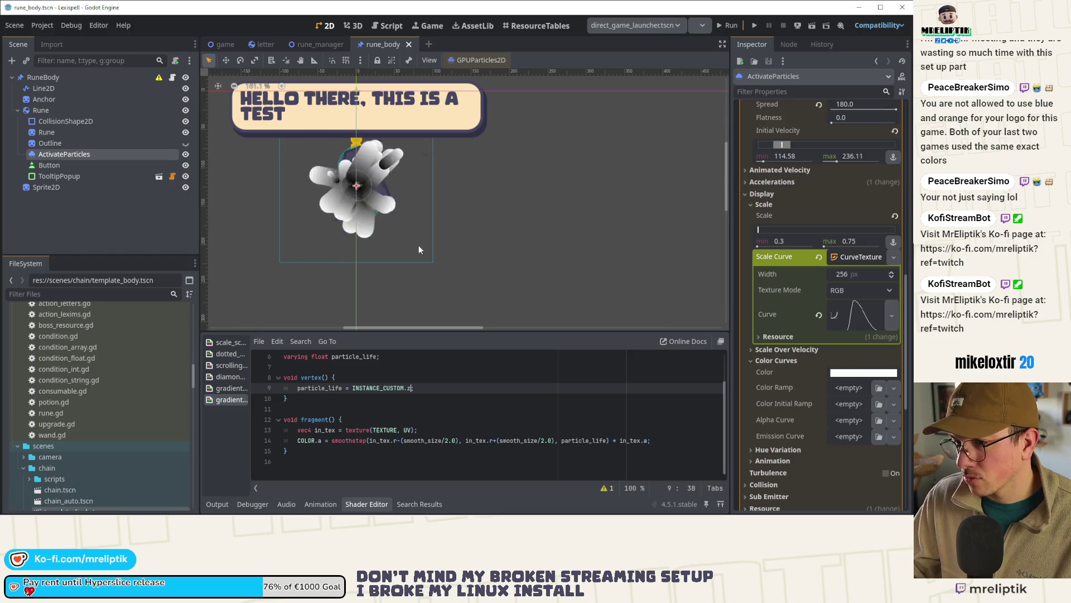
{"action": "scroll", "coordinate": [424, 246], "scroll_direction": "up", "scroll_amount": 1}
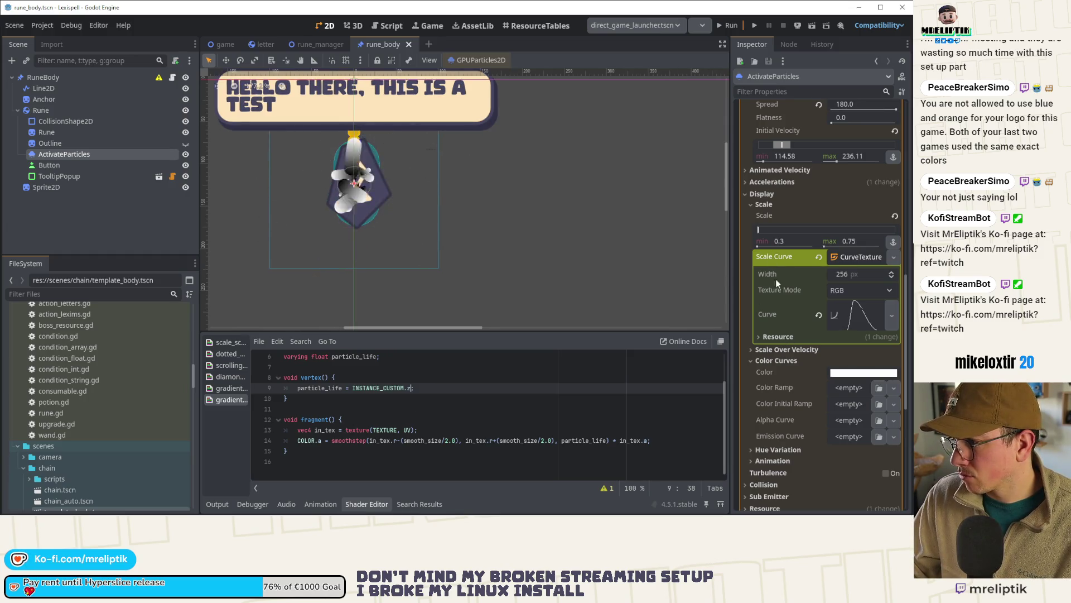
Step: Clear the particles' Scale Curve in the Inspector and recenter the rune in view
{"action": "left_click", "coordinate": [892, 316]}
{"action": "left_click", "coordinate": [891, 318]}
{"action": "left_click", "coordinate": [893, 257]}
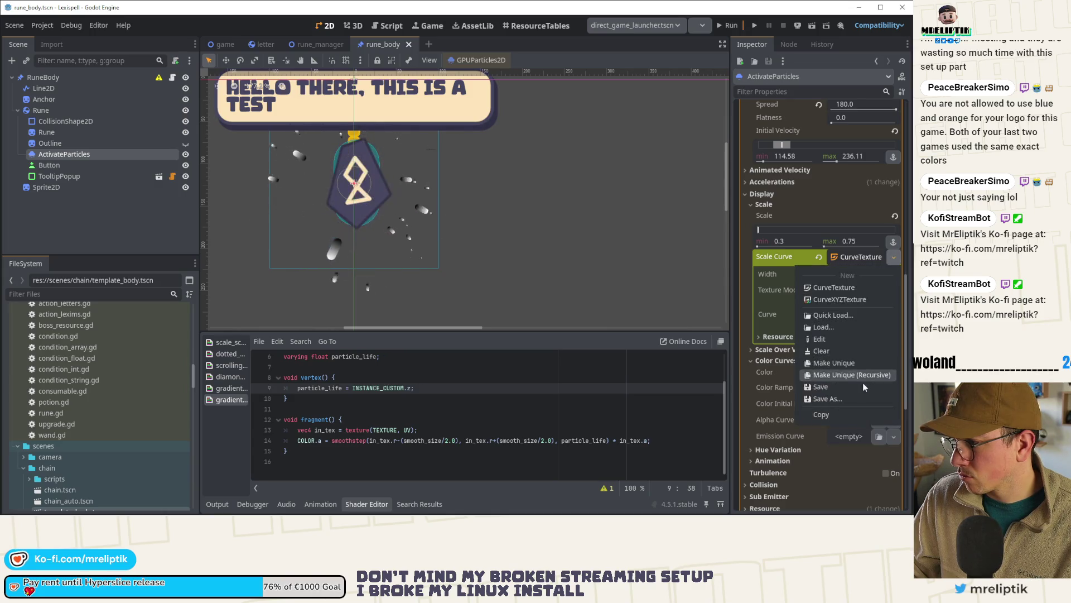
{"action": "left_click", "coordinate": [832, 414]}
{"action": "left_click", "coordinate": [818, 257]}
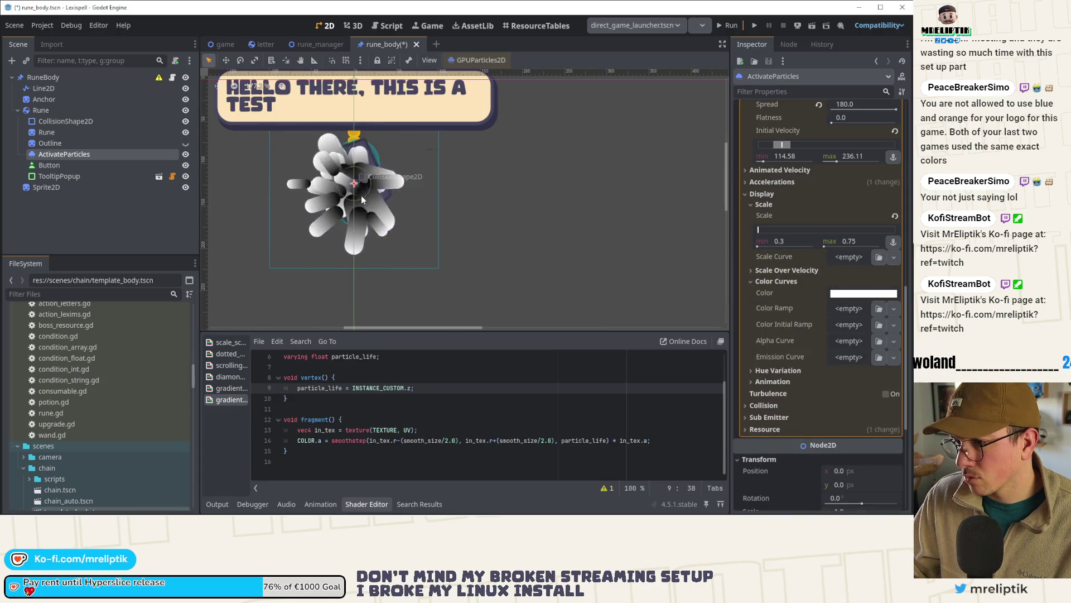
{"action": "scroll", "coordinate": [387, 225], "scroll_direction": "down", "scroll_amount": 4}
{"action": "left_click_drag", "start_coordinate": [387, 224], "coordinate": [389, 245]}
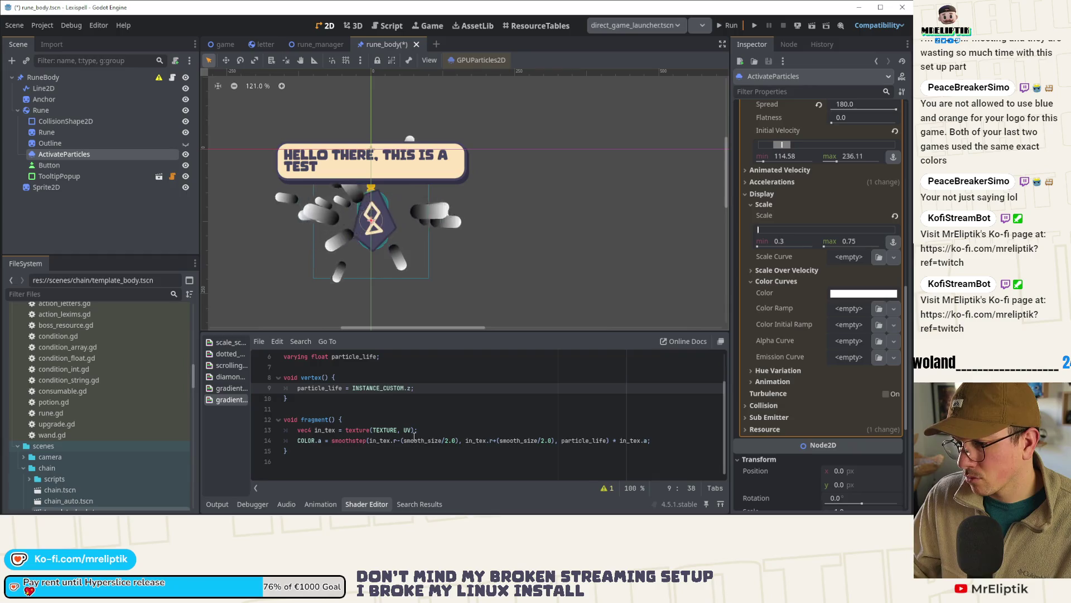
Step: Replace particle_life on line 14 with 0.5, save, and widen the script list
{"action": "double_click", "coordinate": [580, 441]}
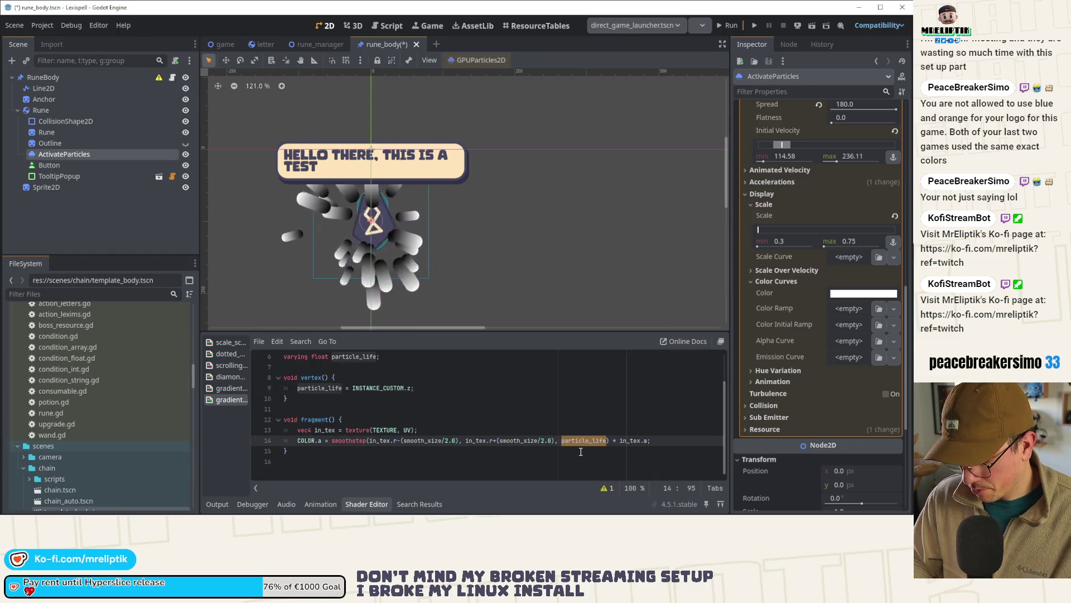
{"action": "type", "text": "0.5"}
{"action": "key", "text": "ctrl+s"}
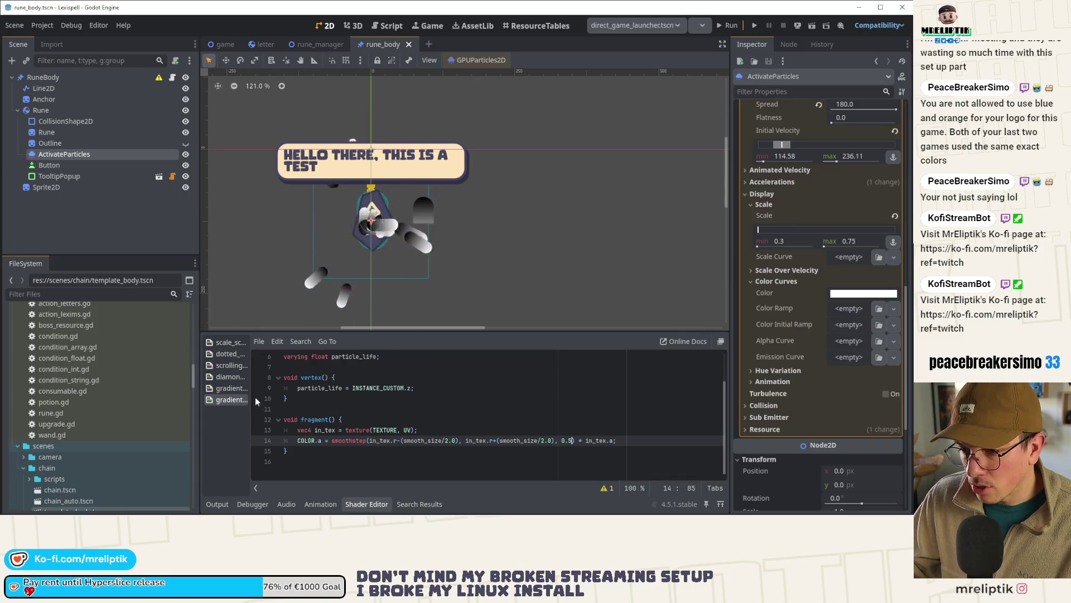
{"action": "mouse_move", "coordinate": [248, 384]}
{"action": "left_mouse_down"}
{"action": "mouse_move", "coordinate": [360, 382]}
{"action": "mouse_move", "coordinate": [276, 381]}
{"action": "left_mouse_up"}
Step: Restore particle_life on line 14 and remove the z component on line 9
{"action": "double_click", "coordinate": [591, 461]}
{"action": "type", "text": "particle_life"}
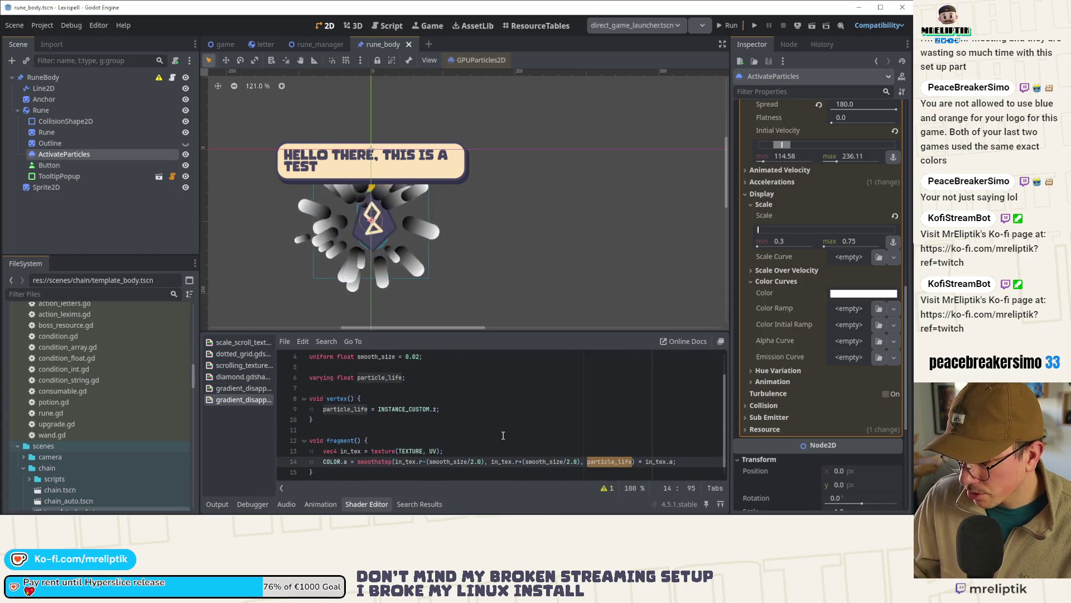
{"action": "key", "text": "Up"}
{"action": "key", "text": "Up"}
{"action": "key", "text": "Up"}
{"action": "key", "text": "Left"}
{"action": "key", "text": "BackSpace"}
{"action": "type", "text": "x"}
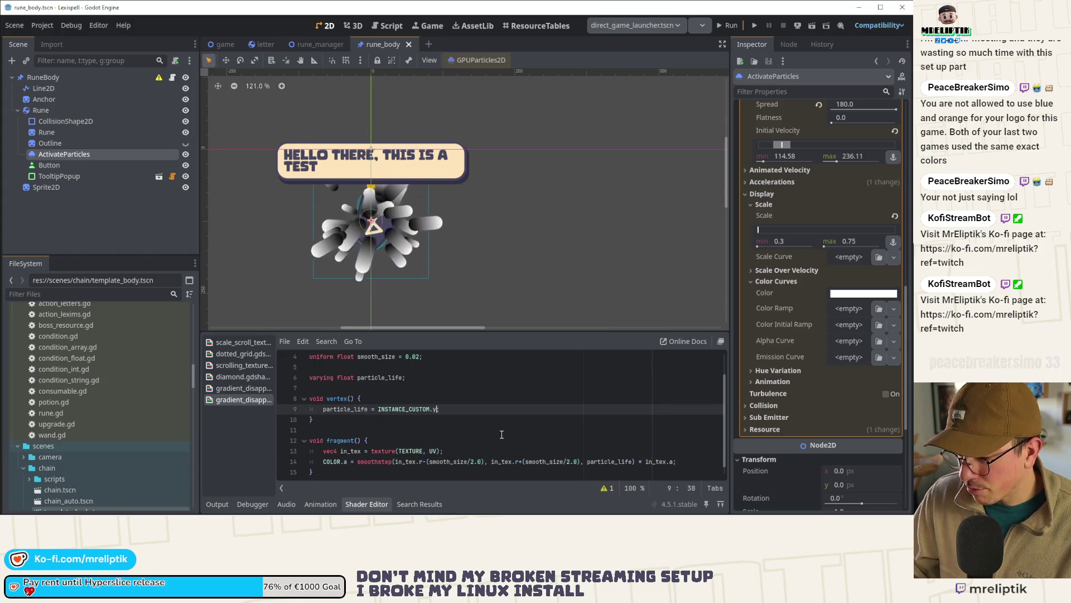
{"action": "key", "text": "BackSpace"}
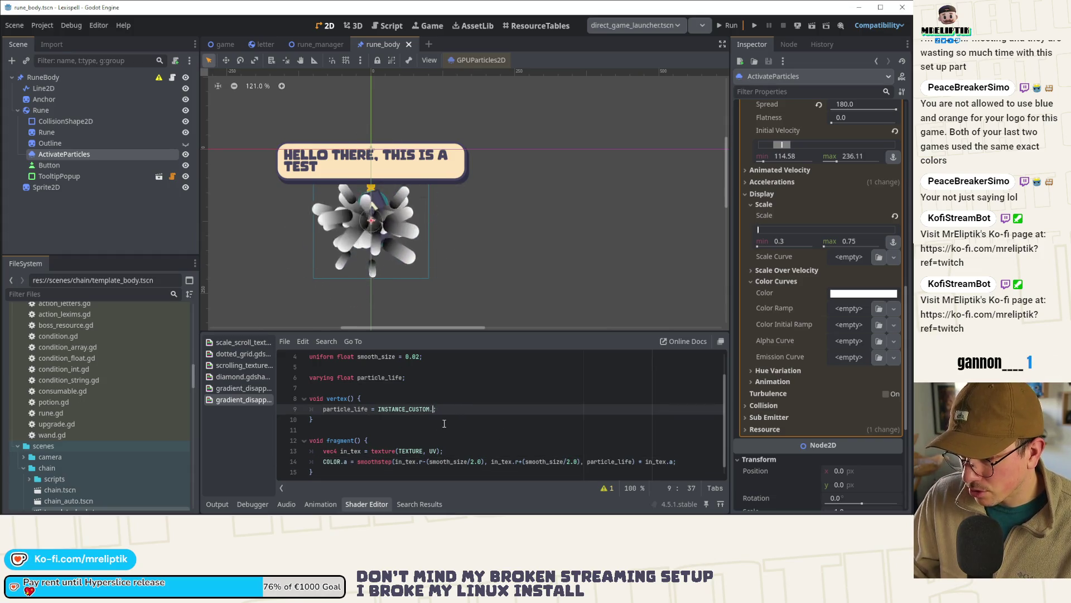
{"action": "type", "text": "z"}
Step: Try moving the varying and vertex code above fragment(), then undo it
{"action": "left_click_drag", "start_coordinate": [458, 423], "coordinate": [302, 379]}
{"action": "key", "text": "ctrl+c"}
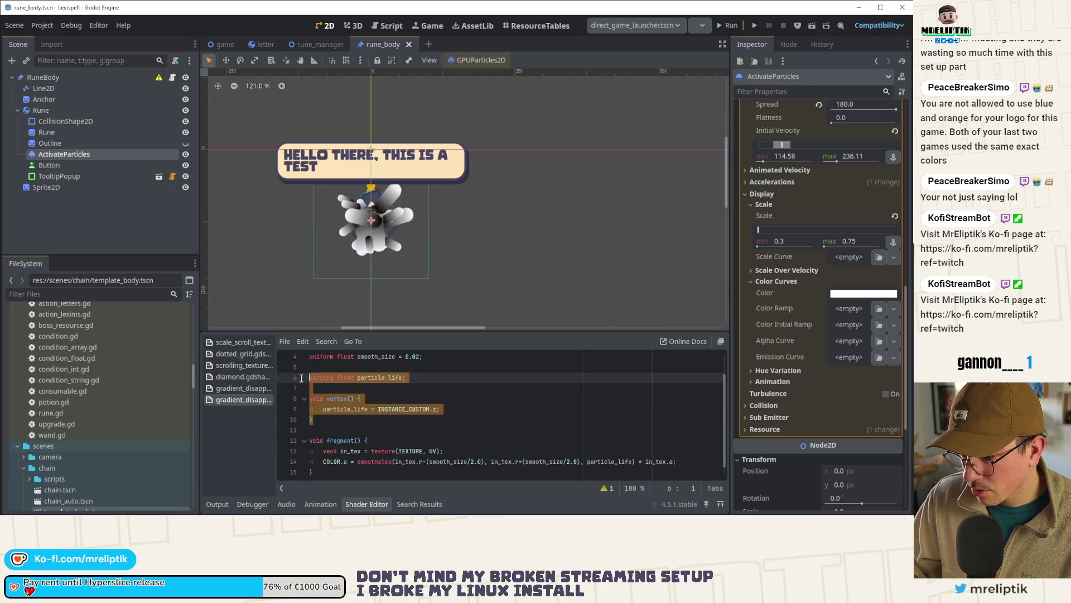
{"action": "key", "text": "BackSpace"}
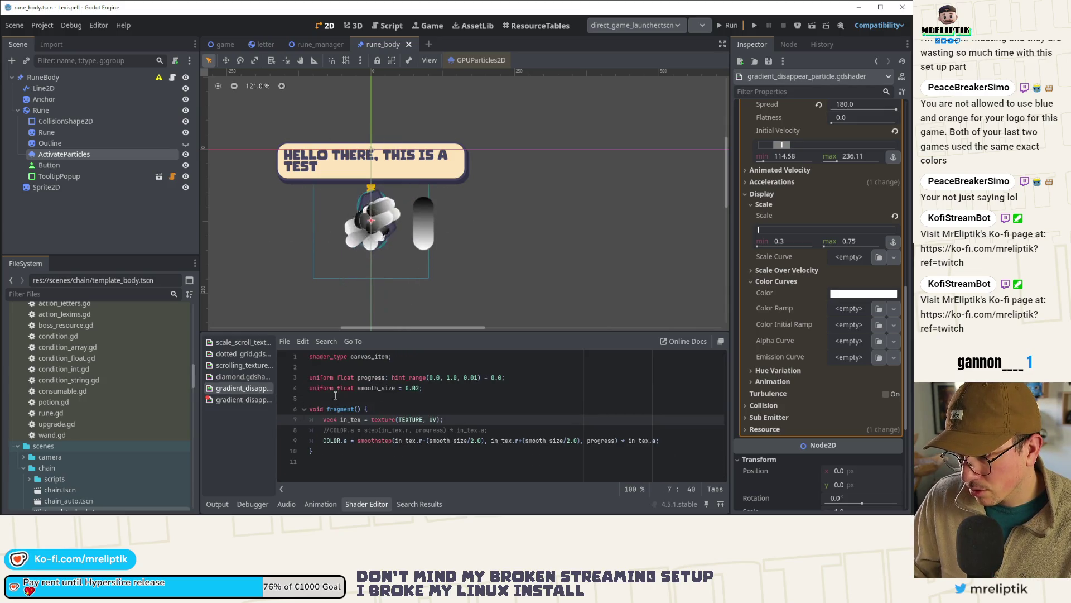
{"action": "left_click", "coordinate": [335, 398]}
{"action": "key", "text": "Return"}
{"action": "key", "text": "Return"}
{"action": "key", "text": "ctrl+v"}
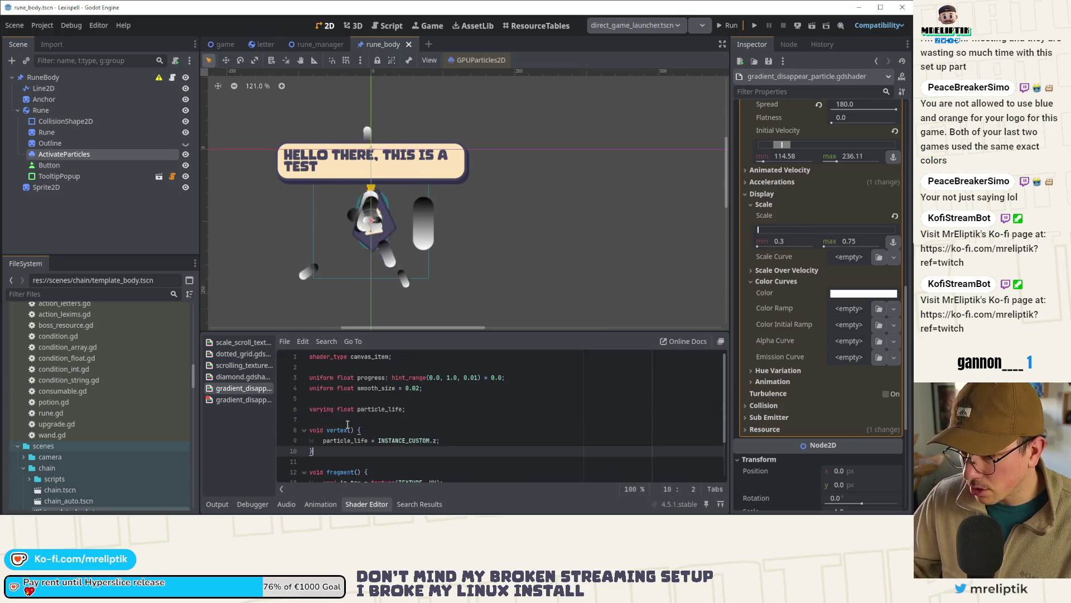
{"action": "key", "text": "ctrl+s"}
{"action": "key", "text": "ctrl+z"}
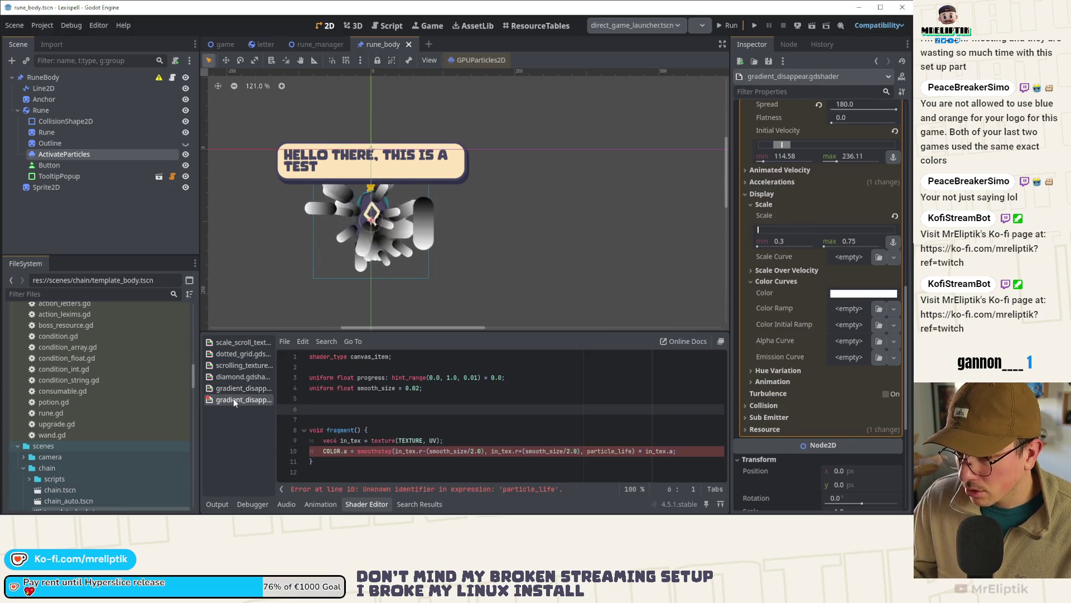
{"action": "key", "text": "ctrl+z"}
{"action": "key", "text": "ctrl+z"}
Step: Replace particle_life with progress on line 8 of the plain gradient shader and save
{"action": "double_click", "coordinate": [373, 377]}
{"action": "key", "text": "ctrl+c"}
{"action": "double_click", "coordinate": [607, 430]}
{"action": "key", "text": "ctrl+v"}
{"action": "key", "text": "ctrl+s"}
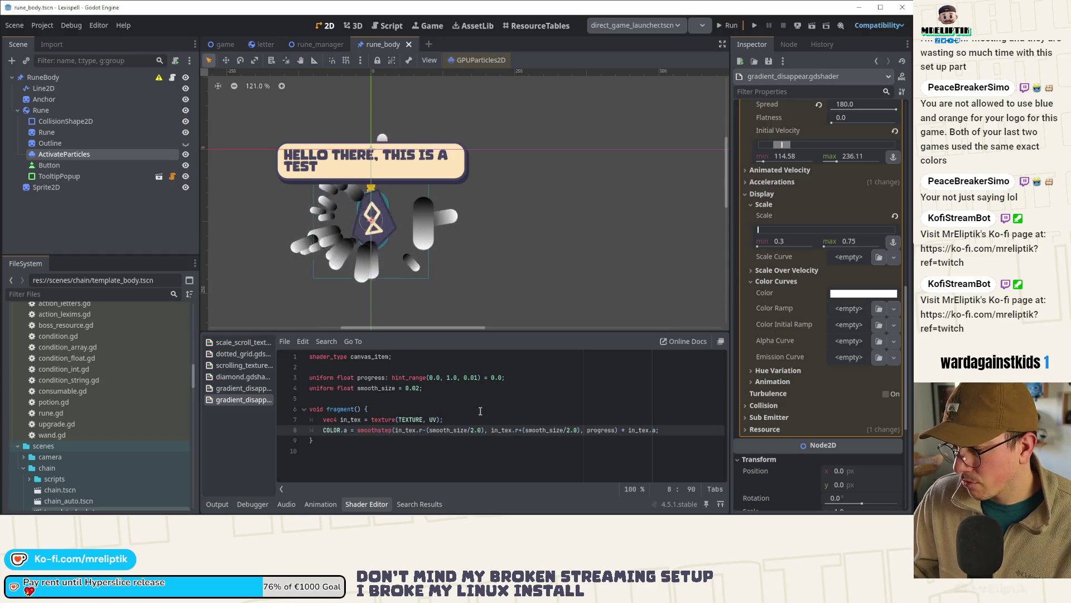
Step: In gradient_disappear_particle.gdshader, change line 9 to INSTANCE_CUSTOM.y and save
{"action": "left_click", "coordinate": [240, 388]}
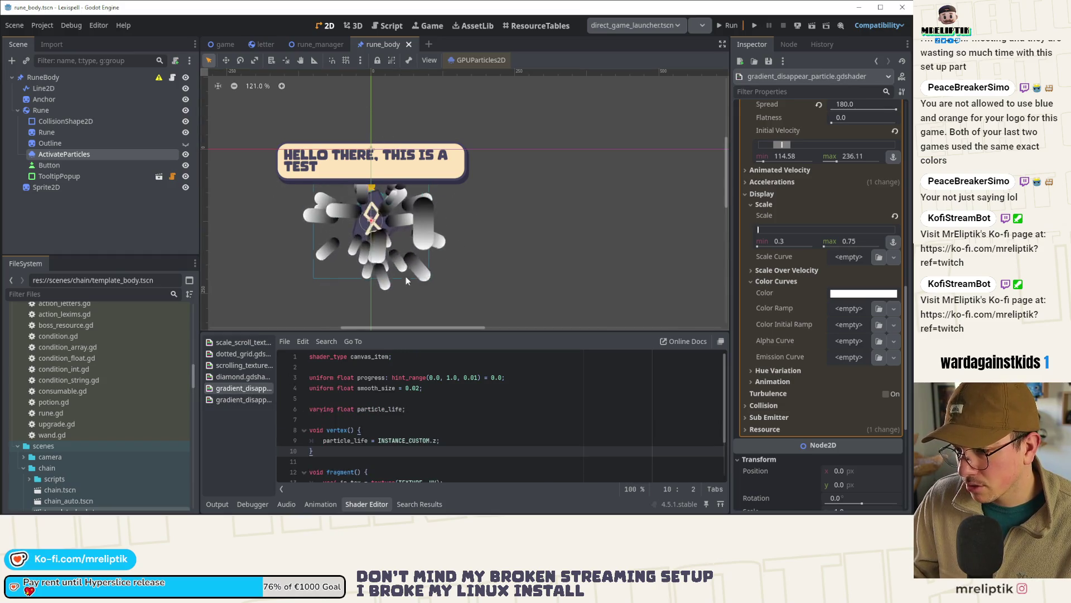
{"action": "scroll", "coordinate": [430, 413], "scroll_direction": "down", "scroll_amount": 2}
{"action": "left_click", "coordinate": [441, 388]}
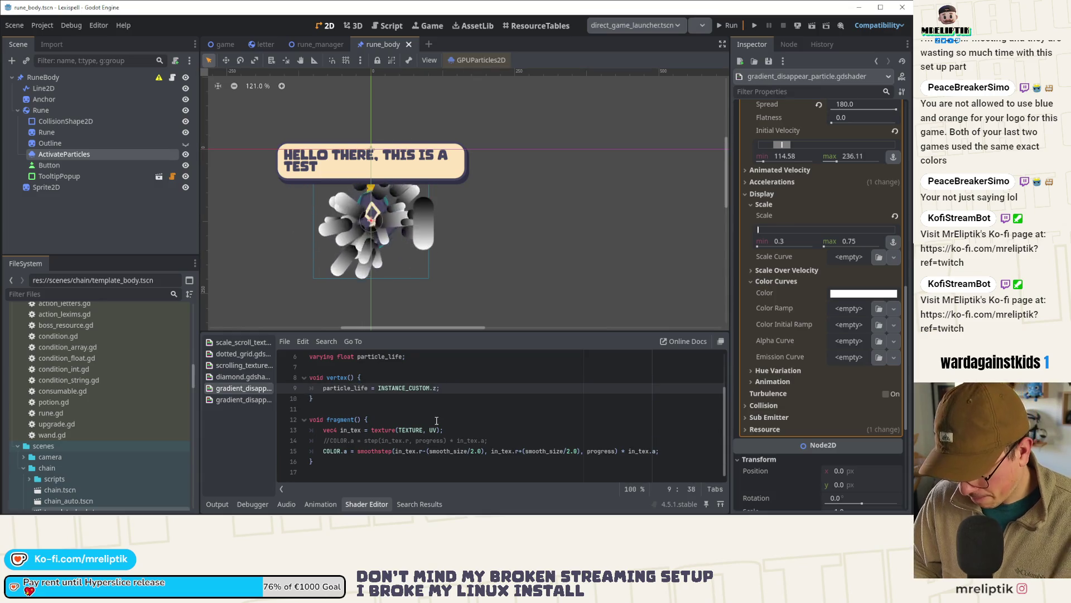
{"action": "key", "text": "BackSpace"}
{"action": "type", "text": "y"}
{"action": "key", "text": "ctrl+s"}
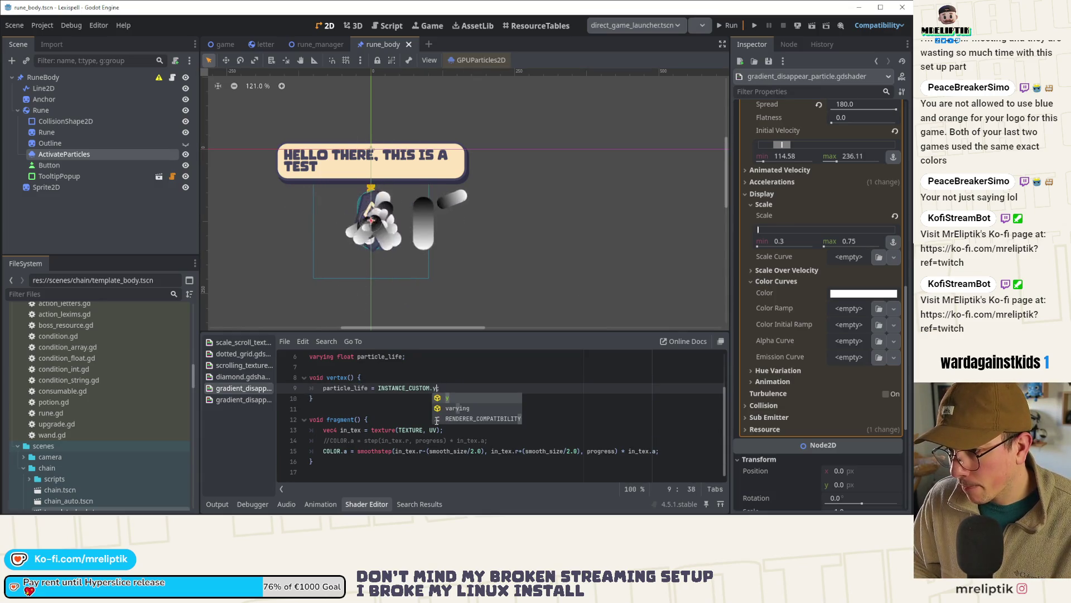
{"action": "left_click", "coordinate": [566, 402]}
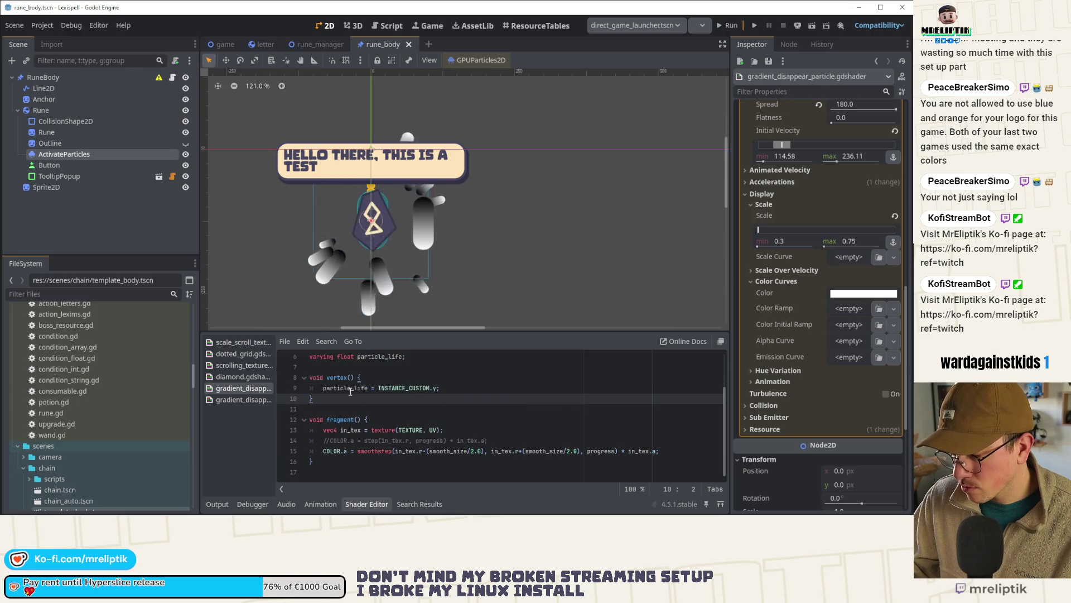
Step: Replace progress with particle_life in the line-15 smoothstep
{"action": "left_click", "coordinate": [605, 451]}
{"action": "double_click", "coordinate": [606, 451]}
{"action": "type", "text": "particle_life"}
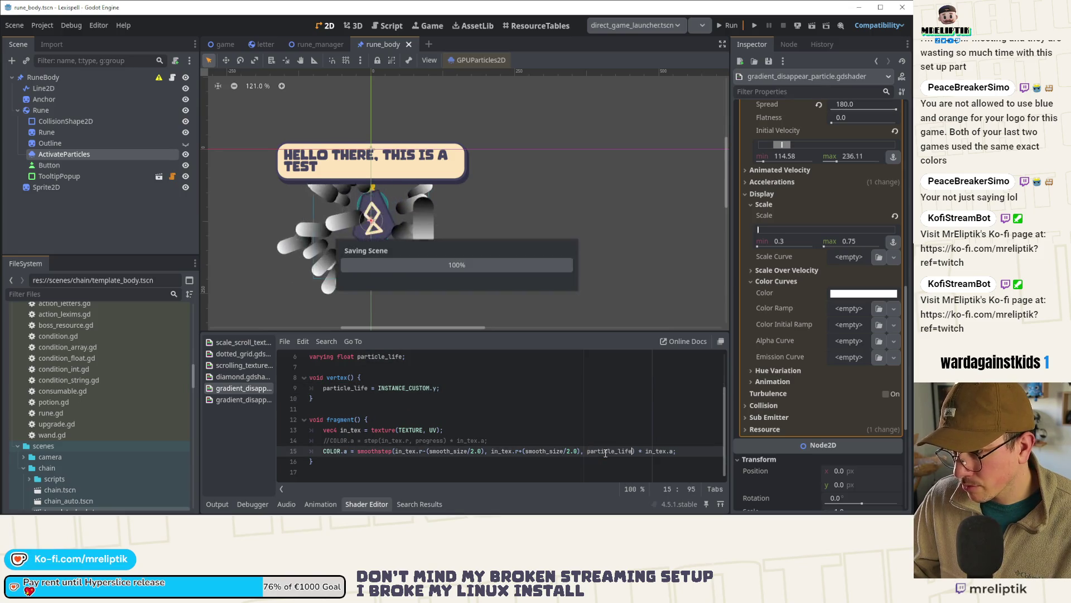
{"action": "left_click", "coordinate": [458, 408]}
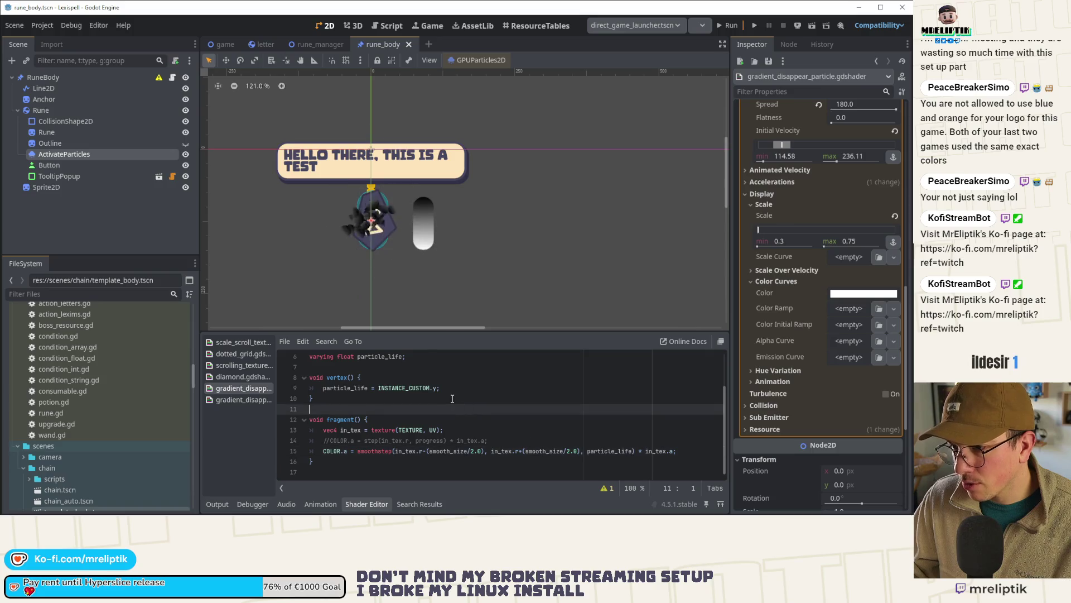
{"action": "scroll", "coordinate": [346, 232], "scroll_direction": "up", "scroll_amount": 4}
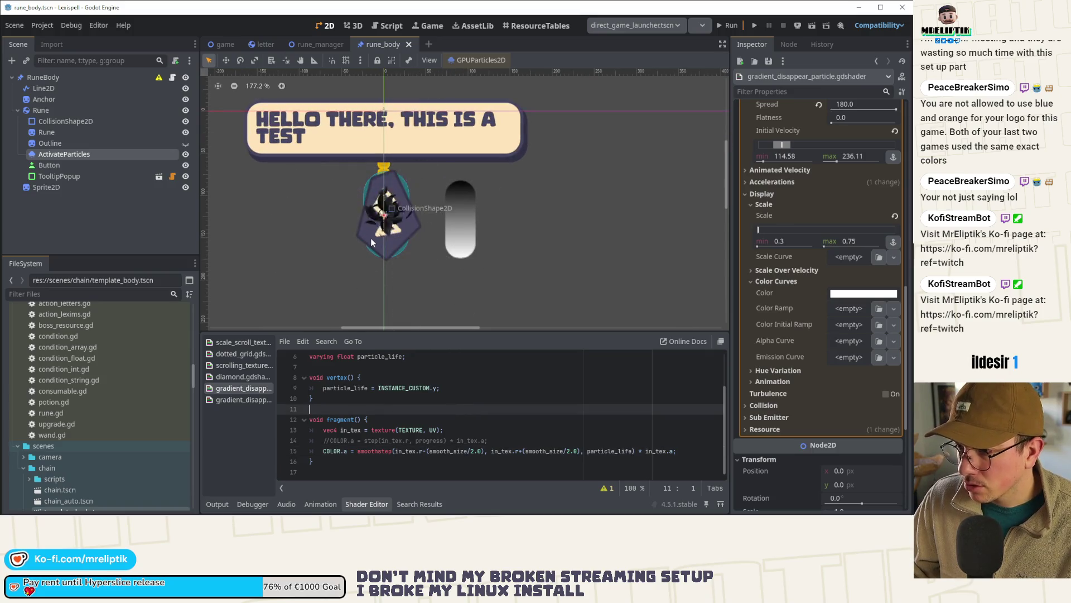
Step: Try (1.0-particle_life) in the smoothstep, revert to plain particle_life, and save
{"action": "left_click", "coordinate": [588, 451]}
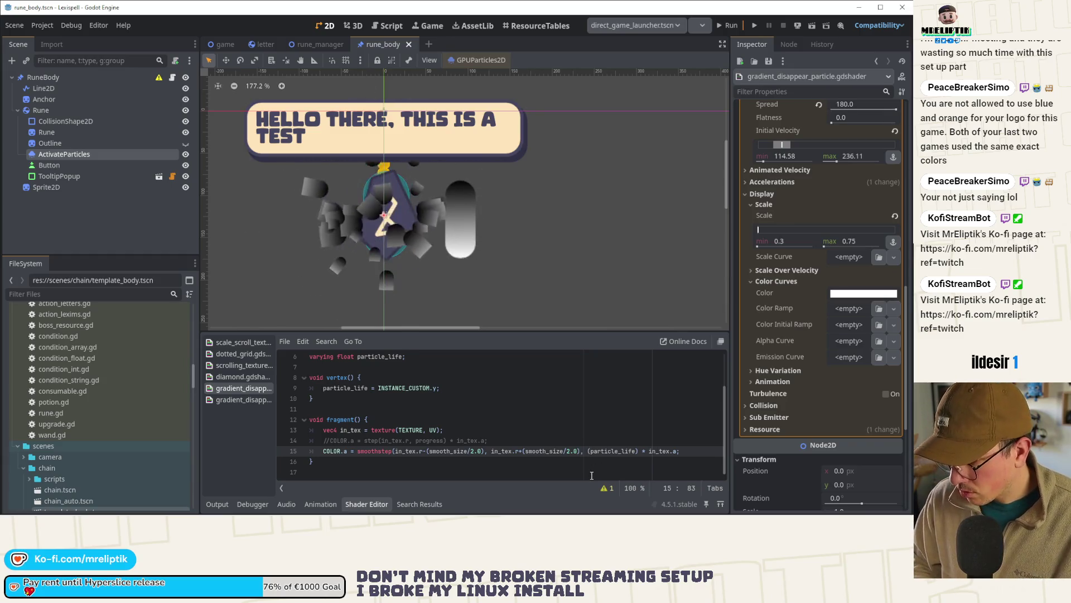
{"action": "type", "text": "(1.0"}
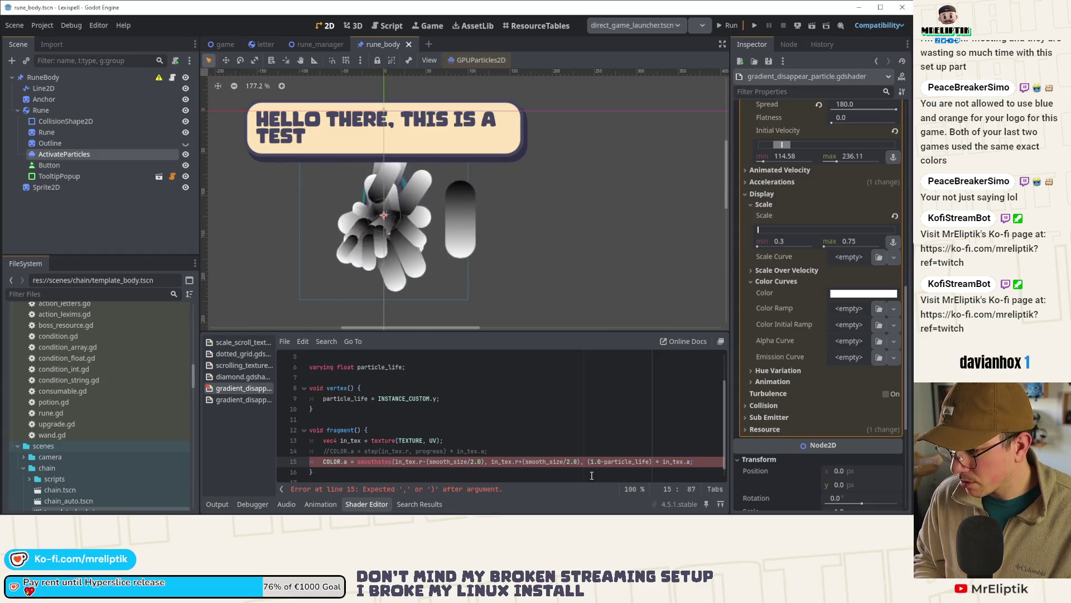
{"action": "type", "text": "-"}
{"action": "key", "text": "Left"}
{"action": "key", "text": "Left"}
{"action": "key", "text": "Left"}
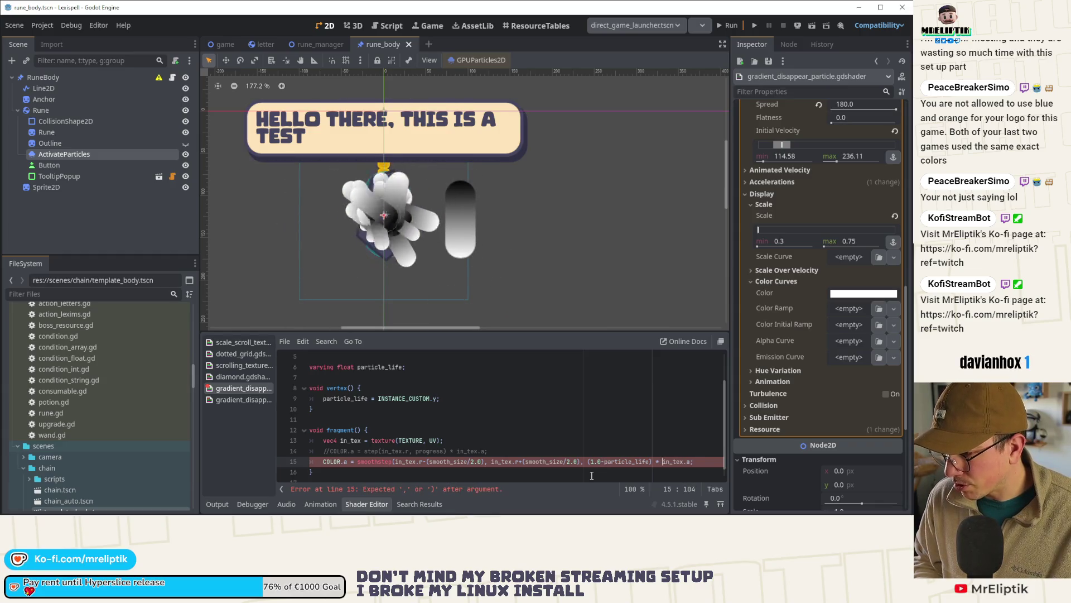
{"action": "key", "text": "Left"}
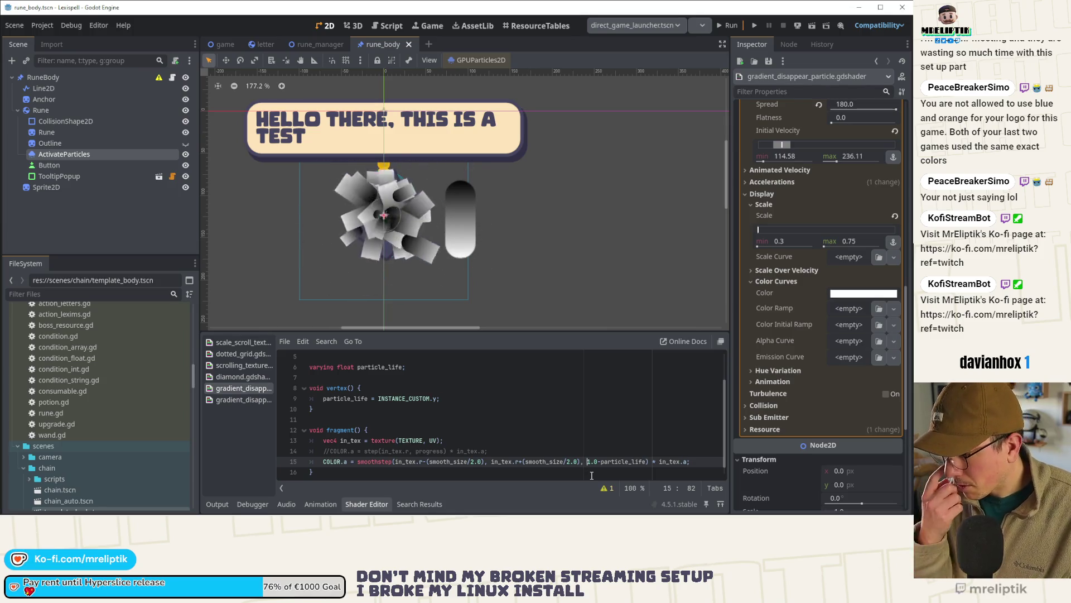
{"action": "key", "text": "Delete"}
{"action": "key", "text": "ctrl+s"}
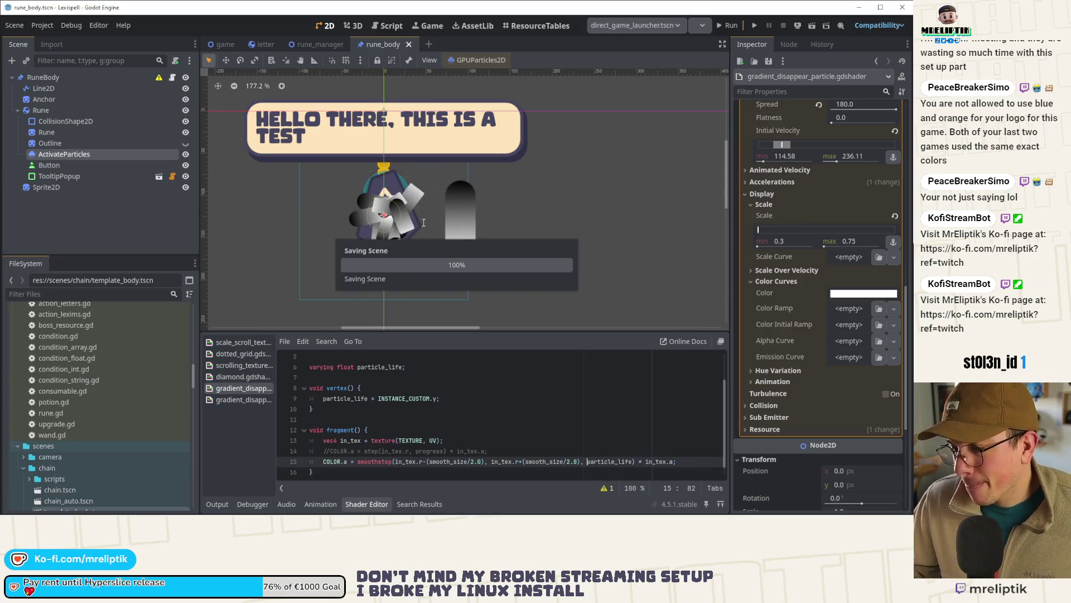
Step: Relaunch Godot 4.5.1, open the Lexispell project, and close the notifications panel
{"action": "key", "text": "alt+Tab"}
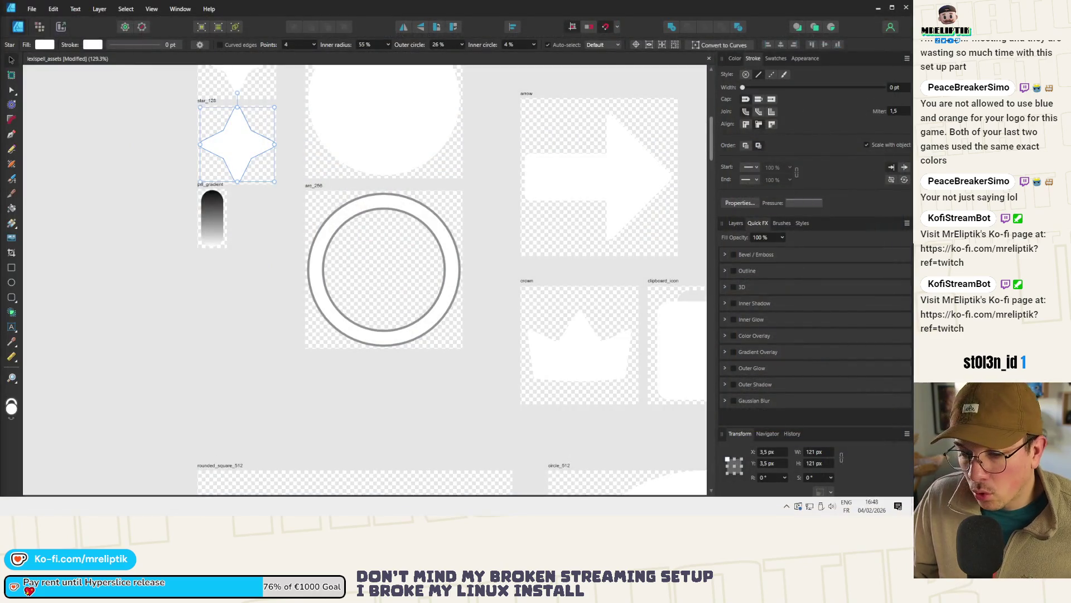
{"action": "key", "text": "super"}
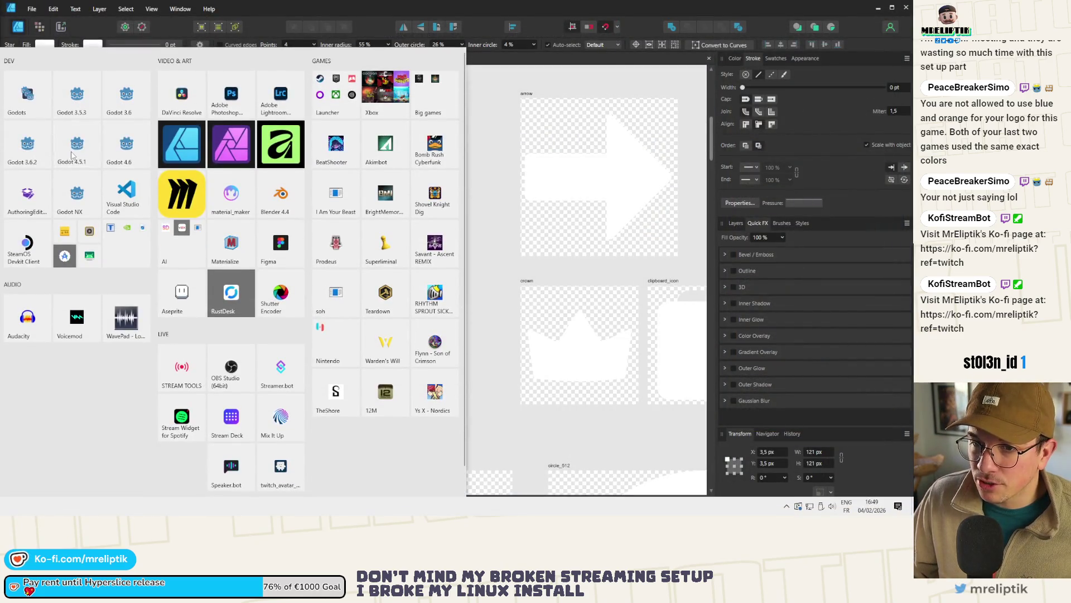
{"action": "key", "text": "super"}
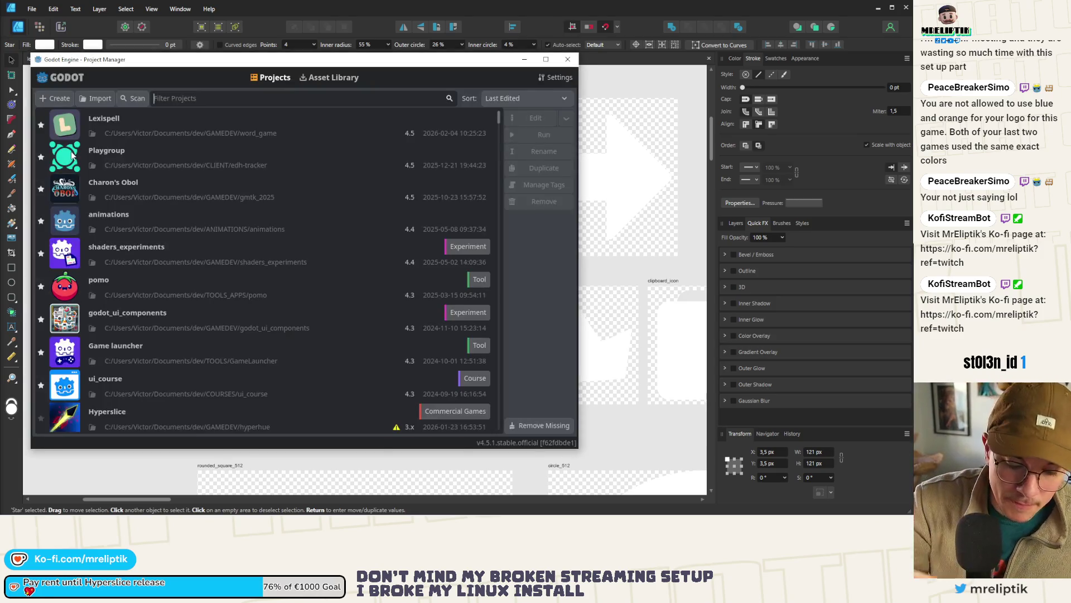
{"action": "key", "text": "Return"}
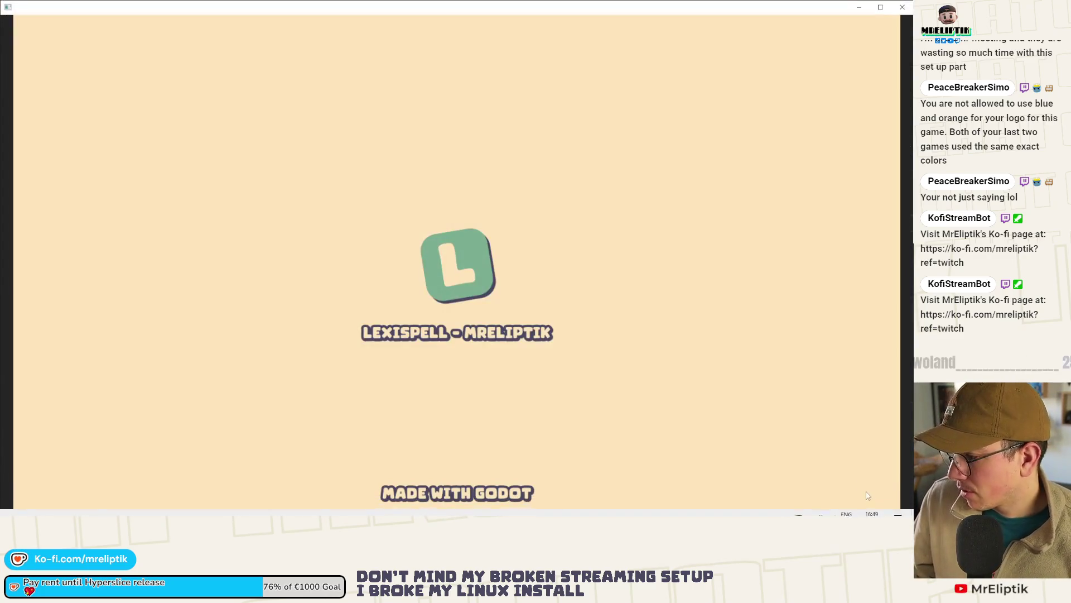
{"action": "left_click", "coordinate": [898, 506]}
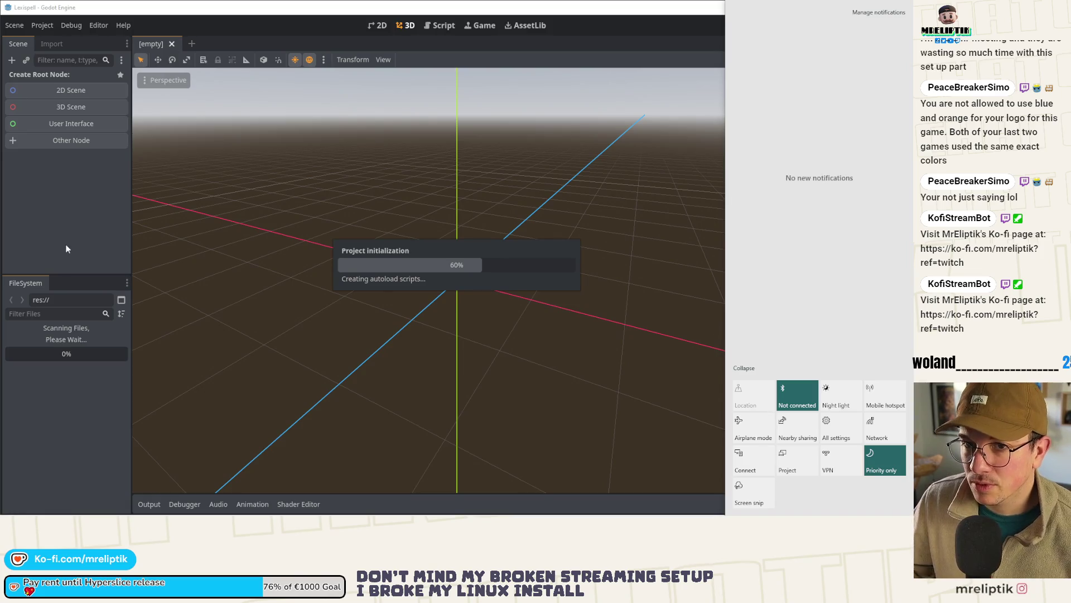
{"action": "left_click", "coordinate": [40, 215]}
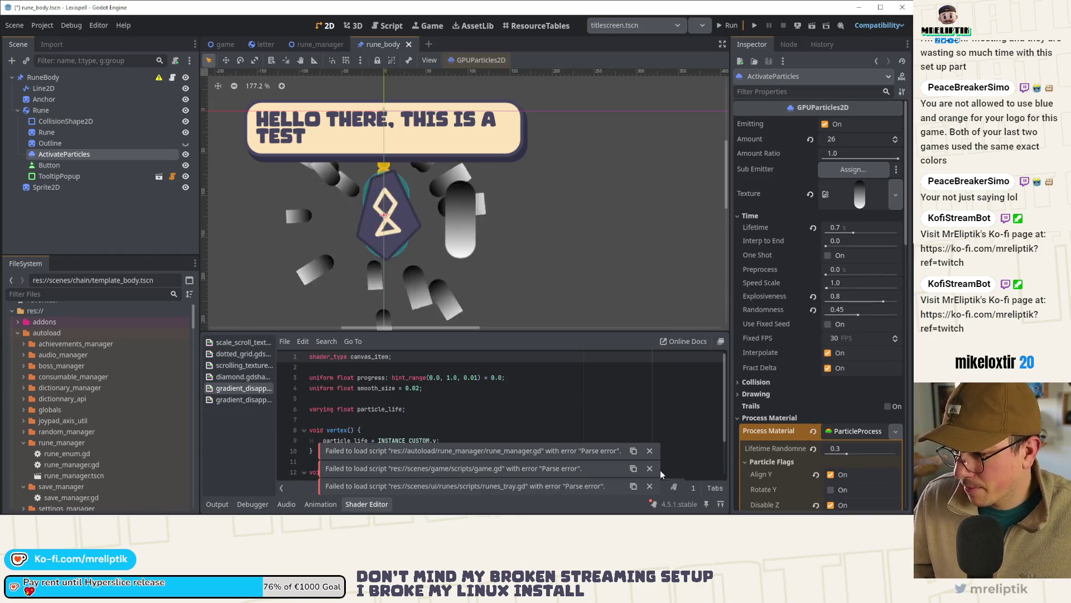
Step: Dismiss the script-load errors and close all open shader files
{"action": "left_click", "coordinate": [649, 468]}
{"action": "left_click", "coordinate": [651, 470]}
{"action": "left_click", "coordinate": [650, 486]}
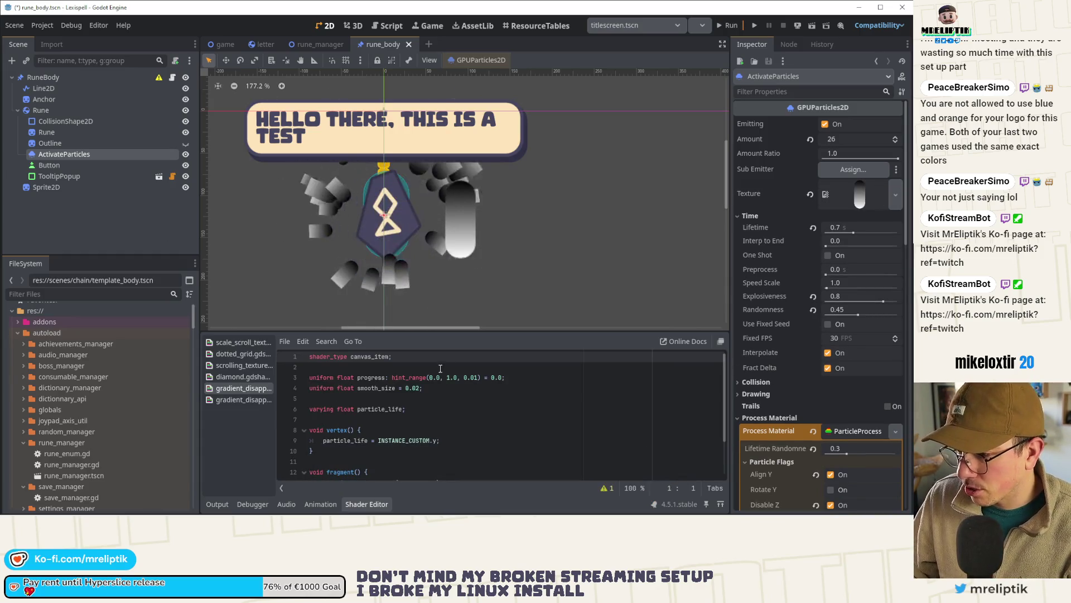
{"action": "left_click", "coordinate": [243, 400]}
{"action": "right_click", "coordinate": [242, 400]}
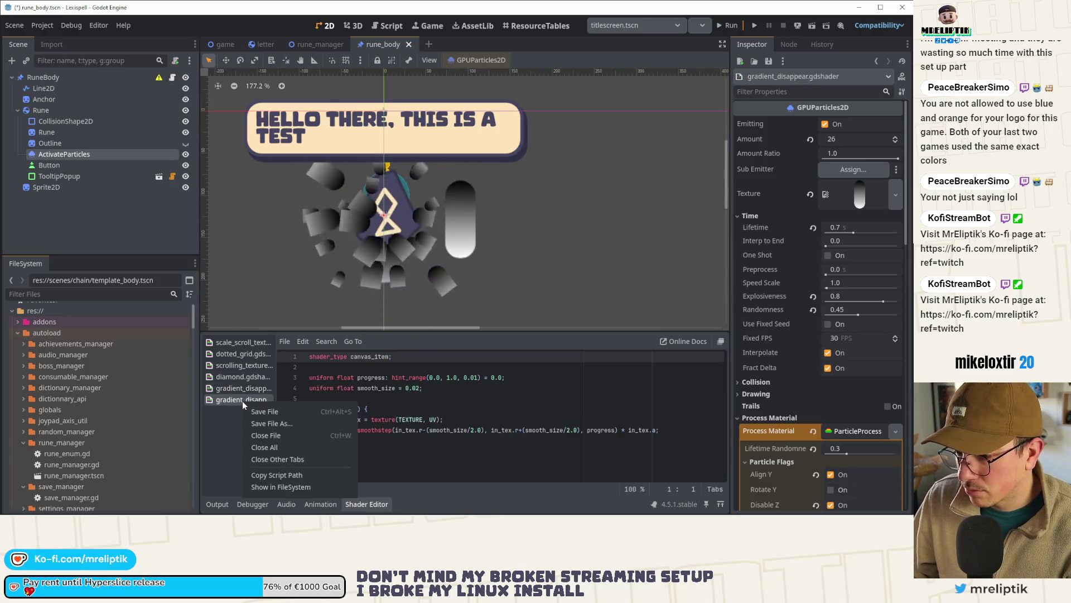
{"action": "left_click", "coordinate": [270, 448]}
Step: Select ActivateParticles and open its ShaderMaterial's shader in the code editor
{"action": "left_click", "coordinate": [62, 156]}
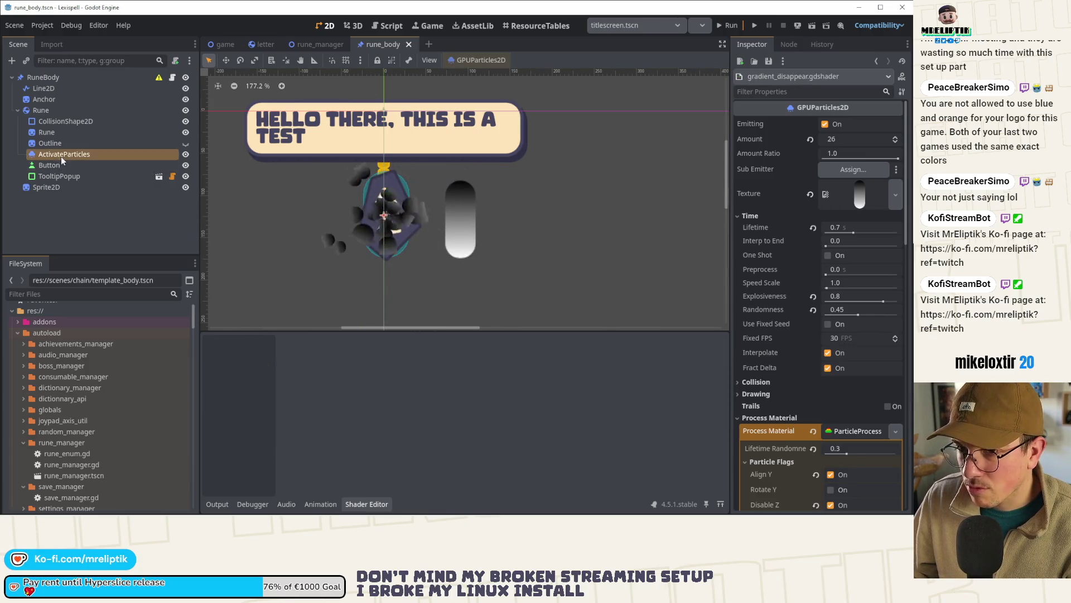
{"action": "scroll", "coordinate": [854, 431], "scroll_direction": "down", "scroll_amount": 5}
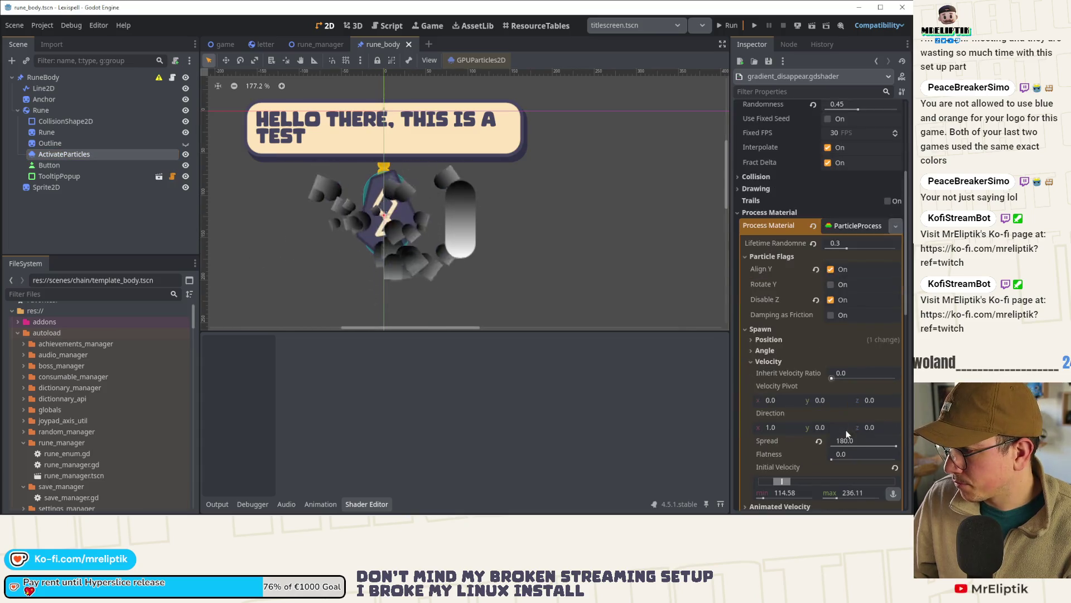
{"action": "left_click", "coordinate": [858, 226]}
{"action": "left_click", "coordinate": [849, 384]}
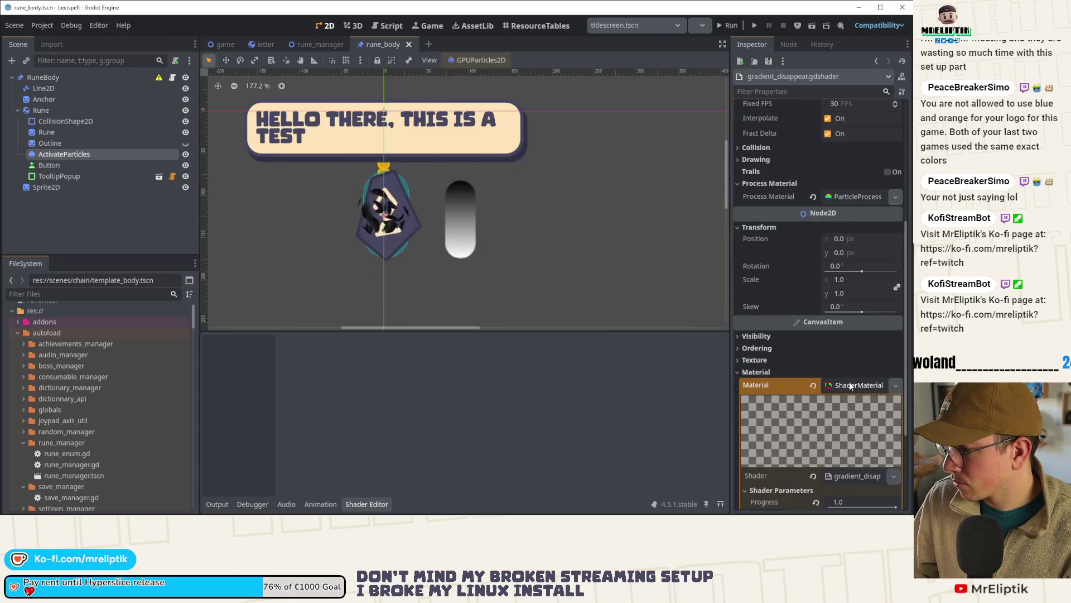
{"action": "left_click", "coordinate": [846, 475]}
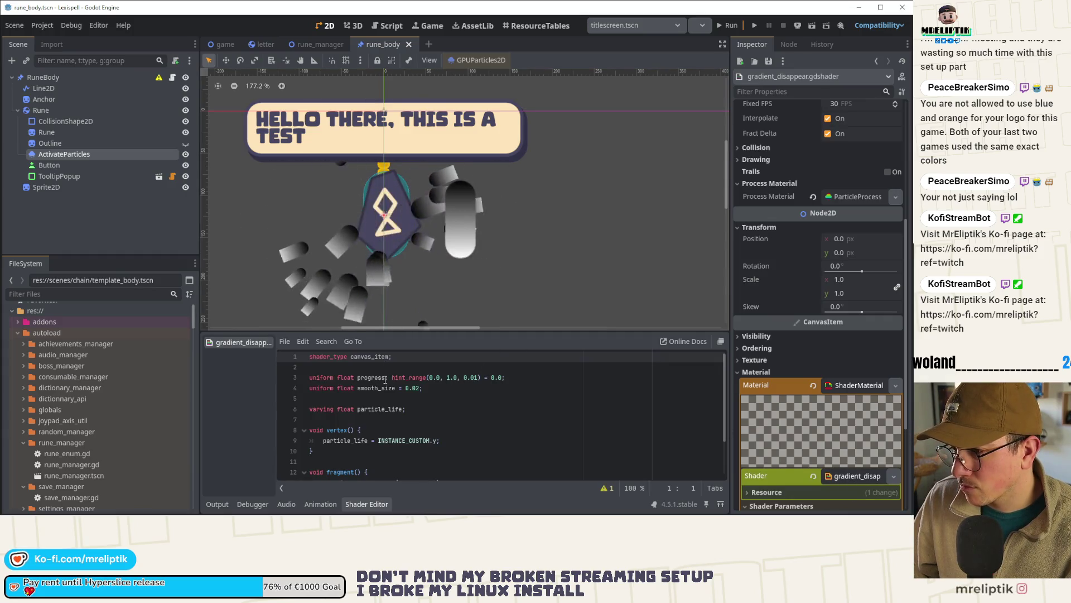
{"action": "scroll", "coordinate": [400, 247], "scroll_direction": "up", "scroll_amount": 2}
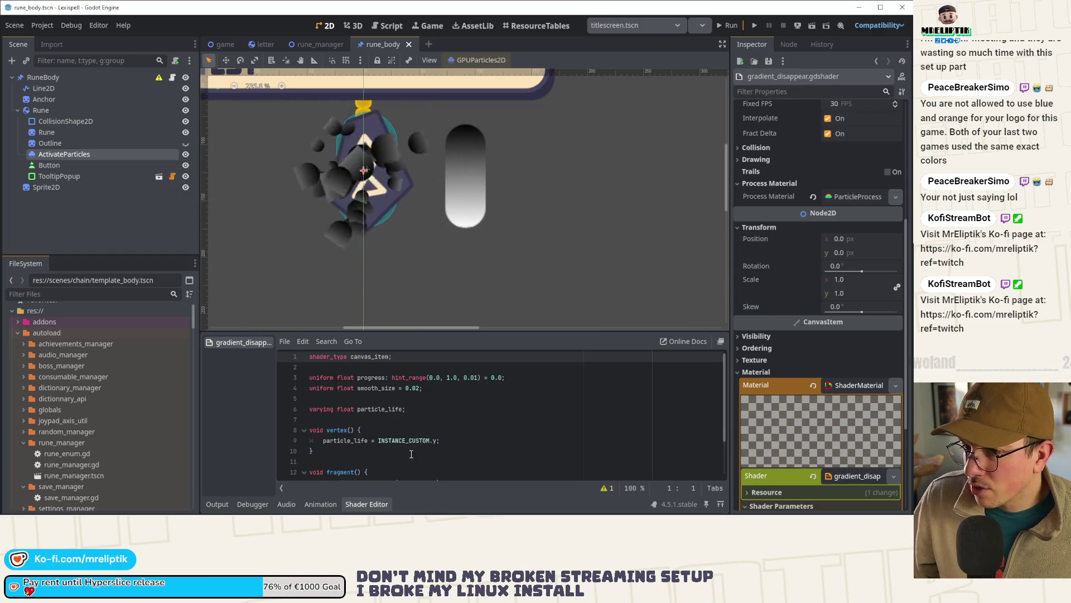
{"action": "scroll", "coordinate": [406, 449], "scroll_direction": "down", "scroll_amount": 1}
{"action": "scroll", "coordinate": [402, 455], "scroll_direction": "down", "scroll_amount": 1}
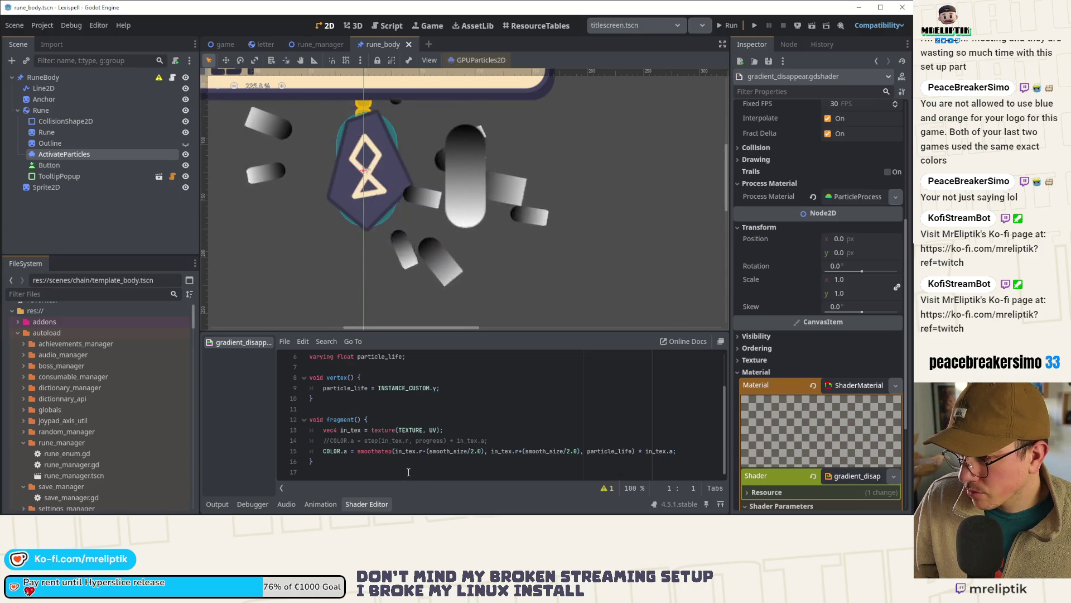
{"action": "key", "text": "alt+Tab"}
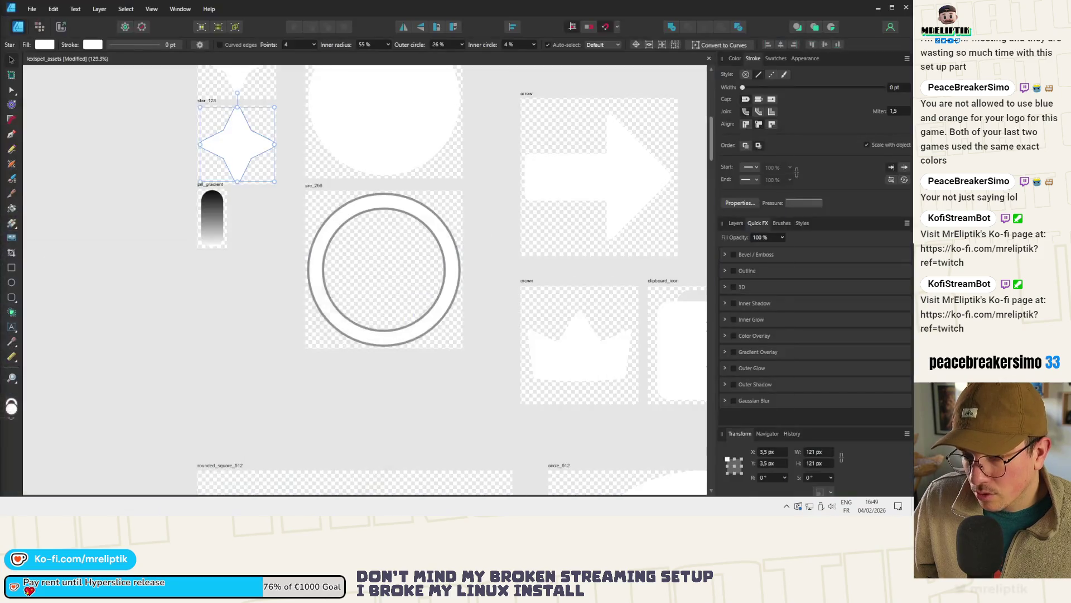
Step: Replace particle_life in the line-15 smoothstep with 0.0 and save to preview
{"action": "key", "text": "alt+Tab"}
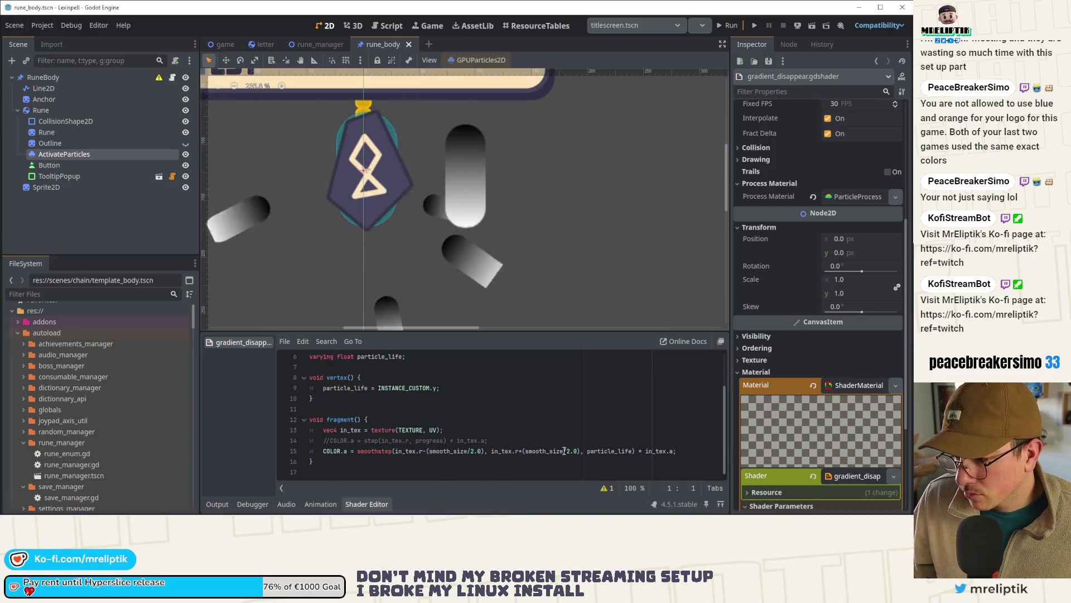
{"action": "double_click", "coordinate": [606, 452]}
{"action": "type", "text": "0.0"}
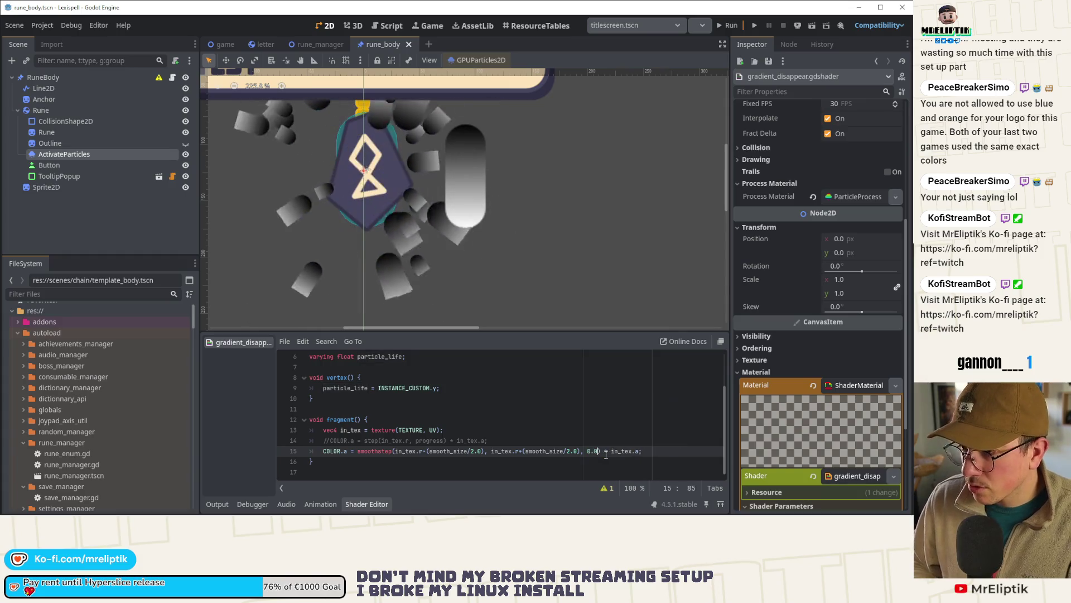
{"action": "key", "text": "ctrl+s"}
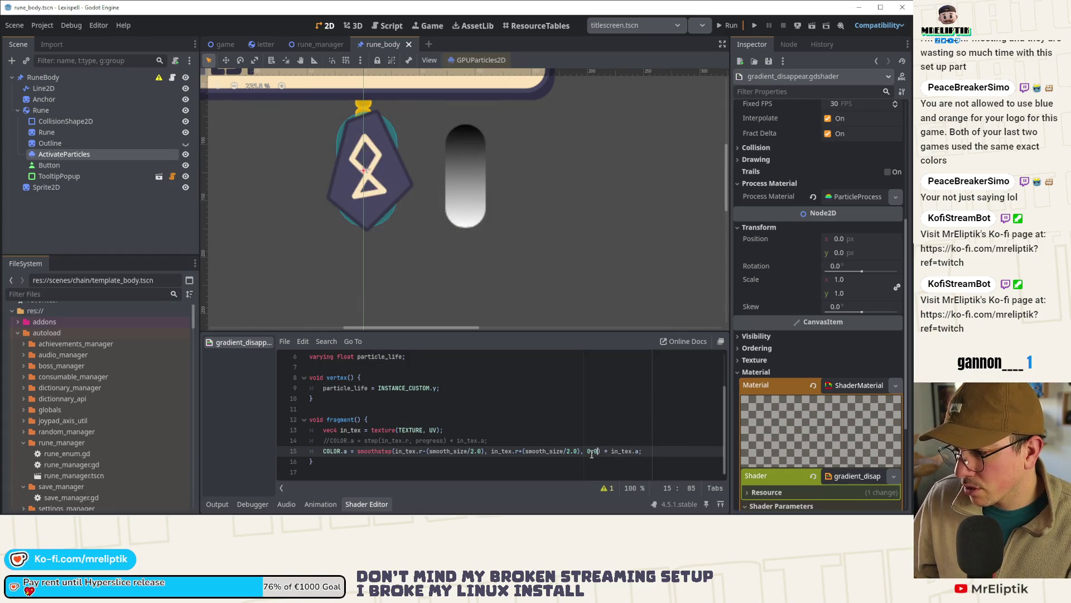
{"action": "type", "text": "1"}
{"action": "key", "text": "ctrl+s"}
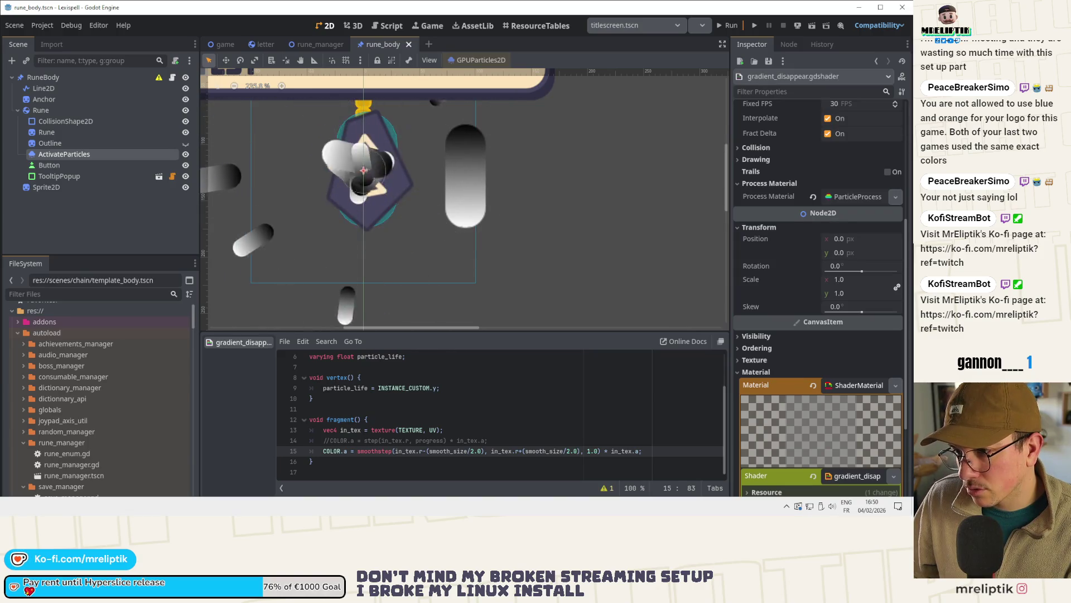
{"action": "key", "text": "alt+Tab"}
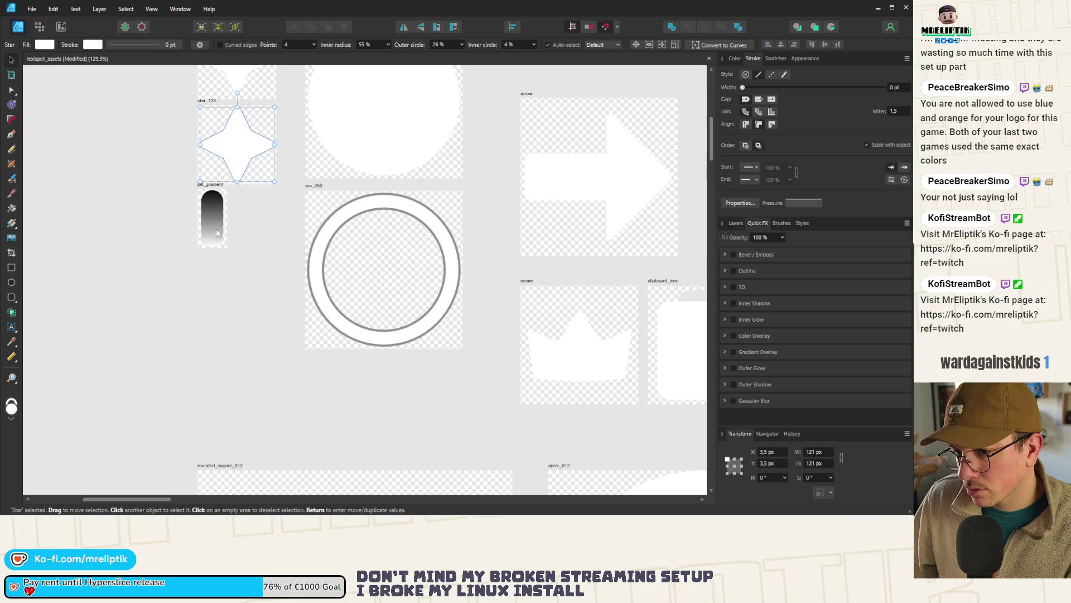
Step: Reverse the pill_gradient artwork's gradient so it is dark at the top, then minimize Affinity Designer
{"action": "left_click", "coordinate": [216, 218]}
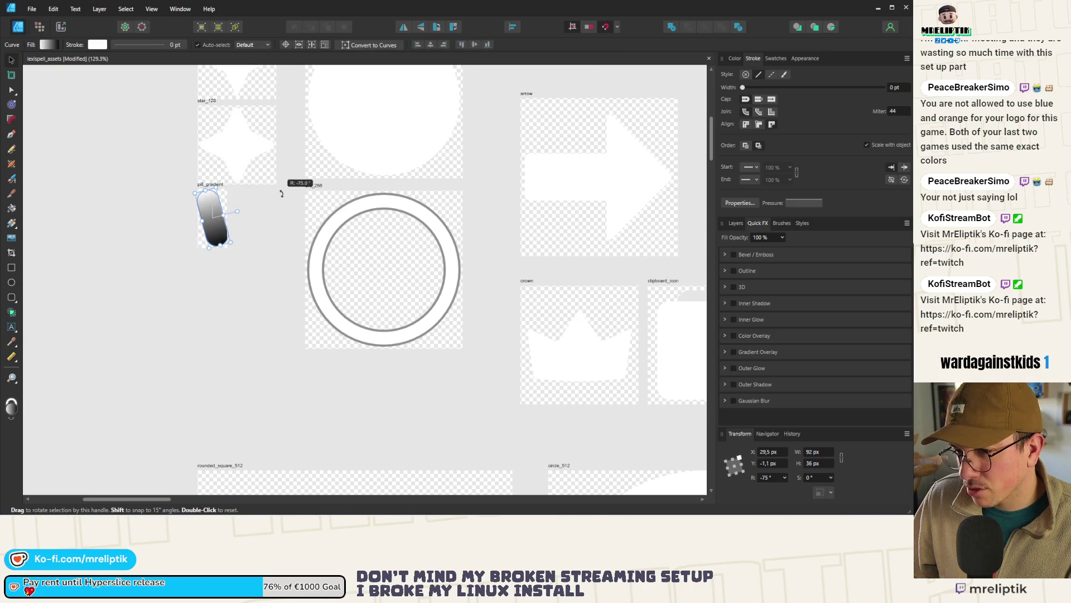
{"action": "left_click", "coordinate": [273, 215]}
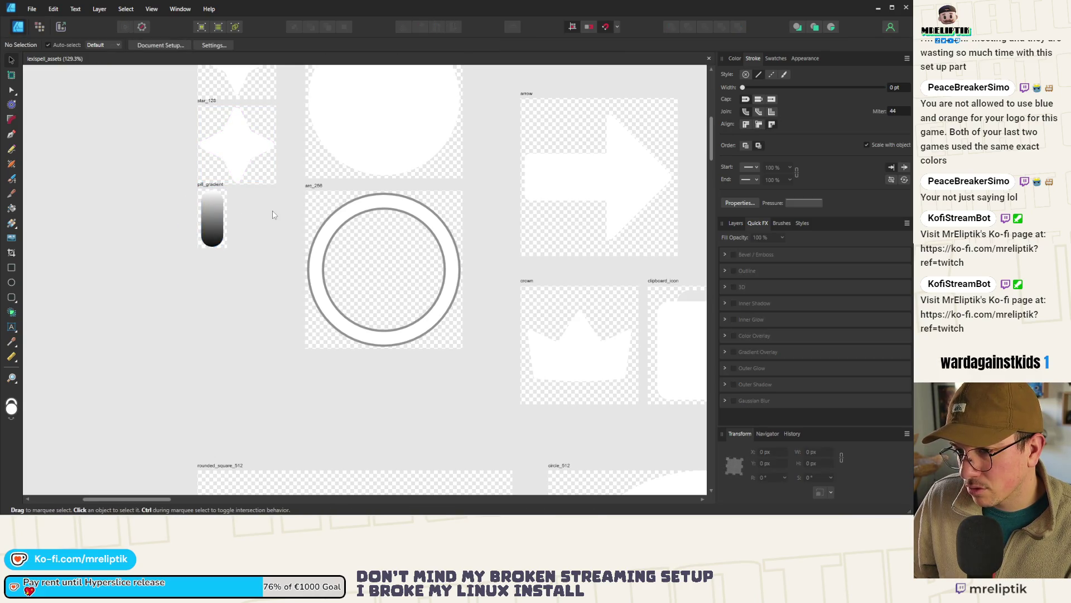
{"action": "left_click", "coordinate": [210, 184]}
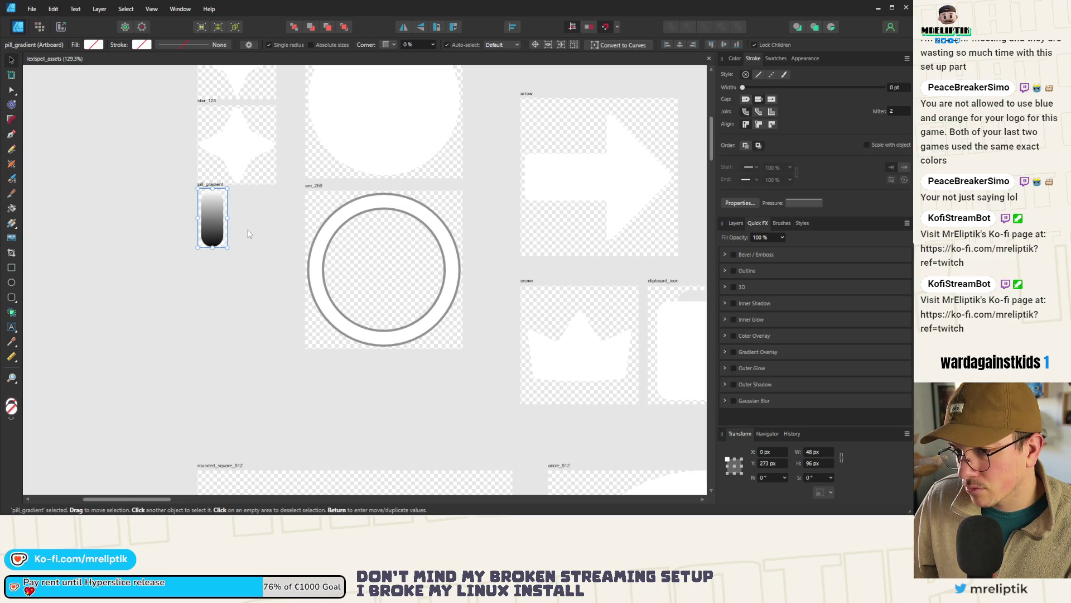
{"action": "key", "text": "ctrl+shift+z"}
{"action": "key", "text": "ctrl+shift+z"}
{"action": "key", "text": "ctrl+shift+z"}
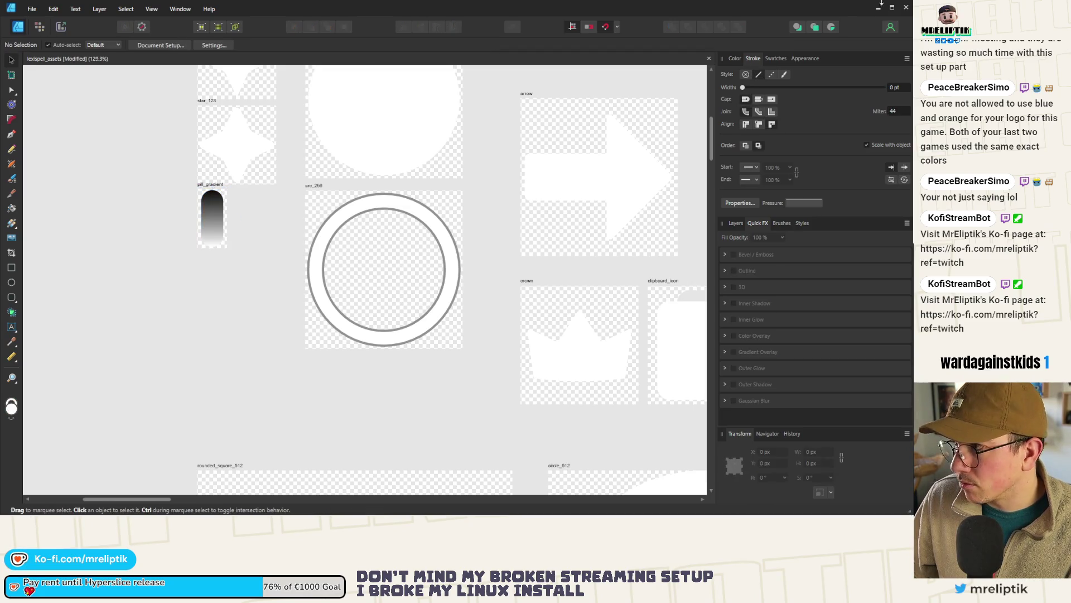
{"action": "left_click", "coordinate": [878, 7]}
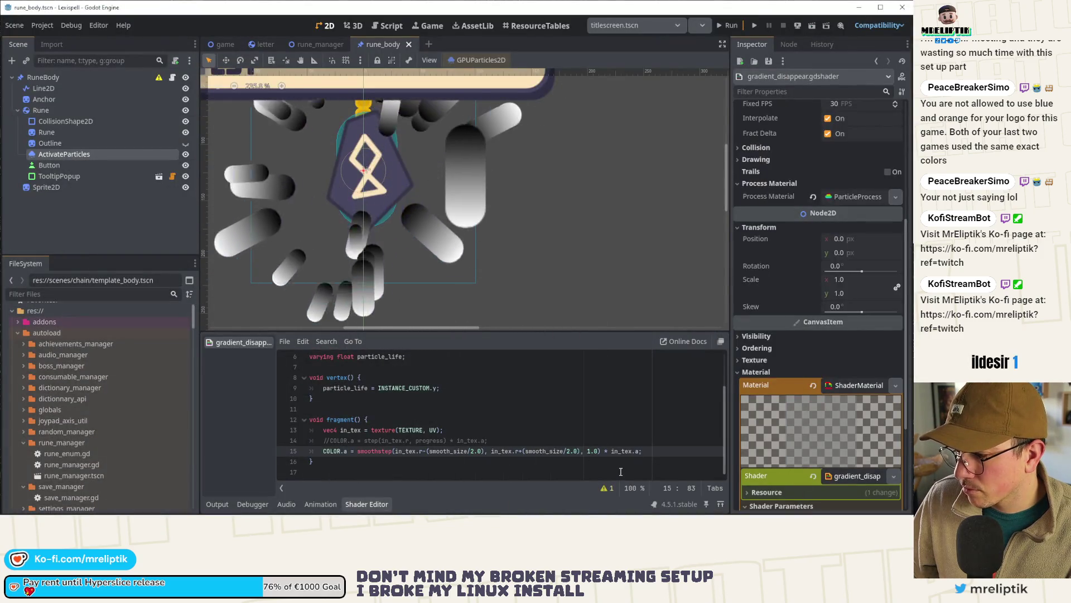
Step: Replace the line-15 fade threshold constant with 1.0 - particle_life in the particle shader
{"action": "key", "text": "BackSpace"}
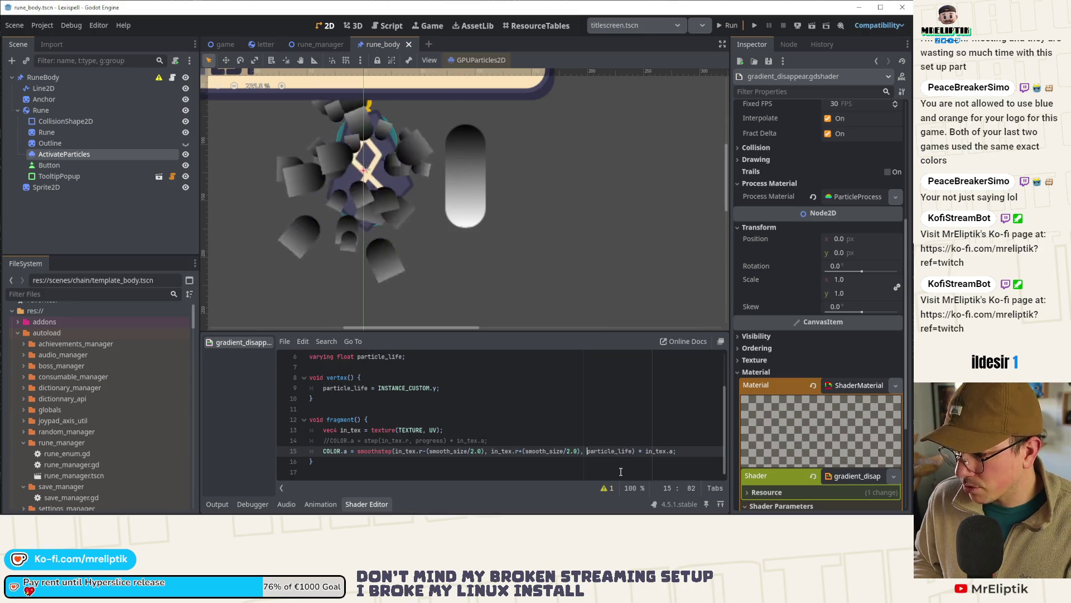
{"action": "type", "text": ".0 °"}
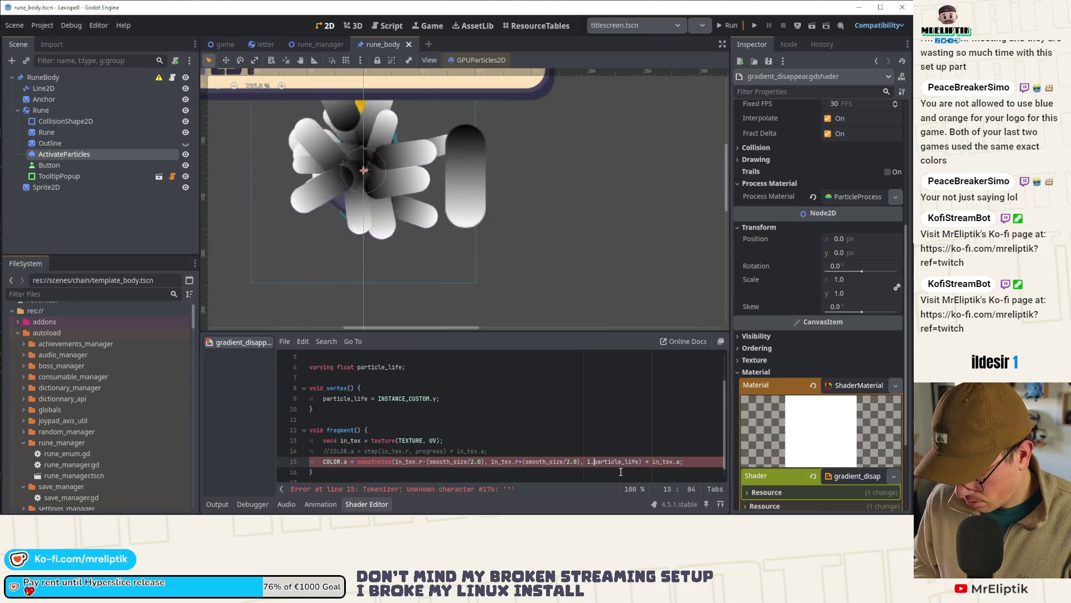
{"action": "key", "text": "BackSpace"}
{"action": "type", "text": "-"}
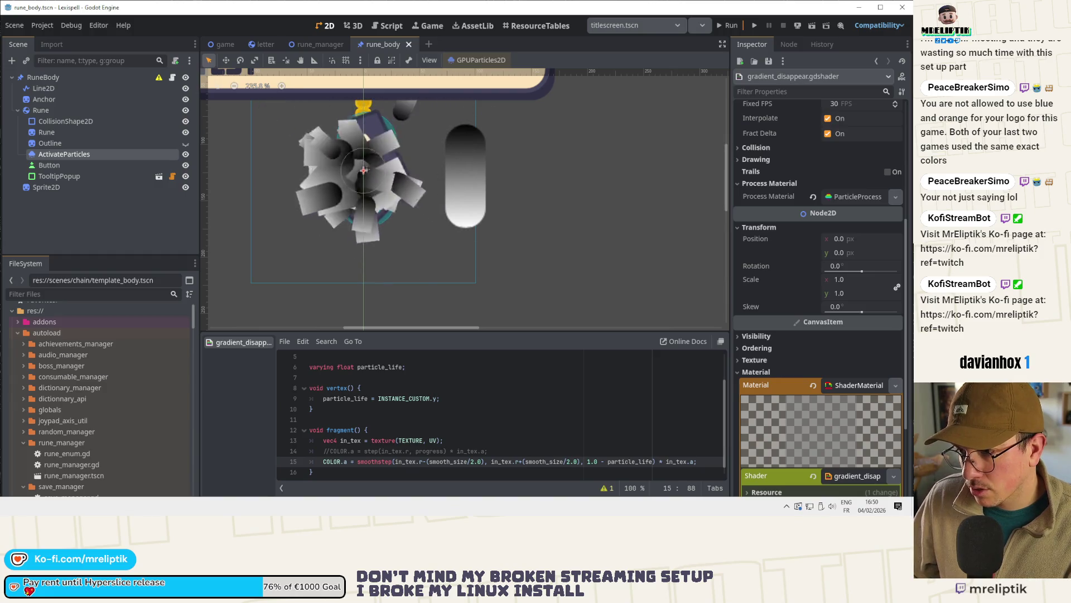
{"action": "key", "text": "alt+Tab"}
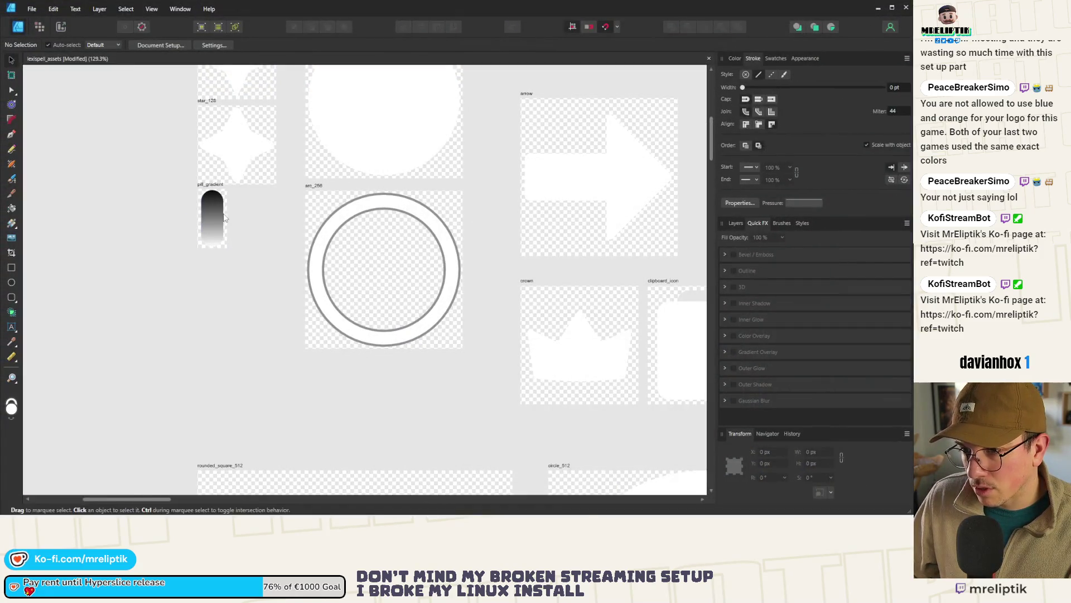
Step: Export the pill_gradient artboard as PNG over the existing pill_gradient.png, then minimize Affinity Designer
{"action": "left_click", "coordinate": [223, 206]}
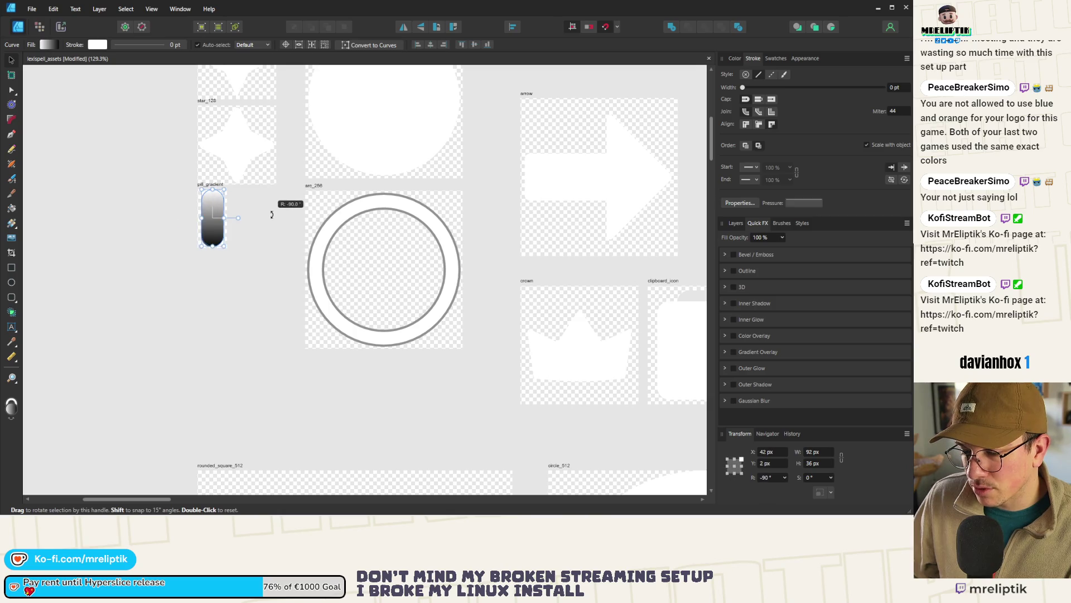
{"action": "left_click", "coordinate": [257, 206]}
{"action": "left_click", "coordinate": [210, 184]}
{"action": "key", "text": "ctrl+shift+alt+w"}
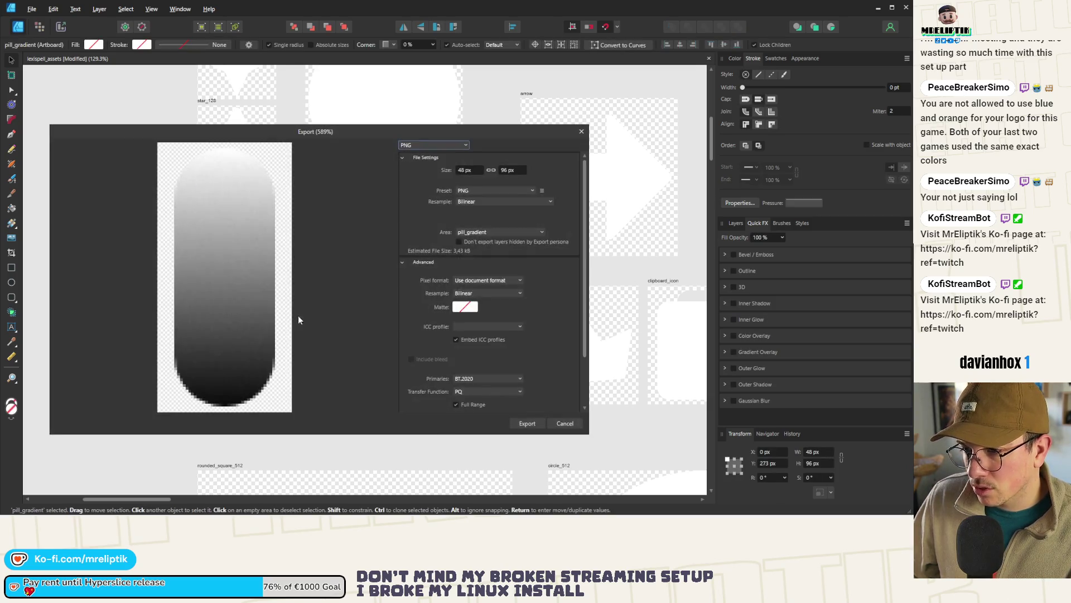
{"action": "key", "text": "Return"}
{"action": "double_click", "coordinate": [154, 139]}
{"action": "left_click", "coordinate": [339, 297]}
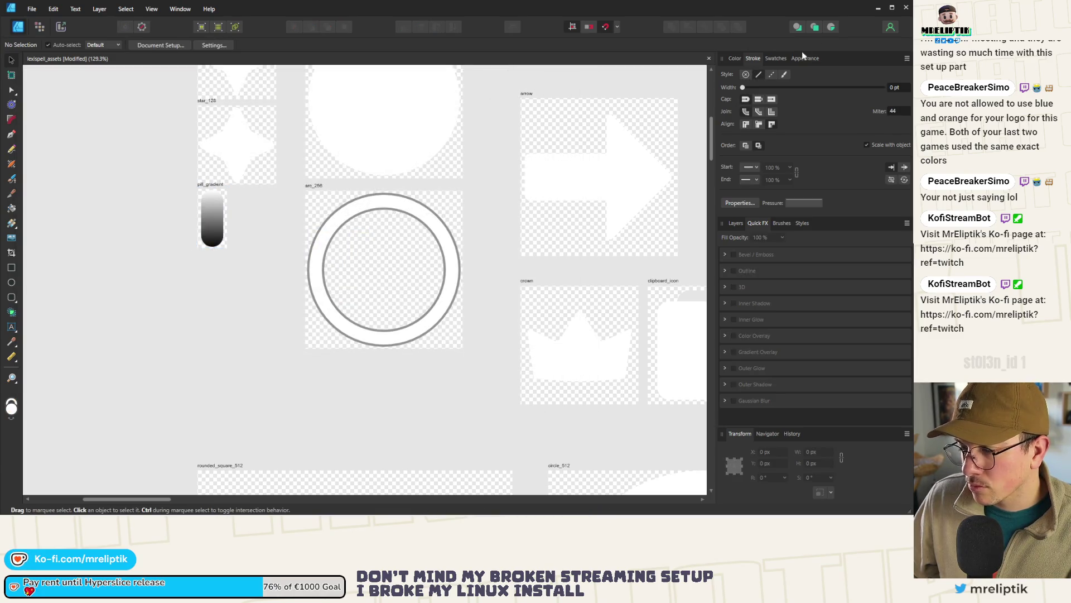
{"action": "left_click", "coordinate": [877, 9]}
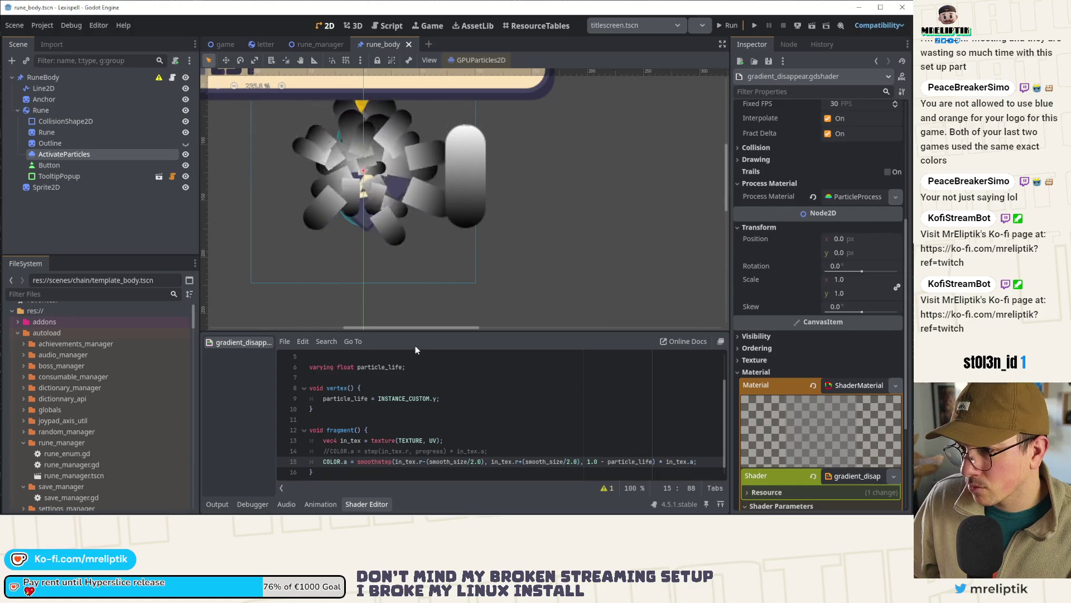
Step: Zoom out to watch the particle burst with the new gradient, then select the Sprite2D
{"action": "scroll", "coordinate": [330, 212], "scroll_direction": "down", "scroll_amount": 6}
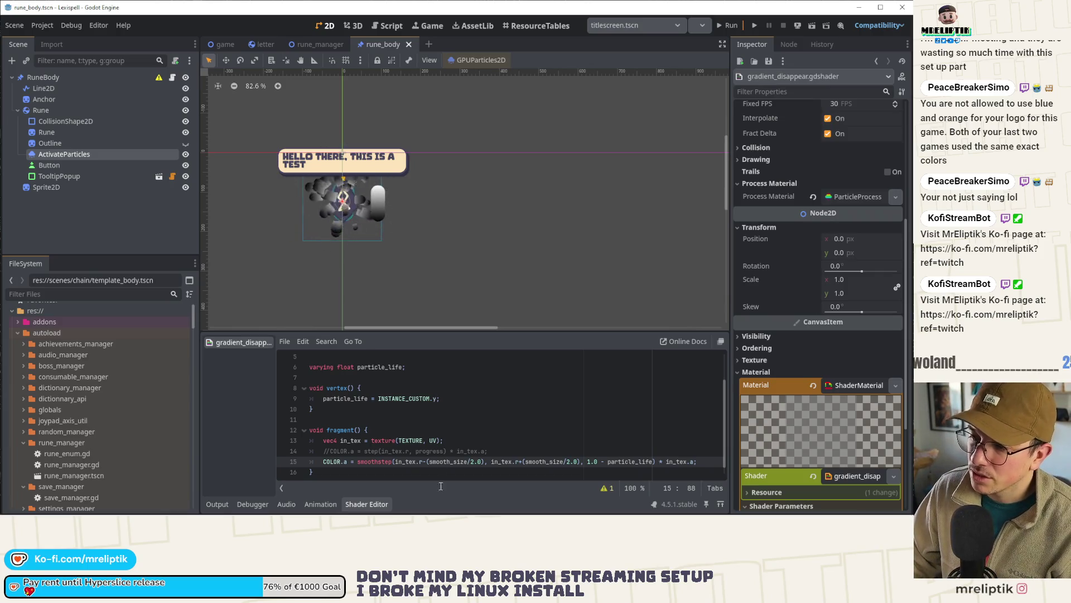
{"action": "scroll", "coordinate": [468, 456], "scroll_direction": "down", "scroll_amount": 1}
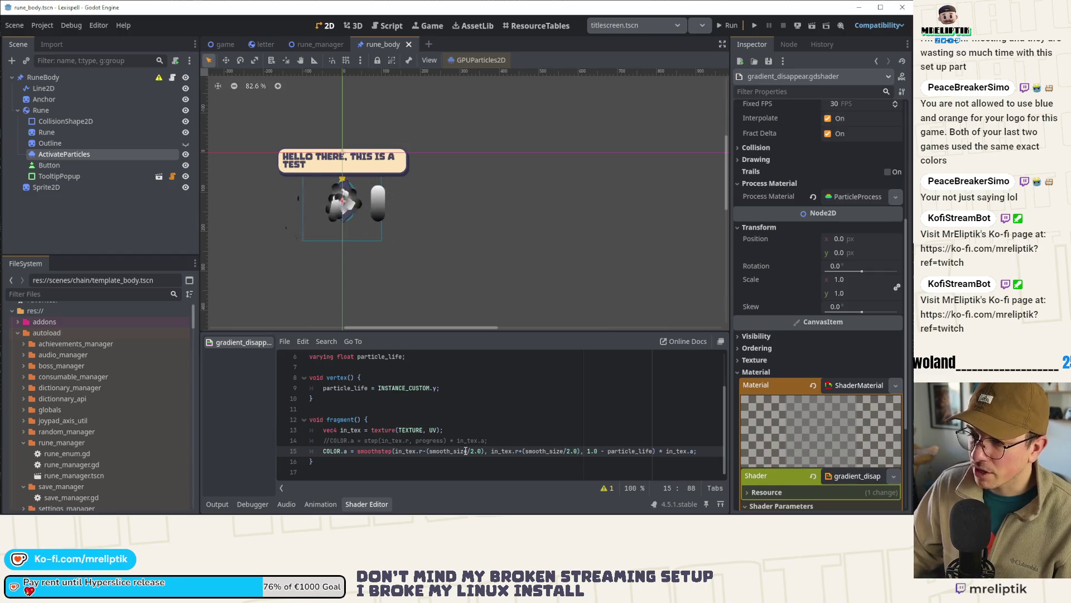
{"action": "scroll", "coordinate": [390, 197], "scroll_direction": "up", "scroll_amount": 10}
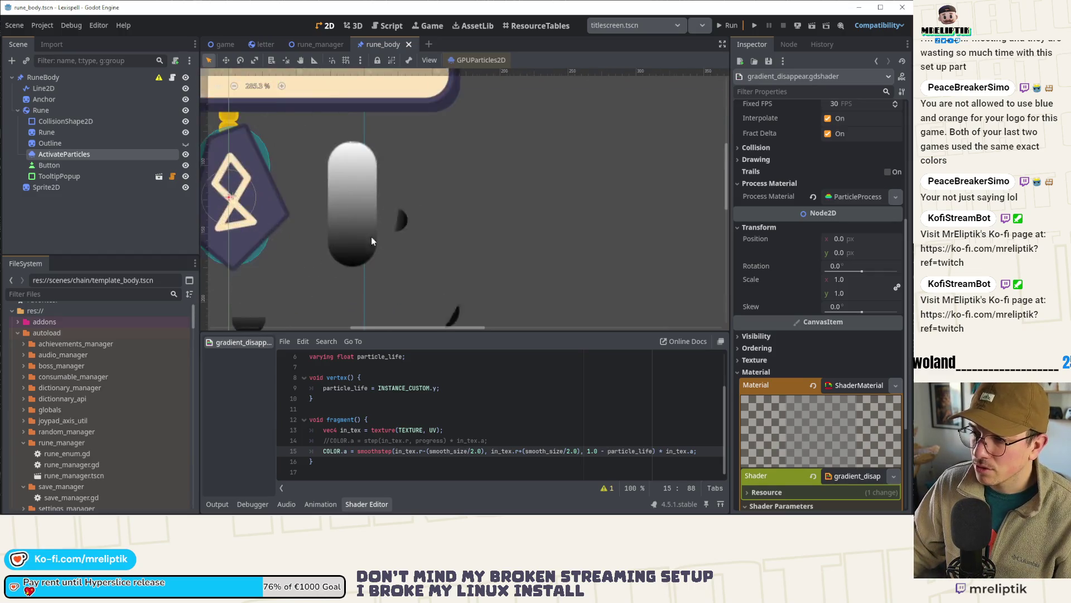
{"action": "left_click", "coordinate": [346, 244]}
Step: Lower the Sprite2D material's Progress toward 0.68 so the pill dissolves from the top
{"action": "left_click", "coordinate": [862, 283]}
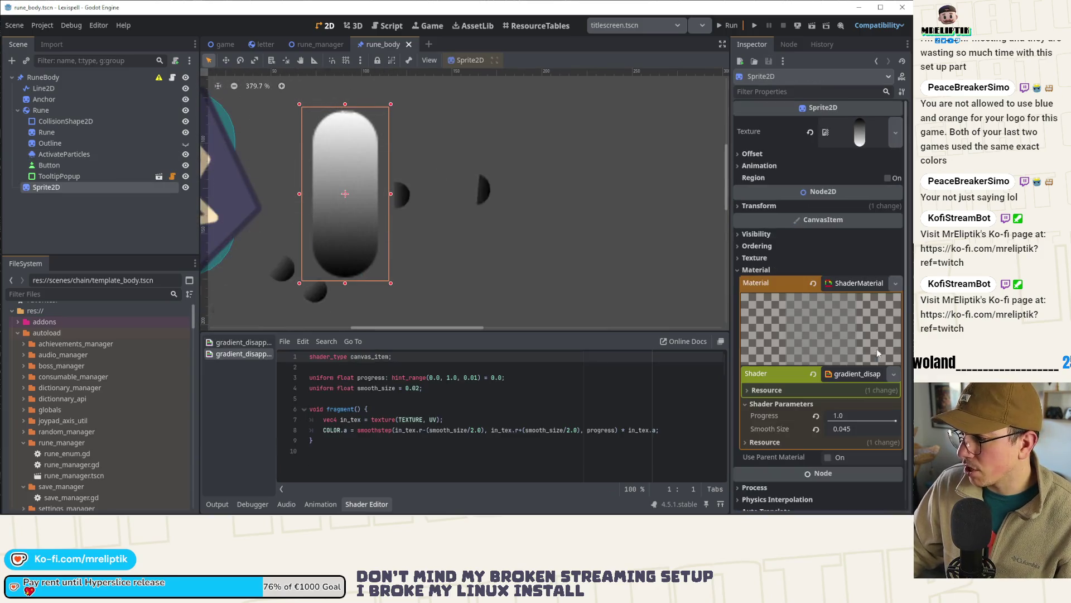
{"action": "mouse_move", "coordinate": [897, 422]}
{"action": "left_mouse_down"}
{"action": "mouse_move", "coordinate": [868, 425]}
{"action": "mouse_move", "coordinate": [894, 427]}
{"action": "left_mouse_up"}
{"action": "mouse_move", "coordinate": [885, 420]}
{"action": "left_mouse_down"}
{"action": "mouse_move", "coordinate": [866, 420]}
{"action": "mouse_move", "coordinate": [897, 426]}
{"action": "mouse_move", "coordinate": [874, 425]}
{"action": "left_mouse_up"}
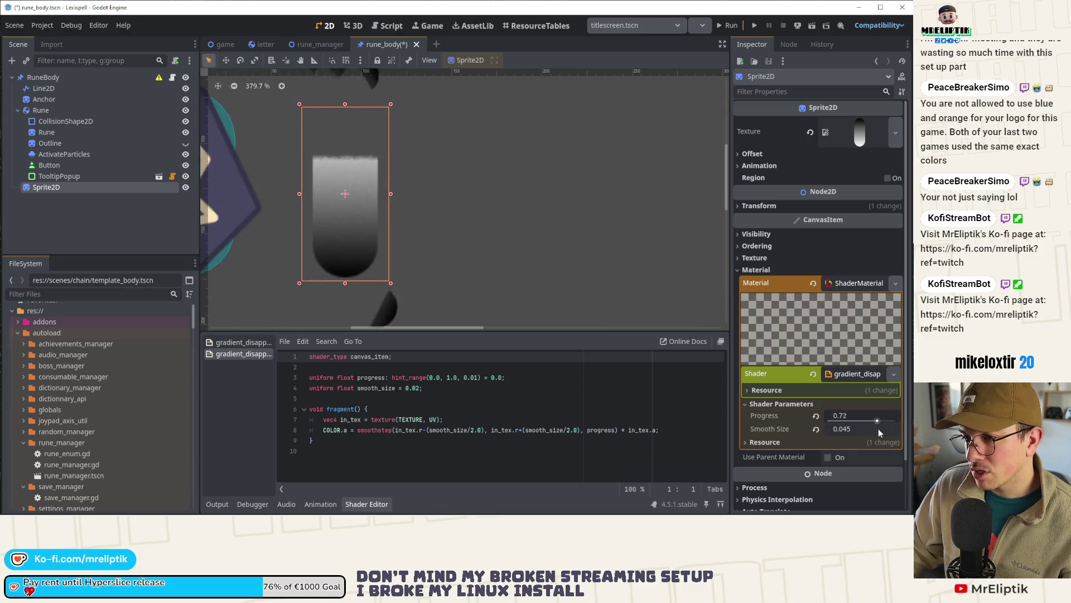
{"action": "scroll", "coordinate": [352, 228], "scroll_direction": "down", "scroll_amount": 8}
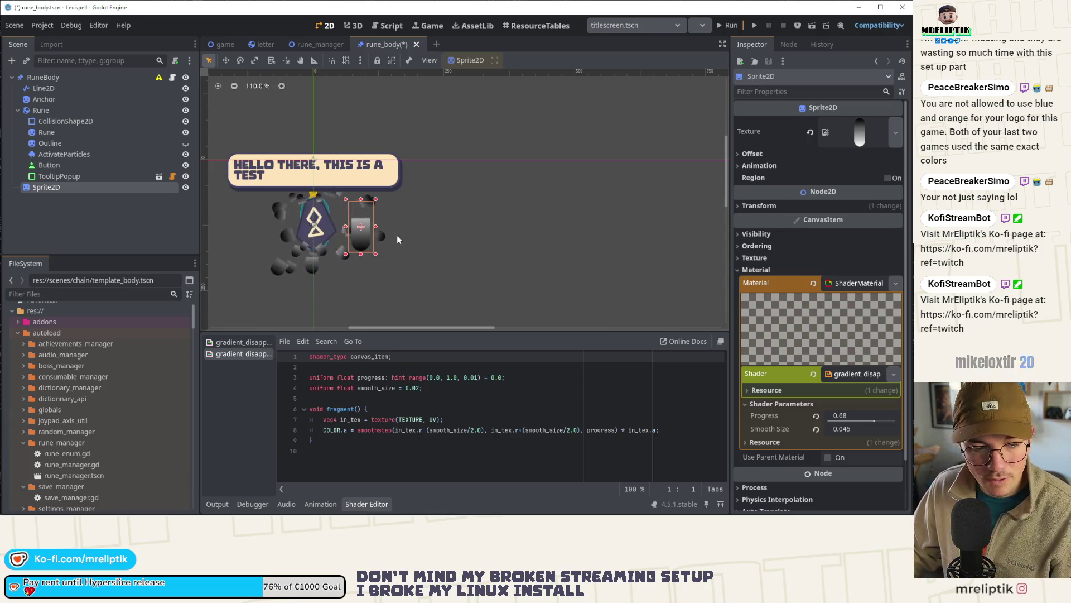
{"action": "left_click", "coordinate": [66, 199]}
{"action": "left_click", "coordinate": [66, 188]}
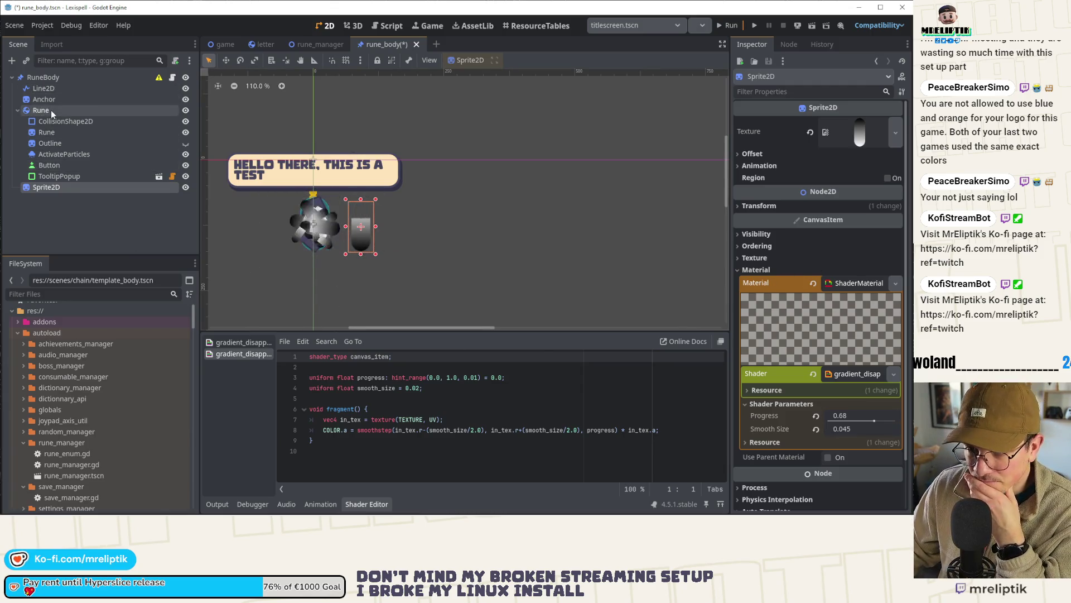
Step: Give ActivateParticles' process material a new GradientTexture1D Color Ramp
{"action": "left_click", "coordinate": [62, 154]}
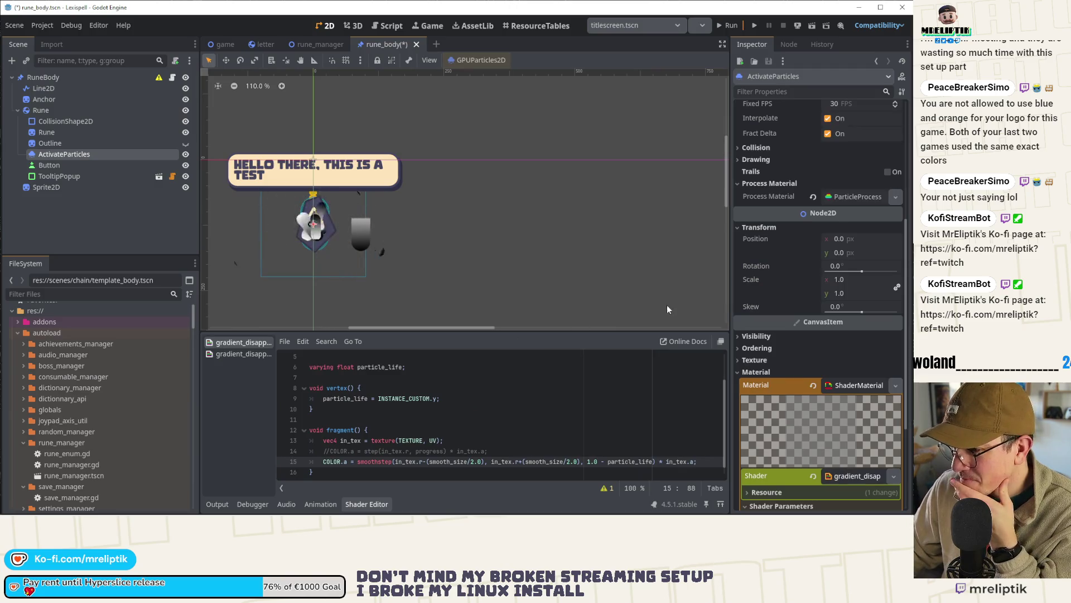
{"action": "scroll", "coordinate": [802, 437], "scroll_direction": "down", "scroll_amount": 5}
{"action": "scroll", "coordinate": [815, 329], "scroll_direction": "up", "scroll_amount": 5}
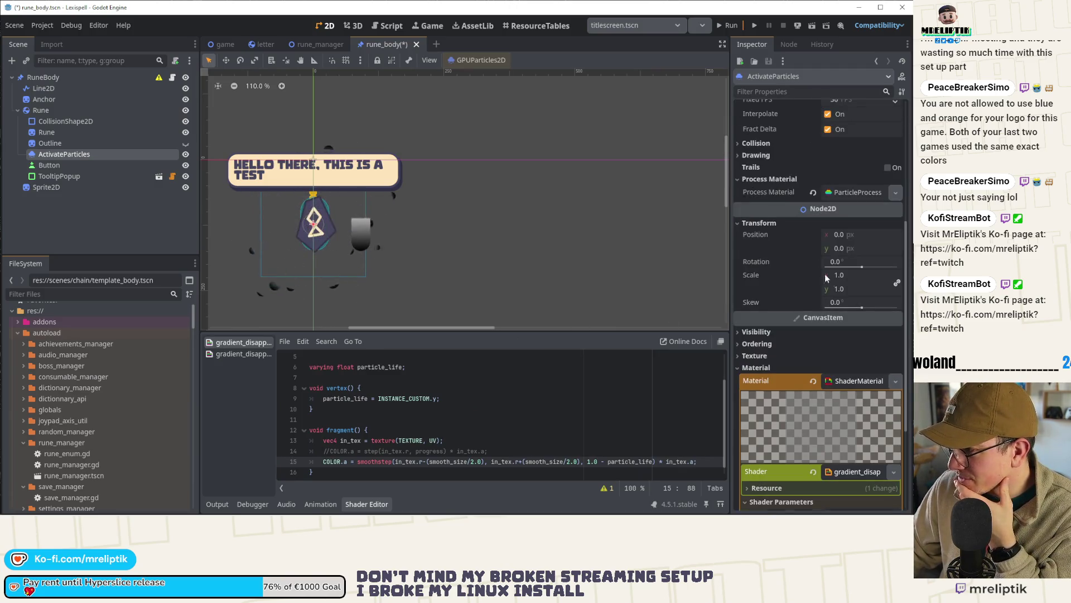
{"action": "left_click", "coordinate": [840, 193]}
{"action": "scroll", "coordinate": [847, 372], "scroll_direction": "down", "scroll_amount": 5}
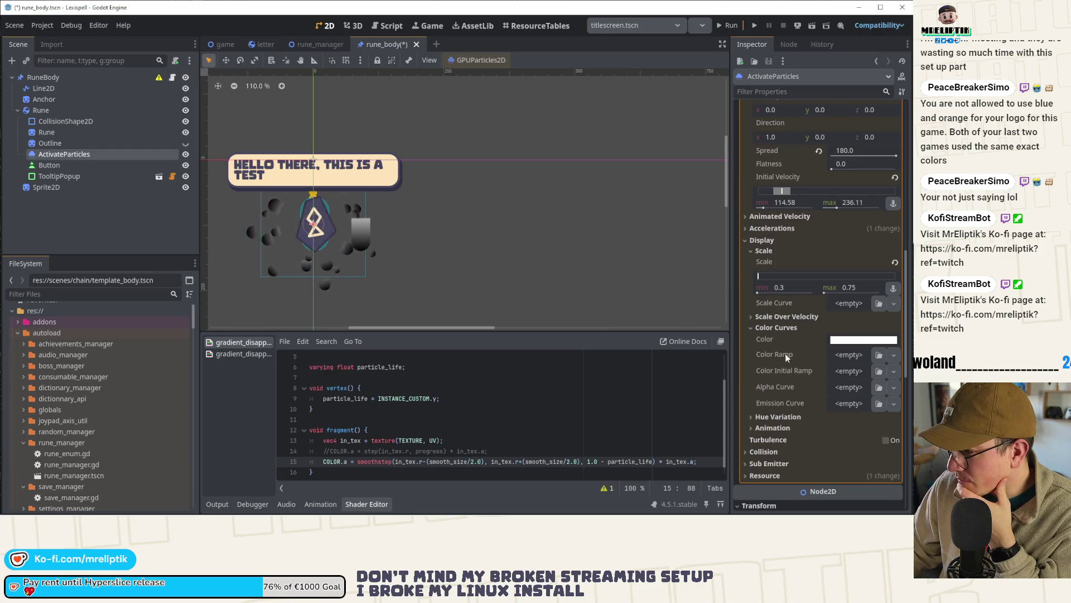
{"action": "left_click", "coordinate": [848, 357]}
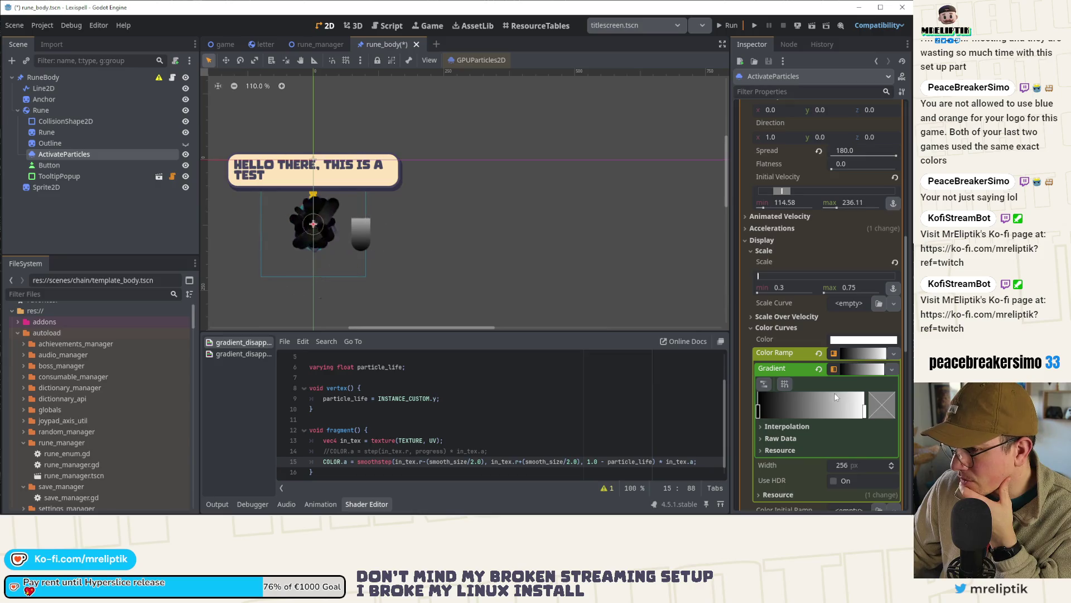
Step: Scroll the shader code back up to the smooth_size uniform line
{"action": "scroll", "coordinate": [313, 255], "scroll_direction": "up", "scroll_amount": 2}
{"action": "scroll", "coordinate": [845, 320], "scroll_direction": "up", "scroll_amount": 10}
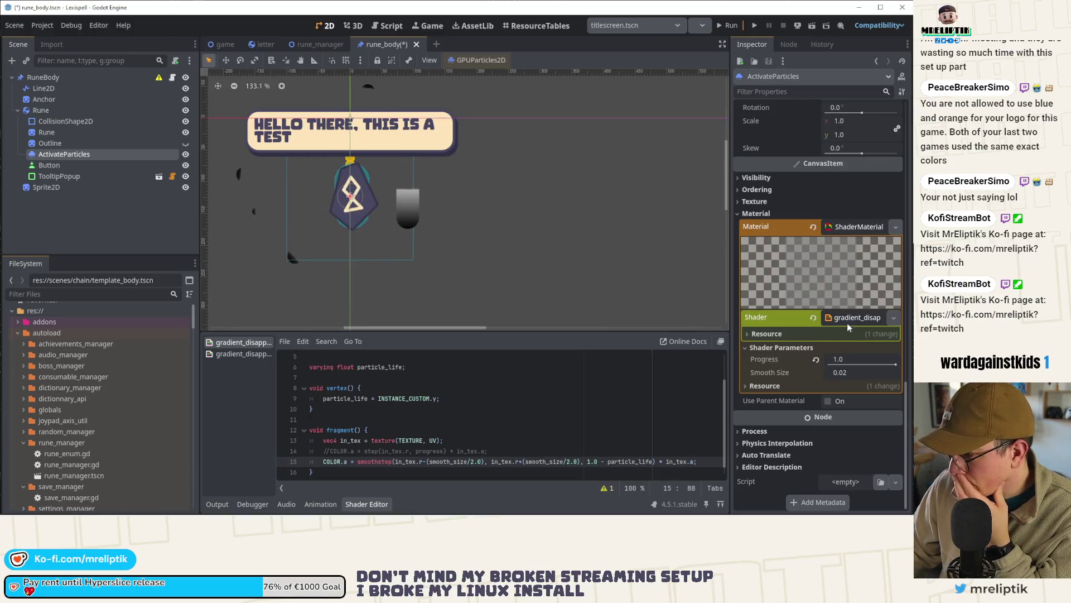
{"action": "scroll", "coordinate": [404, 379], "scroll_direction": "up", "scroll_amount": 2}
{"action": "left_click", "coordinate": [394, 388]}
Step: Insert a new line after line 4 and start typing the uniform keyword
{"action": "left_click", "coordinate": [385, 398]}
{"action": "key", "text": "Return"}
{"action": "key", "text": "Up"}
{"action": "type", "text": "unifrom"}
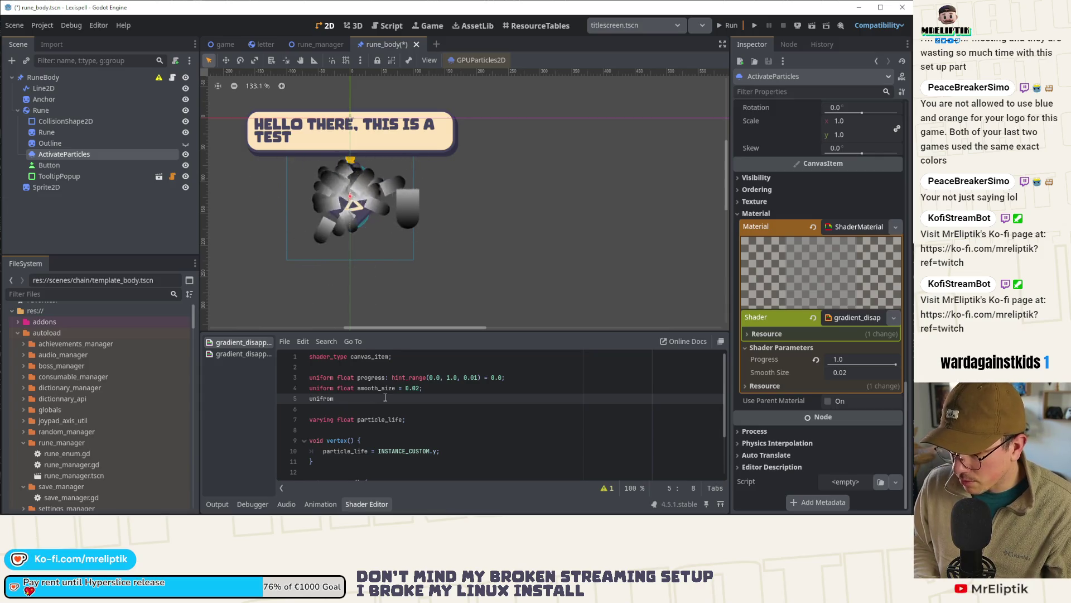
{"action": "key", "text": "BackSpace"}
{"action": "key", "text": "BackSpace"}
{"action": "key", "text": "BackSpace"}
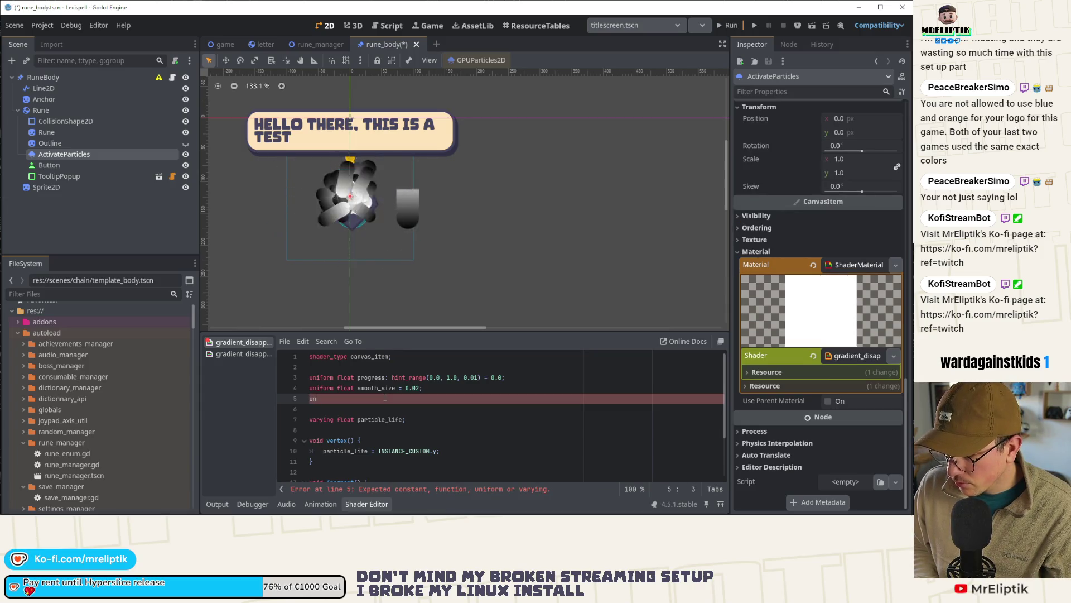
Step: Cut the unused progress uniform and declare 'uniform vec4 color: source_color;', then save
{"action": "scroll", "coordinate": [396, 401], "scroll_direction": "down", "scroll_amount": 2}
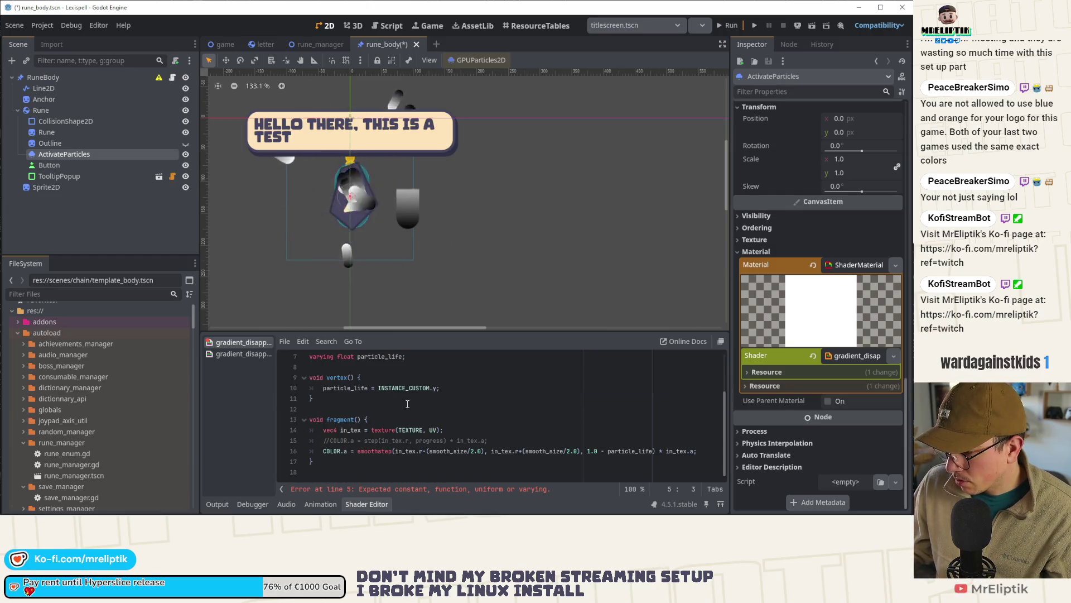
{"action": "left_click", "coordinate": [491, 440]}
{"action": "scroll", "coordinate": [424, 424], "scroll_direction": "up", "scroll_amount": 2}
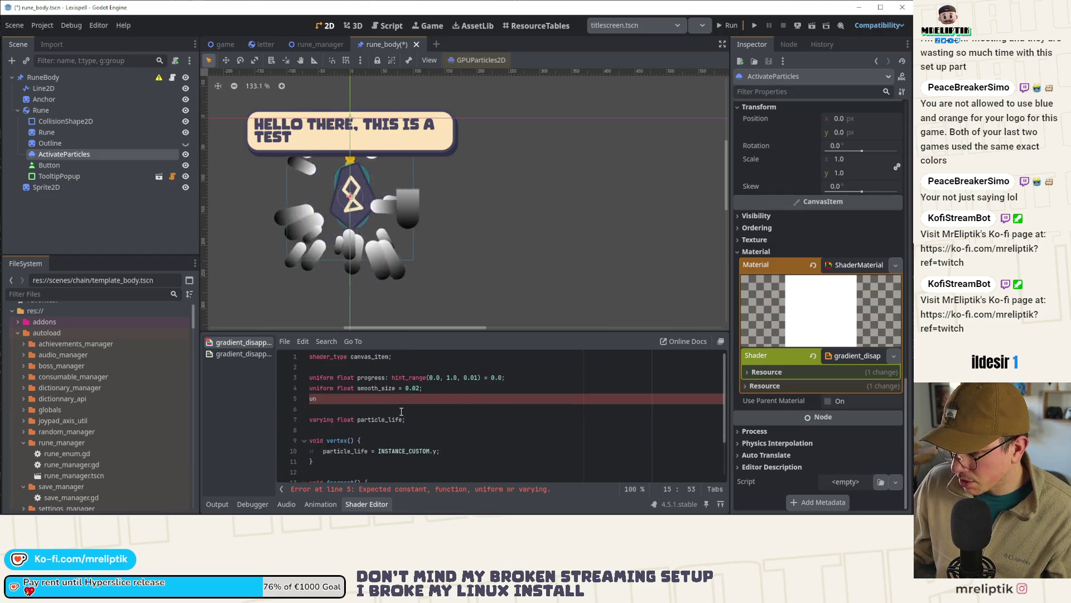
{"action": "left_click", "coordinate": [391, 377]}
{"action": "key", "text": "ctrl+x"}
{"action": "left_click", "coordinate": [342, 390]}
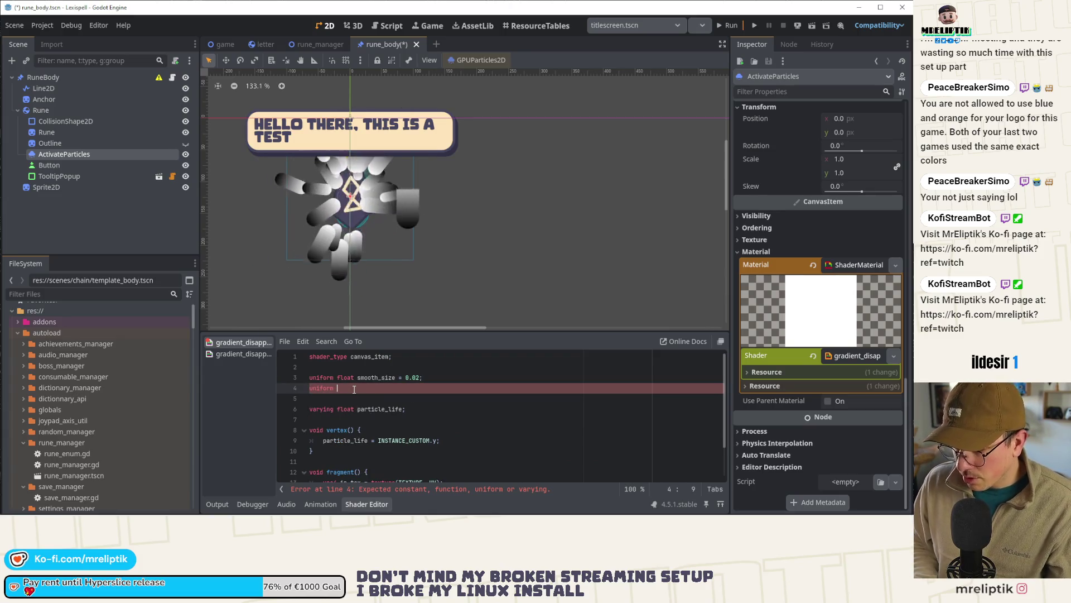
{"action": "type", "text": "gr"}
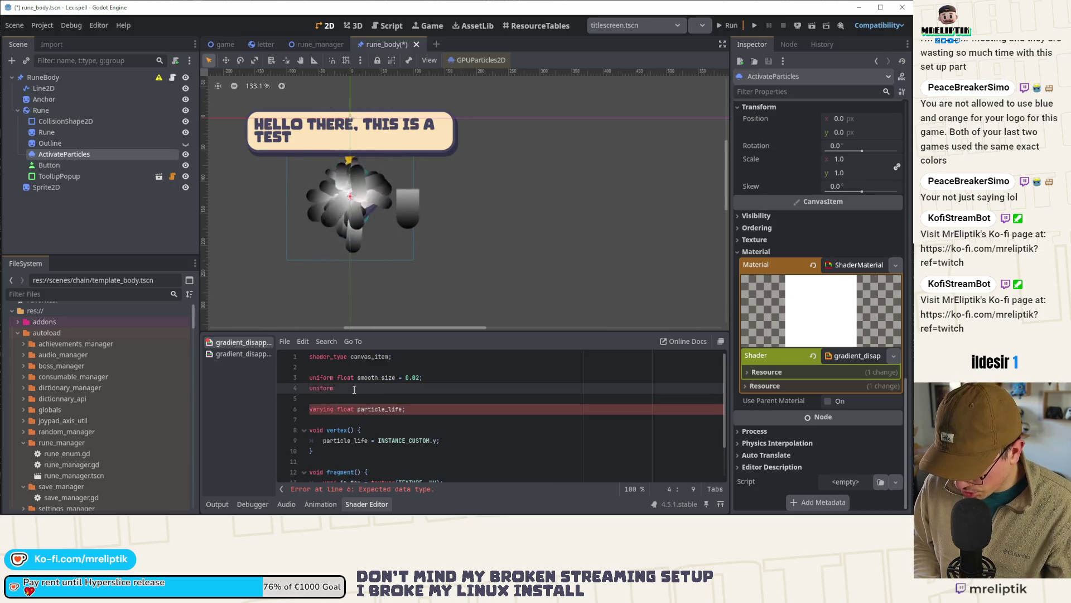
{"action": "type", "text": "vec"}
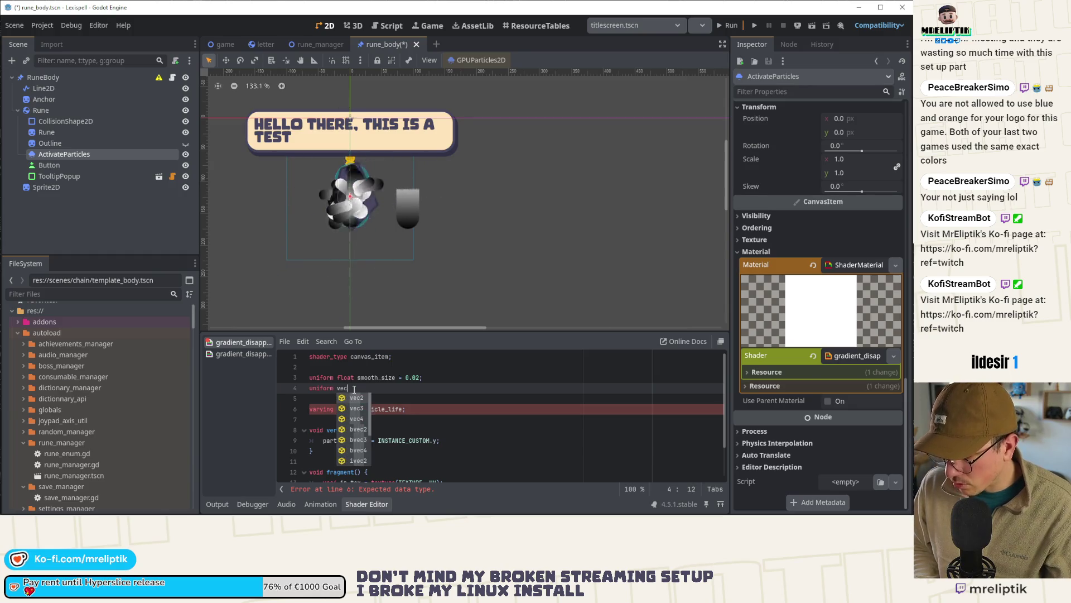
{"action": "type", "text": "4 color:"}
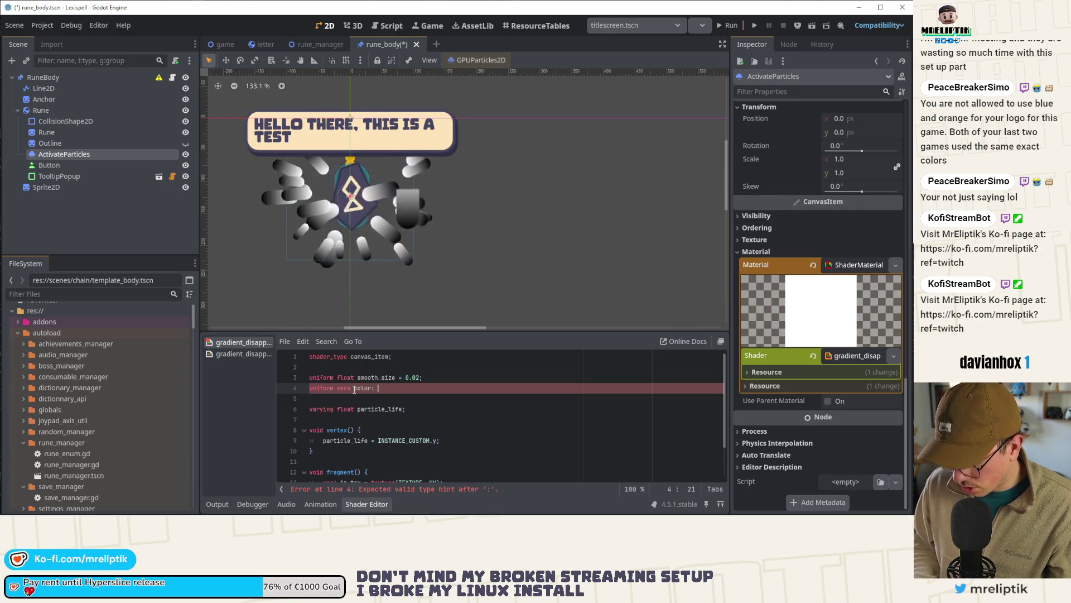
{"action": "type", "text": "source_color"}
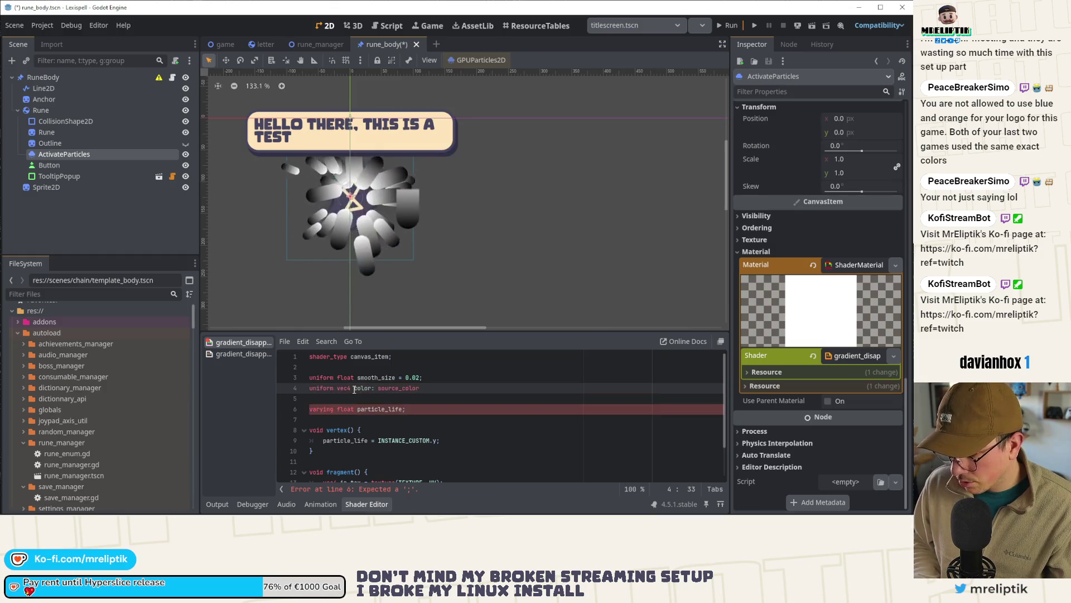
{"action": "type", "text": ";"}
{"action": "key", "text": "ctrl+s"}
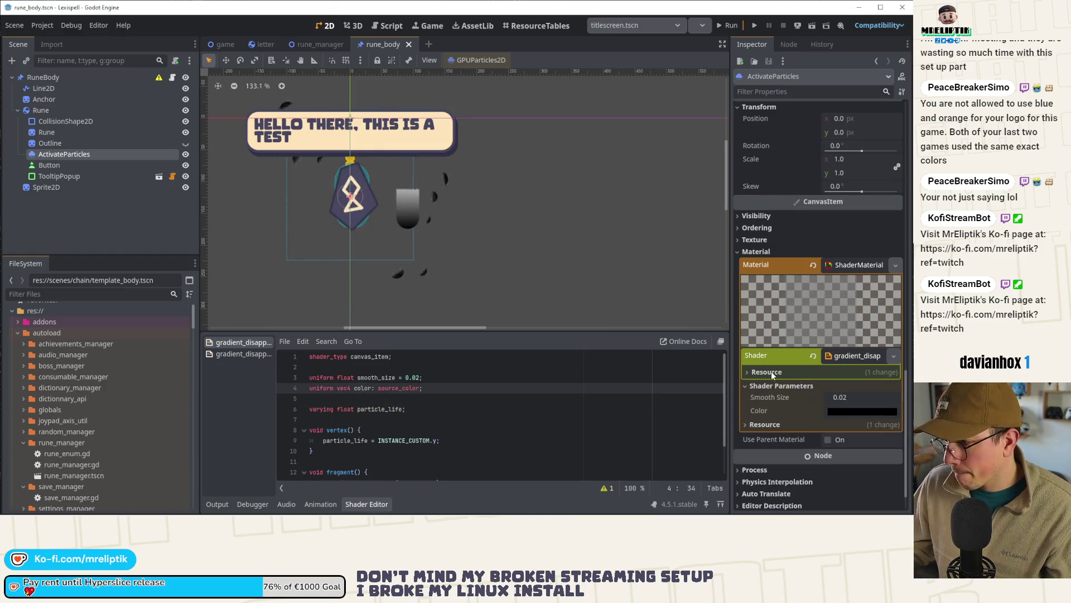
Step: Set the shader's Color parameter to the green 74ab8e swatch
{"action": "left_click", "coordinate": [832, 410]}
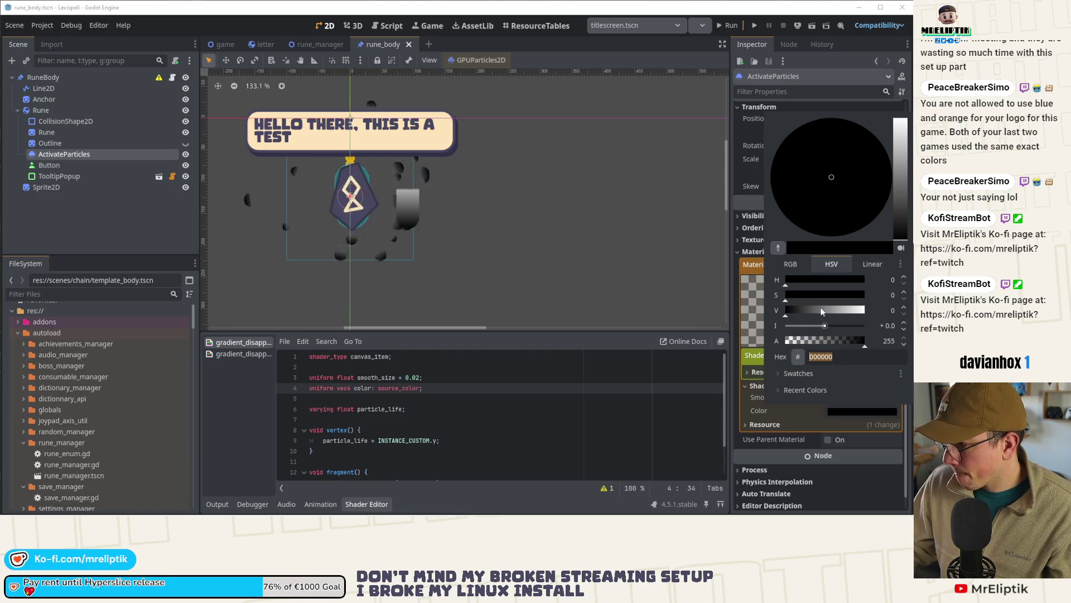
{"action": "left_click", "coordinate": [792, 373]}
{"action": "left_click", "coordinate": [811, 389]}
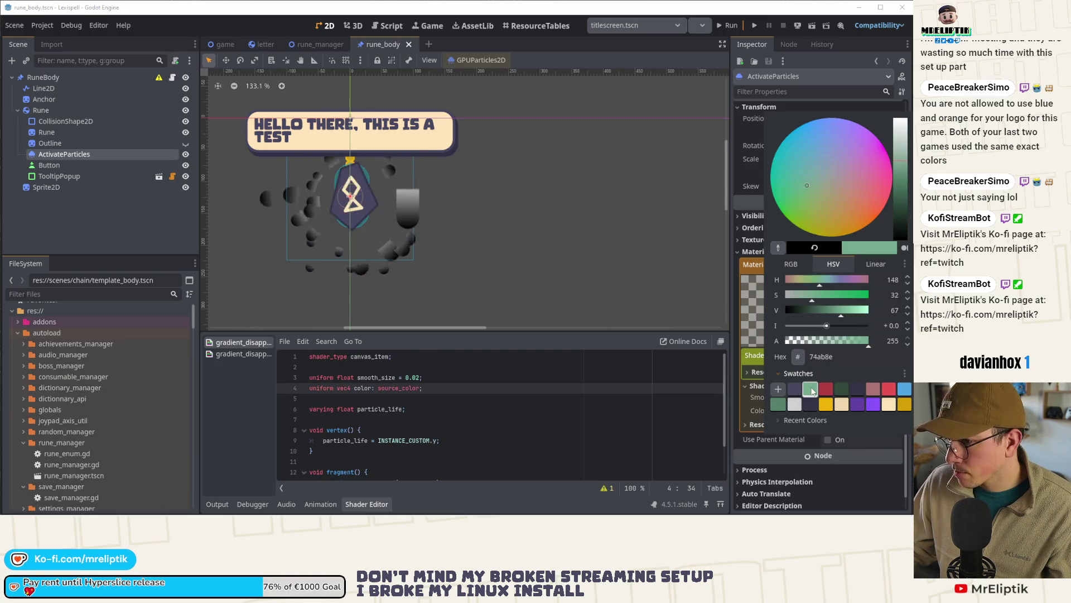
{"action": "key", "text": "Escape"}
{"action": "double_click", "coordinate": [364, 387]}
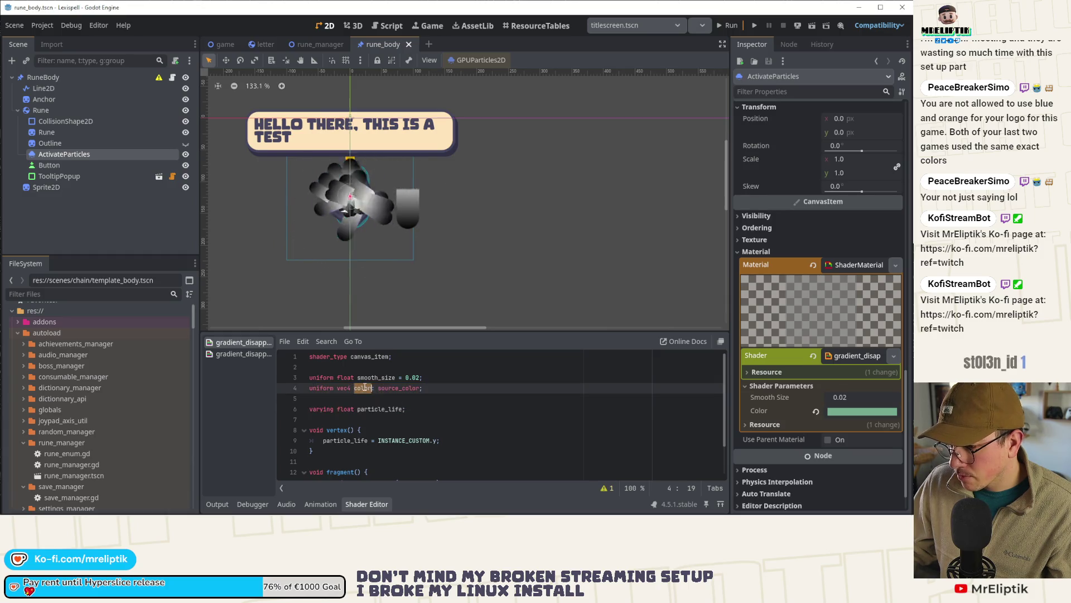
{"action": "scroll", "coordinate": [424, 399], "scroll_direction": "down", "scroll_amount": 2}
{"action": "left_click", "coordinate": [332, 463]}
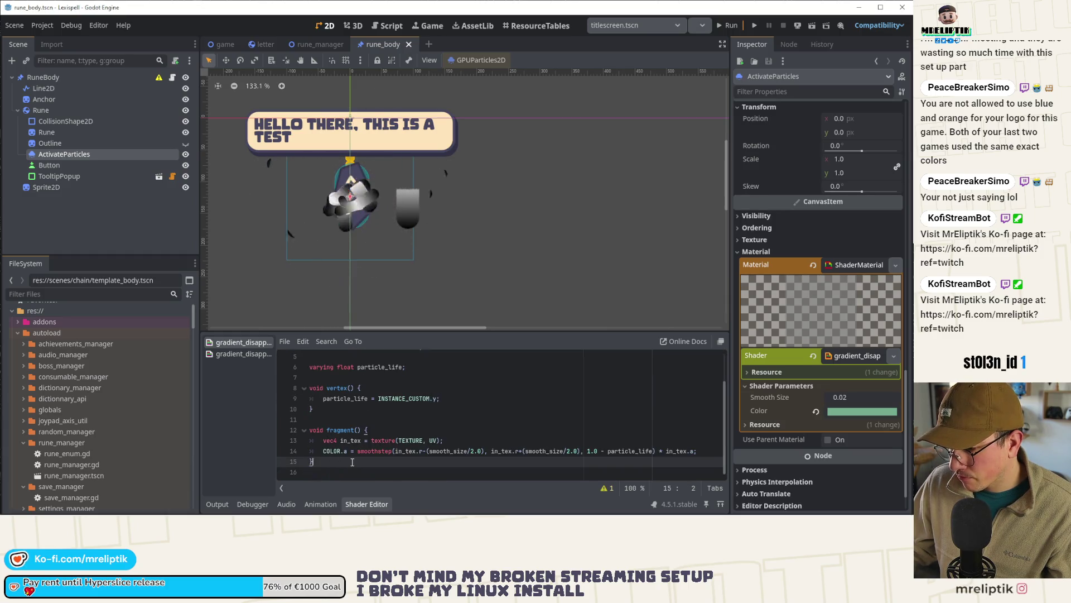
Step: Add 'COLOR.rgb = color;' at the end of fragment() and place the cursor after the uniform name color
{"action": "key", "text": "Return"}
{"action": "type", "text": "C"}
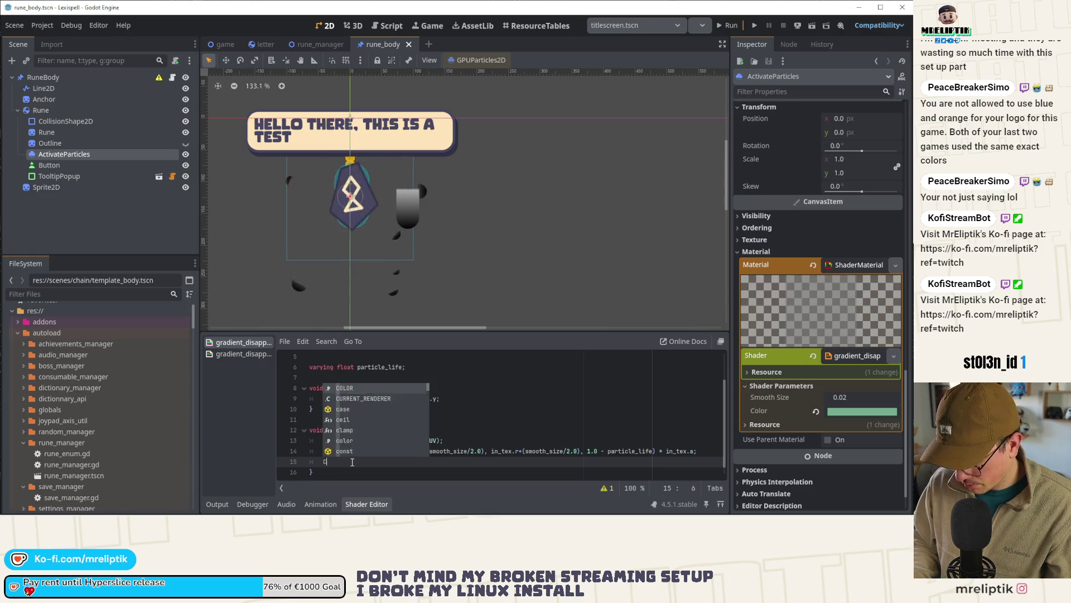
{"action": "type", "text": "OLOR.rgb"}
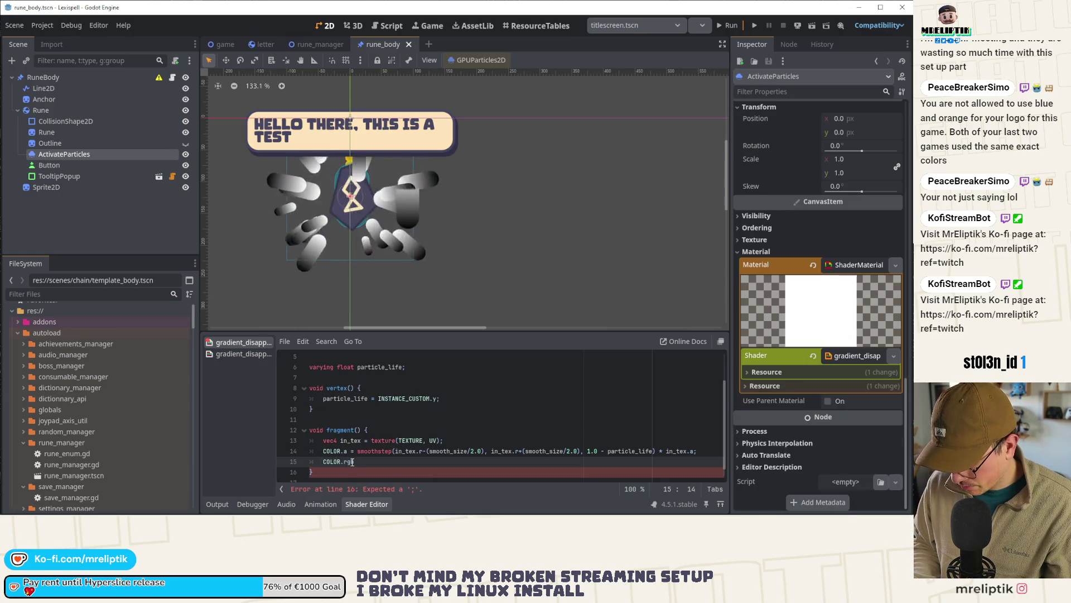
{"action": "type", "text": " = color;"}
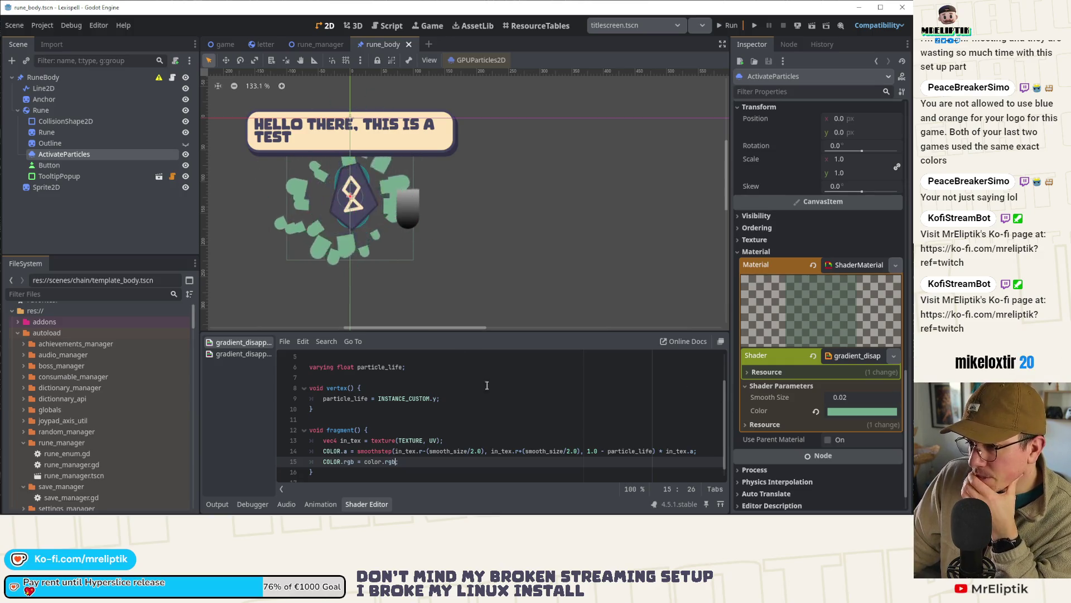
{"action": "scroll", "coordinate": [446, 419], "scroll_direction": "up", "scroll_amount": 2}
{"action": "left_click", "coordinate": [411, 388]}
{"action": "left_click", "coordinate": [376, 388]}
{"action": "type", "text": "1"}
{"action": "key", "text": "BackSpace"}
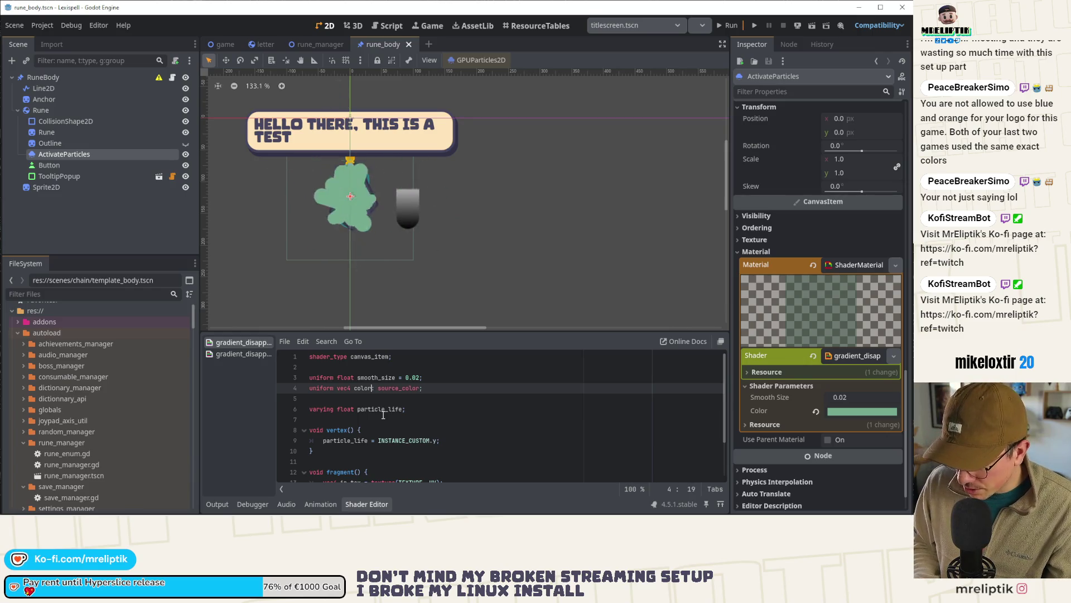
Step: Rename the uniform to color_gradient and save to recompile the shader
{"action": "type", "text": "_gradi"}
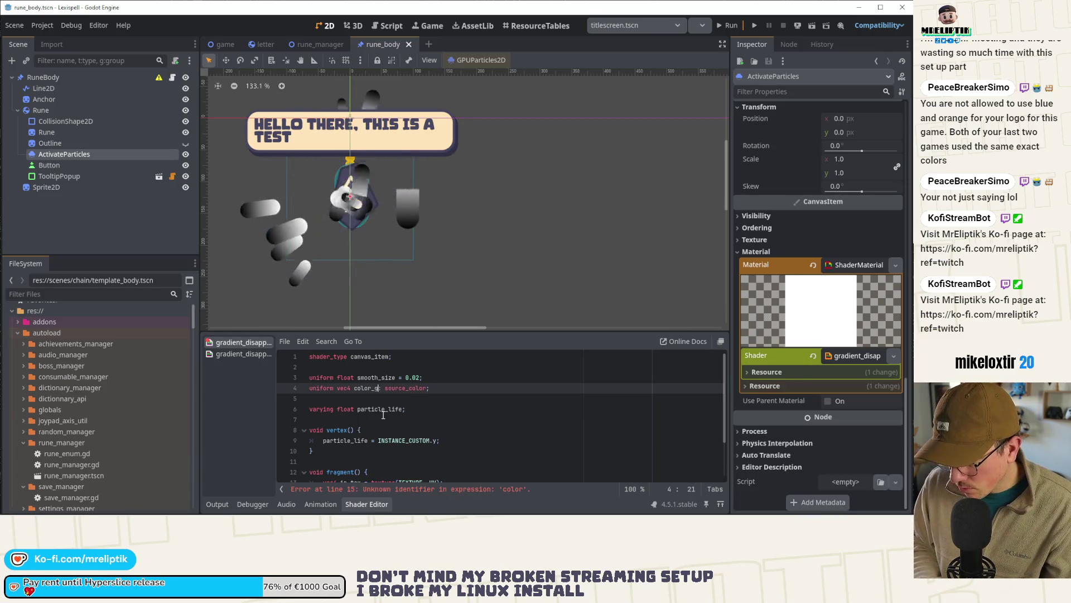
{"action": "type", "text": "ent: "}
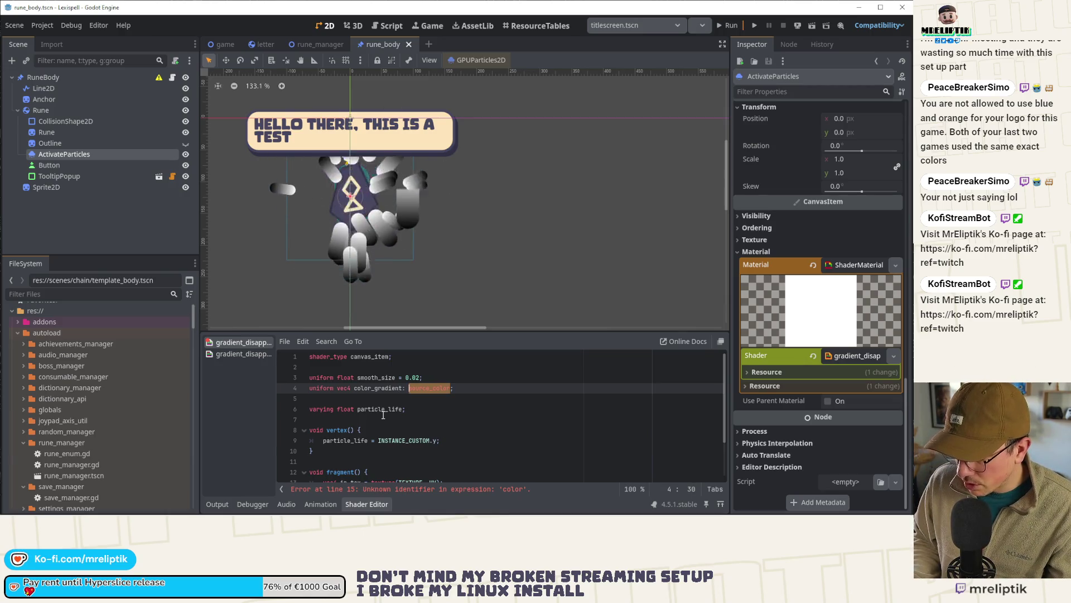
{"action": "type", "text": "source_"}
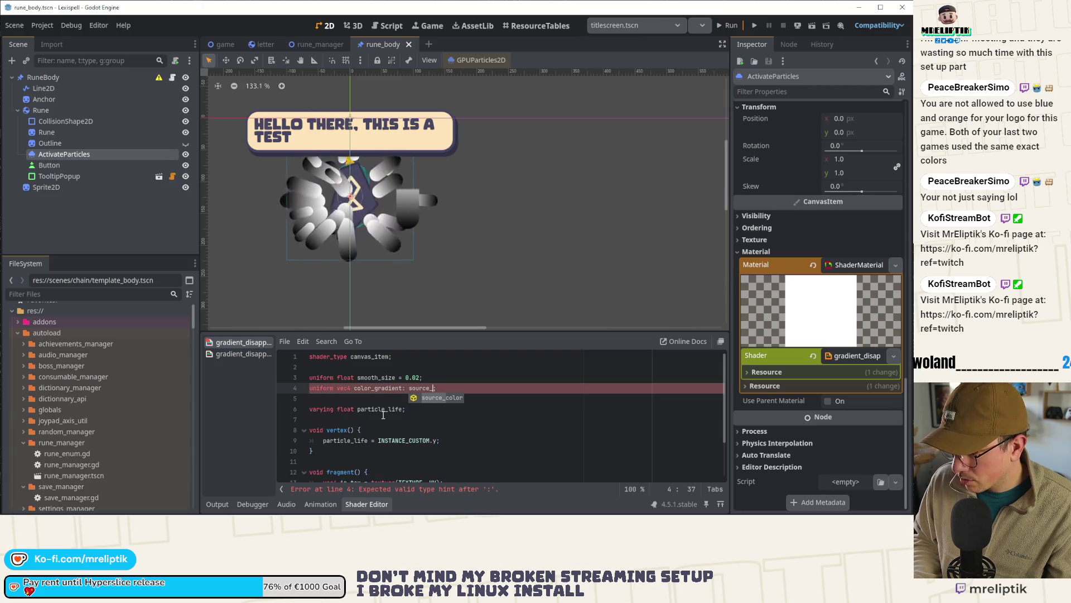
{"action": "key", "text": "ctrl+z"}
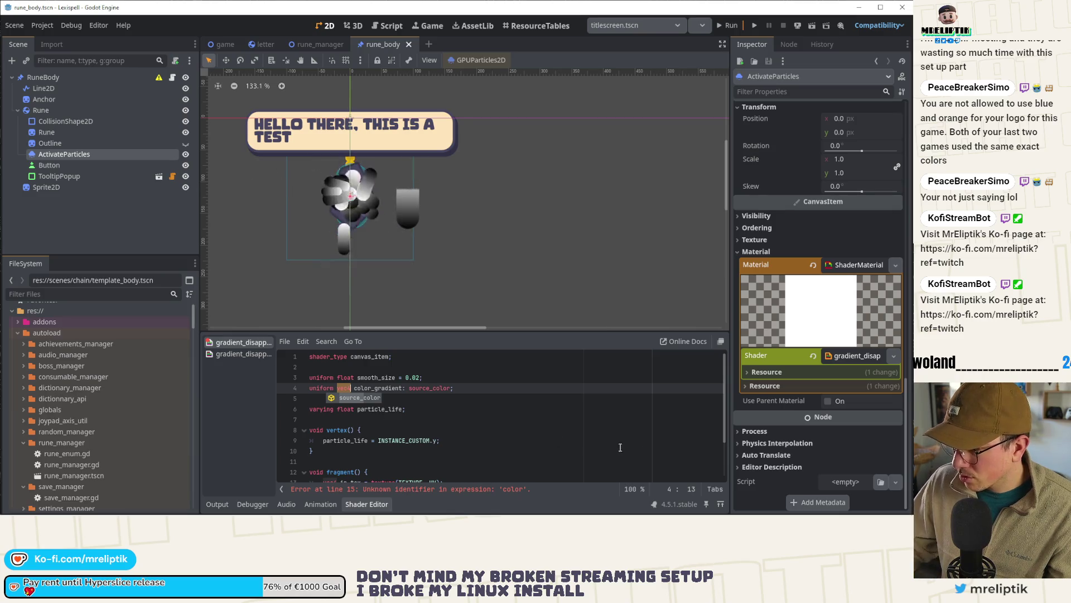
{"action": "left_click", "coordinate": [463, 396]}
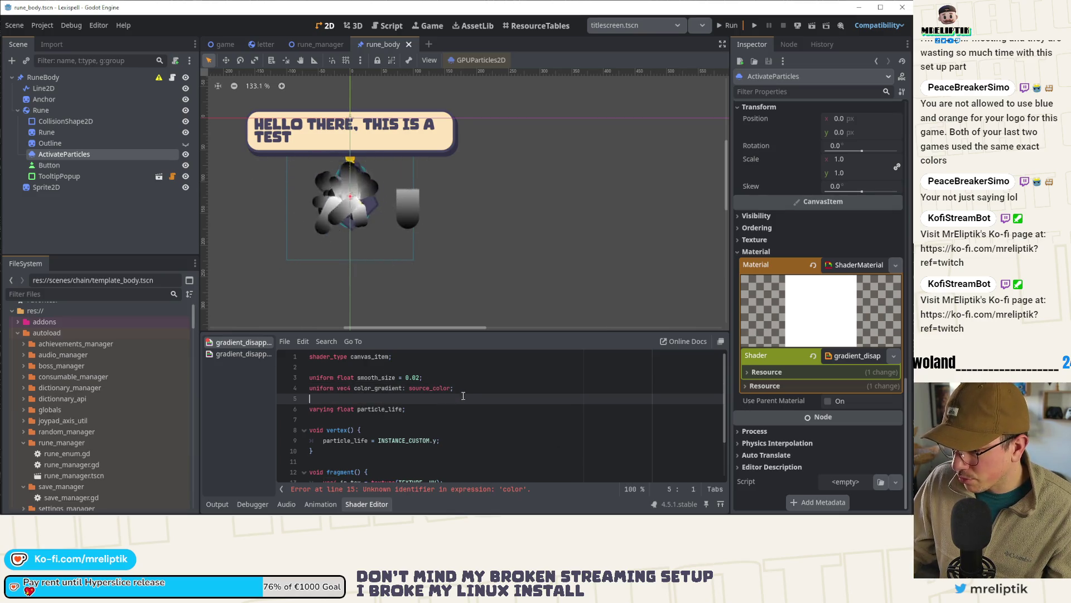
{"action": "left_click", "coordinate": [459, 494]}
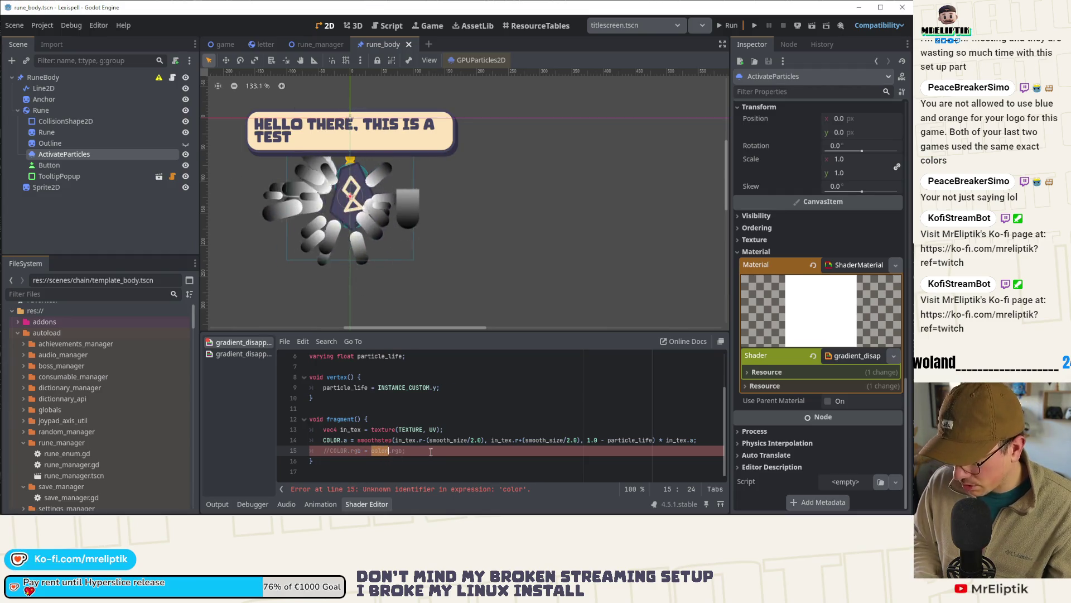
{"action": "key", "text": "ctrl+s"}
Step: Drop the source_color hint and change color_gradient's type to sampler2D, then save
{"action": "scroll", "coordinate": [438, 428], "scroll_direction": "up", "scroll_amount": 2}
{"action": "double_click", "coordinate": [427, 387]}
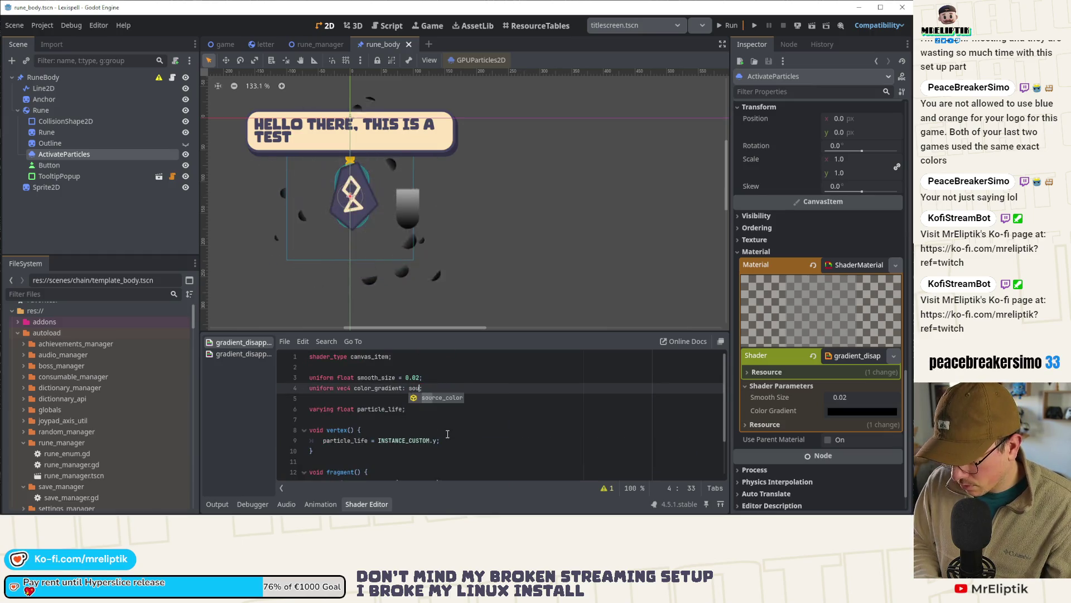
{"action": "key", "text": "BackSpace"}
{"action": "key", "text": "BackSpace"}
{"action": "key", "text": "ctrl+s"}
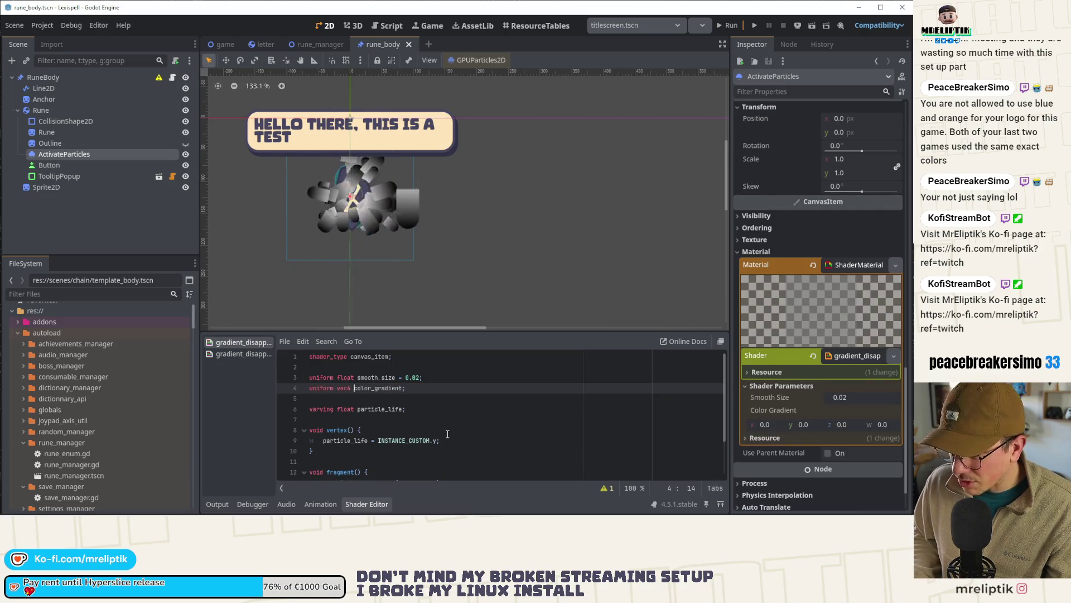
{"action": "type", "text": "mp"}
{"action": "key", "text": "Return"}
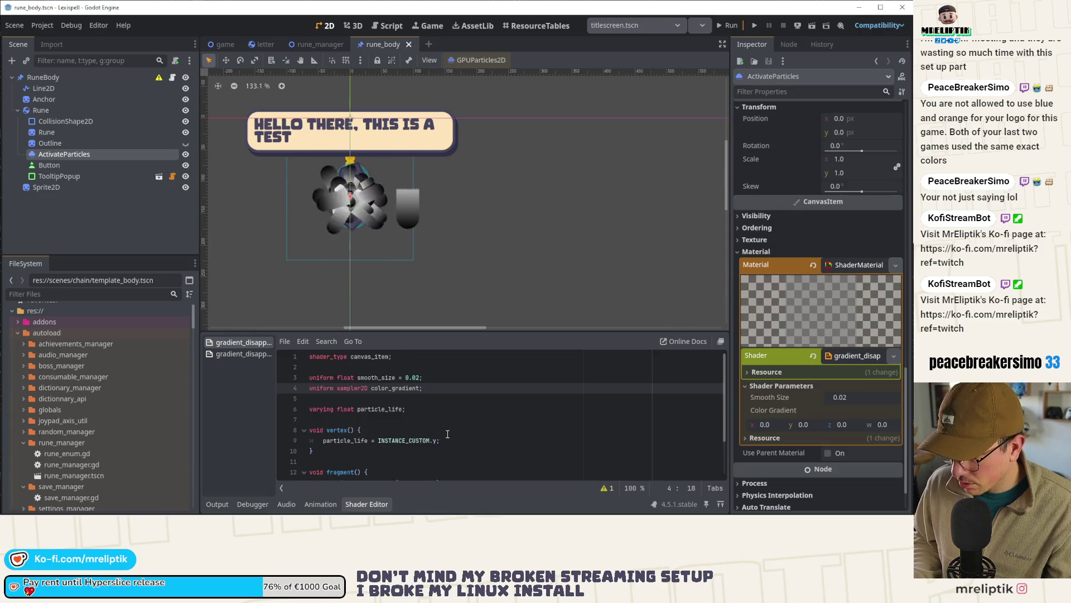
{"action": "key", "text": "ctrl+Right"}
{"action": "key", "text": "ctrl+s"}
Step: Assign a new GradientTexture1D to Color Gradient and make its left stop green
{"action": "left_click", "coordinate": [859, 414]}
{"action": "left_click", "coordinate": [828, 371]}
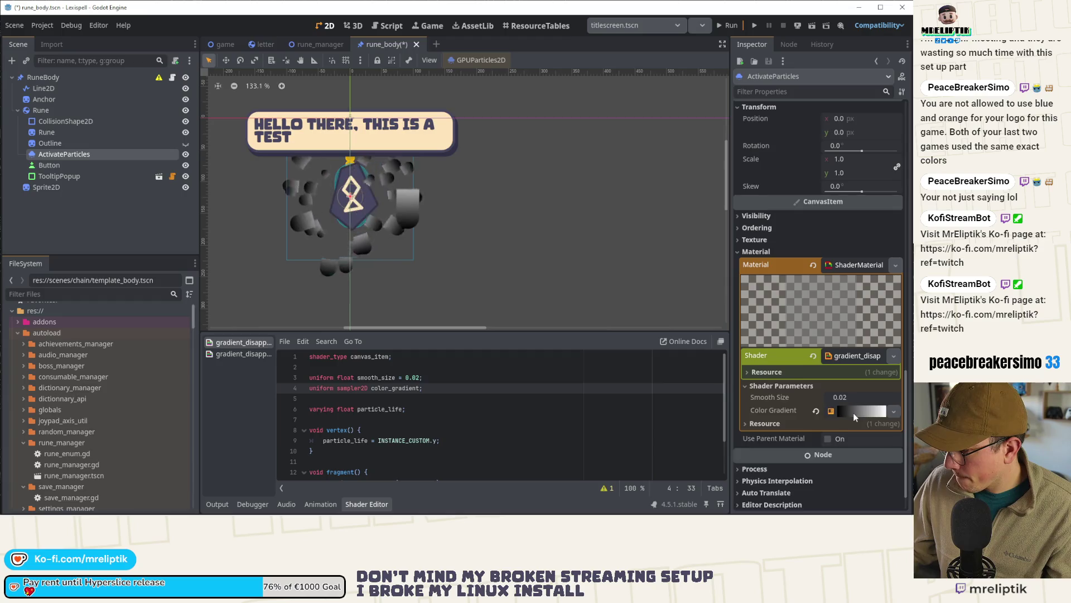
{"action": "left_click", "coordinate": [855, 414]}
{"action": "left_click", "coordinate": [850, 428]}
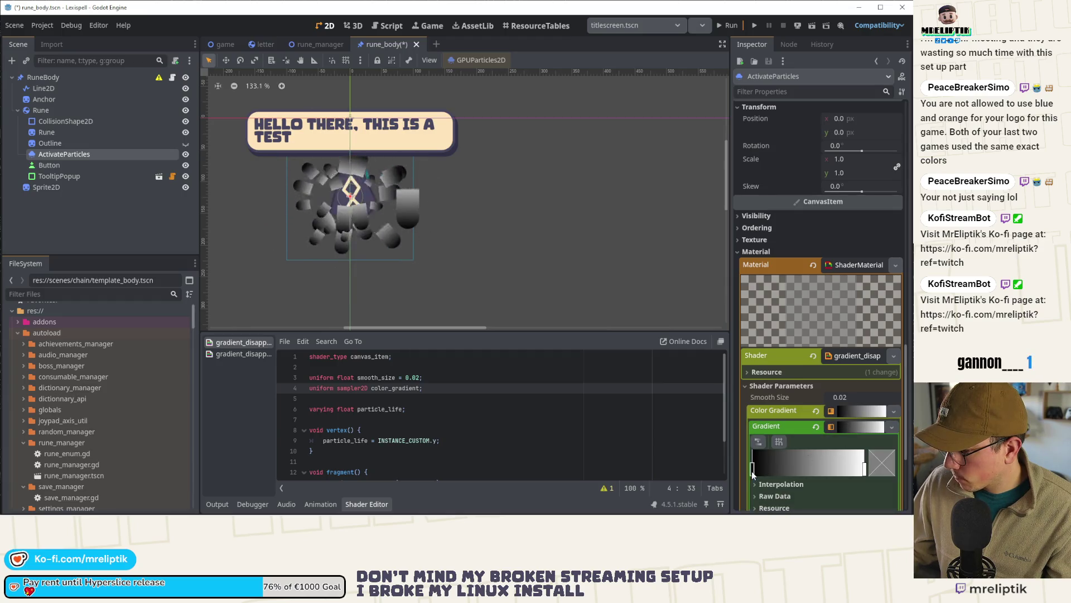
{"action": "left_click", "coordinate": [753, 468]}
{"action": "scroll", "coordinate": [798, 461], "scroll_direction": "down", "scroll_amount": 5}
{"action": "left_click", "coordinate": [881, 309]}
{"action": "left_click", "coordinate": [782, 268]}
{"action": "left_click", "coordinate": [798, 294]}
{"action": "left_click", "coordinate": [768, 366]}
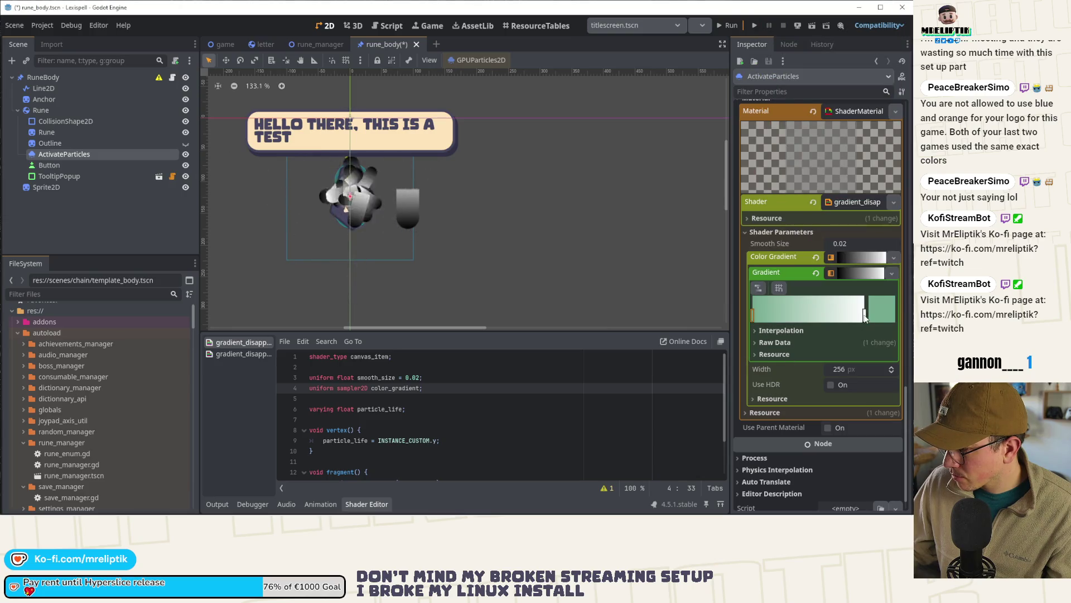
Step: Make the gradient's right stop peach-cream and save the scene
{"action": "left_click", "coordinate": [864, 316]}
{"action": "left_click", "coordinate": [873, 320]}
{"action": "left_click", "coordinate": [829, 293]}
{"action": "left_click", "coordinate": [742, 359]}
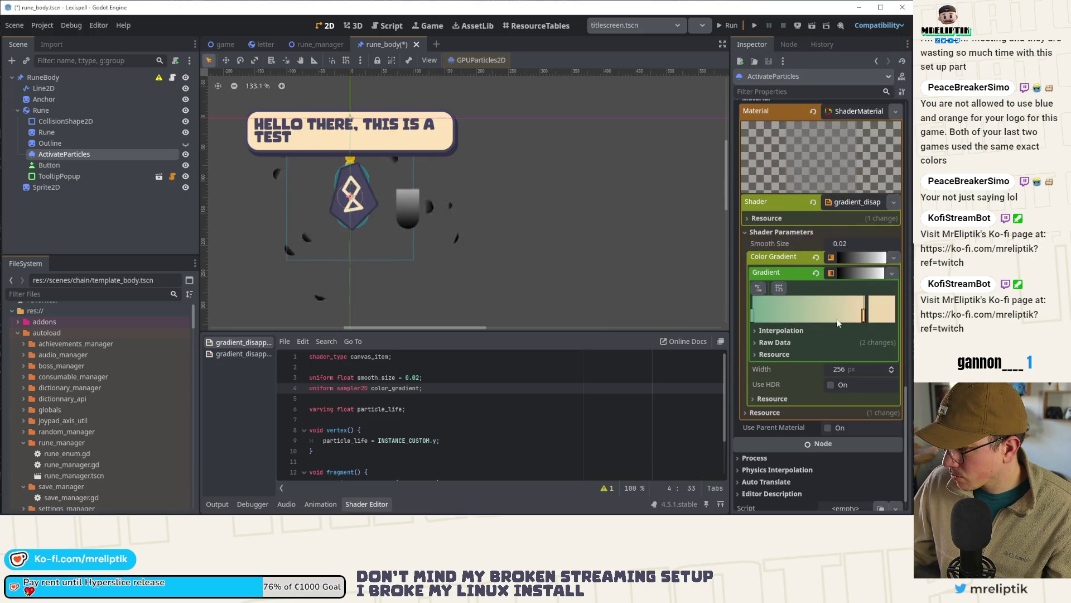
{"action": "key", "text": "ctrl+s"}
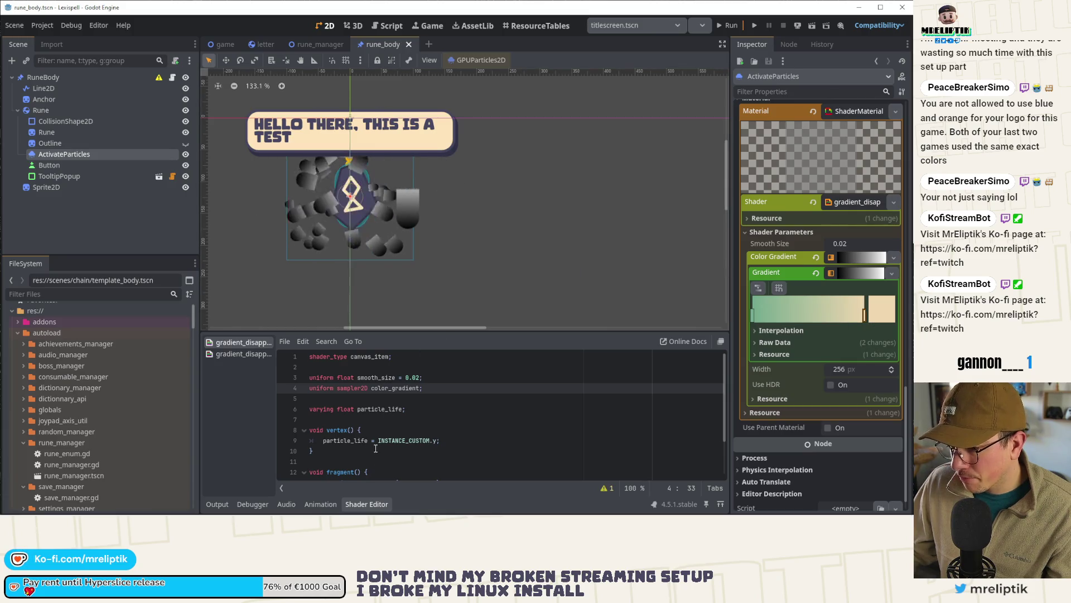
Step: Uncomment line 15 as COLOR.rgb = texture(color_gradient, vec2(particle_life, 0.0)).rgb;
{"action": "scroll", "coordinate": [438, 402], "scroll_direction": "down", "scroll_amount": 2}
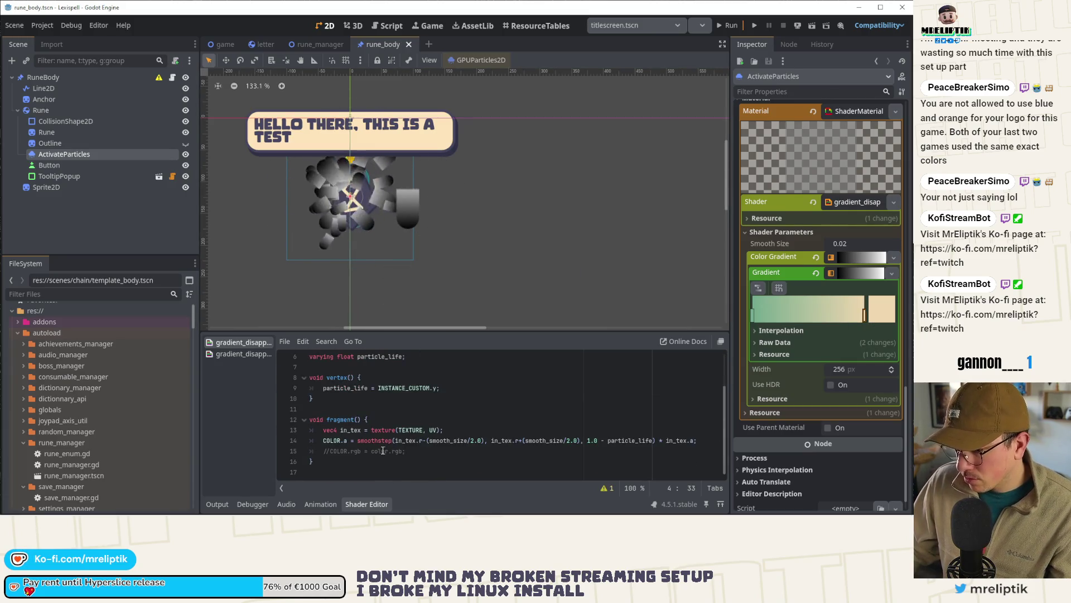
{"action": "left_click", "coordinate": [435, 454]}
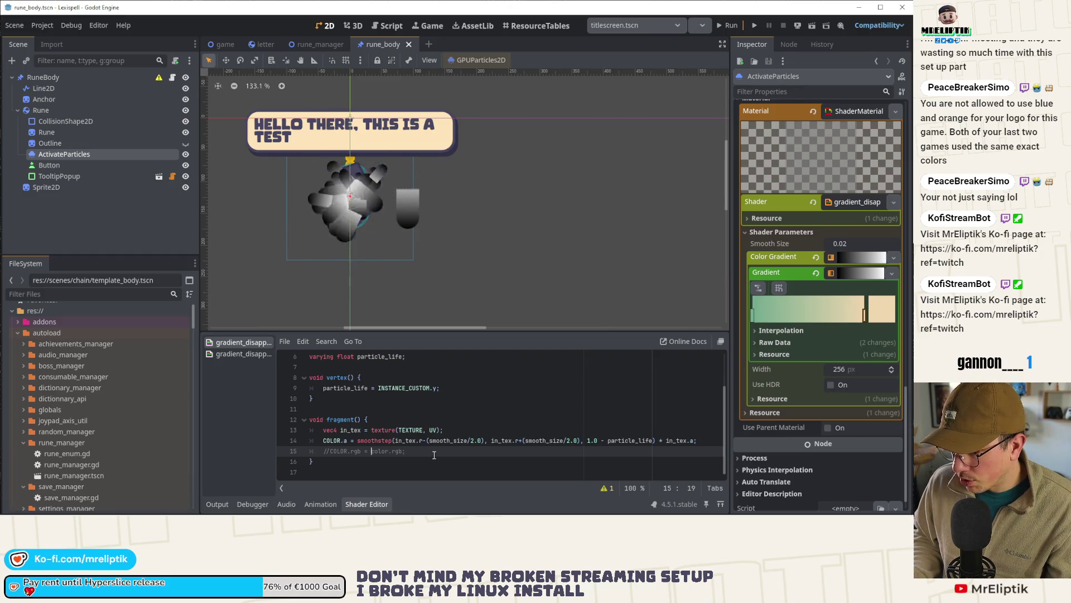
{"action": "key", "text": "Right"}
{"action": "key", "text": "Right"}
{"action": "key", "text": "Right"}
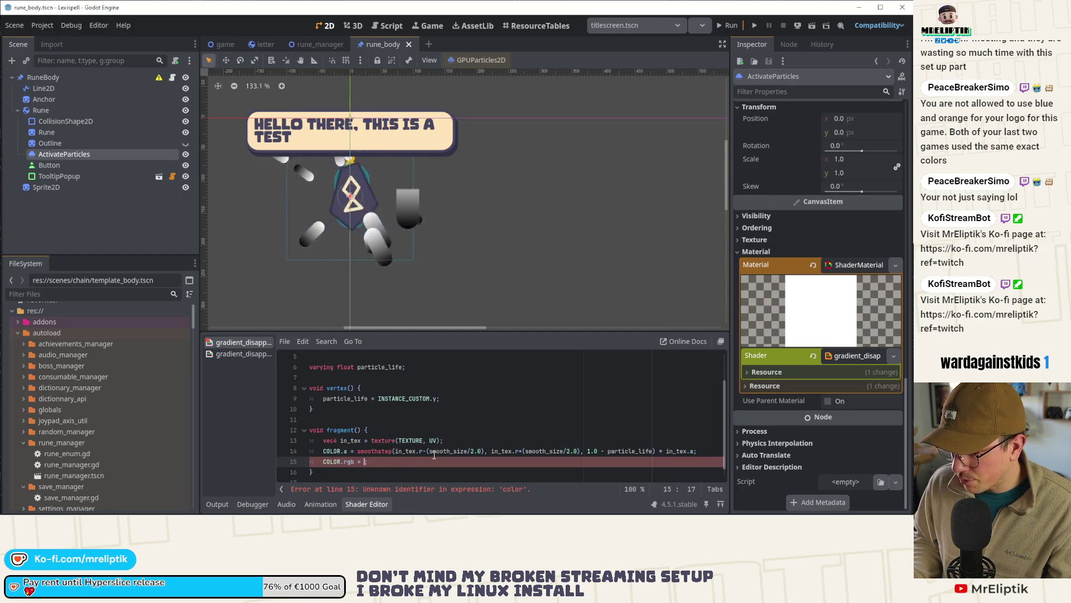
{"action": "type", "text": "te"}
{"action": "type", "text": "("}
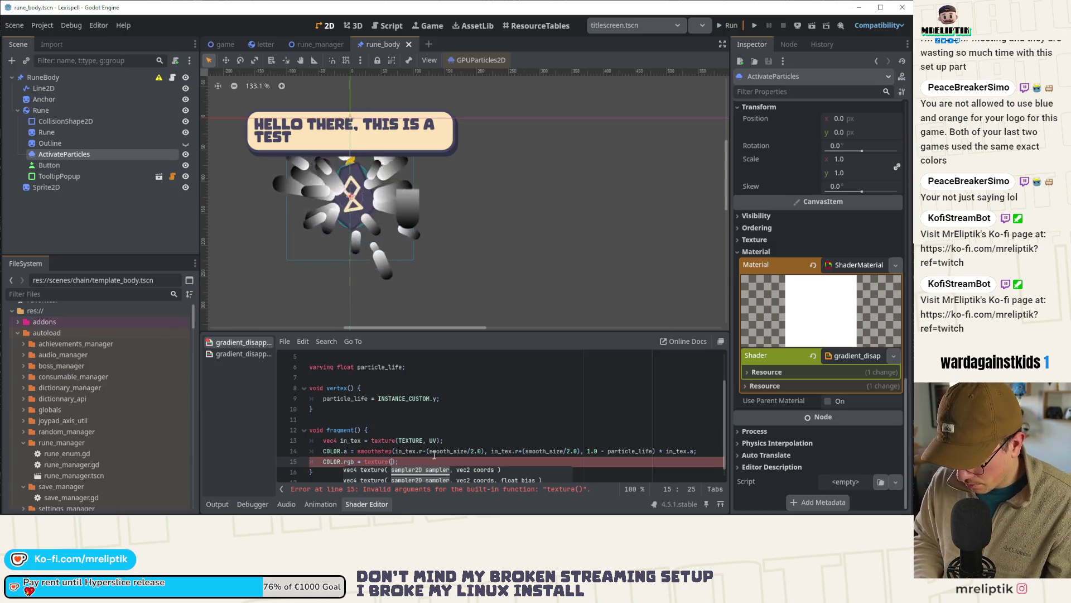
{"action": "type", "text": "particle_life"}
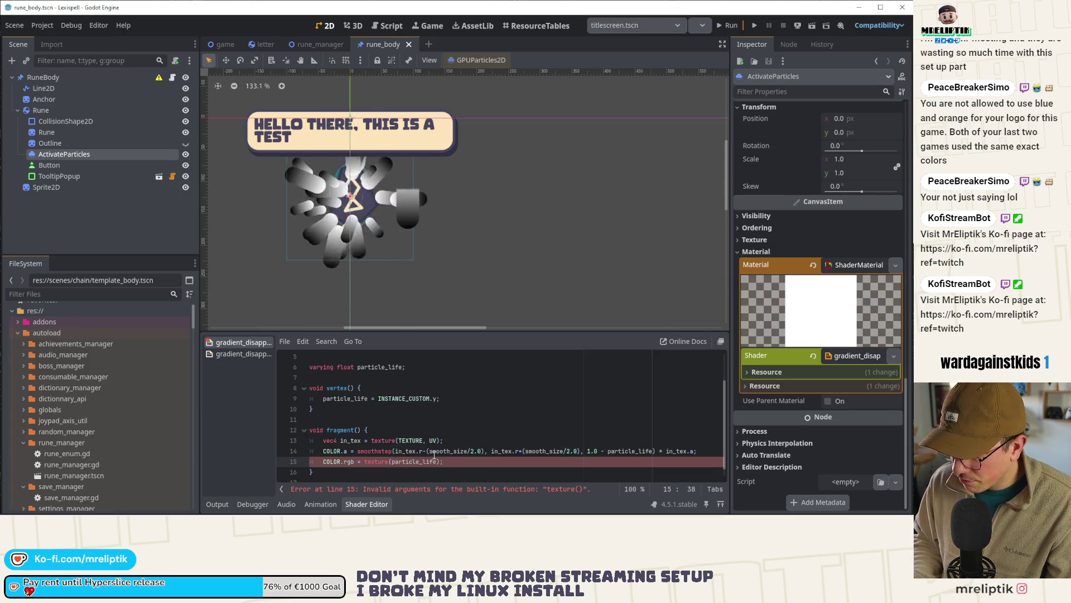
{"action": "type", "text": ","}
{"action": "key", "text": "BackSpace"}
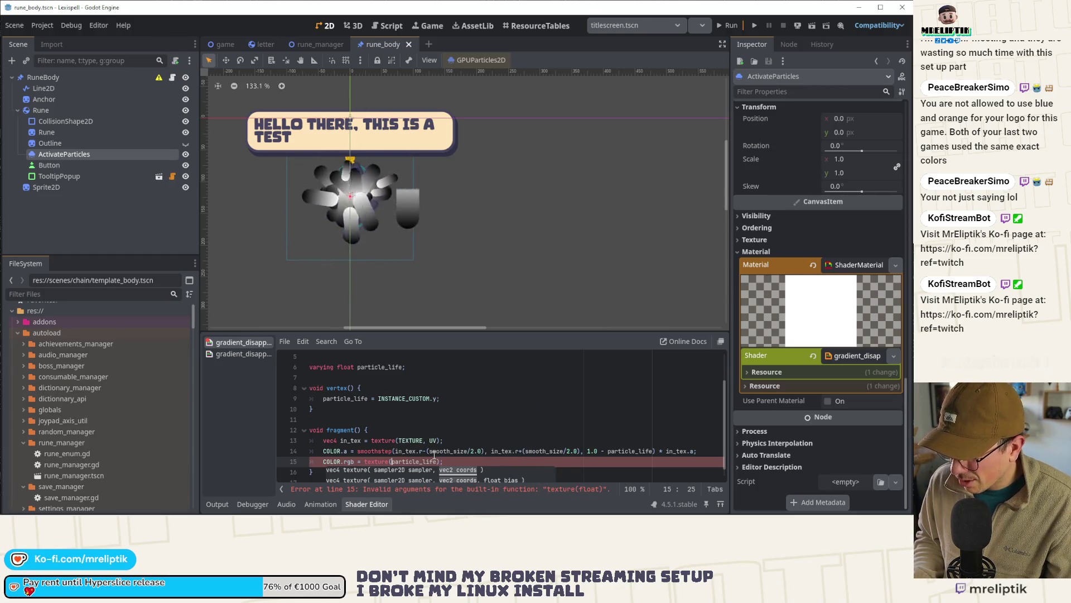
{"action": "type", "text": ", vec"}
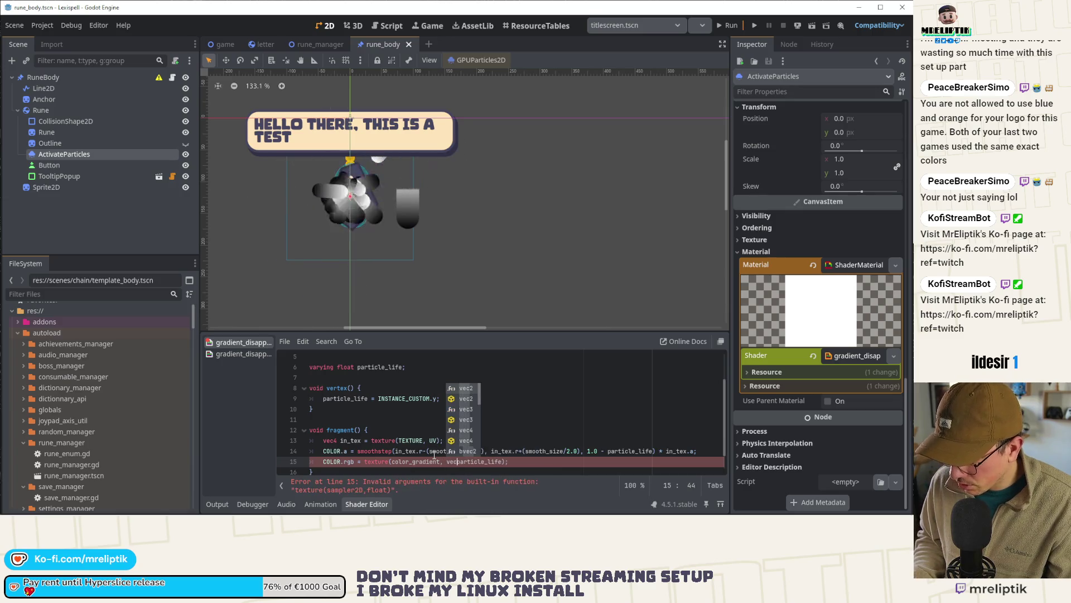
{"action": "type", "text": "2("}
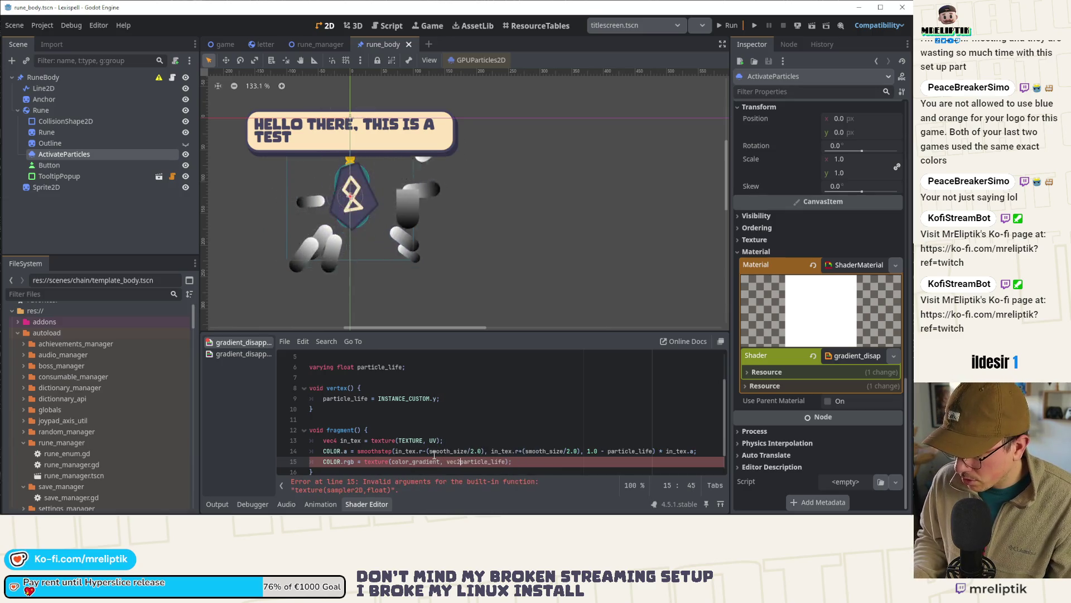
{"action": "type", "text": "("}
{"action": "key", "text": "ctrl+Right"}
{"action": "type", "text": ", 0.0"}
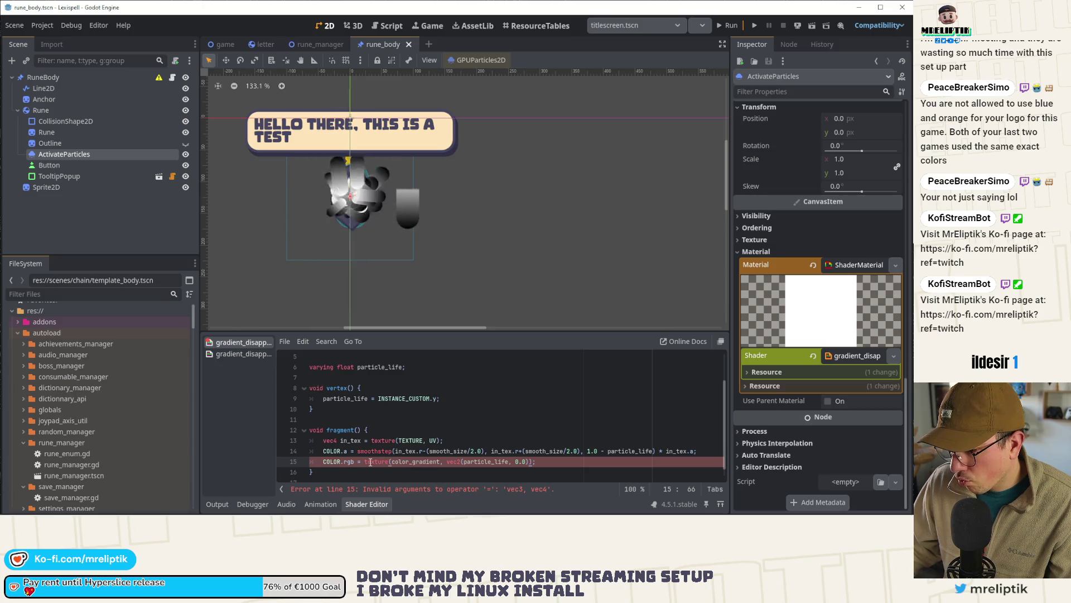
{"action": "type", "text": ".rgb"}
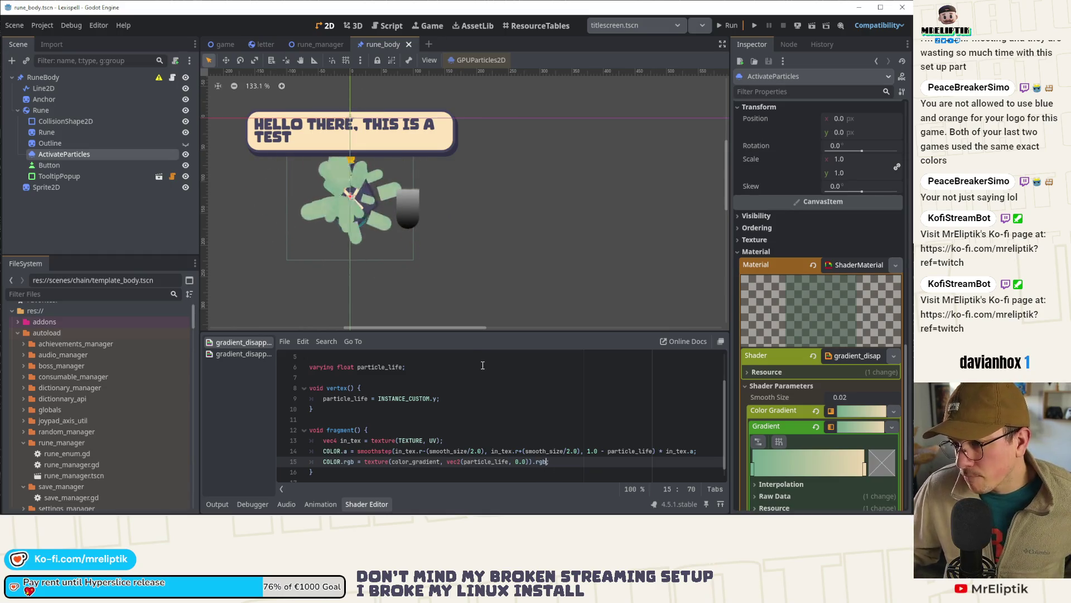
Step: Drag the cream gradient stop inward, inspect ActivateParticles, then switch to Affinity Designer
{"action": "left_click_drag", "start_coordinate": [865, 472], "coordinate": [827, 474]}
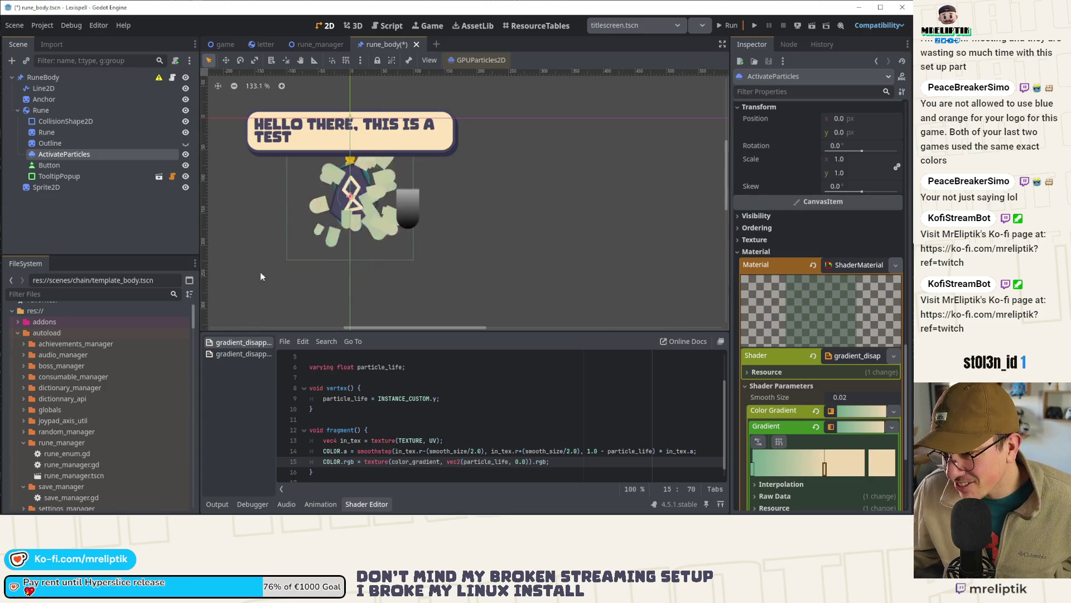
{"action": "scroll", "coordinate": [372, 220], "scroll_direction": "down", "scroll_amount": 5}
{"action": "left_click", "coordinate": [310, 227]}
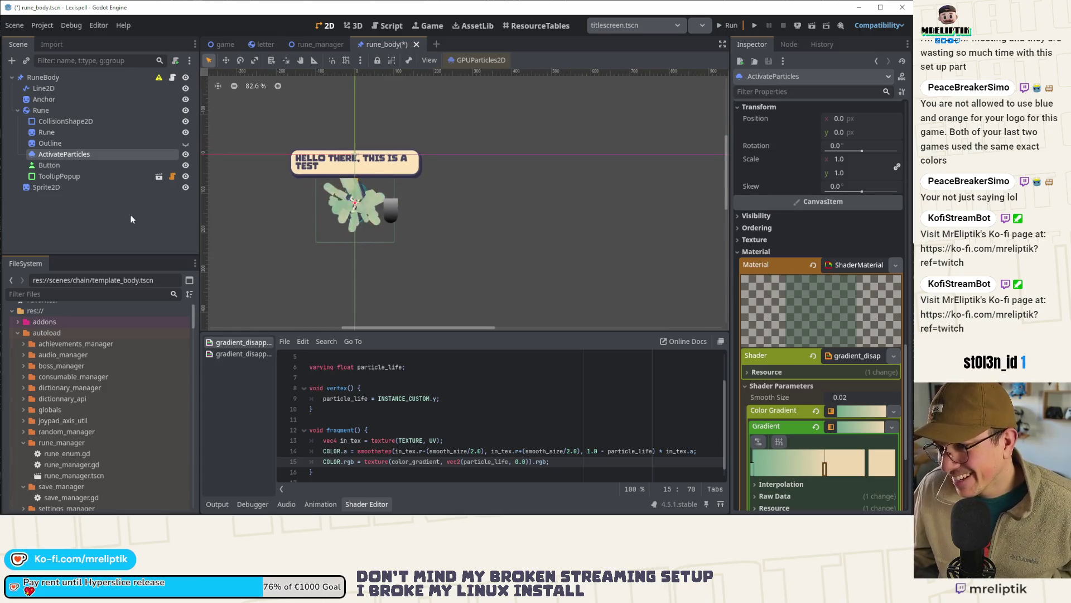
{"action": "left_click", "coordinate": [92, 154]}
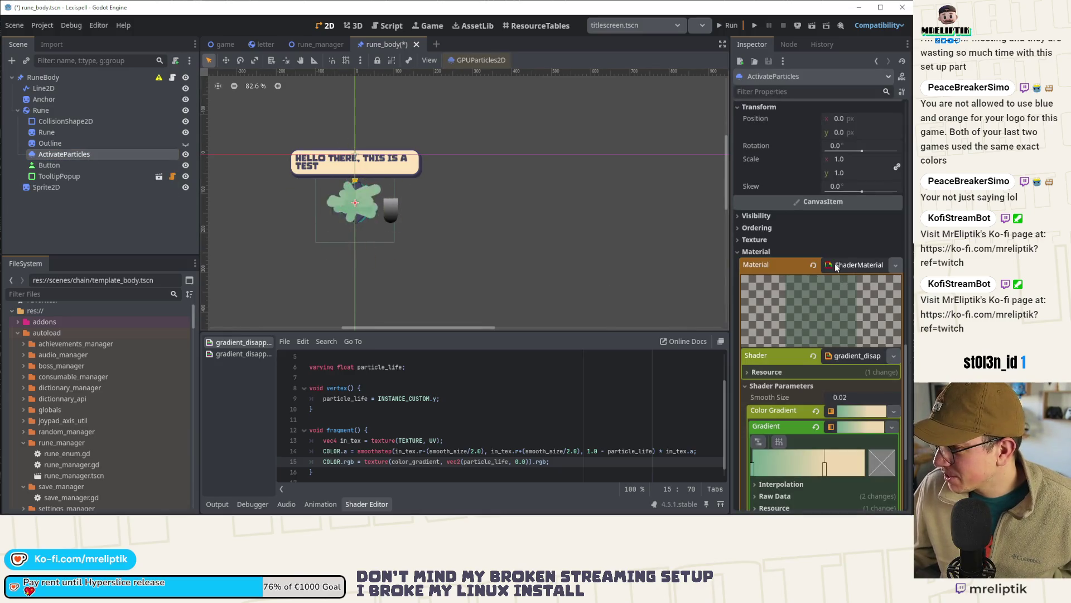
{"action": "scroll", "coordinate": [838, 265], "scroll_direction": "down", "scroll_amount": 5}
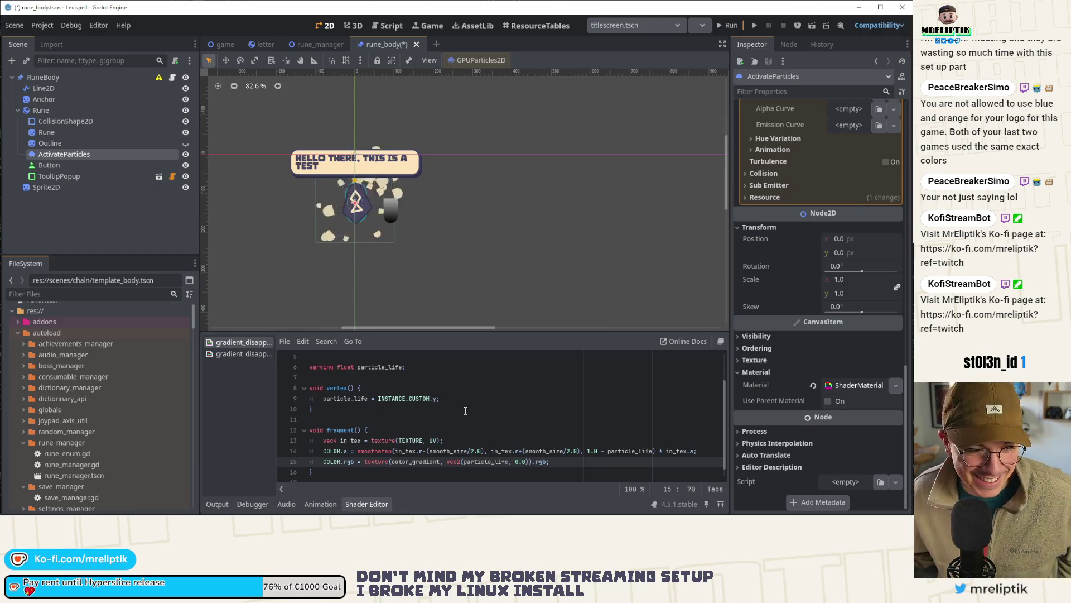
{"action": "scroll", "coordinate": [366, 234], "scroll_direction": "up", "scroll_amount": 2}
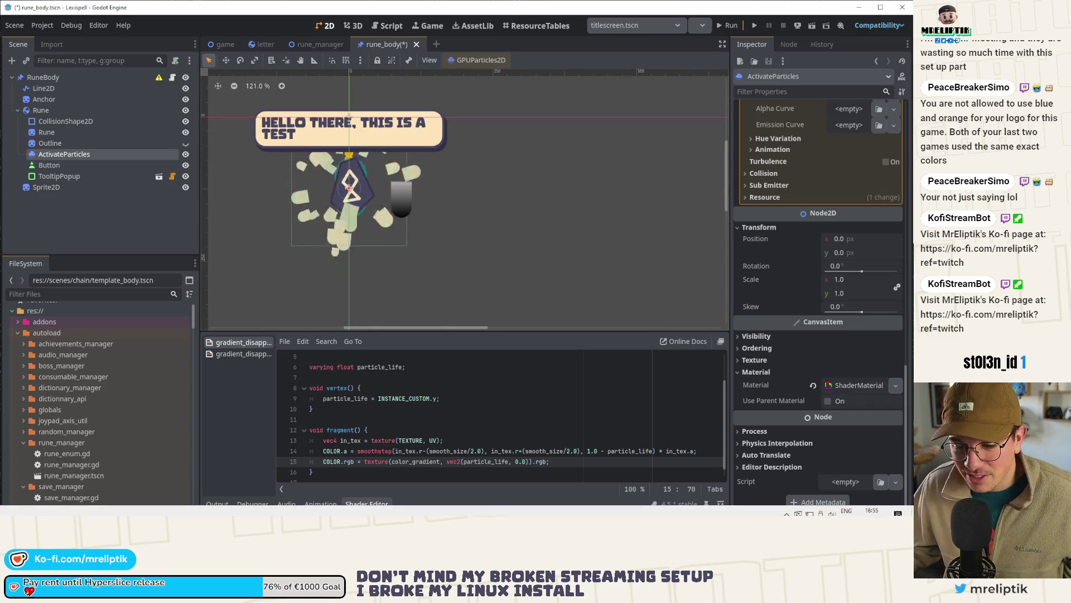
{"action": "key", "text": "alt+Tab"}
{"action": "scroll", "coordinate": [245, 279], "scroll_direction": "down", "scroll_amount": 4}
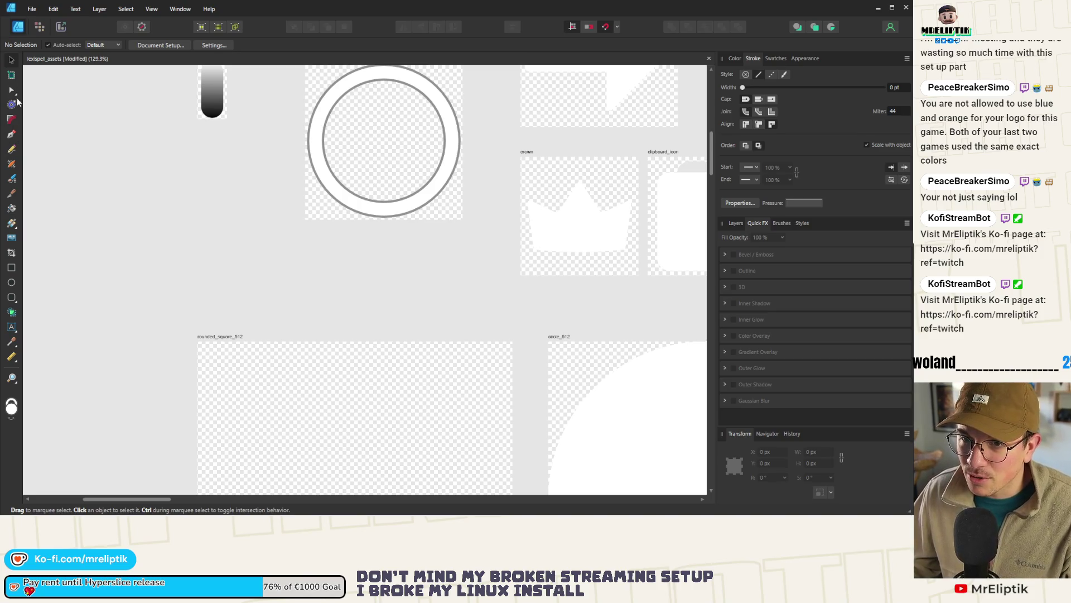
Step: Draw a wavy open curve across the canvas with the Pen tool
{"action": "left_click", "coordinate": [11, 135]}
{"action": "mouse_move", "coordinate": [172, 262]}
{"action": "left_mouse_down"}
{"action": "mouse_move", "coordinate": [213, 244]}
{"action": "mouse_move", "coordinate": [311, 276]}
{"action": "left_mouse_up"}
{"action": "key", "text": "ctrl+z"}
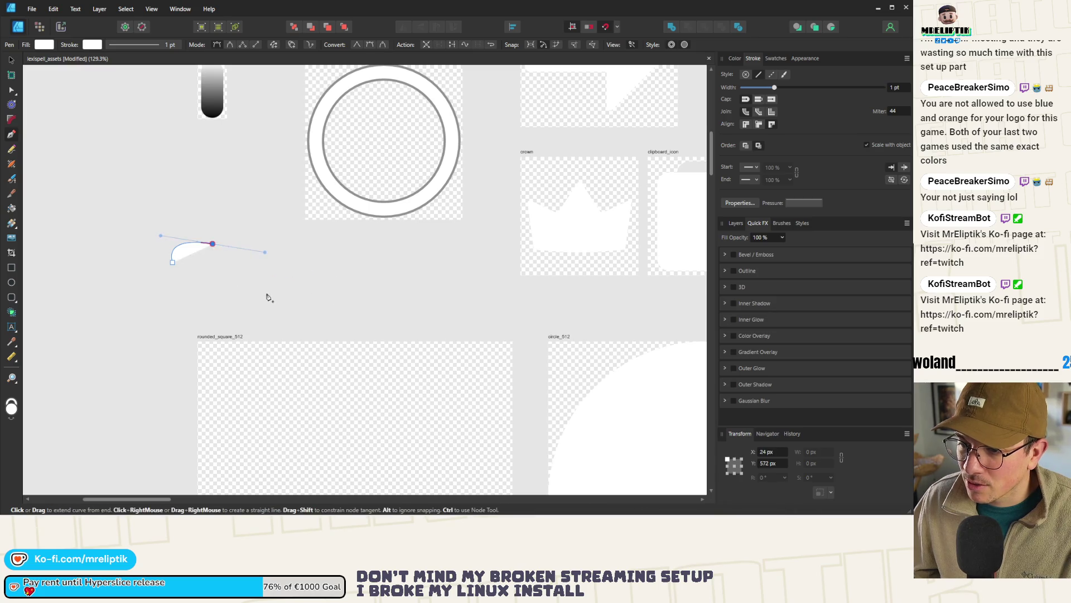
{"action": "key", "text": "ctrl+z"}
{"action": "left_click", "coordinate": [170, 262]}
{"action": "left_click_drag", "start_coordinate": [274, 239], "coordinate": [312, 273]}
{"action": "left_click_drag", "start_coordinate": [414, 302], "coordinate": [467, 289]}
{"action": "mouse_move", "coordinate": [489, 243]}
{"action": "left_mouse_down"}
{"action": "mouse_move", "coordinate": [520, 263]}
{"action": "mouse_move", "coordinate": [492, 197]}
{"action": "mouse_move", "coordinate": [550, 256]}
{"action": "mouse_move", "coordinate": [530, 287]}
{"action": "mouse_move", "coordinate": [555, 270]}
{"action": "left_mouse_up"}
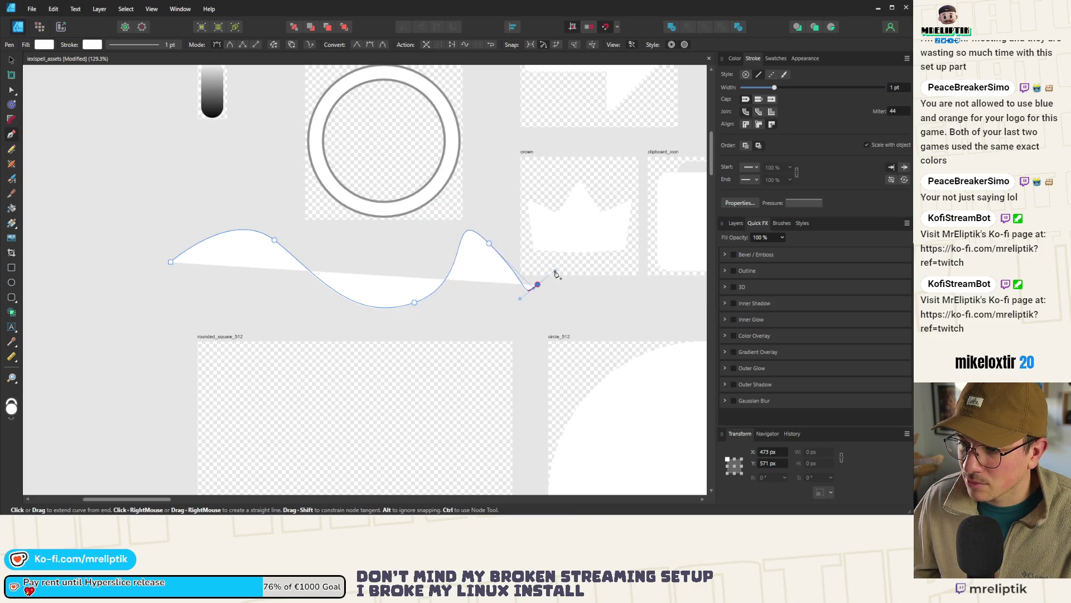
Step: Set the curve's fill opacity to 0% and its stroke width to about 17 pt
{"action": "left_click", "coordinate": [735, 59]}
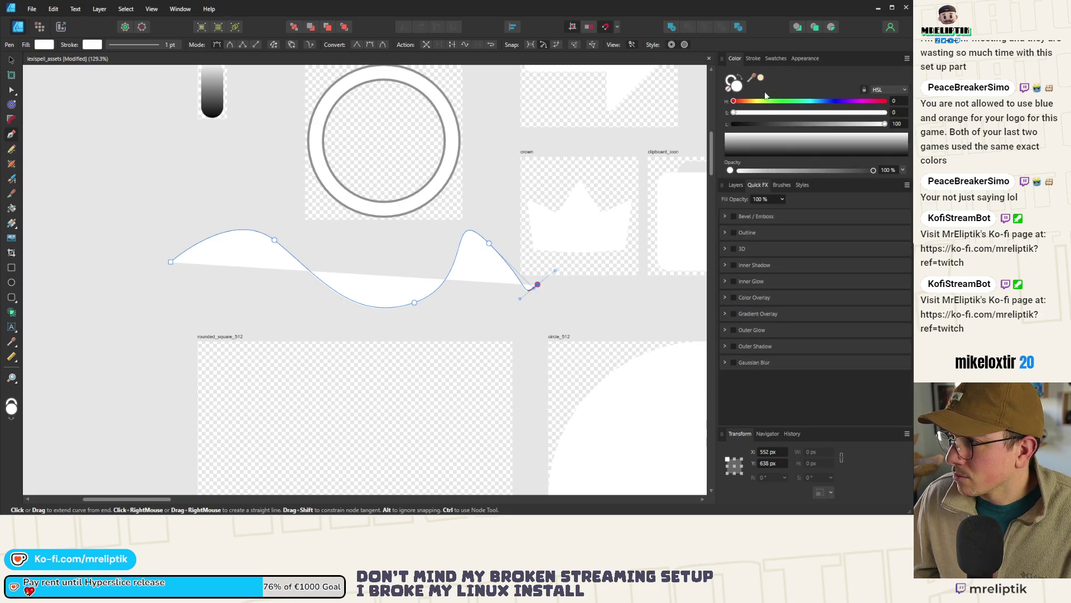
{"action": "left_click_drag", "start_coordinate": [872, 171], "coordinate": [737, 171]}
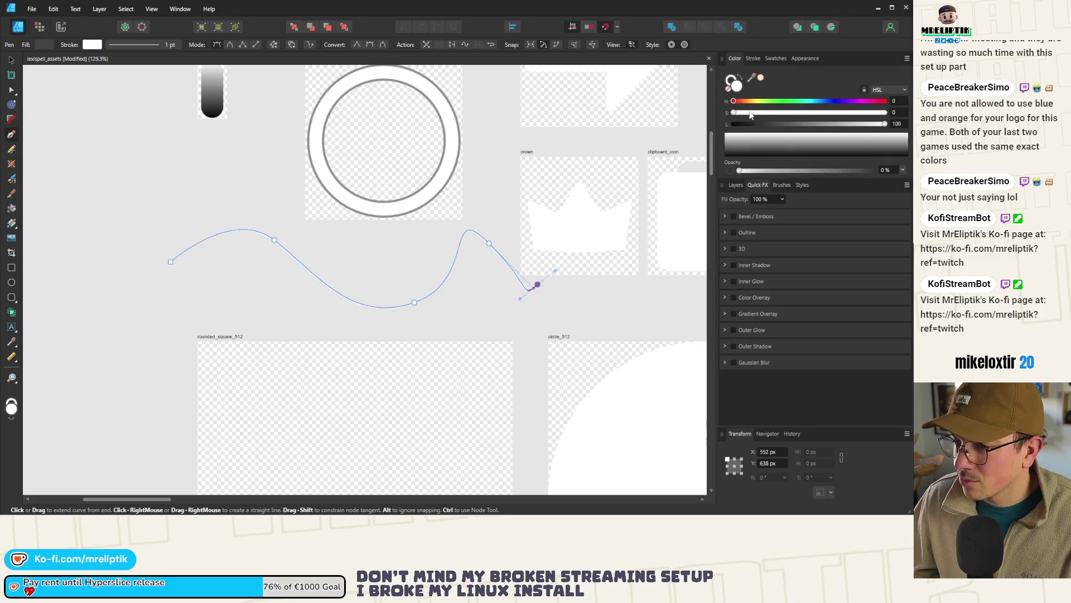
{"action": "left_click", "coordinate": [752, 58]}
{"action": "left_click_drag", "start_coordinate": [742, 88], "coordinate": [815, 88]}
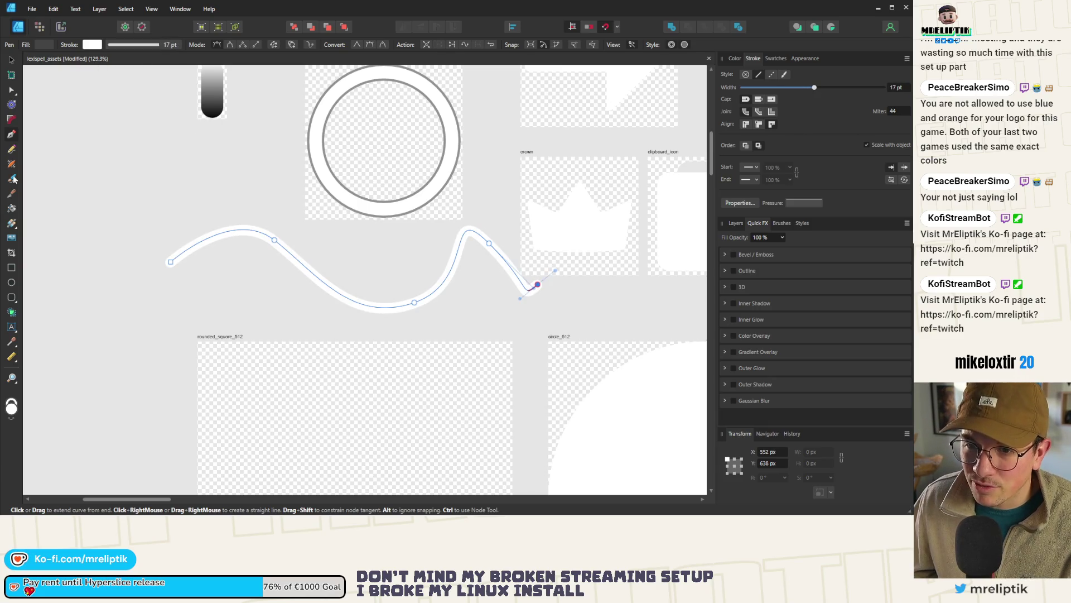
{"action": "left_click", "coordinate": [12, 223]}
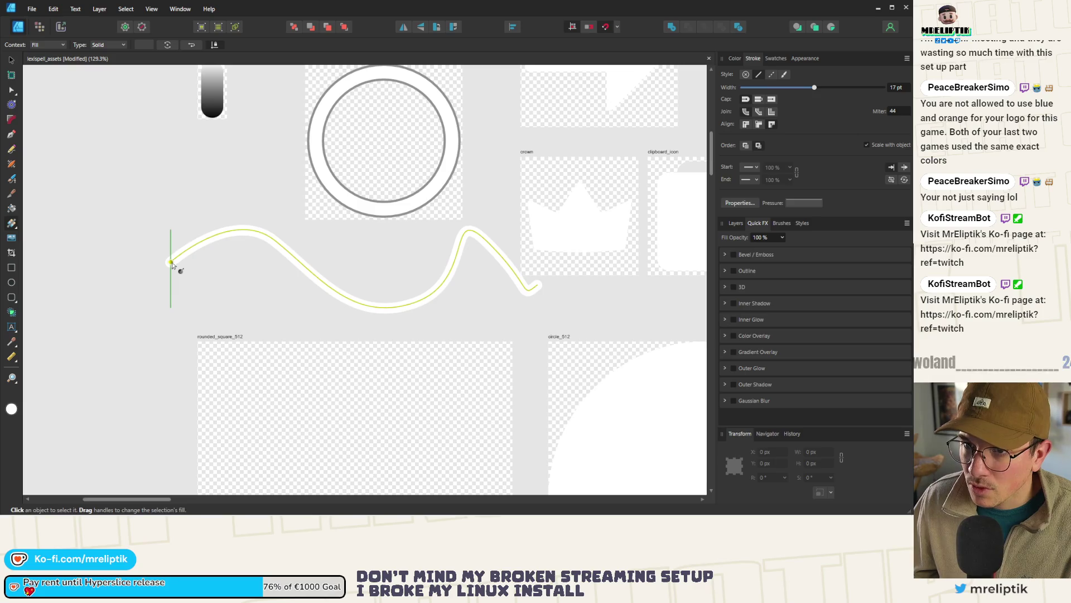
Step: Apply a white-to-black linear gradient along the curve's stroke
{"action": "key", "text": "x"}
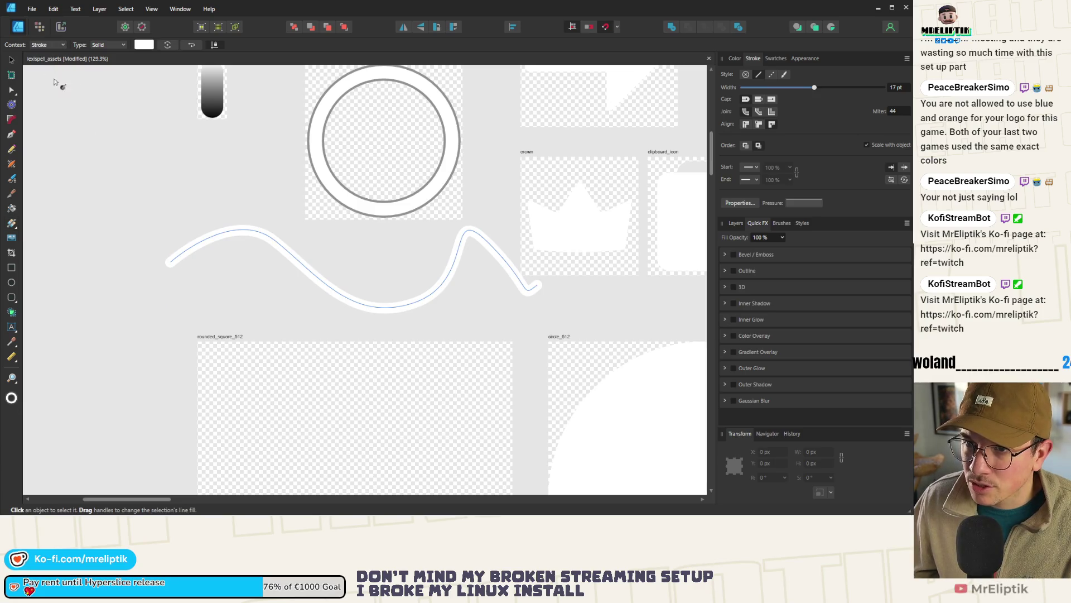
{"action": "left_click_drag", "start_coordinate": [171, 262], "coordinate": [538, 286]}
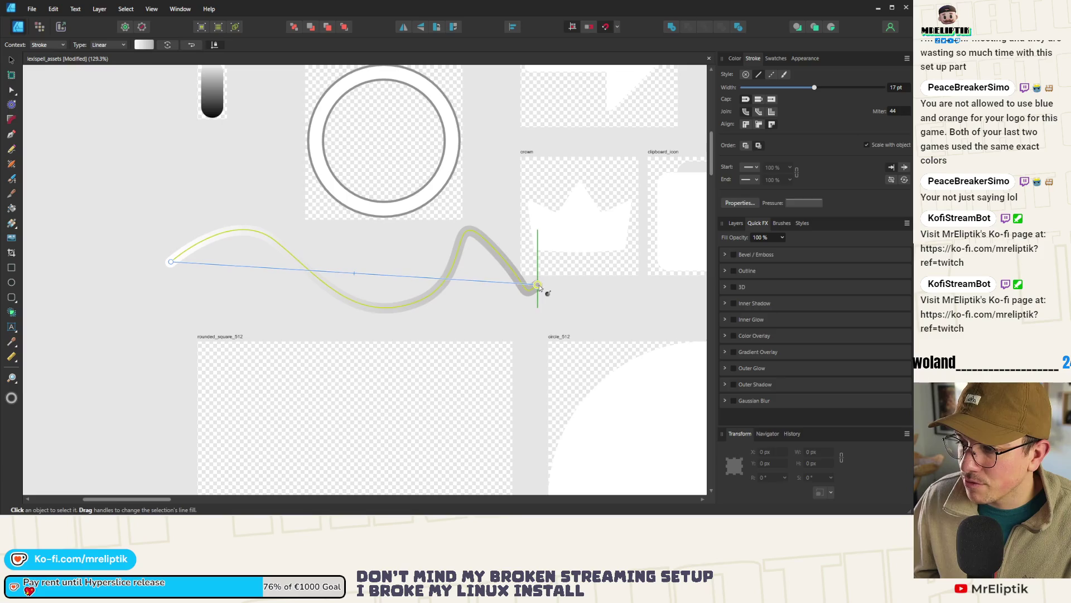
{"action": "left_click", "coordinate": [145, 45]}
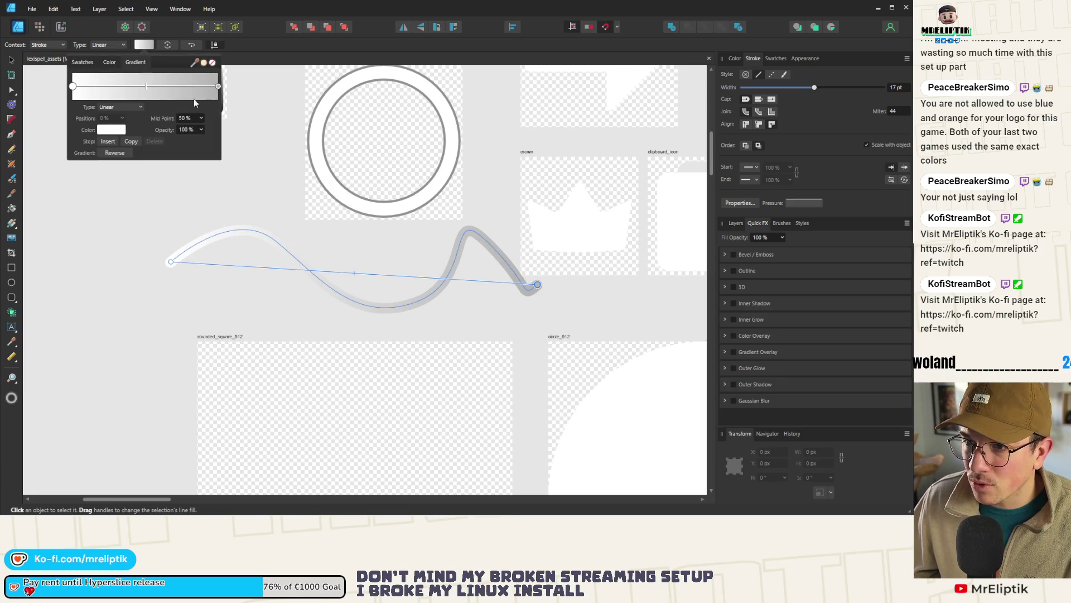
{"action": "left_click", "coordinate": [218, 86]}
{"action": "left_click", "coordinate": [111, 130]}
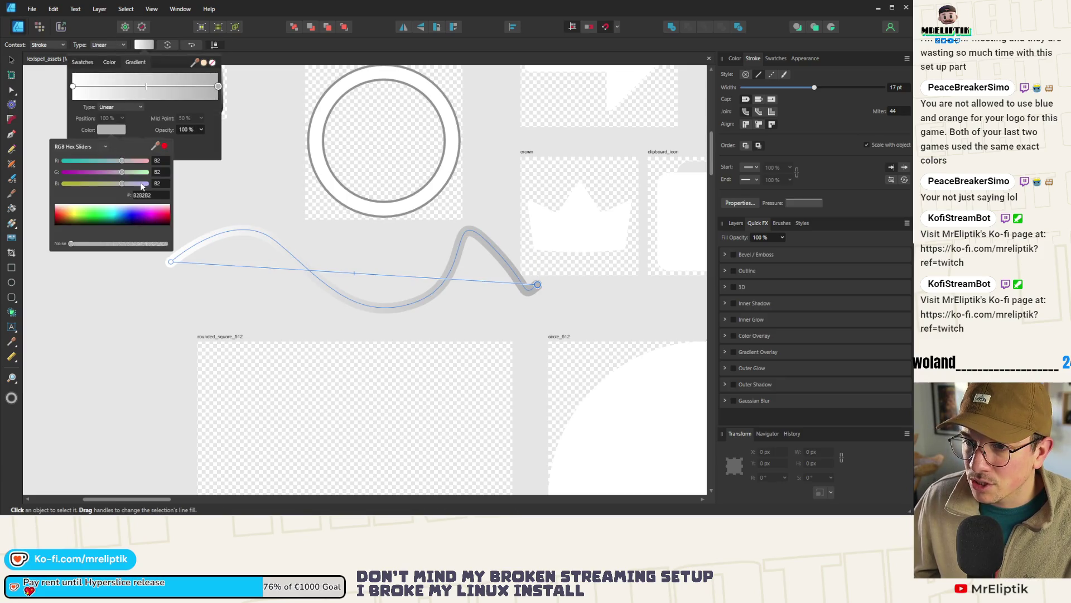
{"action": "left_click", "coordinate": [123, 227]}
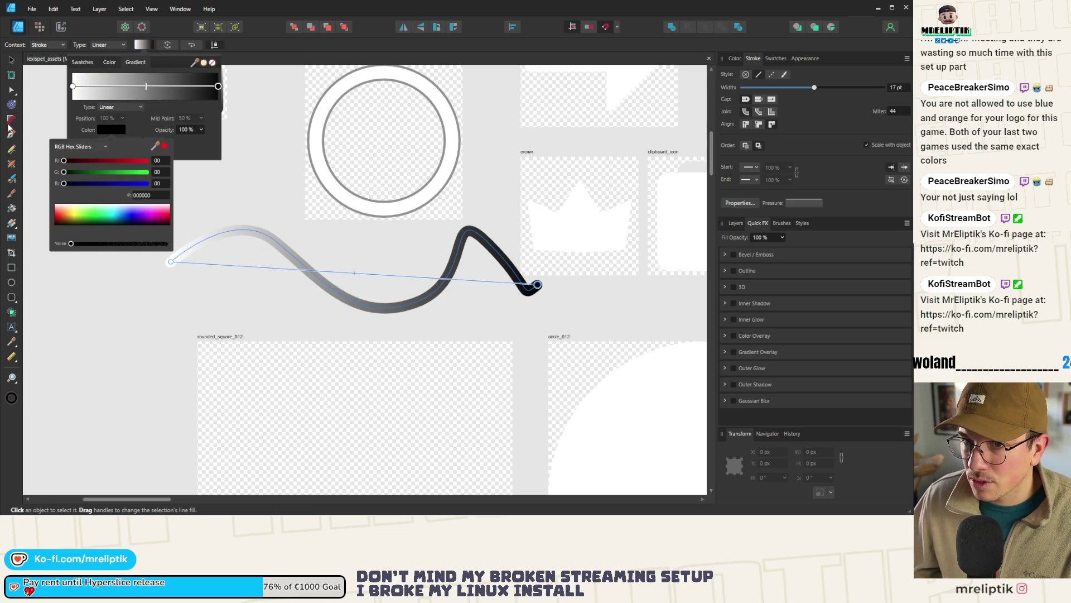
Step: Close the gradient editors, return to the Move tool and open the export settings
{"action": "left_click", "coordinate": [11, 59]}
{"action": "left_click", "coordinate": [11, 59]}
{"action": "key", "text": "ctrl+shift+alt+s"}
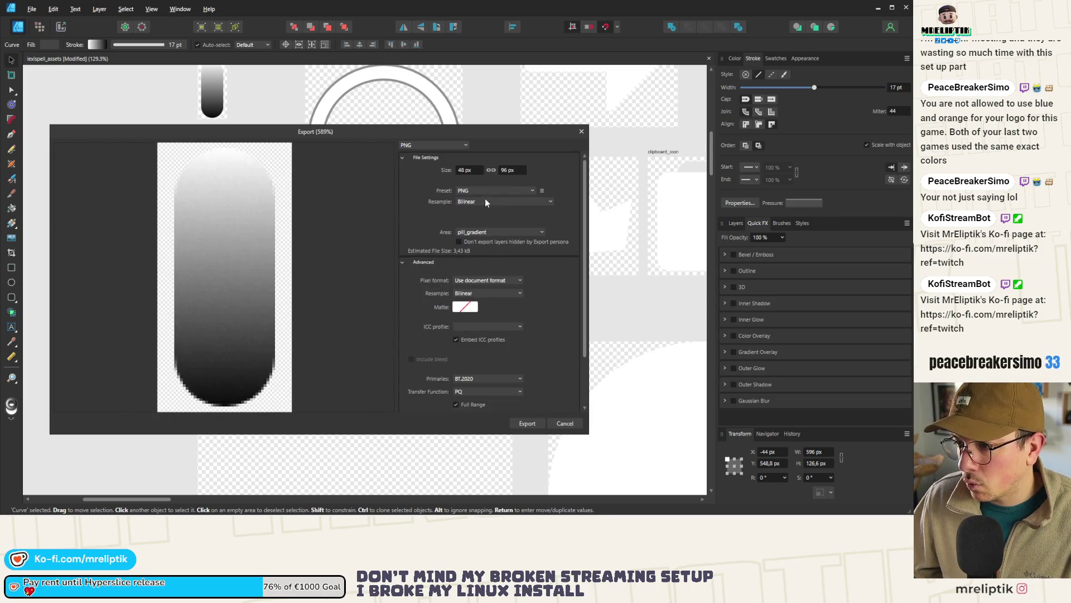
Step: Export only the selected curve as curve_gradient PNG into visuals, then return to Godot
{"action": "left_click", "coordinate": [473, 231]}
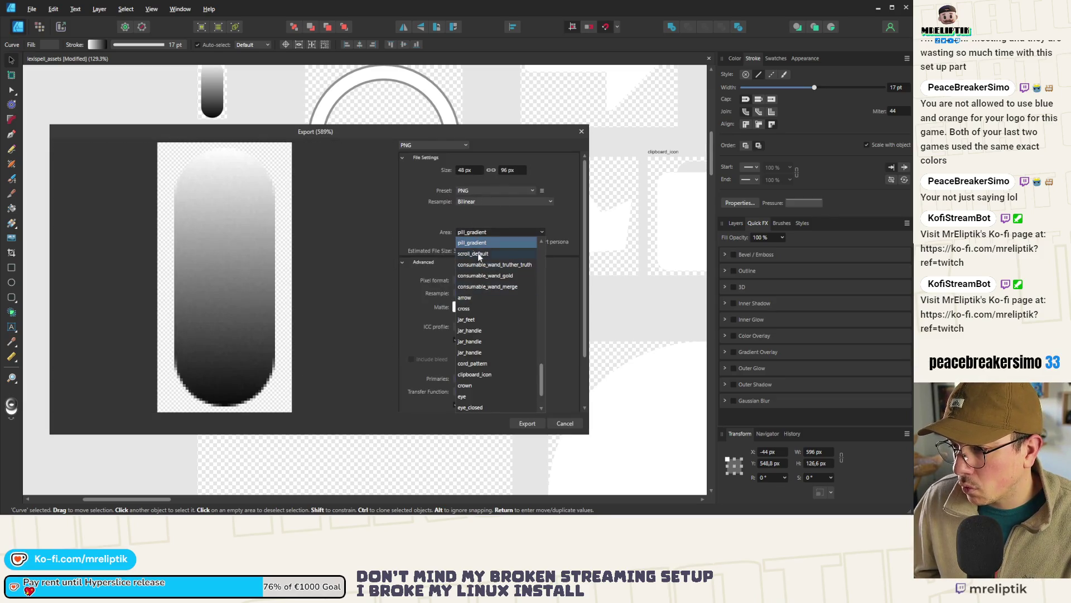
{"action": "scroll", "coordinate": [479, 255], "scroll_direction": "up", "scroll_amount": 15}
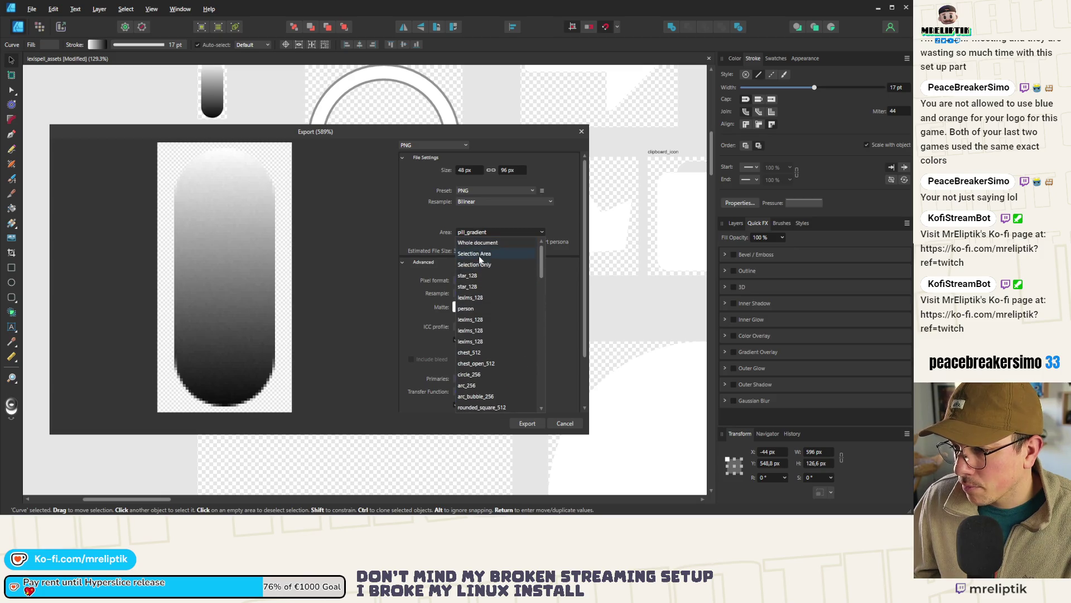
{"action": "left_click", "coordinate": [477, 264]}
{"action": "left_click", "coordinate": [526, 425]}
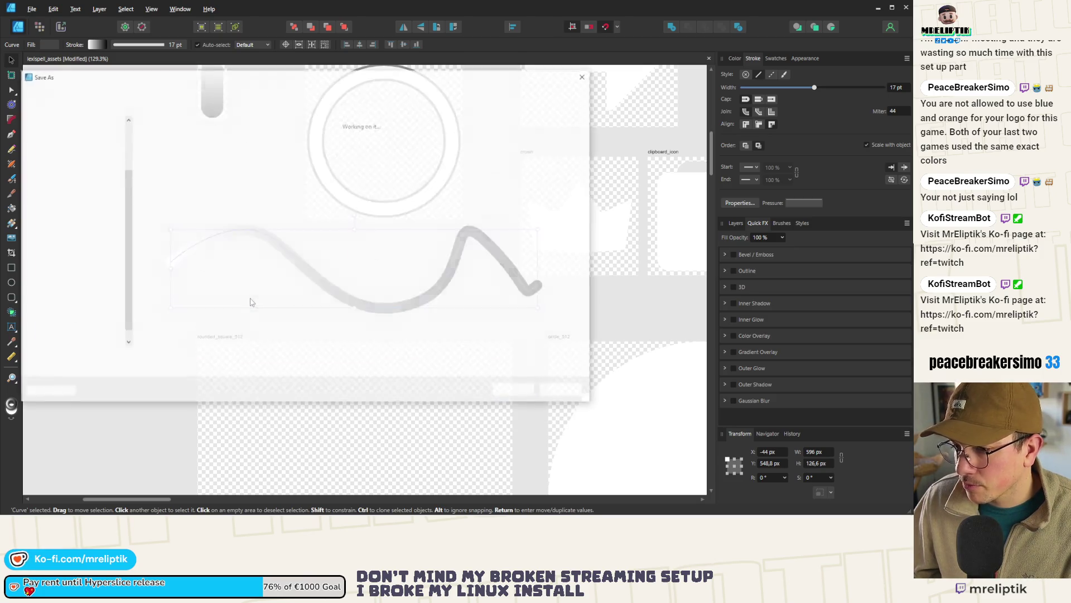
{"action": "type", "text": "curve_gradi"}
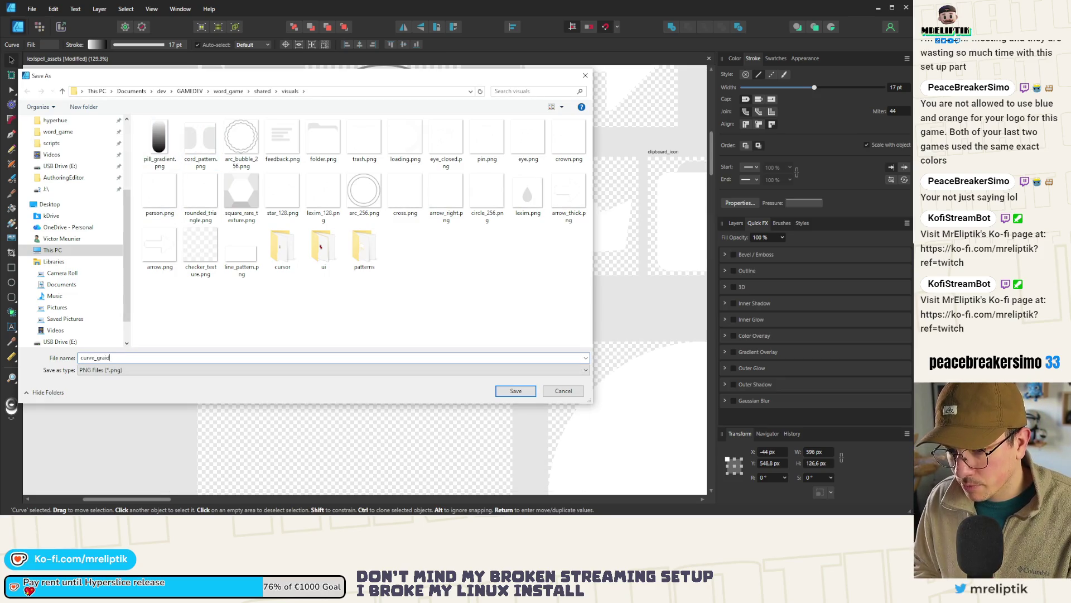
{"action": "key", "text": "Return"}
{"action": "key", "text": "Escape"}
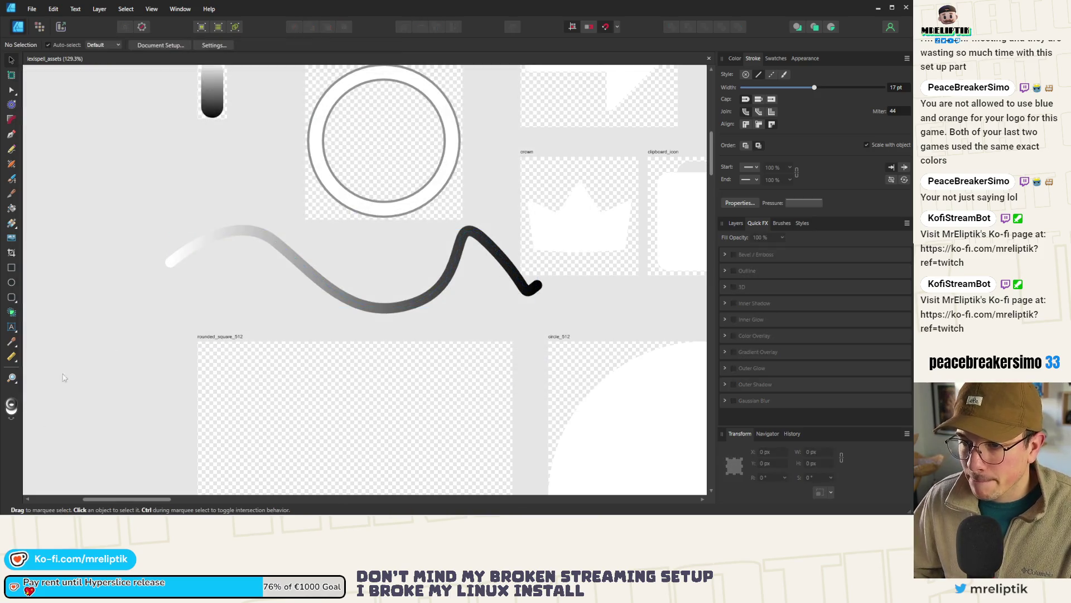
{"action": "key", "text": "alt+Tab"}
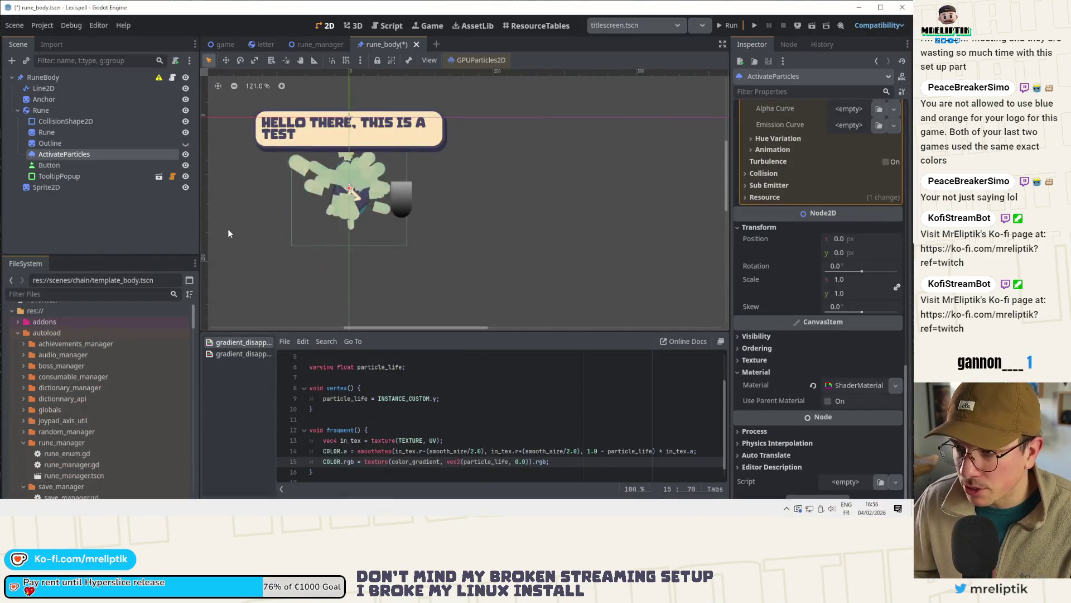
Step: Move the Sprite2D right of the rune and Quick Load the curve texture onto it
{"action": "left_click_drag", "start_coordinate": [412, 222], "coordinate": [523, 226]}
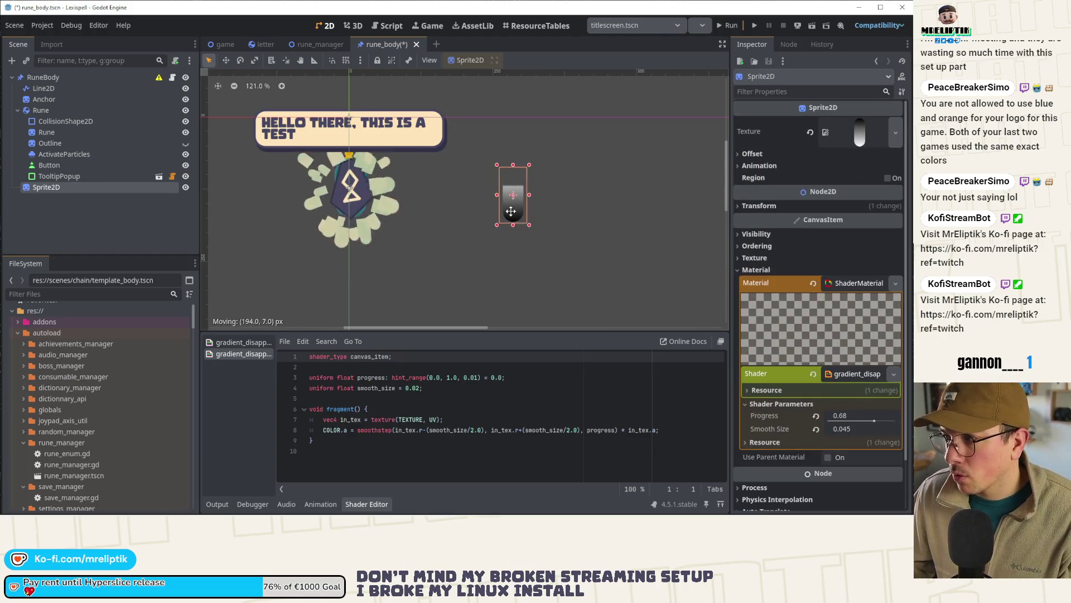
{"action": "left_click", "coordinate": [895, 133]}
{"action": "left_click", "coordinate": [813, 401]}
{"action": "type", "text": "curve"}
{"action": "key", "text": "Return"}
Step: Nudge the curve sprite slightly right and adjust its shader Progress to preview the reveal
{"action": "scroll", "coordinate": [620, 281], "scroll_direction": "right", "scroll_amount": 5}
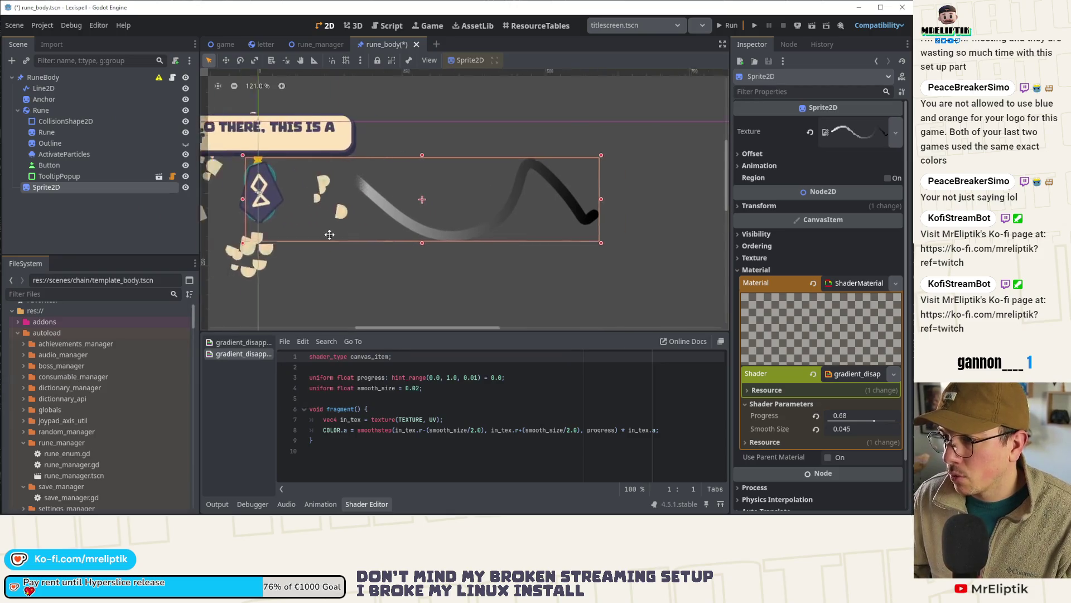
{"action": "left_click", "coordinate": [432, 227]}
{"action": "left_click", "coordinate": [432, 227]}
{"action": "left_click_drag", "start_coordinate": [397, 230], "coordinate": [457, 230]}
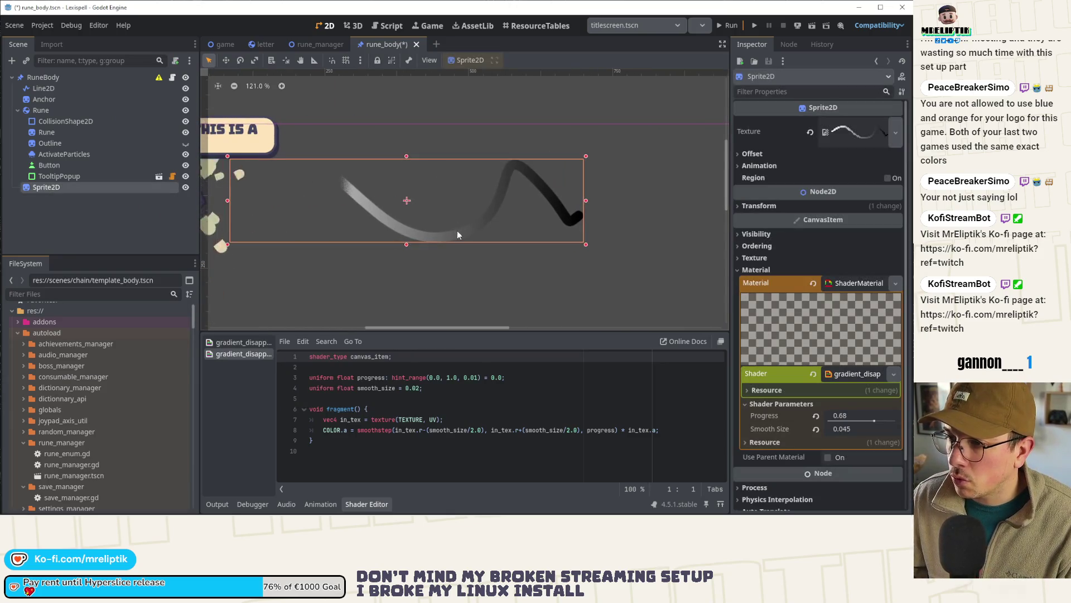
{"action": "mouse_move", "coordinate": [874, 426]}
{"action": "left_mouse_down"}
{"action": "mouse_move", "coordinate": [895, 426]}
{"action": "mouse_move", "coordinate": [860, 429]}
{"action": "mouse_move", "coordinate": [907, 433]}
{"action": "mouse_move", "coordinate": [815, 433]}
{"action": "mouse_move", "coordinate": [899, 435]}
{"action": "left_mouse_up"}
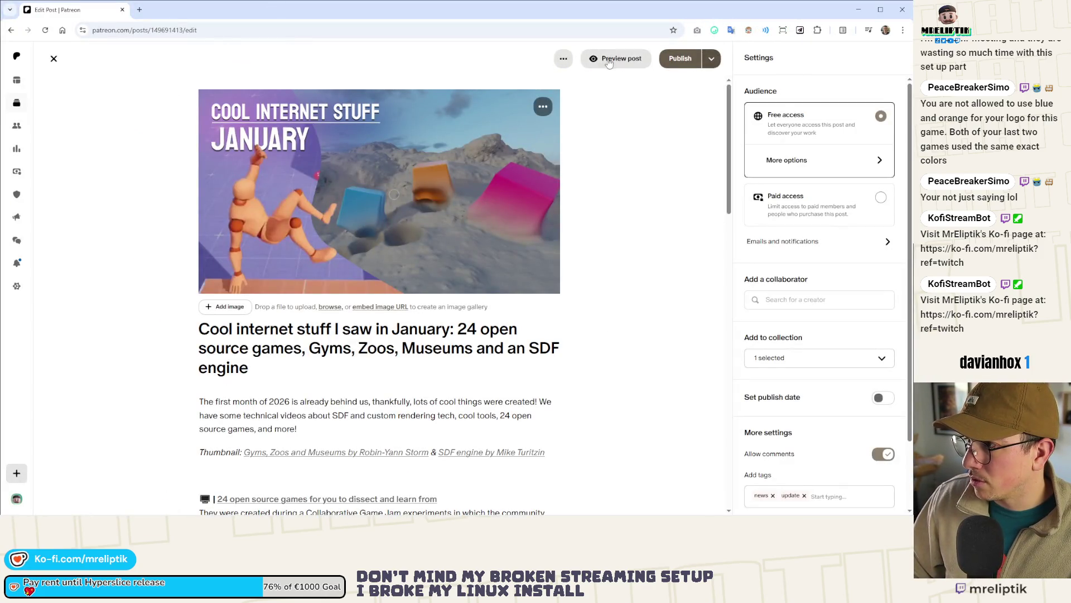
Step: Preview the January post as readers see it, then return to the post library
{"action": "left_click", "coordinate": [563, 59]}
{"action": "left_click", "coordinate": [316, 69]}
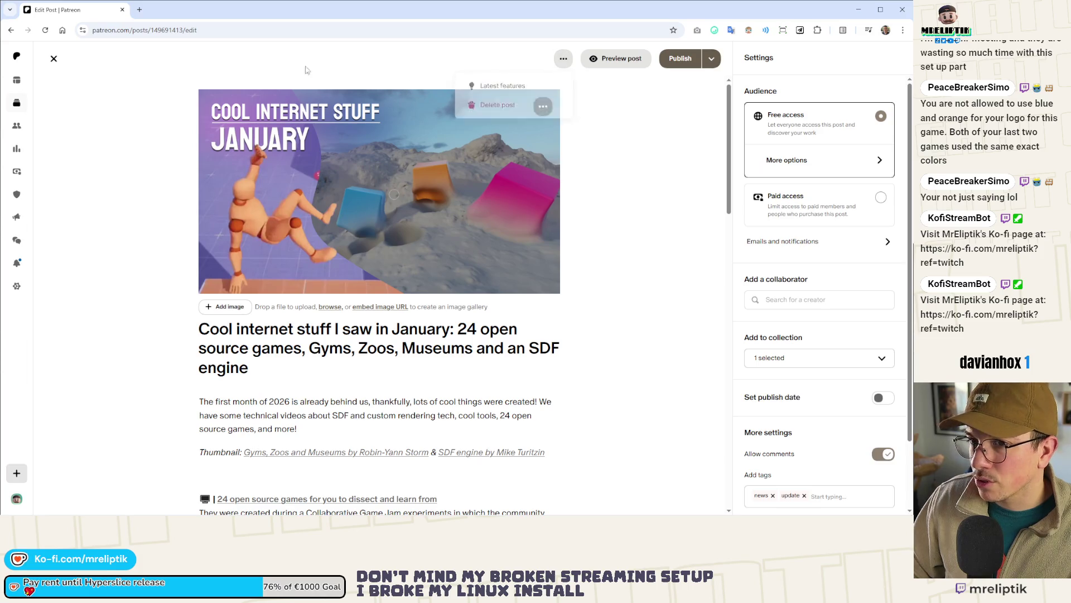
{"action": "left_click", "coordinate": [621, 61]}
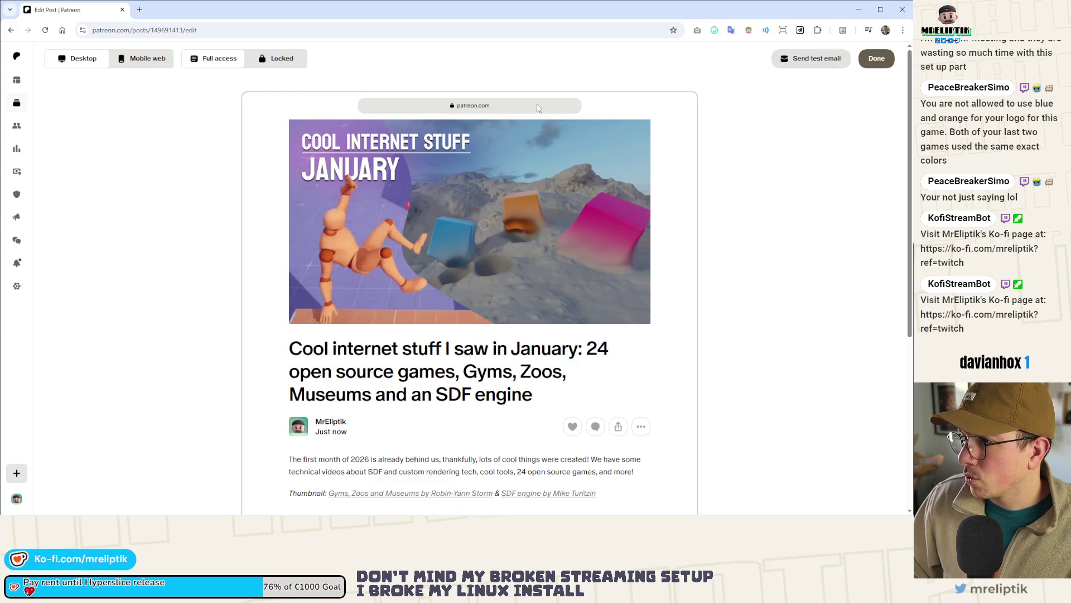
{"action": "scroll", "coordinate": [440, 318], "scroll_direction": "down", "scroll_amount": 5}
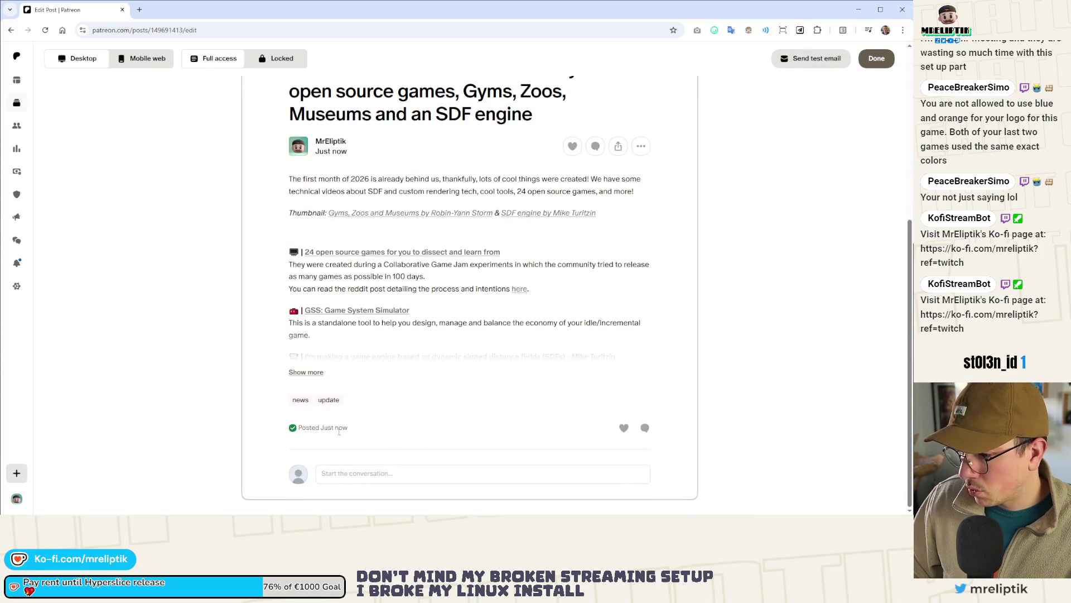
{"action": "scroll", "coordinate": [333, 429], "scroll_direction": "up", "scroll_amount": 5}
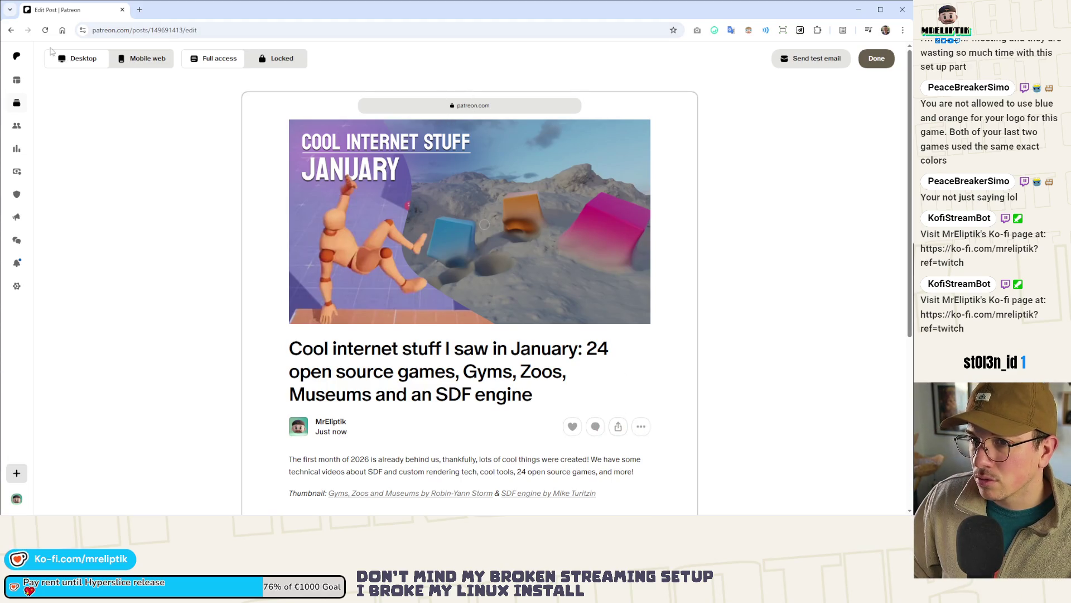
{"action": "left_click", "coordinate": [11, 31]}
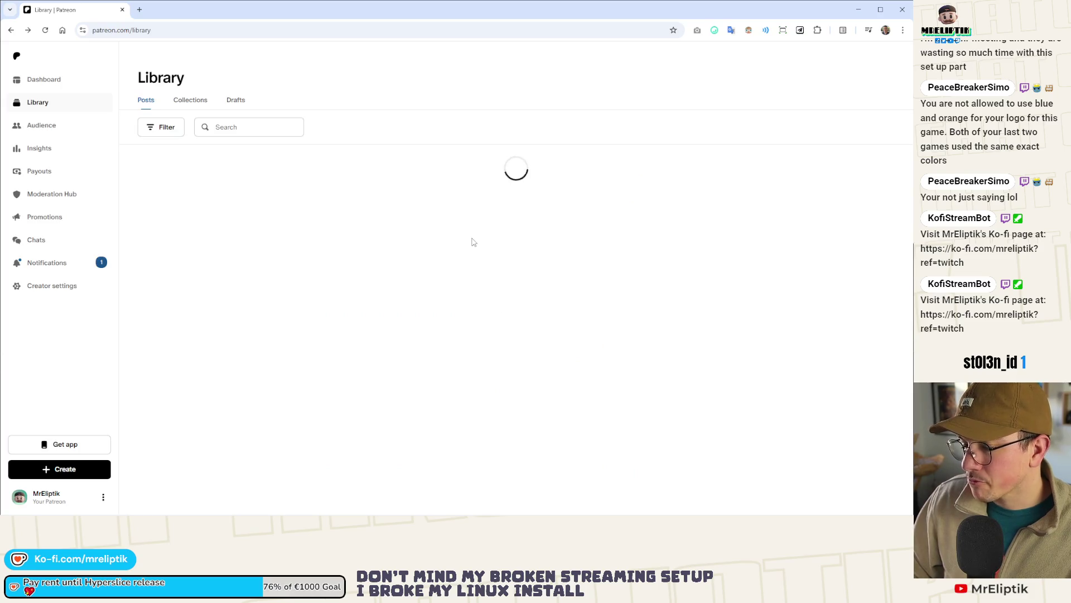
Step: Open the new comment from Notifications, go to the post and copy its link
{"action": "left_click", "coordinate": [37, 264]}
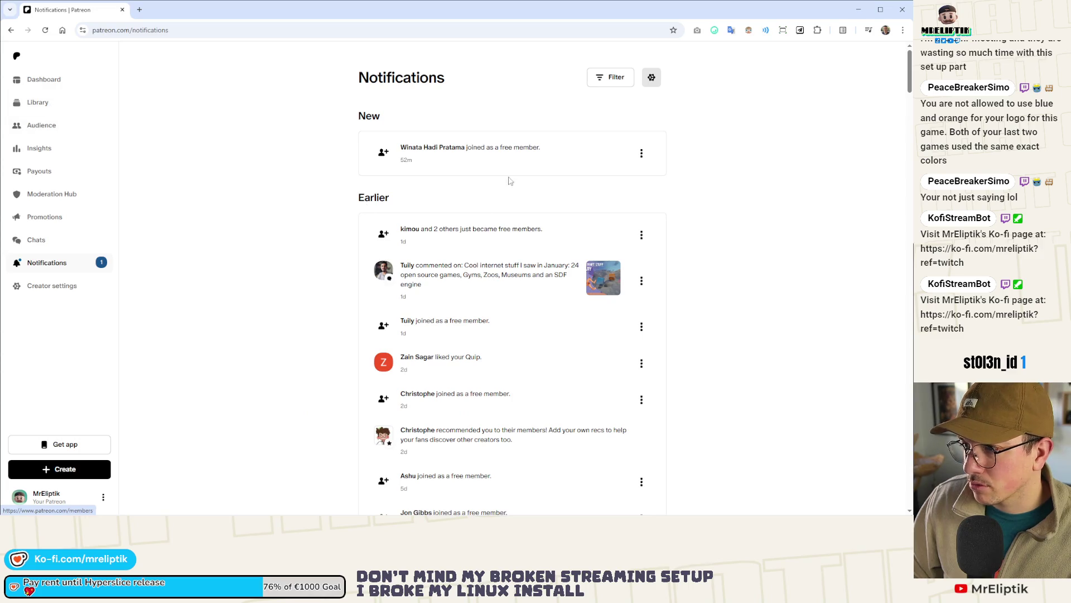
{"action": "left_click", "coordinate": [583, 277]}
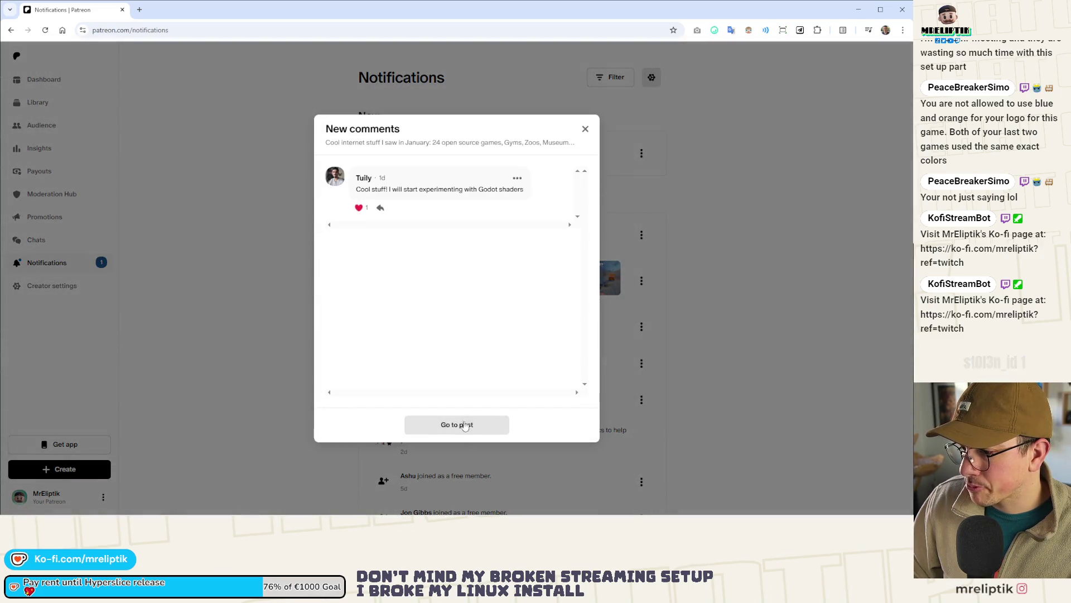
{"action": "left_click", "coordinate": [463, 427]}
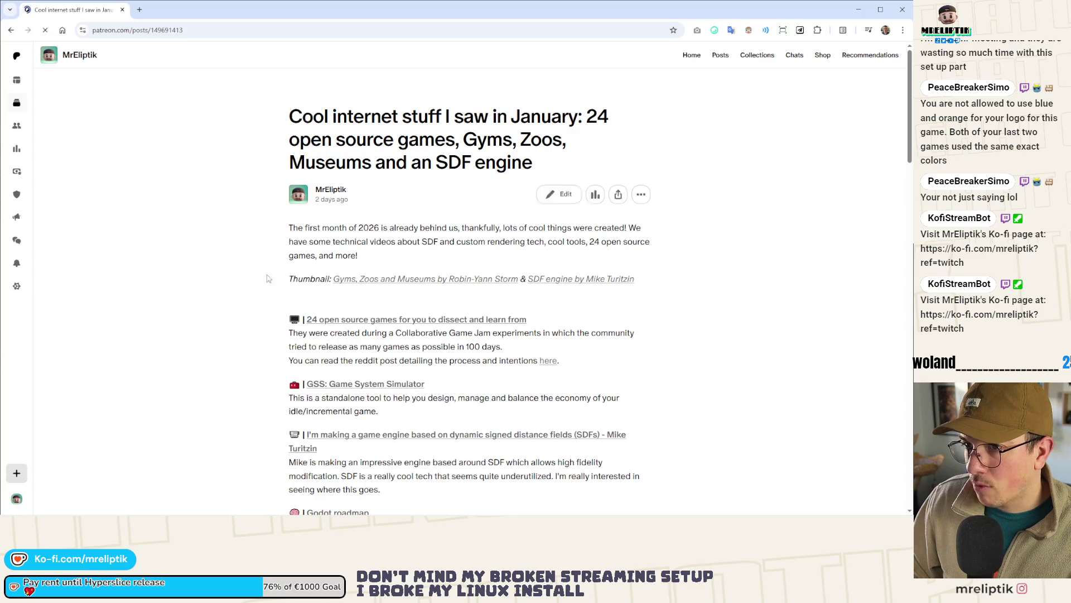
{"action": "left_click", "coordinate": [619, 399]}
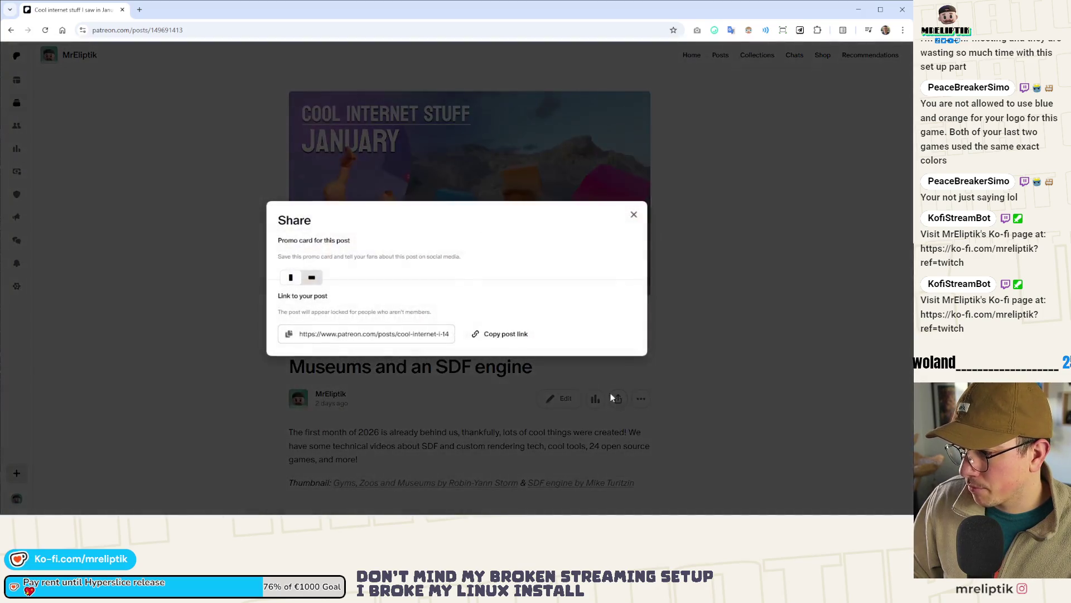
{"action": "left_click", "coordinate": [503, 423]}
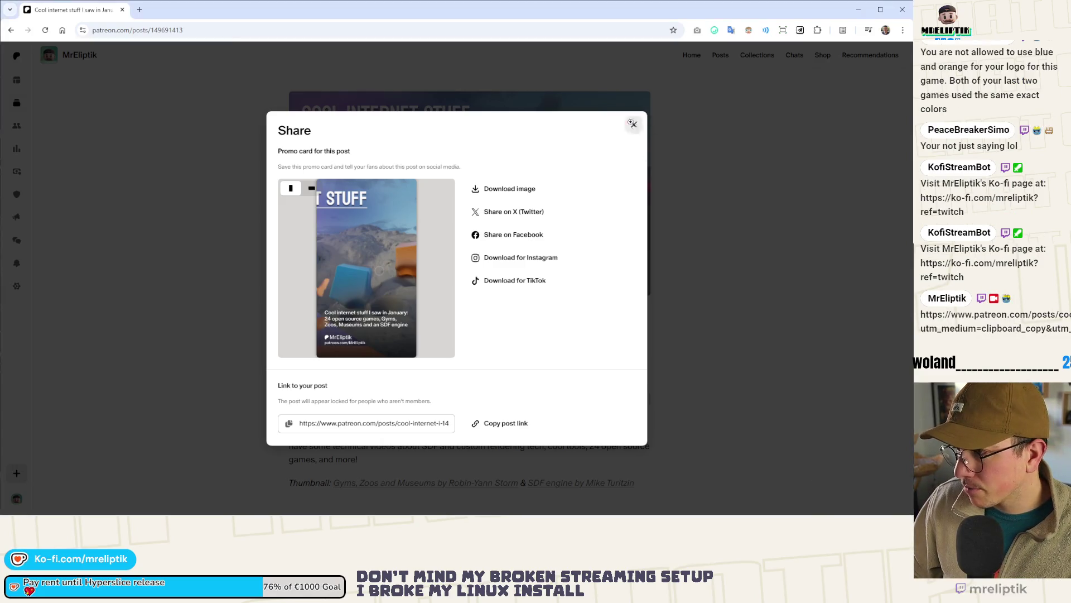
{"action": "left_click", "coordinate": [634, 125]}
Step: Scroll down the post and open the Curve gradient tool link
{"action": "scroll", "coordinate": [191, 284], "scroll_direction": "down", "scroll_amount": 6}
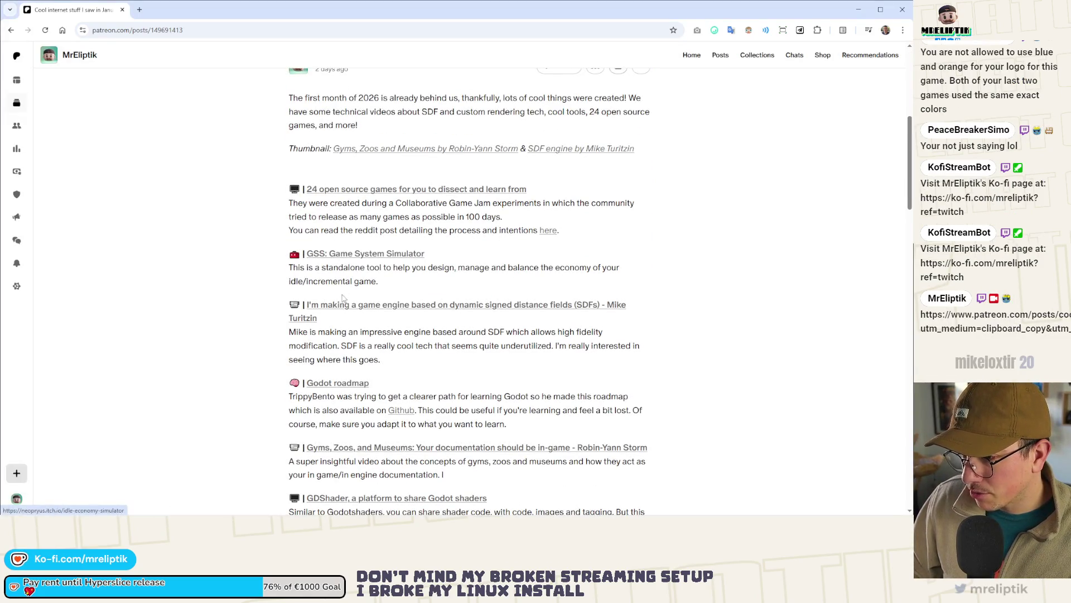
{"action": "scroll", "coordinate": [357, 251], "scroll_direction": "down", "scroll_amount": 3}
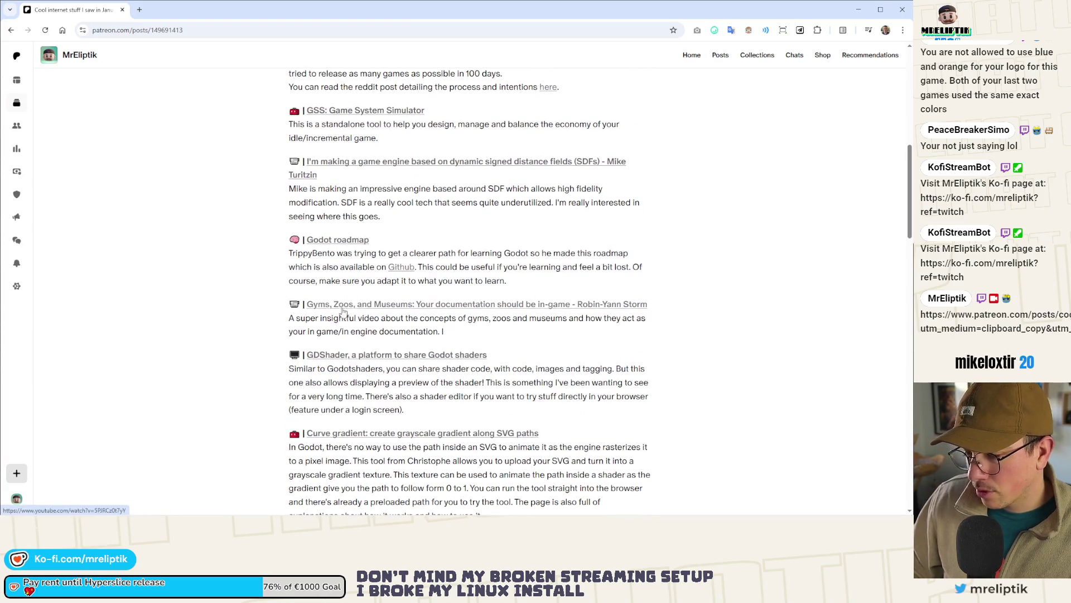
{"action": "scroll", "coordinate": [341, 315], "scroll_direction": "down", "scroll_amount": 2}
{"action": "scroll", "coordinate": [297, 320], "scroll_direction": "down", "scroll_amount": 2}
{"action": "left_click", "coordinate": [349, 196]}
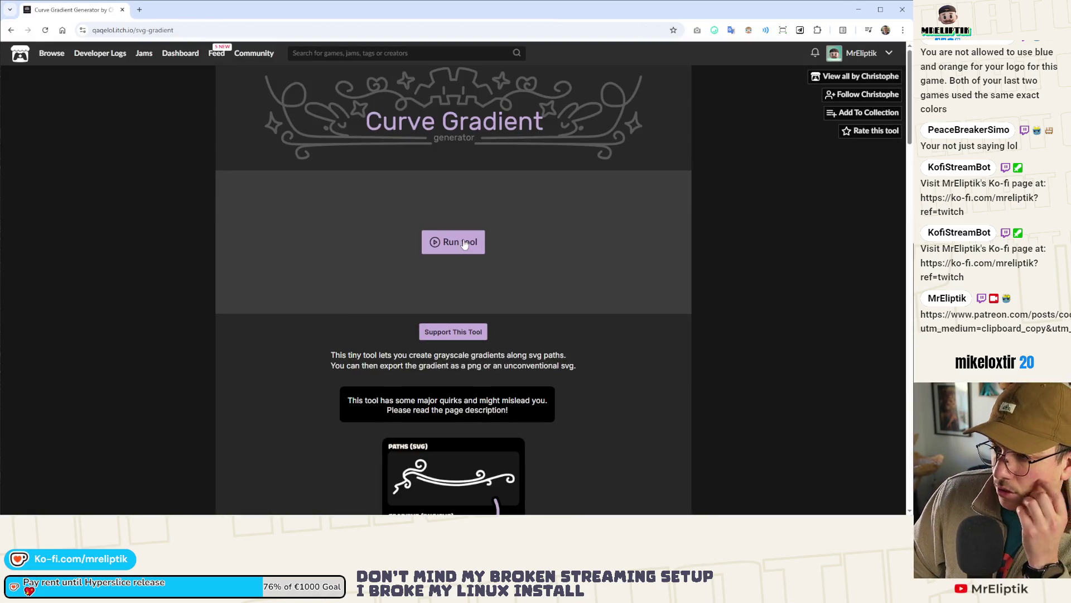
Step: Run the Curve Gradient generator and download its sample curve as a PNG
{"action": "left_click", "coordinate": [464, 244]}
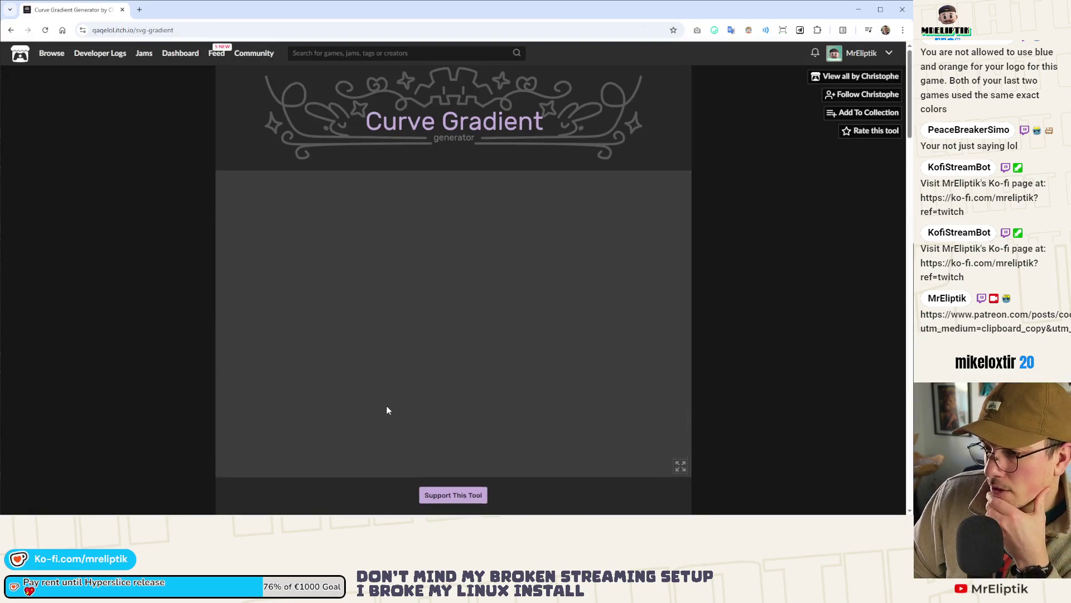
{"action": "scroll", "coordinate": [249, 273], "scroll_direction": "down", "scroll_amount": 3}
{"action": "scroll", "coordinate": [233, 307], "scroll_direction": "up", "scroll_amount": 1}
{"action": "scroll", "coordinate": [231, 307], "scroll_direction": "up", "scroll_amount": 1}
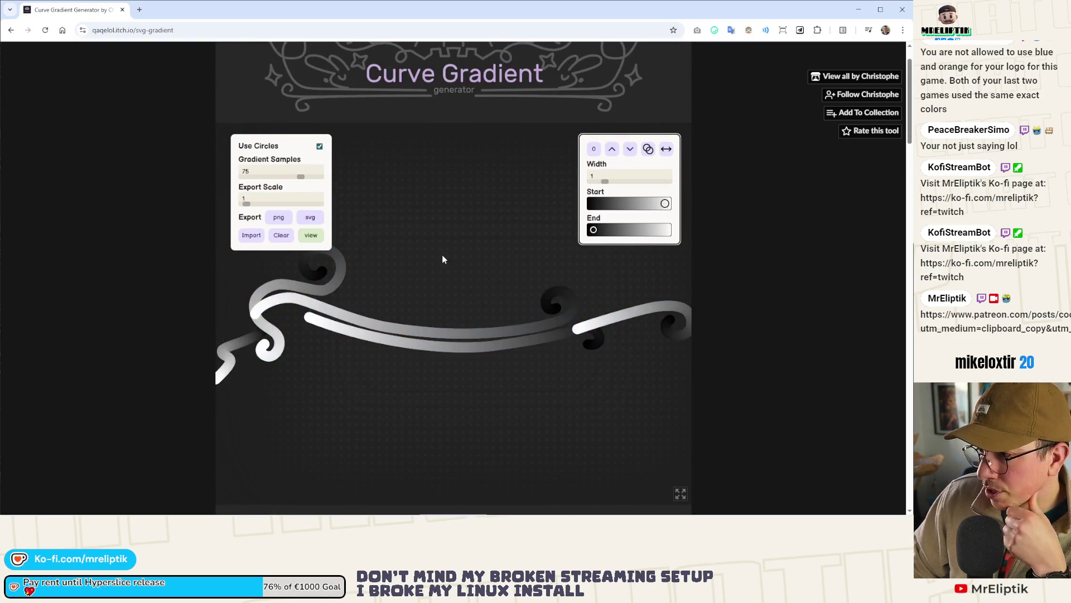
{"action": "left_click", "coordinate": [274, 220]}
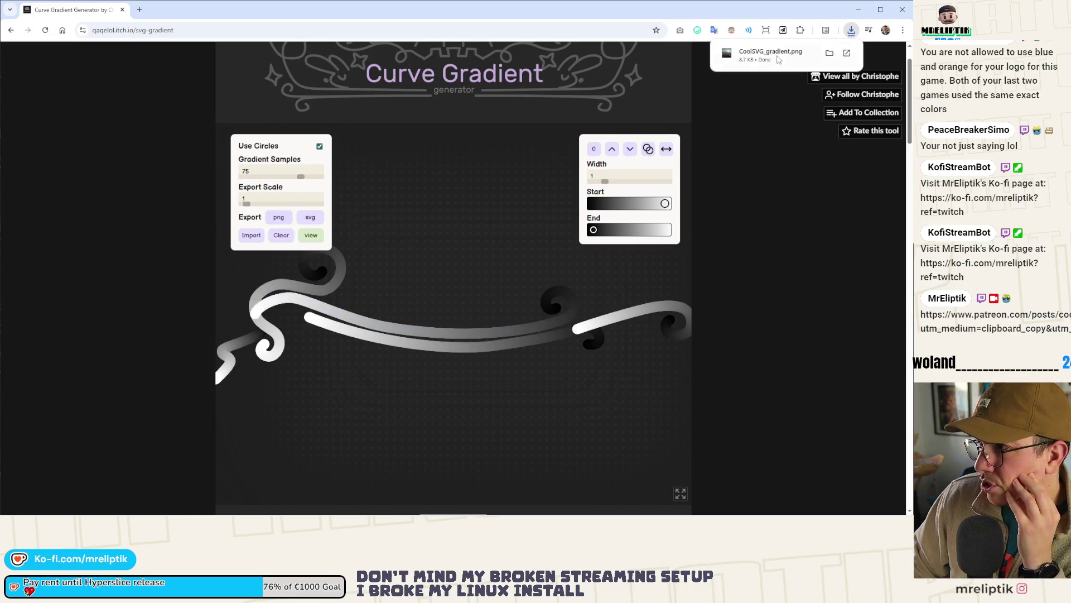
Step: Return to Godot and deselect the gradient sprite
{"action": "key", "text": "alt+Tab"}
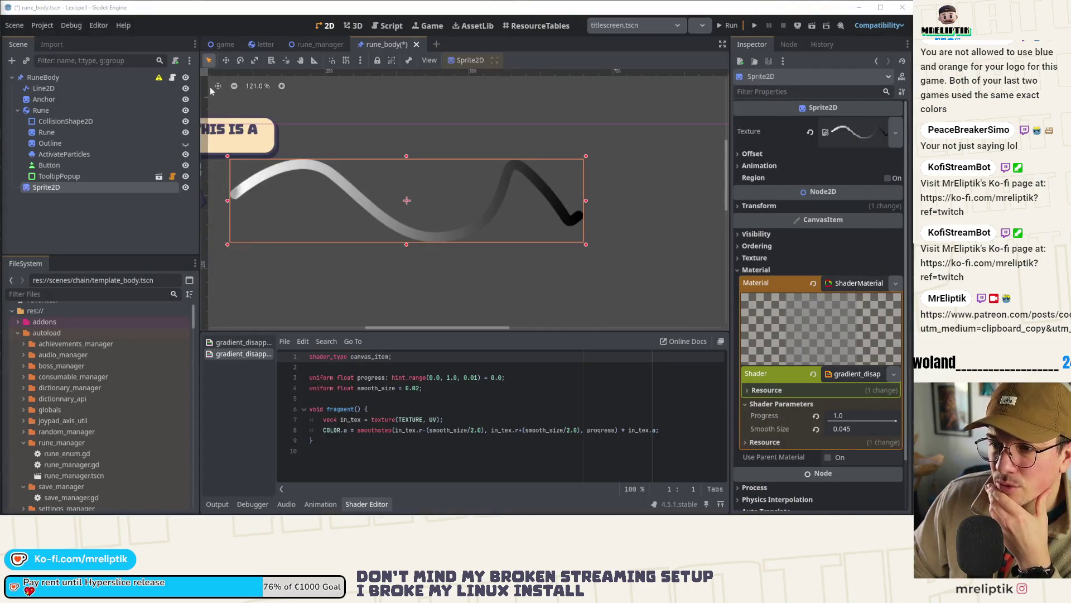
{"action": "left_click", "coordinate": [124, 220]}
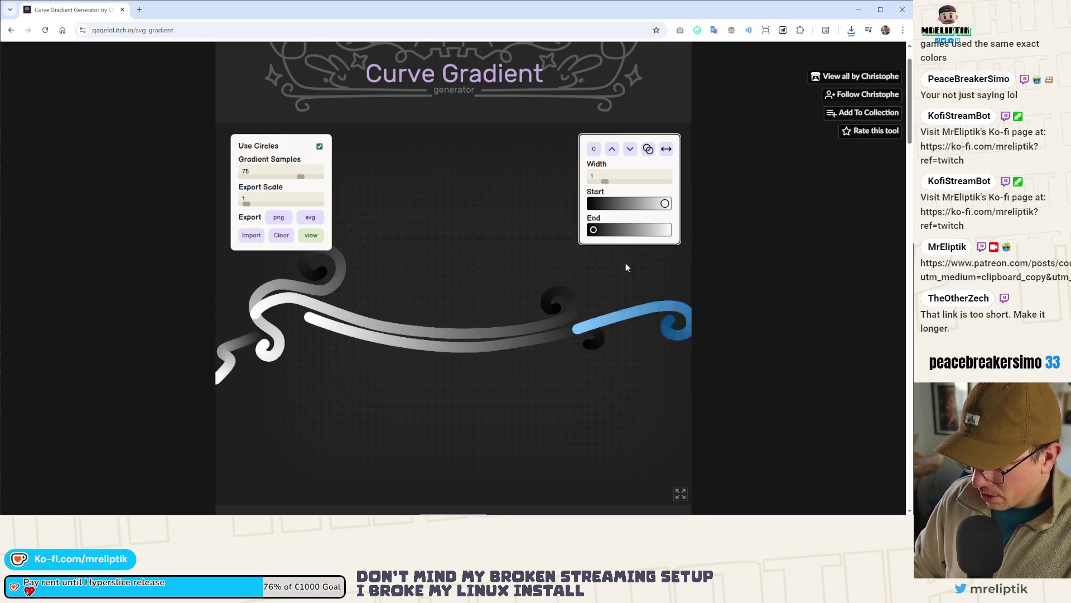
{"action": "key", "text": "alt+Tab"}
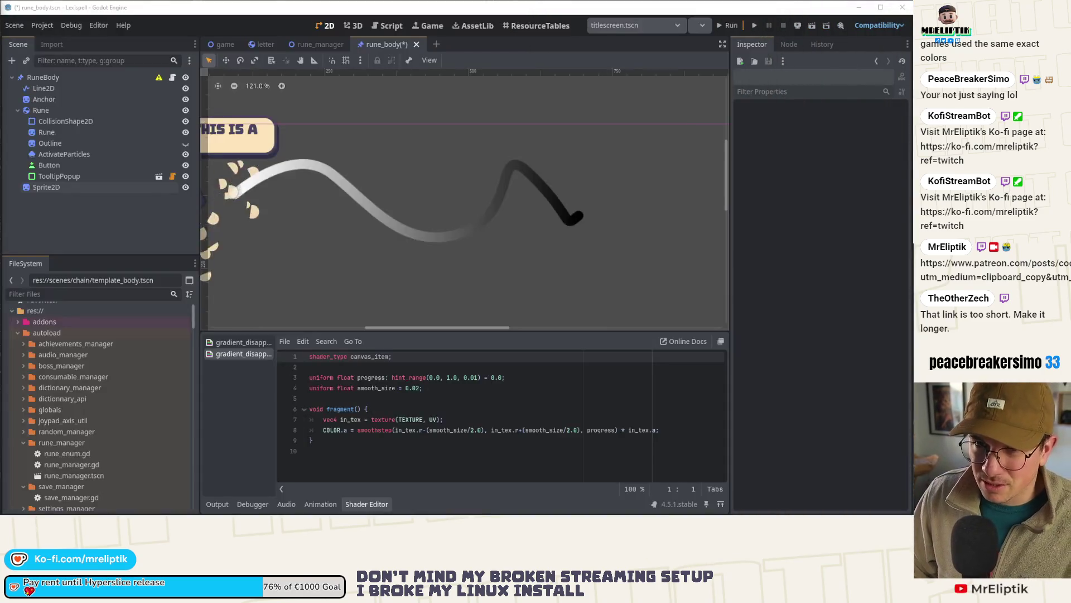
{"action": "left_click", "coordinate": [121, 188]}
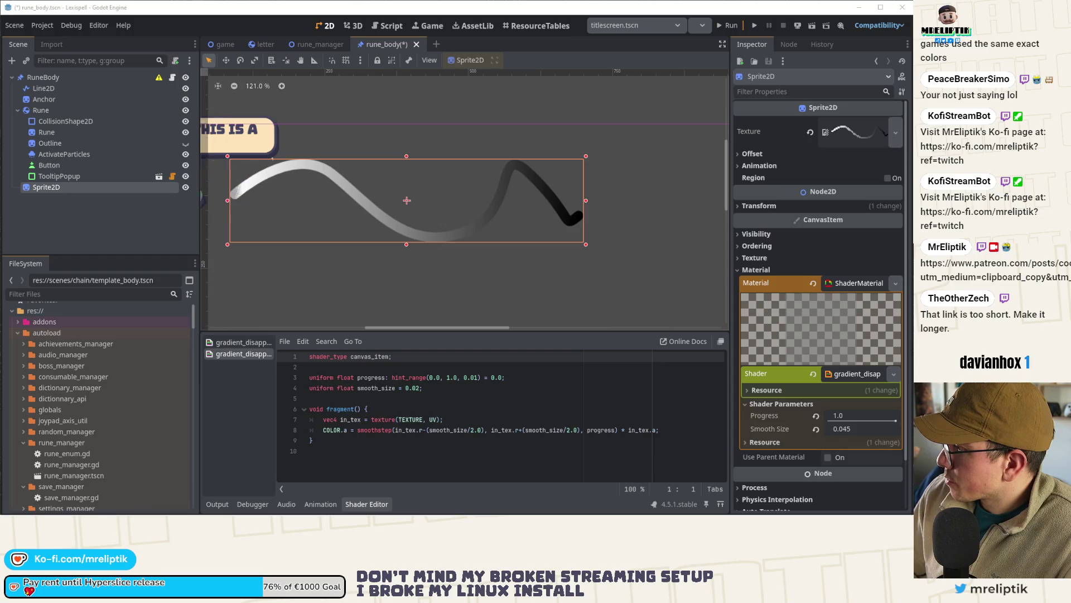
{"action": "left_click", "coordinate": [229, 230]}
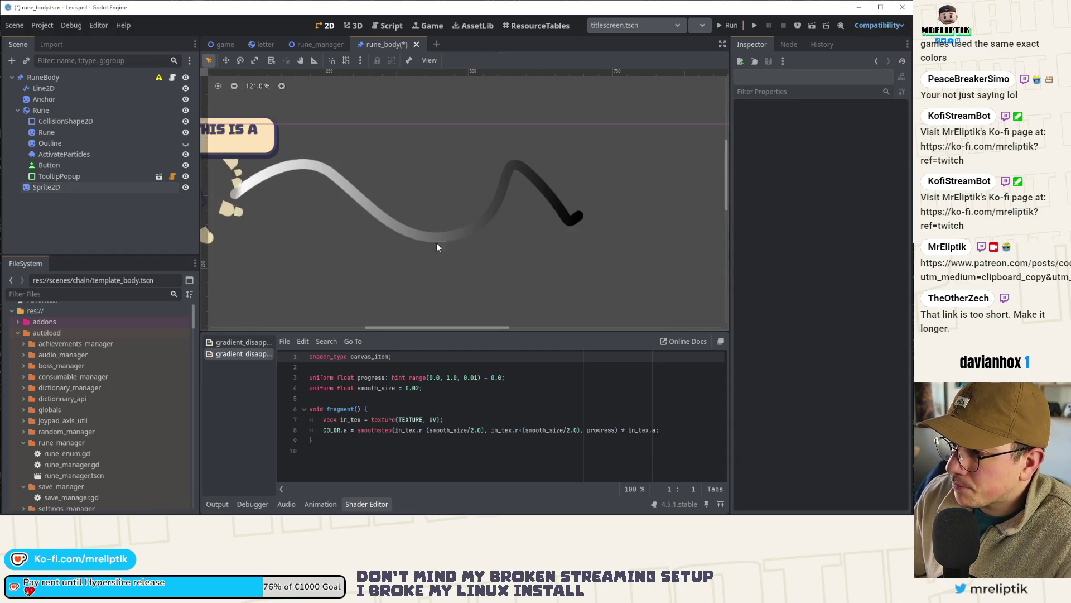
Step: Duplicate the gradient sprite below the original and load the swirl texture onto the copy
{"action": "scroll", "coordinate": [443, 243], "scroll_direction": "down", "scroll_amount": 4}
{"action": "left_click", "coordinate": [446, 225]}
{"action": "key", "text": "ctrl+d"}
{"action": "left_click_drag", "start_coordinate": [464, 206], "coordinate": [470, 279]}
{"action": "left_click", "coordinate": [898, 134]}
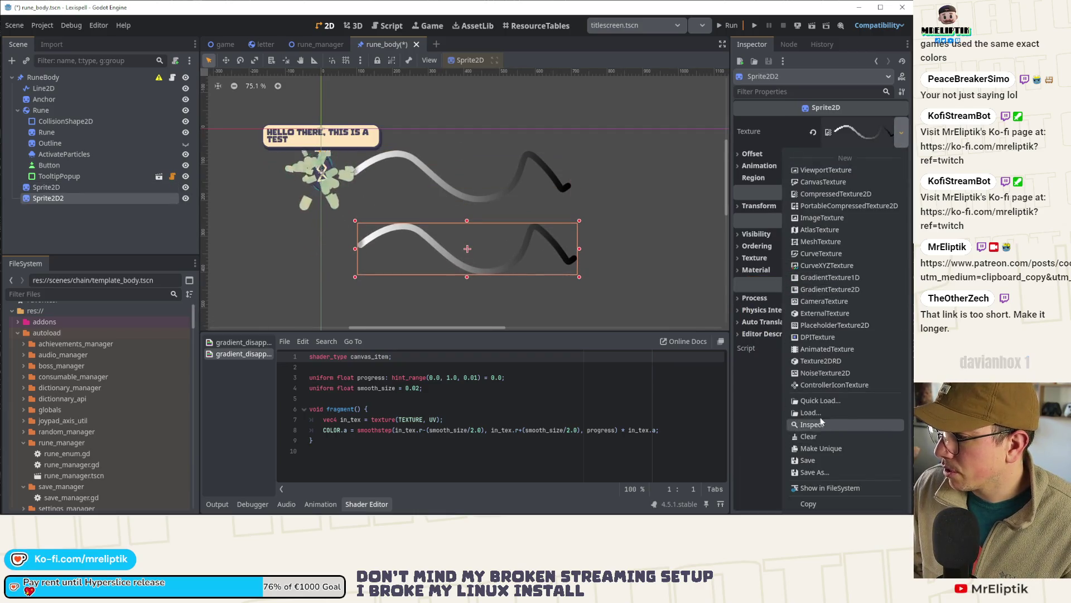
{"action": "left_click", "coordinate": [819, 401]}
{"action": "type", "text": "swi"}
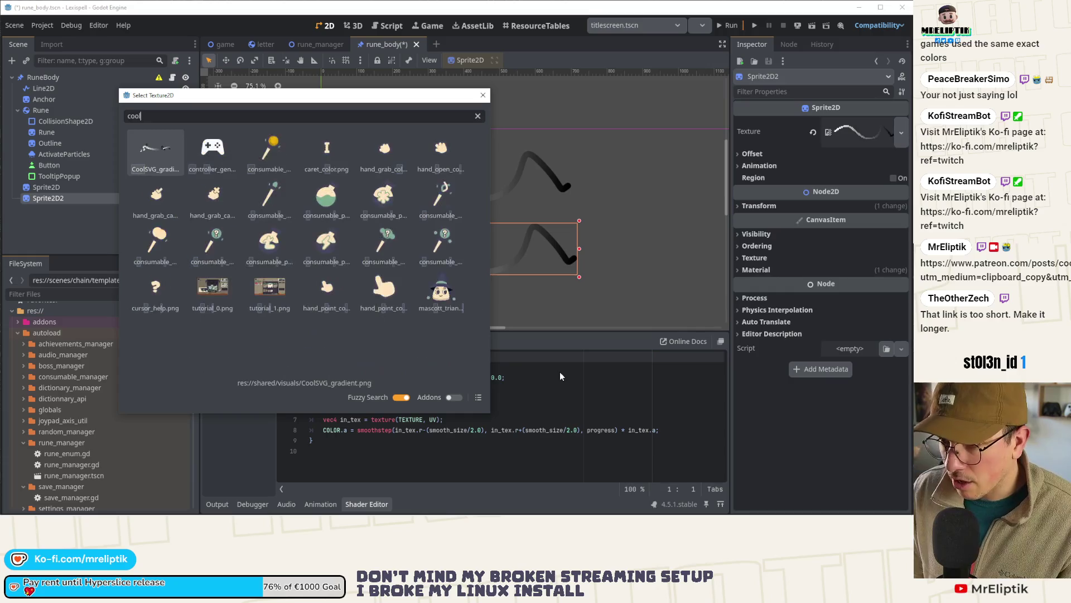
{"action": "key", "text": "Return"}
Step: Test Sprite2D2's fade by dragging Progress, keeping Smooth Size 0.02 and ending at Progress 1.0
{"action": "scroll", "coordinate": [364, 221], "scroll_direction": "right", "scroll_amount": 3}
{"action": "scroll", "coordinate": [304, 225], "scroll_direction": "up", "scroll_amount": 7}
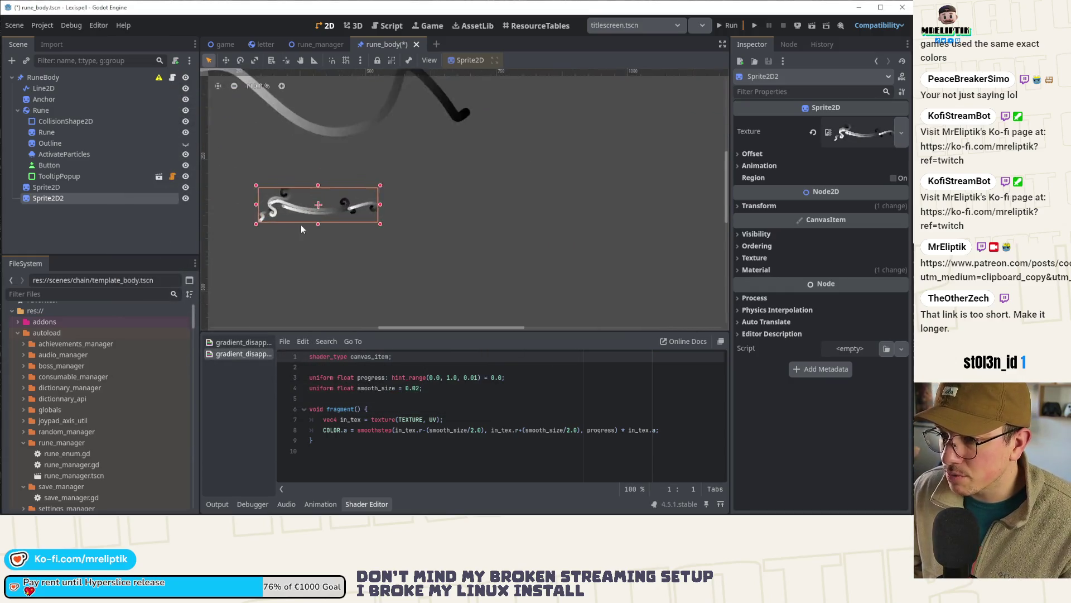
{"action": "left_click", "coordinate": [115, 208]}
{"action": "left_click", "coordinate": [115, 203]}
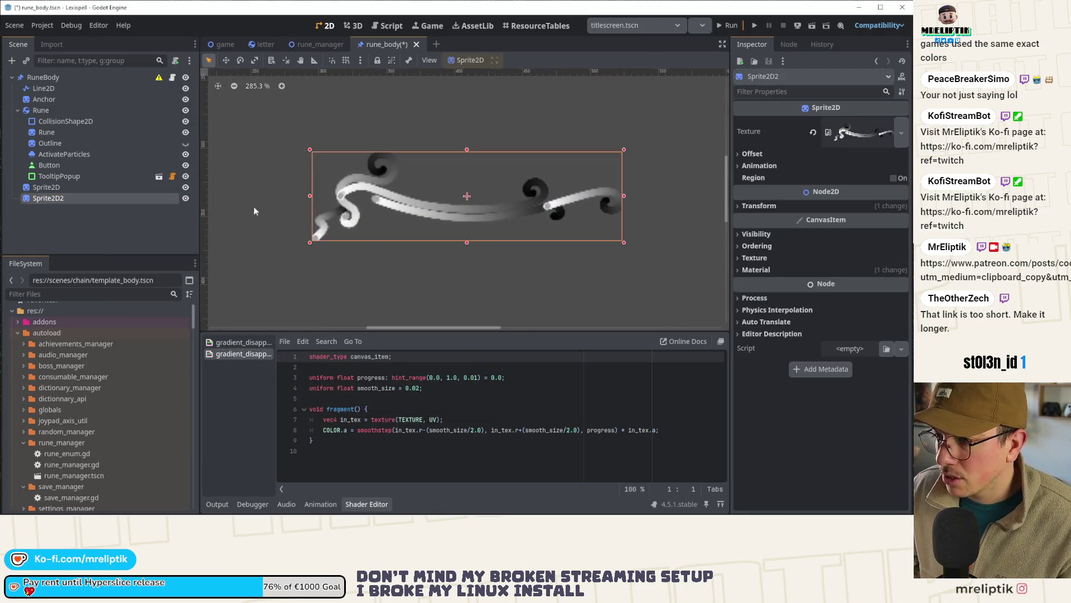
{"action": "left_click", "coordinate": [750, 271]}
{"action": "left_click", "coordinate": [859, 283]}
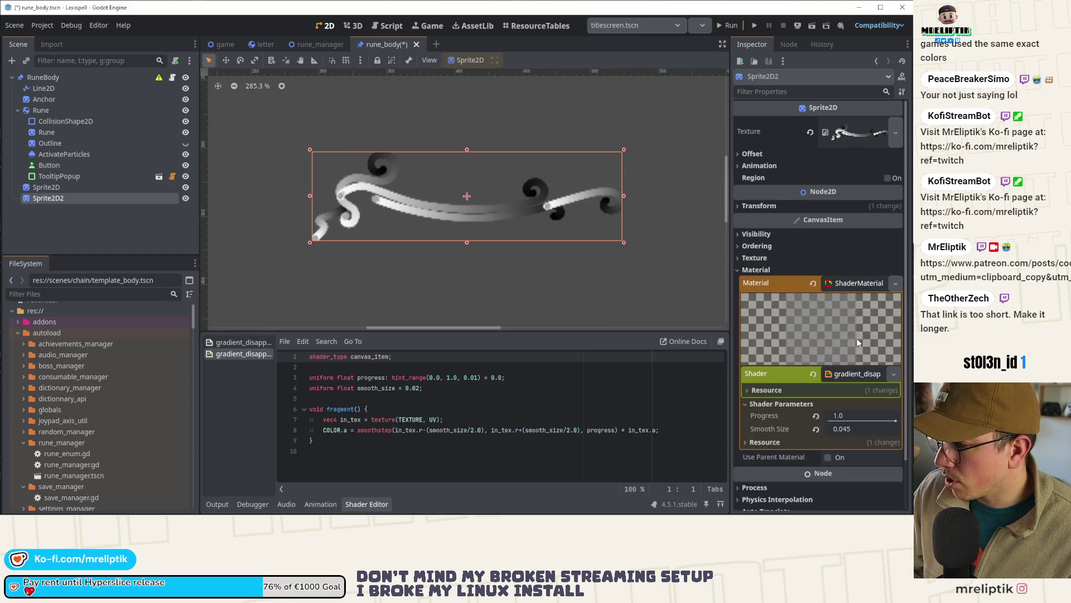
{"action": "mouse_move", "coordinate": [894, 422]}
{"action": "left_mouse_down"}
{"action": "mouse_move", "coordinate": [824, 425]}
{"action": "mouse_move", "coordinate": [855, 422]}
{"action": "left_mouse_up"}
{"action": "left_click", "coordinate": [816, 429]}
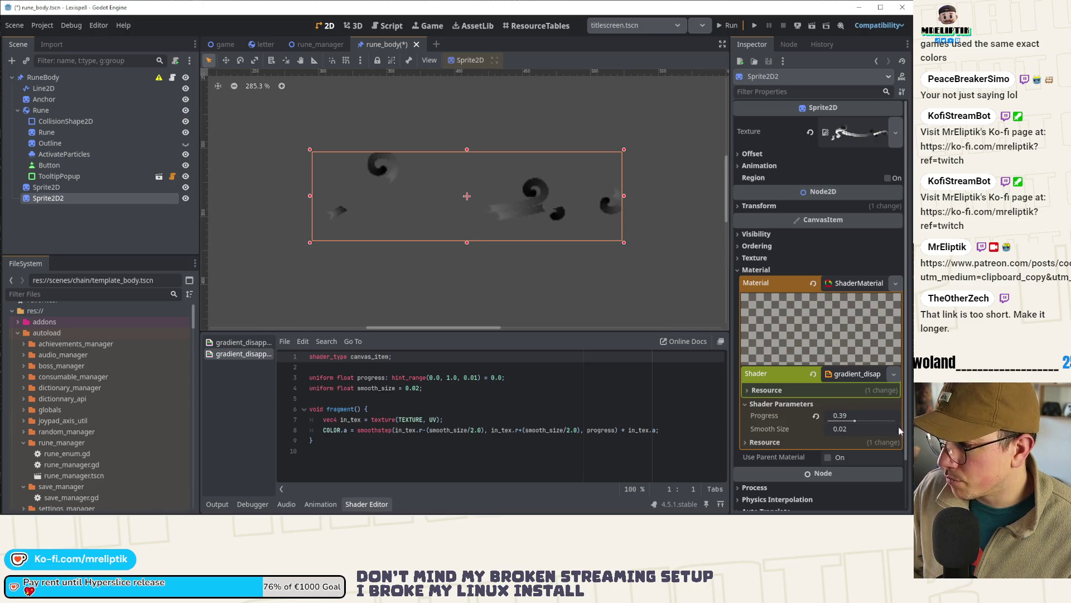
{"action": "mouse_move", "coordinate": [855, 422]}
{"action": "left_mouse_down"}
{"action": "mouse_move", "coordinate": [838, 422]}
{"action": "mouse_move", "coordinate": [888, 429]}
{"action": "mouse_move", "coordinate": [804, 424]}
{"action": "mouse_move", "coordinate": [863, 424]}
{"action": "mouse_move", "coordinate": [867, 438]}
{"action": "mouse_move", "coordinate": [904, 430]}
{"action": "left_mouse_up"}
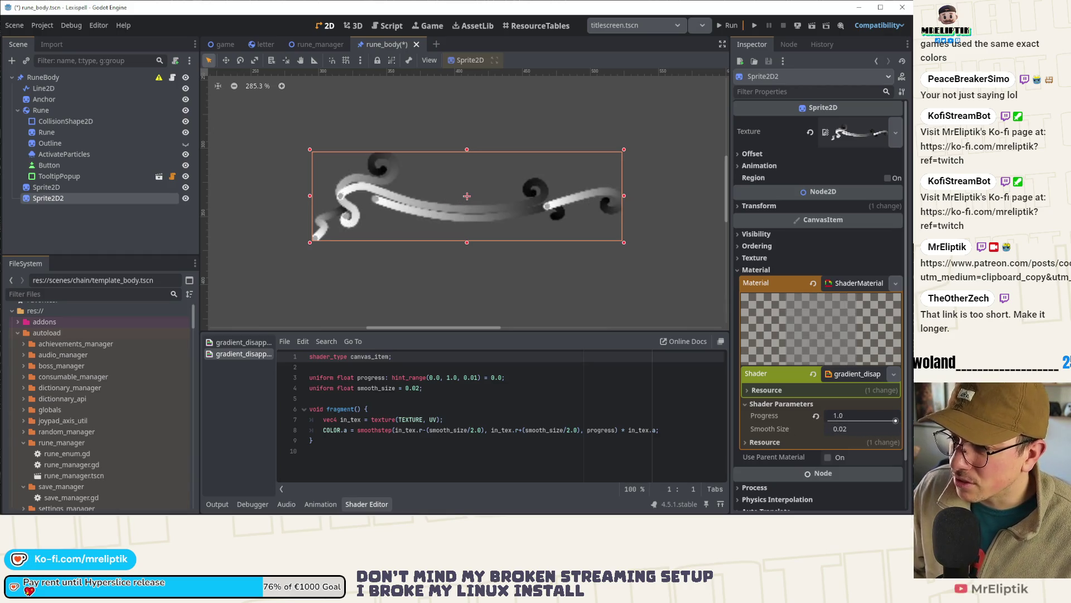
{"action": "left_click", "coordinate": [217, 505]}
{"action": "left_click", "coordinate": [217, 505]}
{"action": "scroll", "coordinate": [385, 240], "scroll_direction": "down", "scroll_amount": 7}
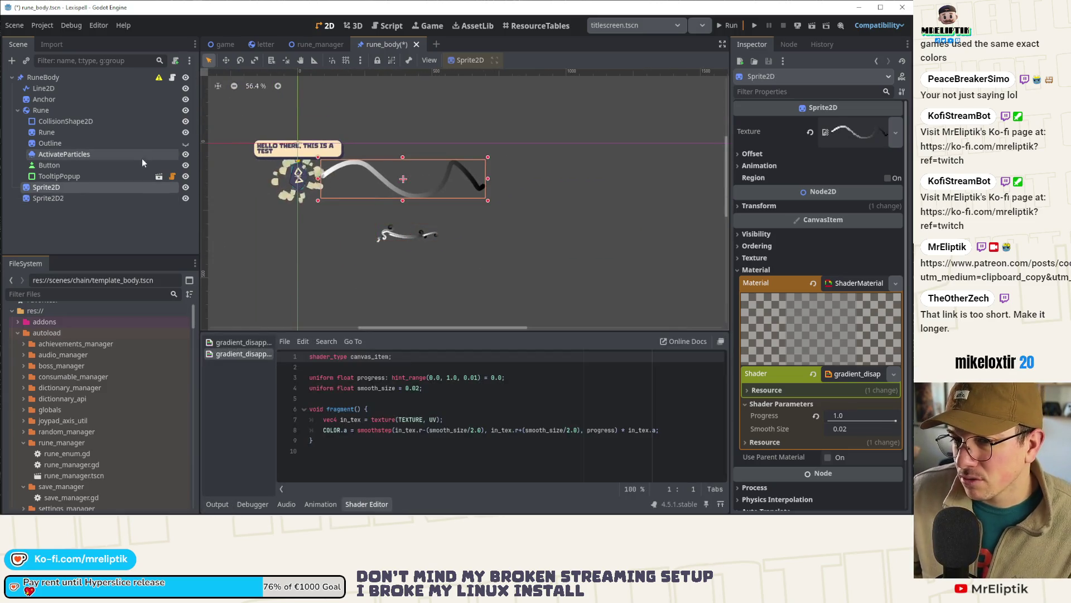
Step: Delete both test sprites from the scene and save rune_body
{"action": "left_click", "coordinate": [72, 192], "text": "ctrl"}
{"action": "key", "text": "Delete"}
{"action": "key", "text": "Return"}
{"action": "key", "text": "ctrl+s"}
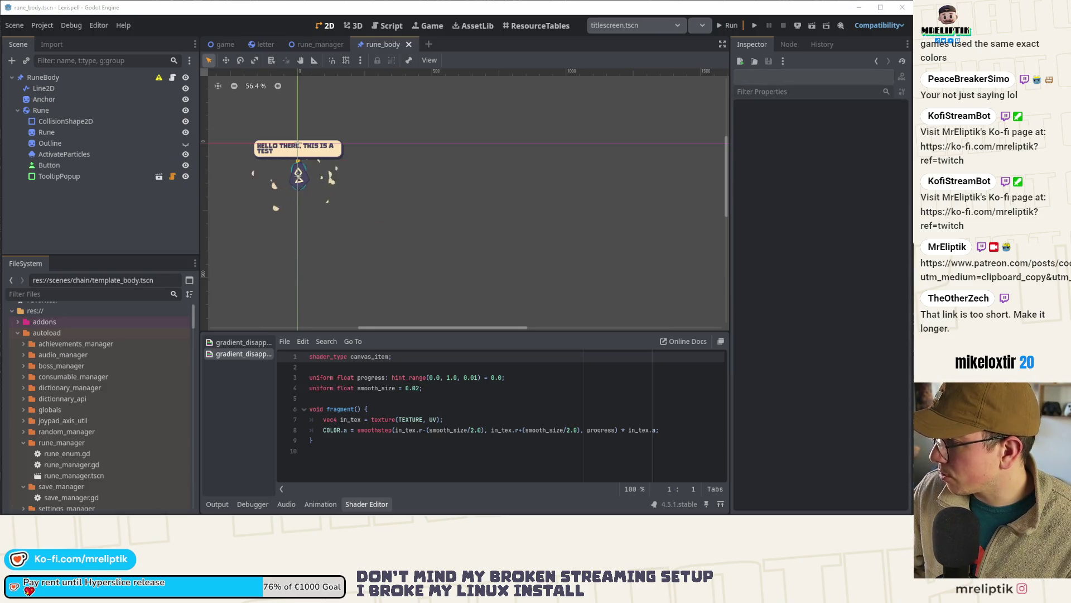
Step: Filter FileSystem for 'cool' and delete CoolSVG_gradient.png from the project
{"action": "left_click", "coordinate": [70, 293]}
{"action": "type", "text": "cool"}
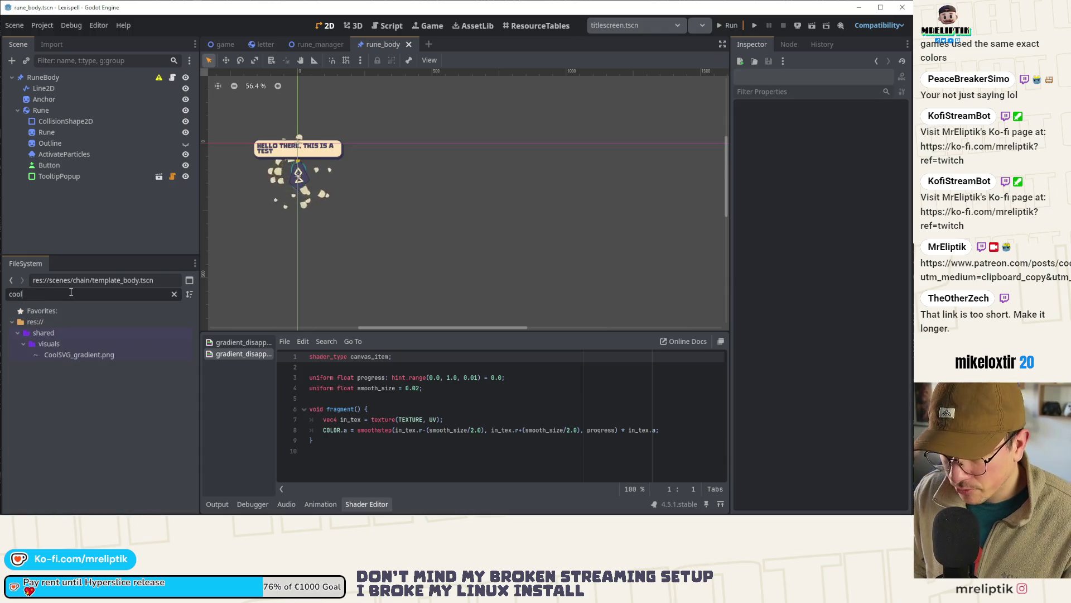
{"action": "left_click", "coordinate": [64, 356]}
{"action": "right_click", "coordinate": [64, 356]}
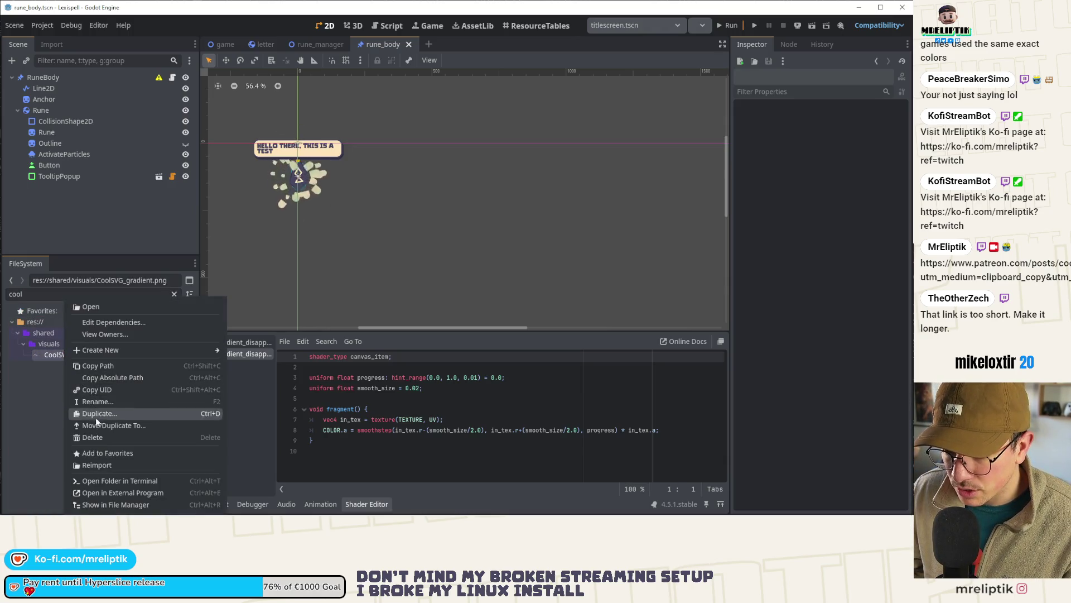
{"action": "left_click", "coordinate": [91, 441]}
{"action": "left_click", "coordinate": [217, 306]}
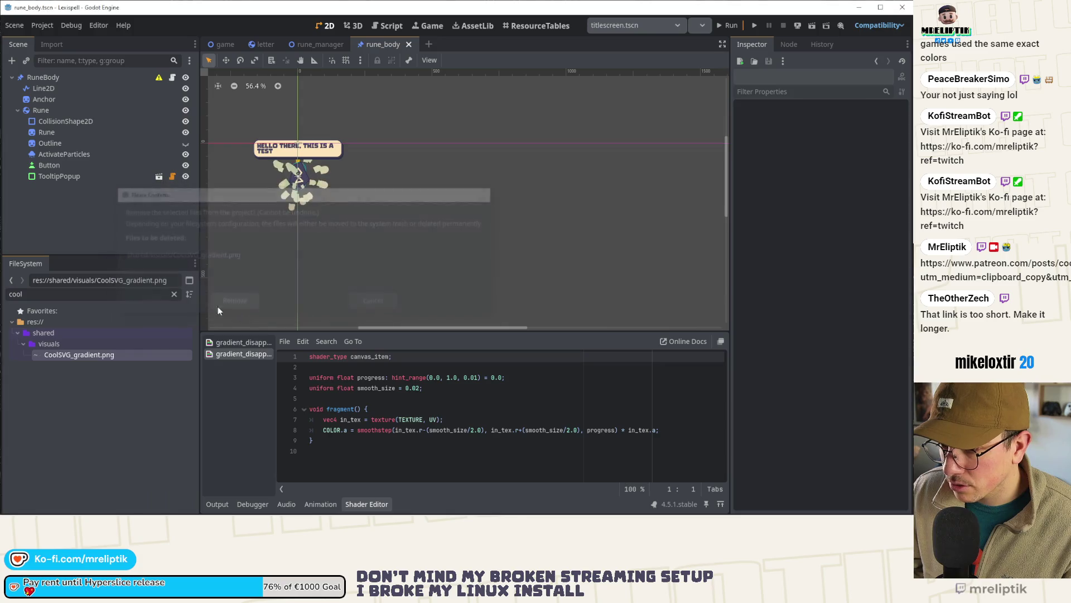
Step: Filter for 'gradient' and delete curve_gradient.png from the project
{"action": "double_click", "coordinate": [49, 293]}
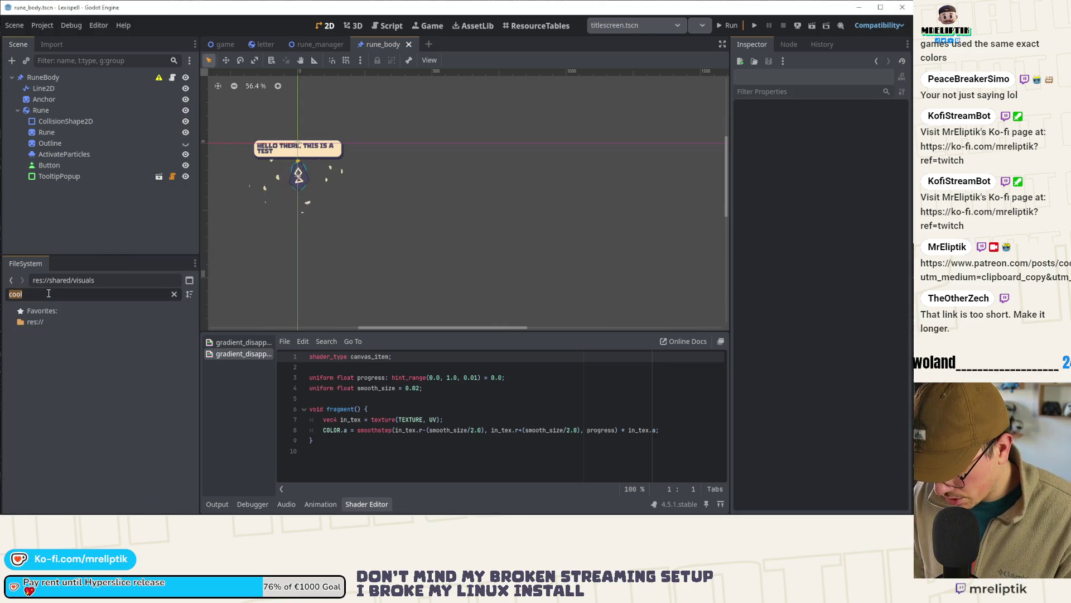
{"action": "type", "text": "test"}
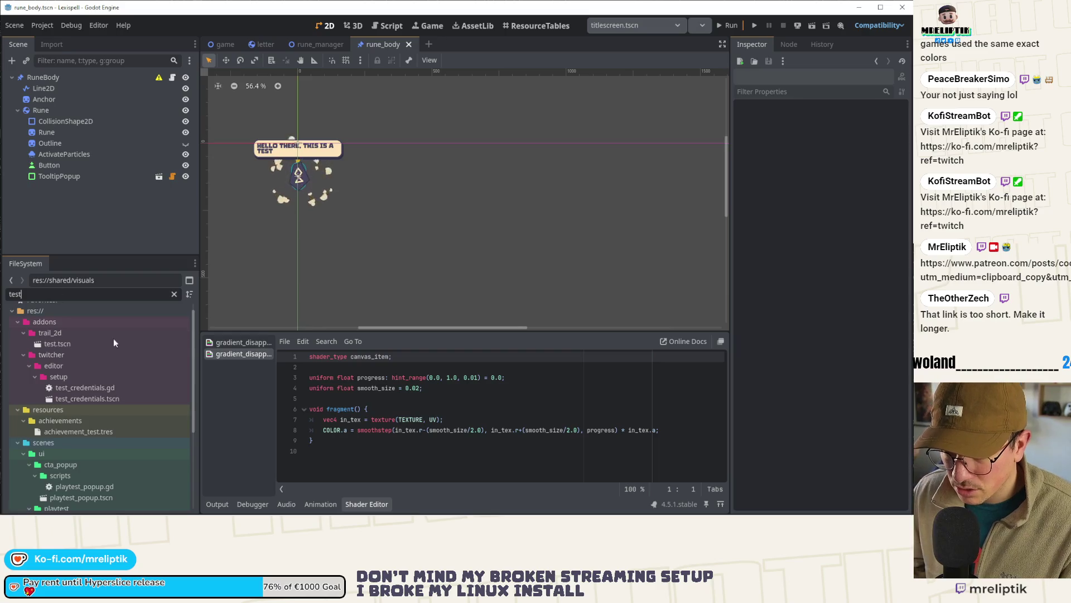
{"action": "scroll", "coordinate": [122, 384], "scroll_direction": "down", "scroll_amount": 3}
{"action": "scroll", "coordinate": [84, 391], "scroll_direction": "up", "scroll_amount": 5}
{"action": "double_click", "coordinate": [27, 294]}
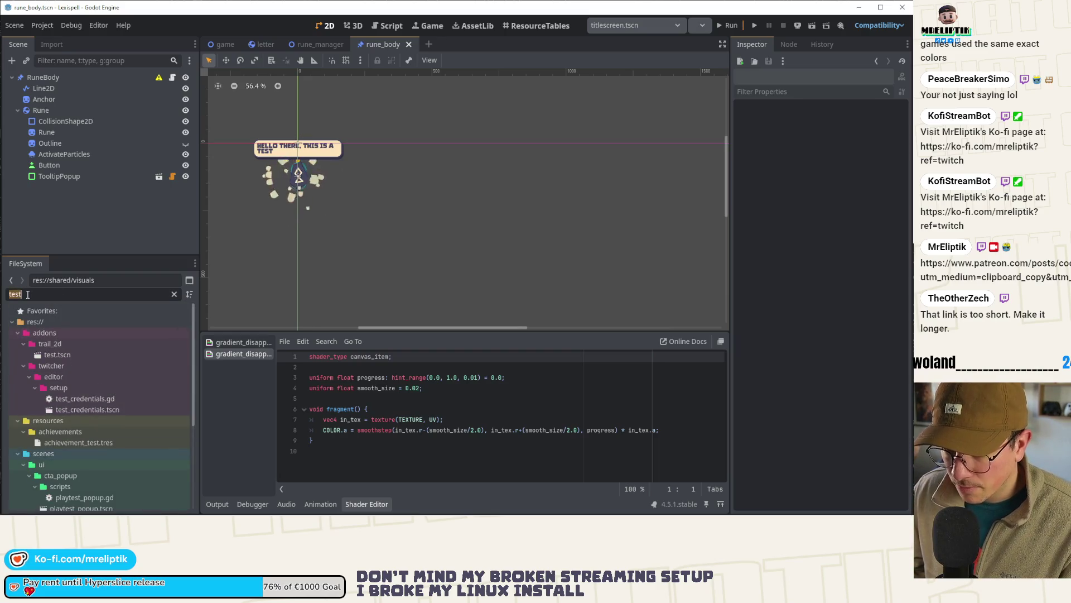
{"action": "type", "text": "gradient"}
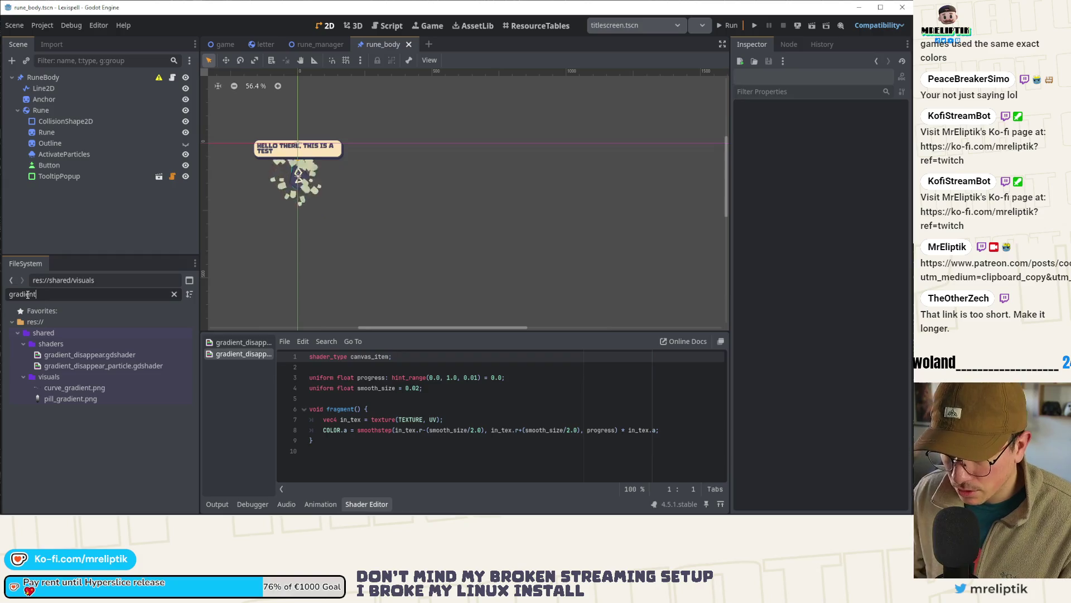
{"action": "left_click", "coordinate": [83, 386]}
{"action": "right_click", "coordinate": [83, 387]}
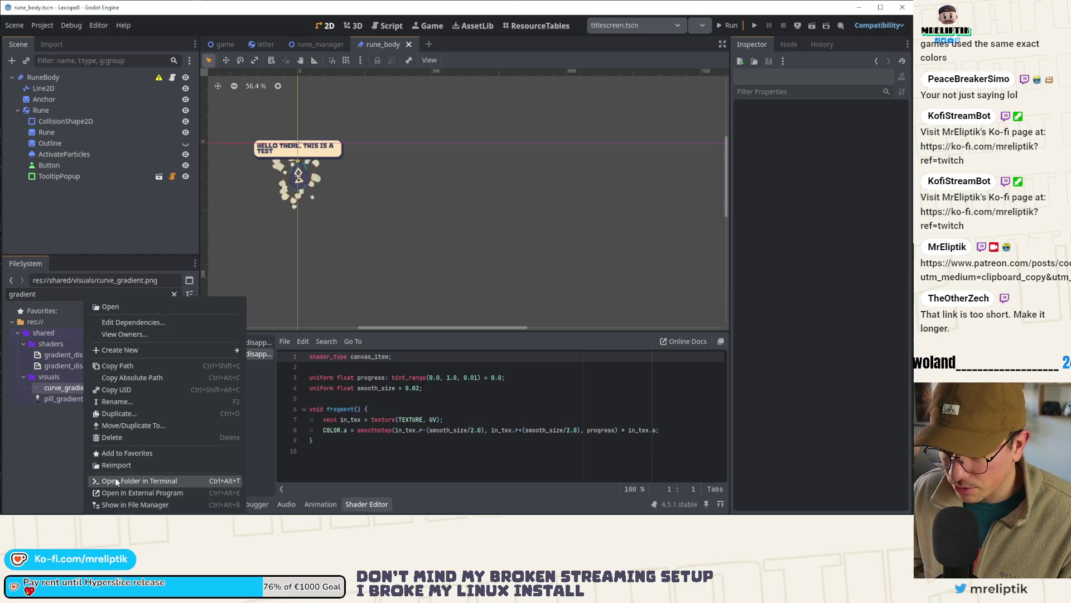
{"action": "left_click", "coordinate": [113, 437]}
{"action": "left_click", "coordinate": [245, 305]}
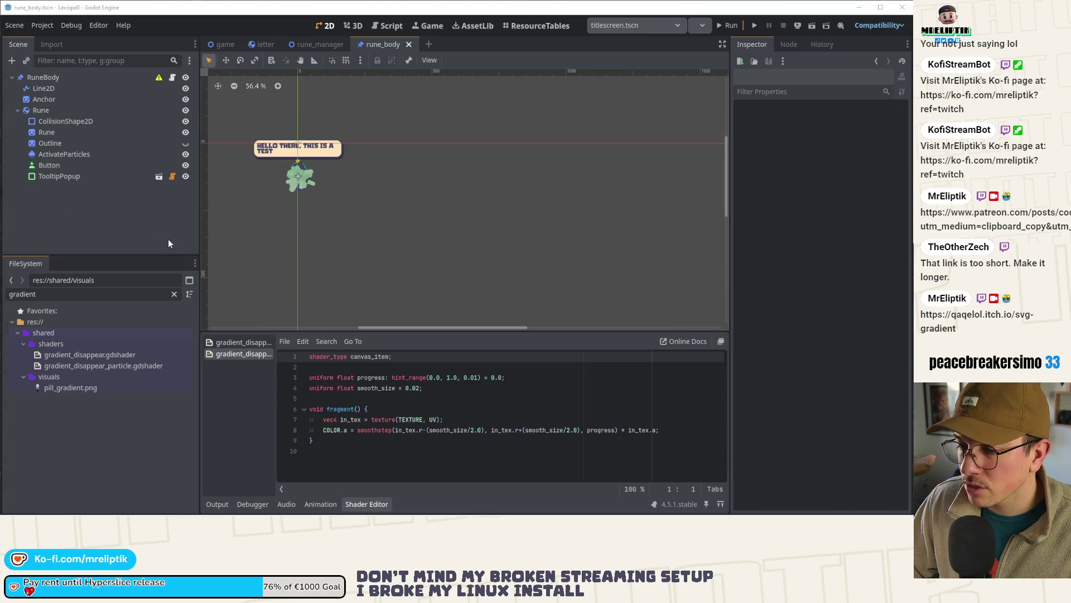
{"action": "left_click", "coordinate": [338, 431]}
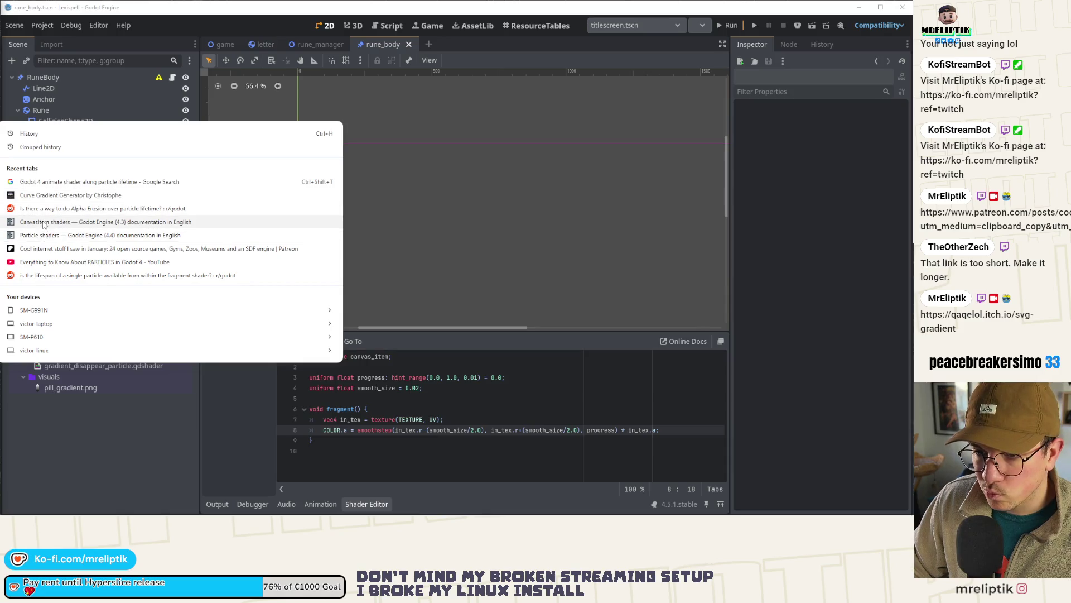
{"action": "left_click", "coordinate": [84, 221]}
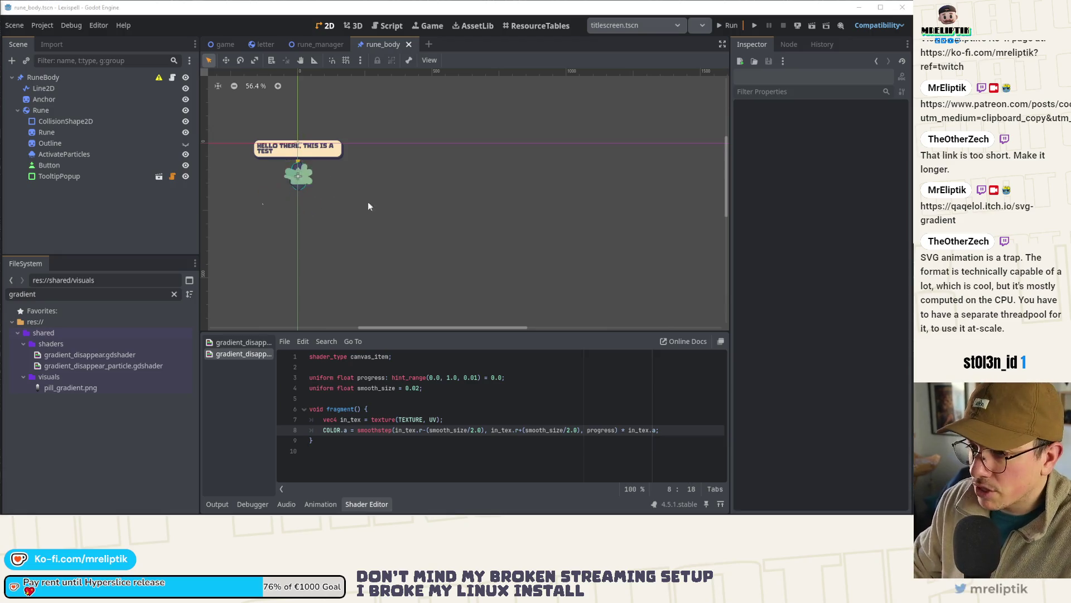
{"action": "left_click", "coordinate": [217, 504]}
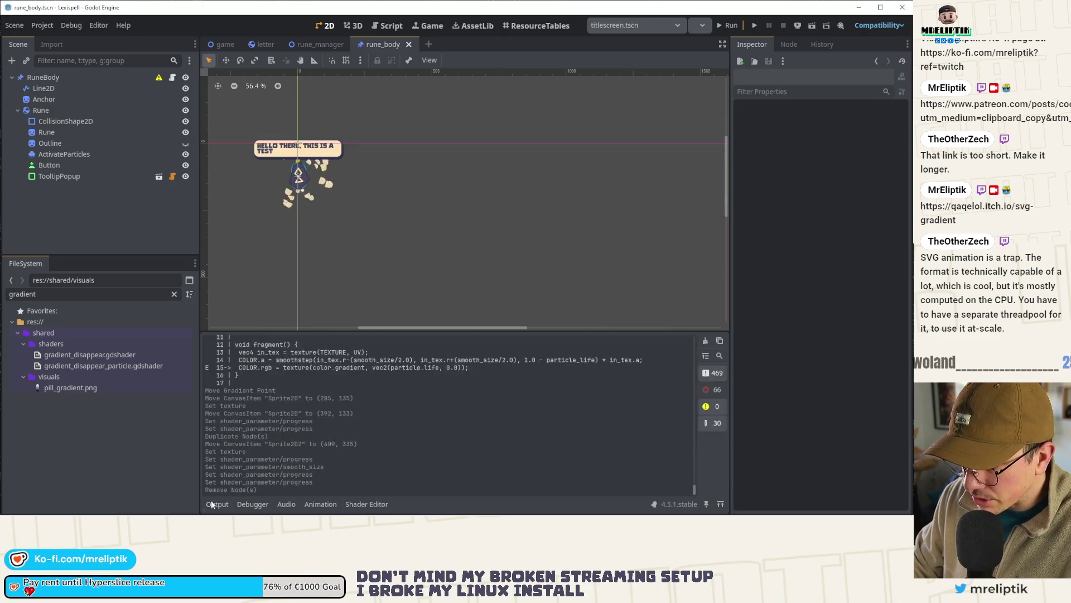
Step: Remove the shader material from the ActivateParticles emitter
{"action": "left_click", "coordinate": [217, 504]}
{"action": "scroll", "coordinate": [271, 200], "scroll_direction": "up", "scroll_amount": 4}
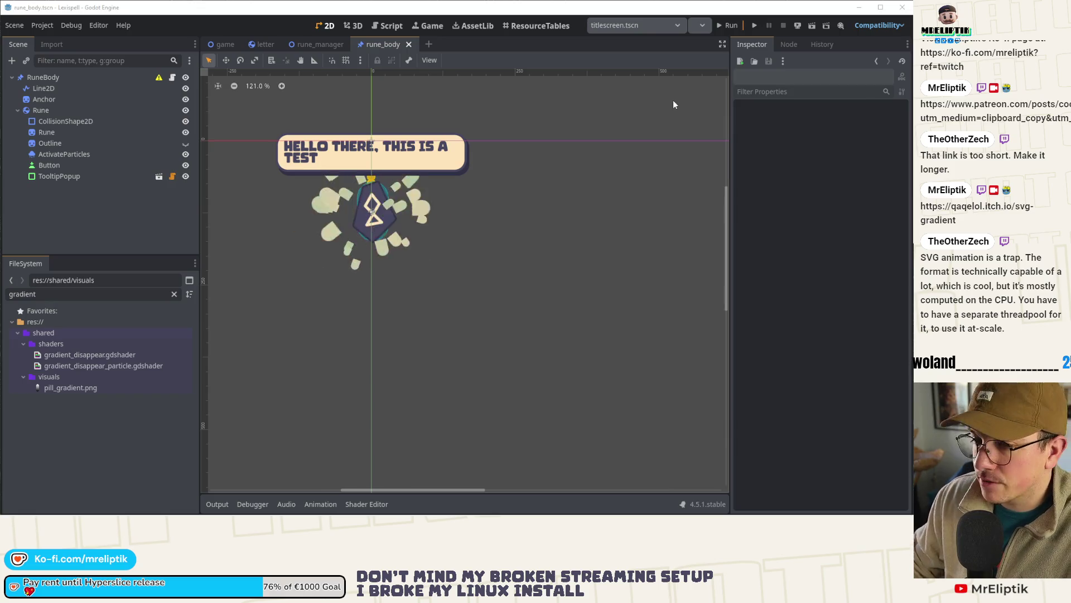
{"action": "left_click", "coordinate": [69, 111]}
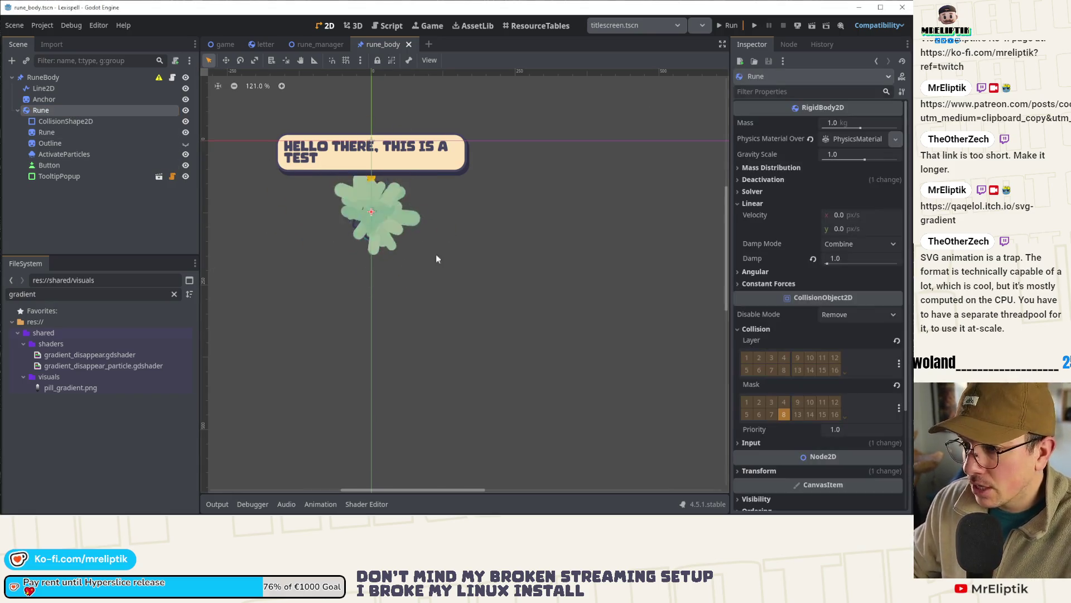
{"action": "scroll", "coordinate": [751, 251], "scroll_direction": "down", "scroll_amount": 5}
{"action": "scroll", "coordinate": [748, 251], "scroll_direction": "up", "scroll_amount": 3}
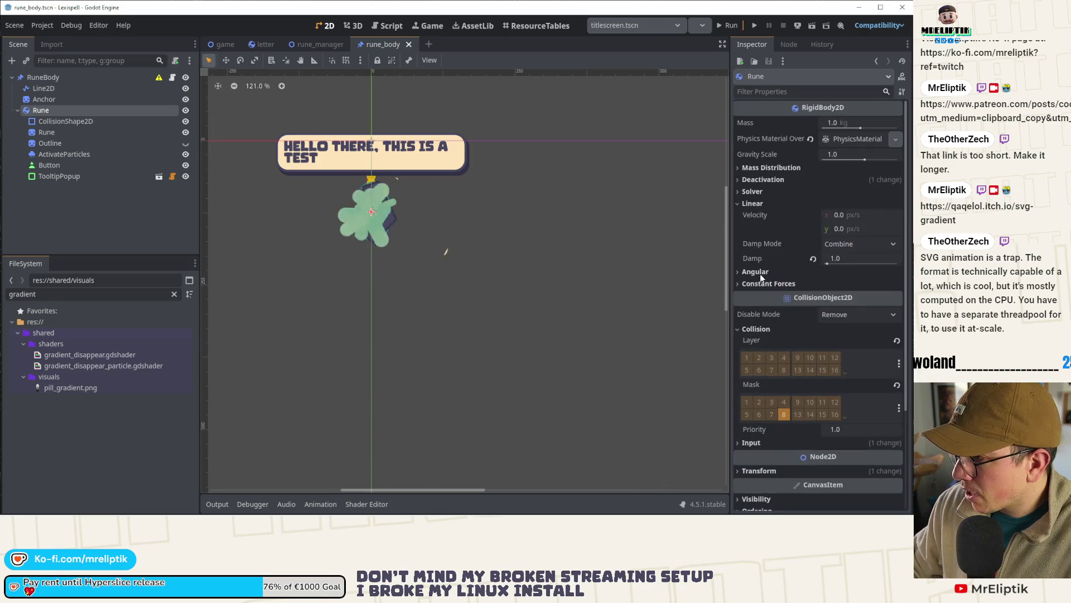
{"action": "scroll", "coordinate": [744, 212], "scroll_direction": "down", "scroll_amount": 1}
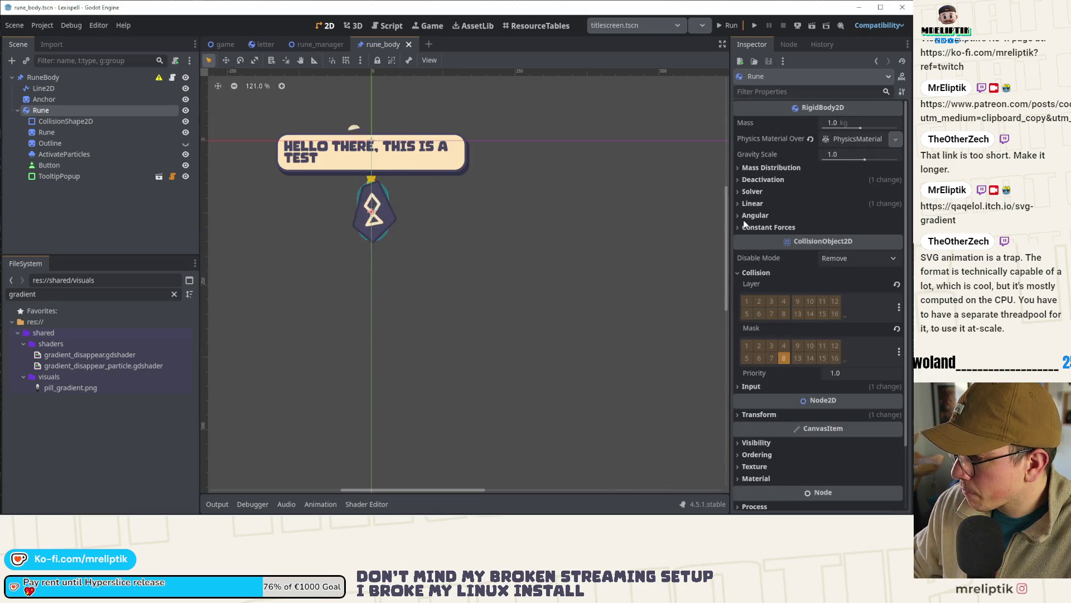
{"action": "left_click", "coordinate": [64, 154]}
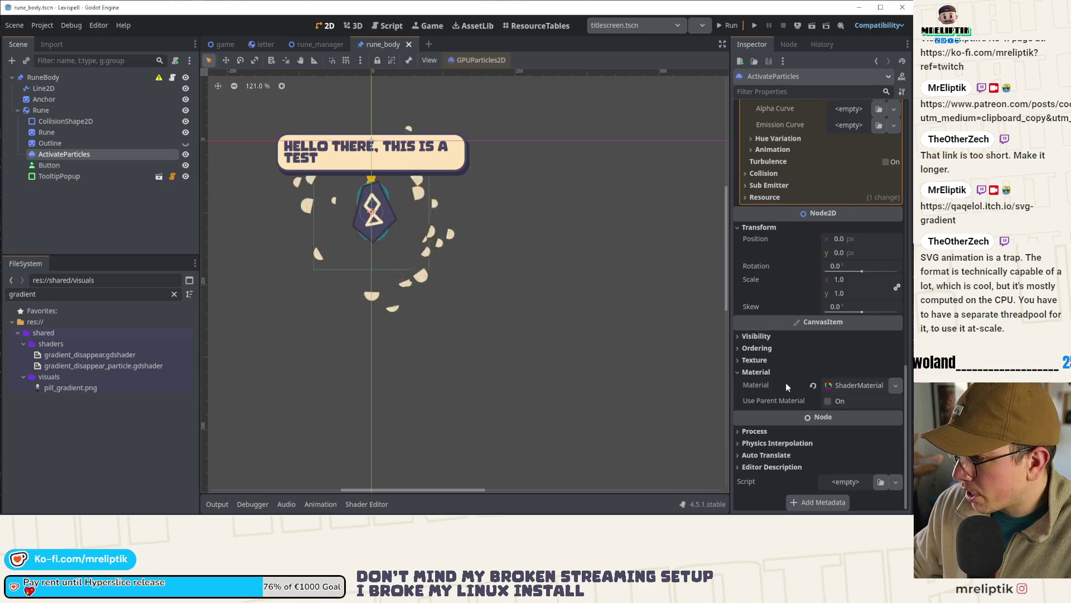
{"action": "left_click", "coordinate": [813, 385]}
Step: Assign a new Gradient to the particles' Color Ramp
{"action": "scroll", "coordinate": [368, 235], "scroll_direction": "up", "scroll_amount": 2}
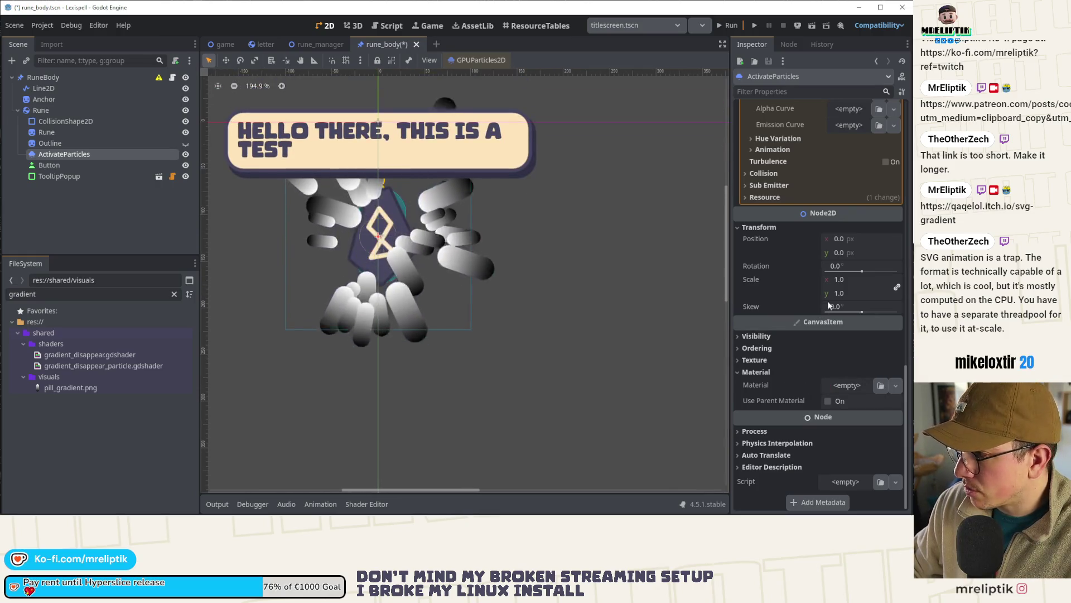
{"action": "scroll", "coordinate": [791, 213], "scroll_direction": "up", "scroll_amount": 3}
{"action": "left_click", "coordinate": [869, 180]}
{"action": "left_click", "coordinate": [854, 193]}
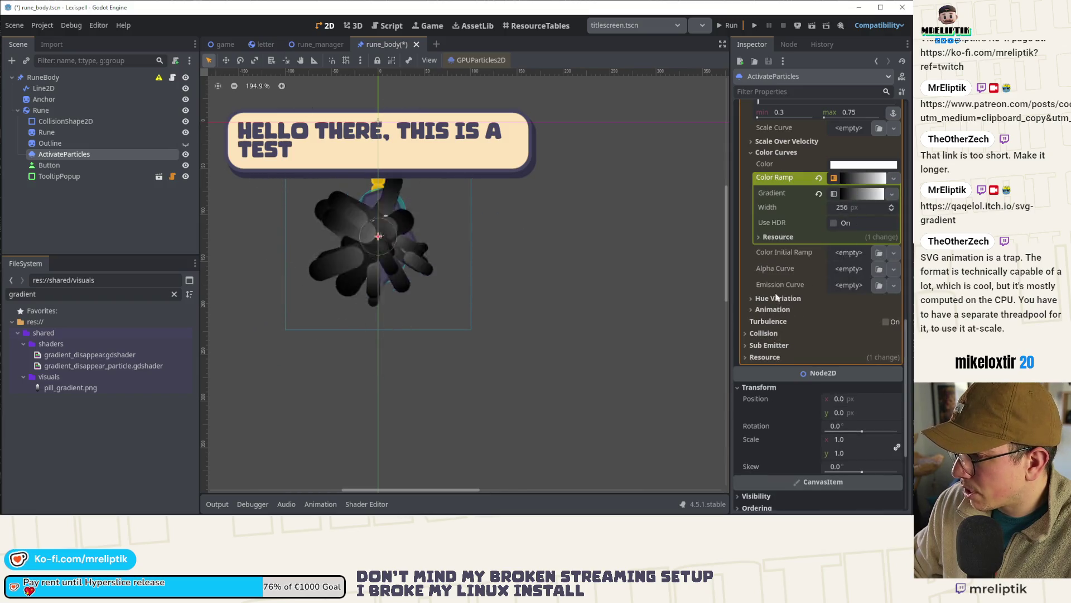
Step: Give Scale Curve a new CurveTexture peaking near 0.21 and ending at 0
{"action": "scroll", "coordinate": [771, 304], "scroll_direction": "up", "scroll_amount": 5}
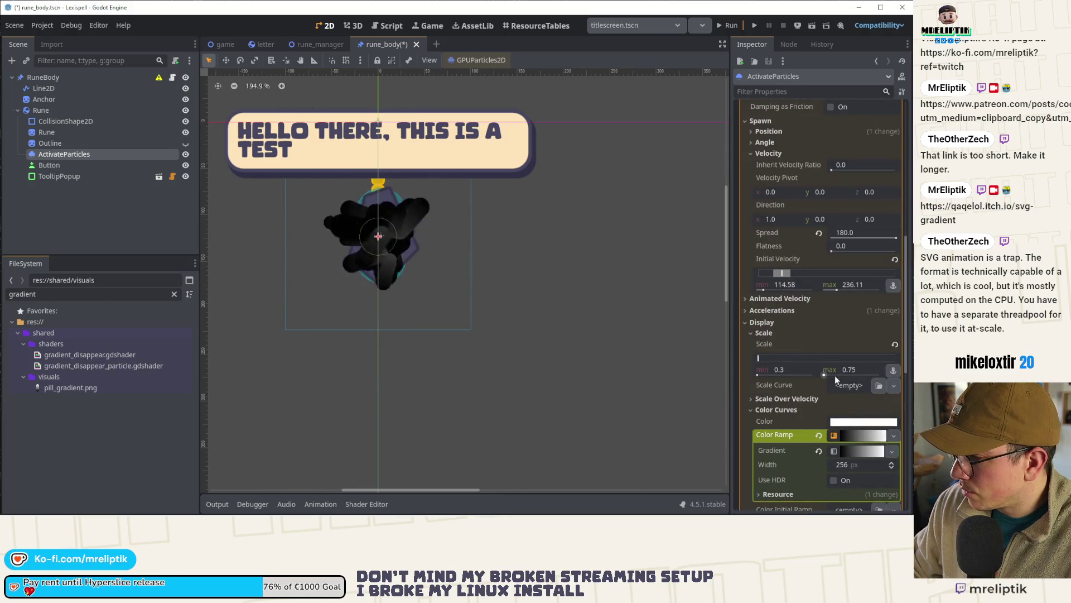
{"action": "left_click", "coordinate": [848, 385]}
{"action": "left_click", "coordinate": [851, 408]}
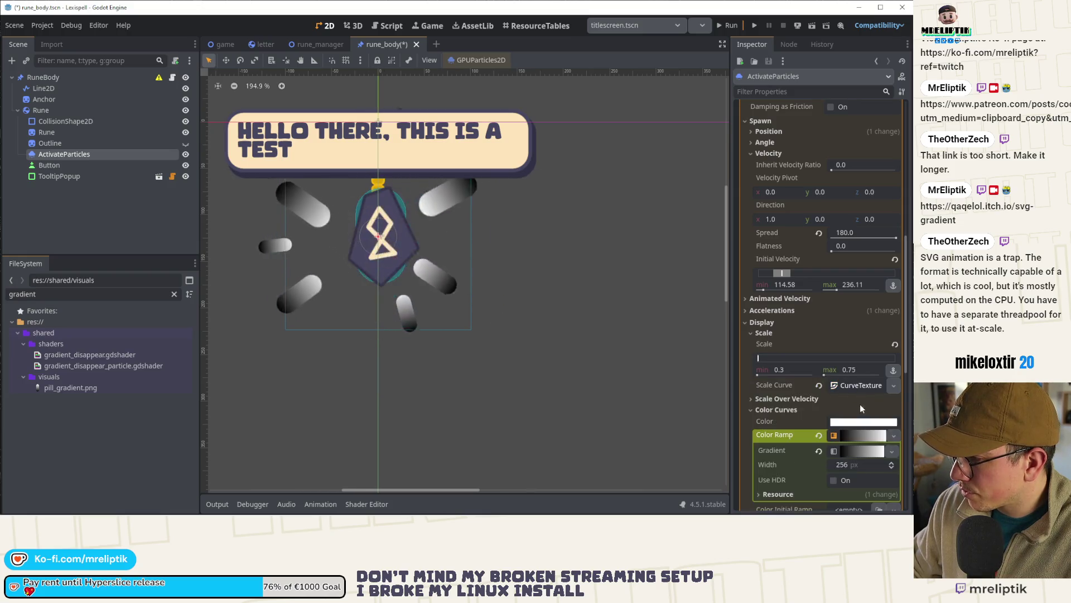
{"action": "left_click", "coordinate": [861, 432]}
{"action": "scroll", "coordinate": [813, 433], "scroll_direction": "down", "scroll_amount": 4}
{"action": "left_click_drag", "start_coordinate": [767, 281], "coordinate": [767, 324]}
{"action": "left_click", "coordinate": [786, 281]}
{"action": "left_click_drag", "start_coordinate": [786, 281], "coordinate": [792, 281]}
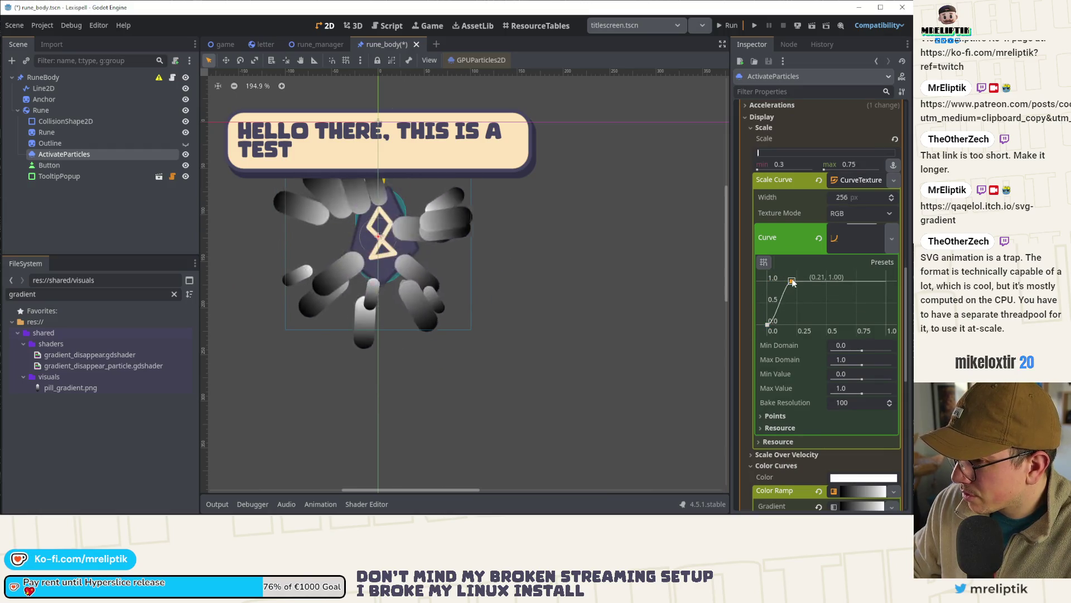
{"action": "left_click_drag", "start_coordinate": [886, 280], "coordinate": [886, 324]}
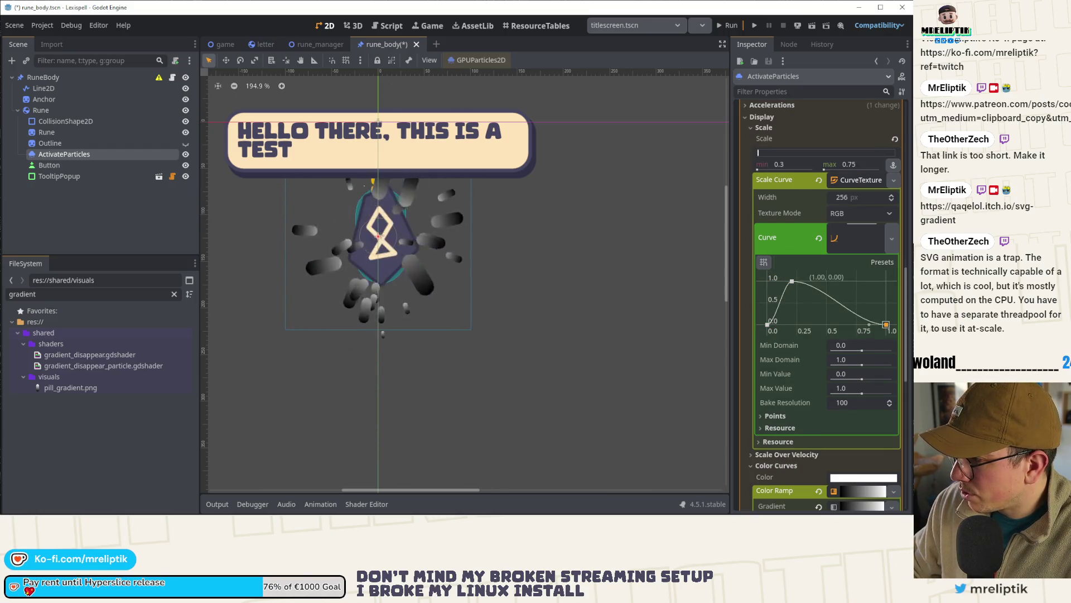
{"action": "scroll", "coordinate": [830, 436], "scroll_direction": "down", "scroll_amount": 2}
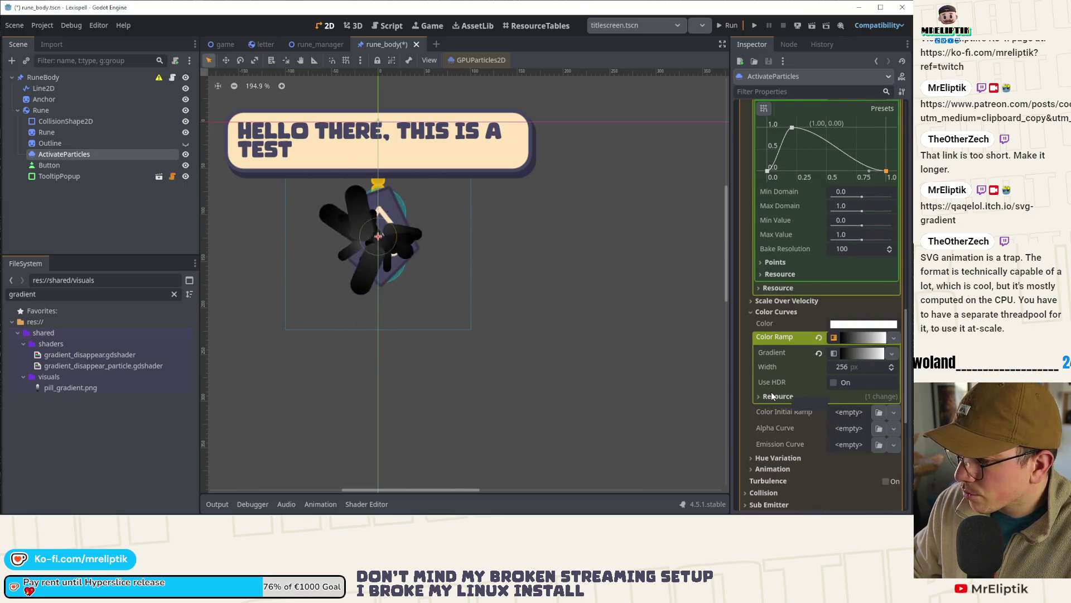
Step: Reselect ActivateParticles to refresh its properties, then switch to Affinity Designer
{"action": "left_click", "coordinate": [122, 231]}
{"action": "left_click", "coordinate": [99, 156]}
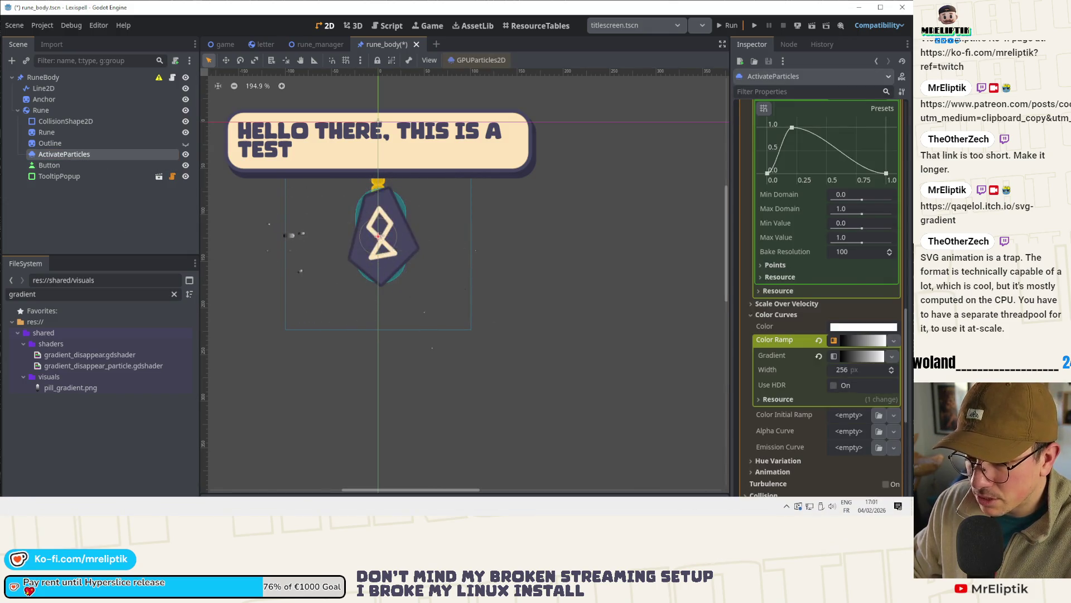
{"action": "key", "text": "alt+Tab"}
{"action": "scroll", "coordinate": [254, 179], "scroll_direction": "up", "scroll_amount": 2}
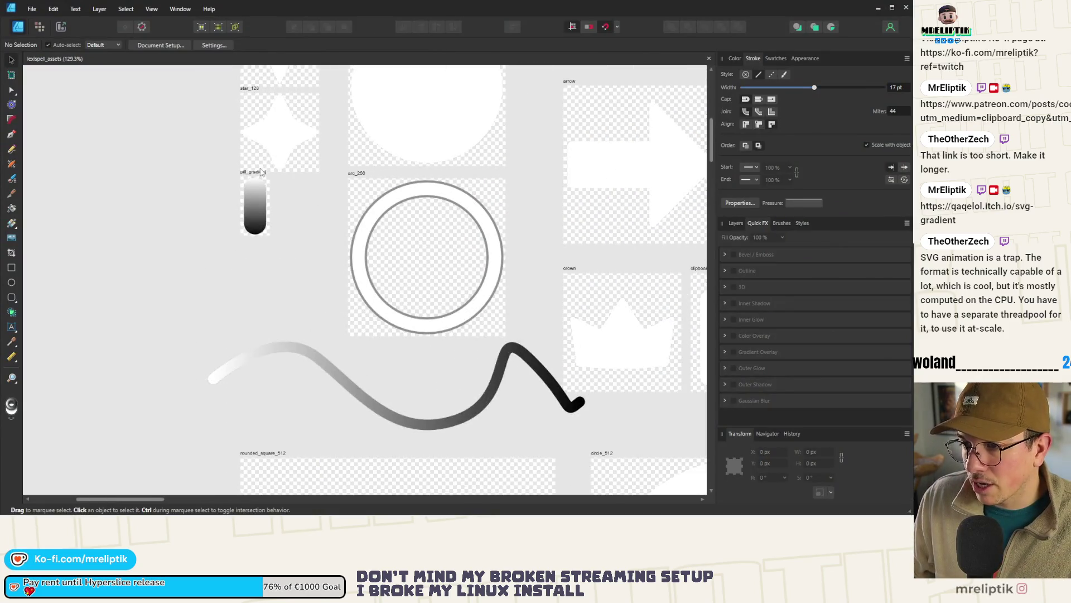
Step: Duplicate the pill_gradient artboard beside the original and rename the copy 'pill'
{"action": "left_click", "coordinate": [248, 182]}
{"action": "scroll", "coordinate": [240, 178], "scroll_direction": "up", "scroll_amount": 2}
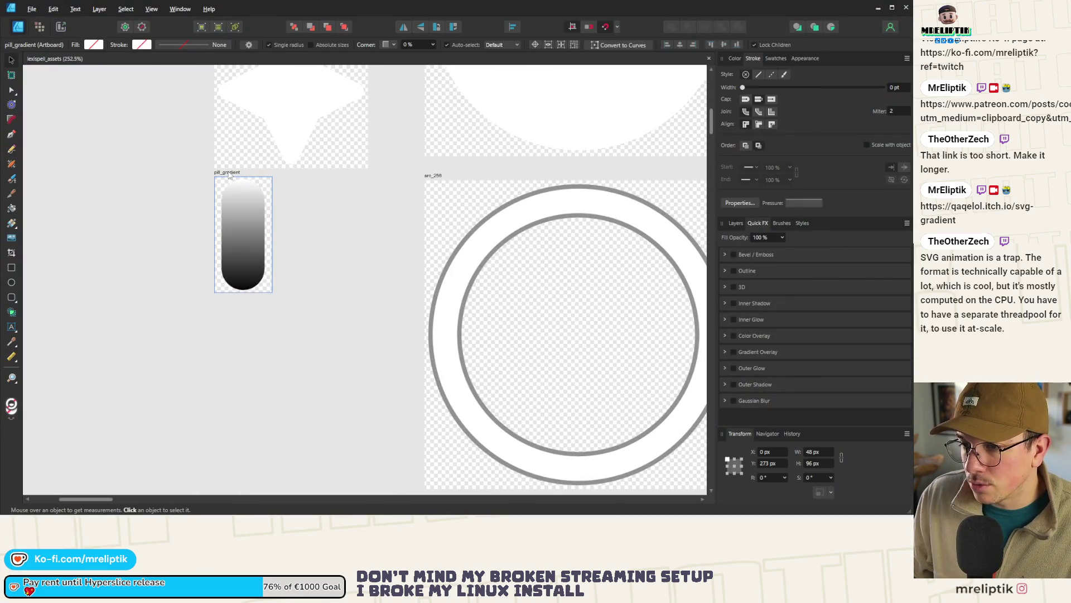
{"action": "left_click_drag", "start_coordinate": [230, 175], "coordinate": [297, 181]}
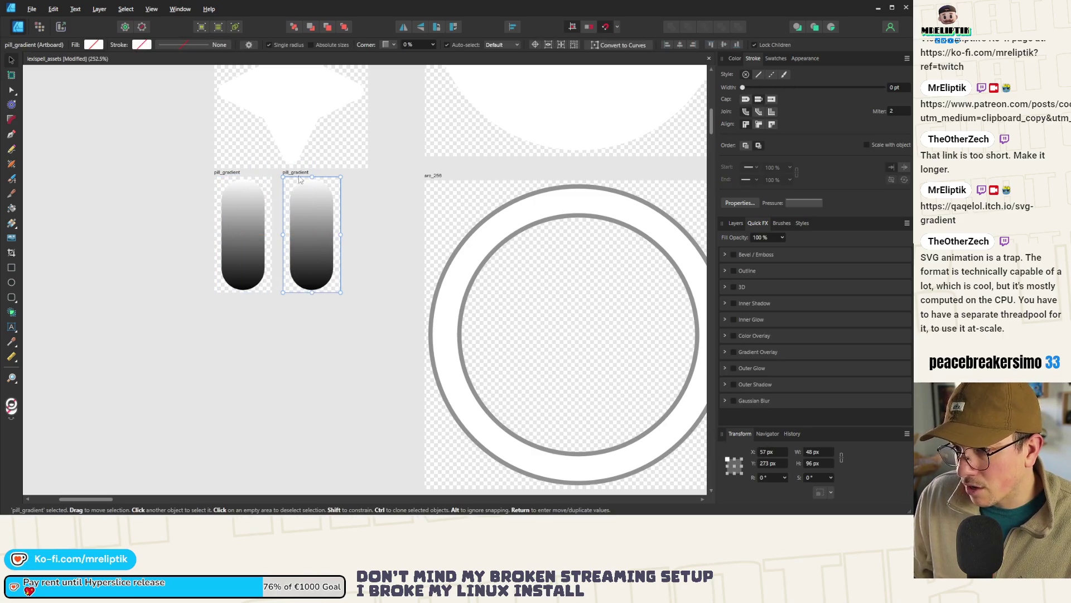
{"action": "double_click", "coordinate": [298, 175]}
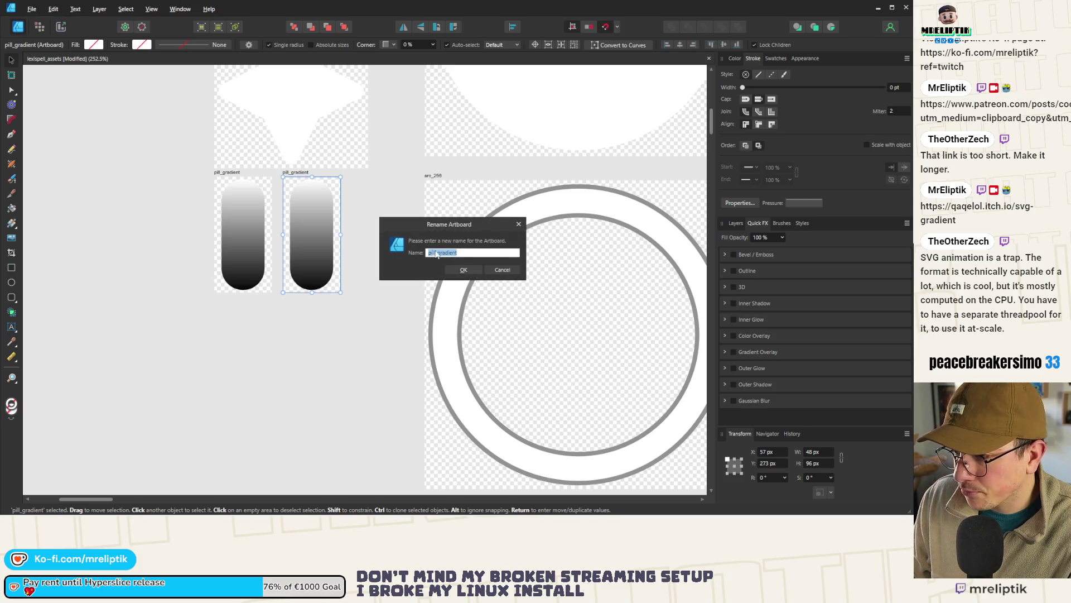
{"action": "type", "text": "pill"}
{"action": "key", "text": "Return"}
Step: Make the pill shape's fill solid white
{"action": "left_click", "coordinate": [311, 234]}
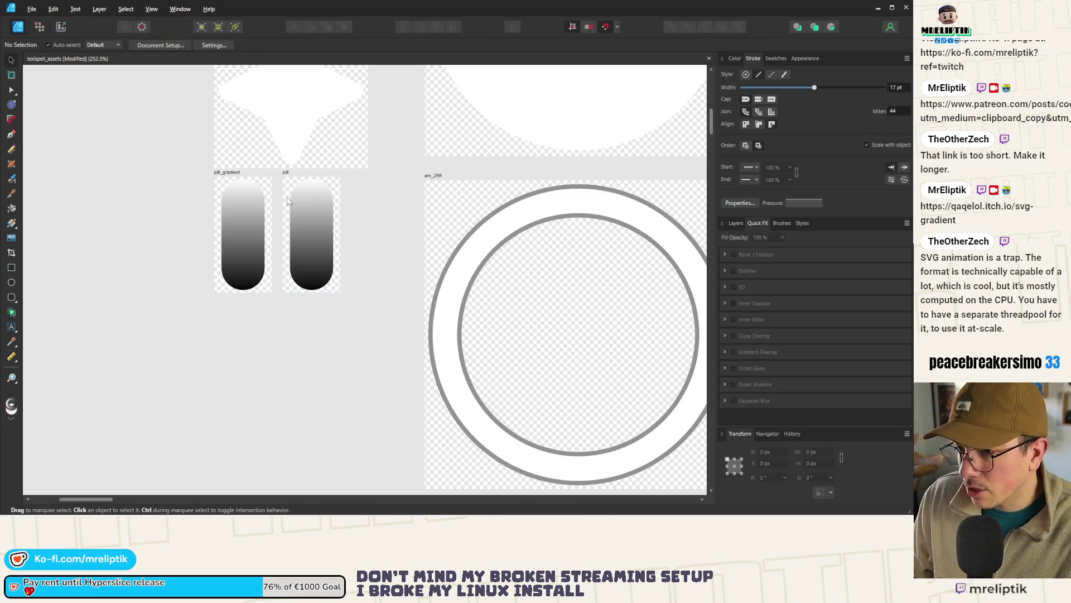
{"action": "left_click", "coordinate": [726, 59]}
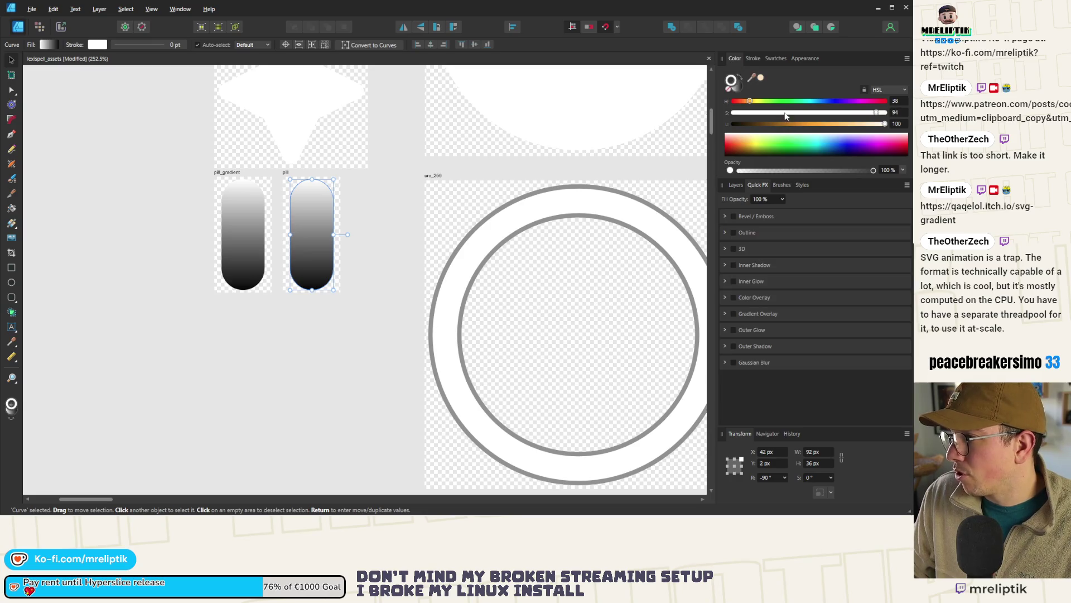
{"action": "mouse_move", "coordinate": [885, 124]}
{"action": "left_mouse_down"}
{"action": "mouse_move", "coordinate": [837, 124]}
{"action": "mouse_move", "coordinate": [887, 124]}
{"action": "left_mouse_up"}
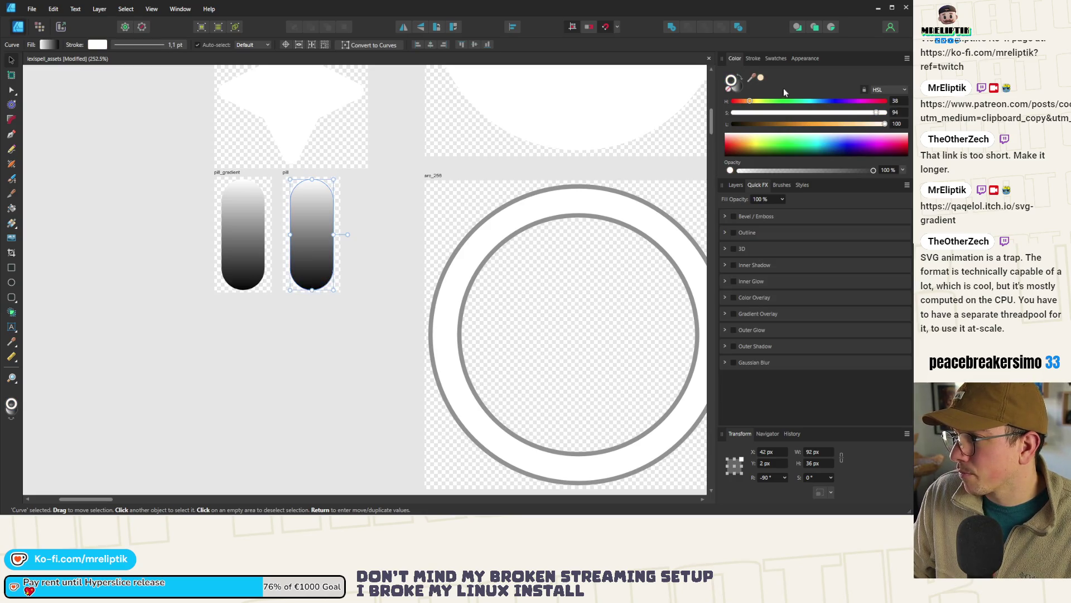
{"action": "left_click", "coordinate": [742, 90]}
{"action": "left_click", "coordinate": [753, 58]}
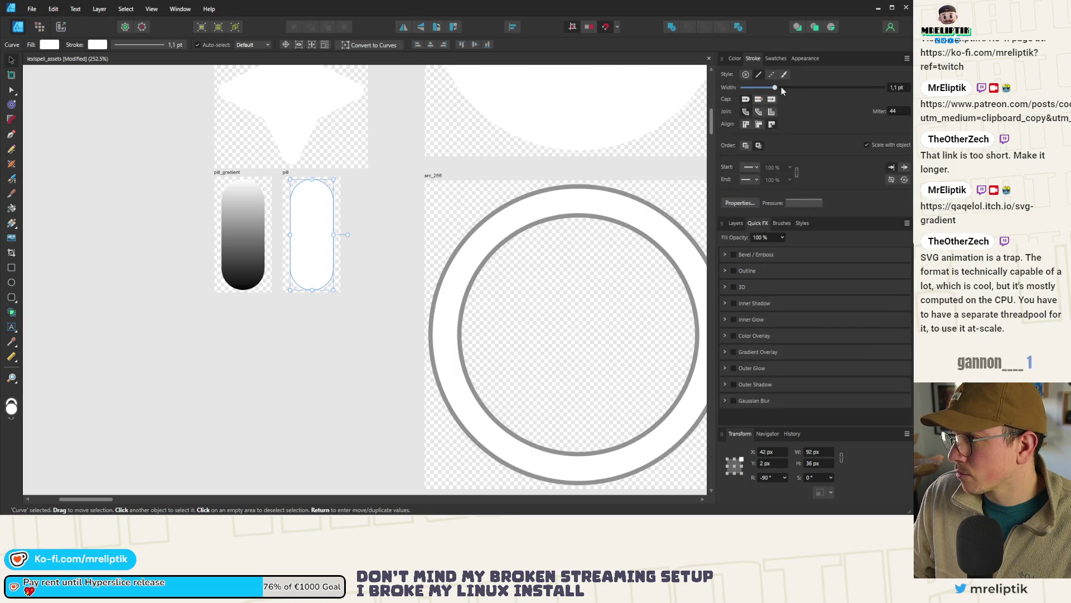
Step: Export the pill artboard as pill.png
{"action": "left_click", "coordinate": [383, 236]}
{"action": "left_click", "coordinate": [286, 173]}
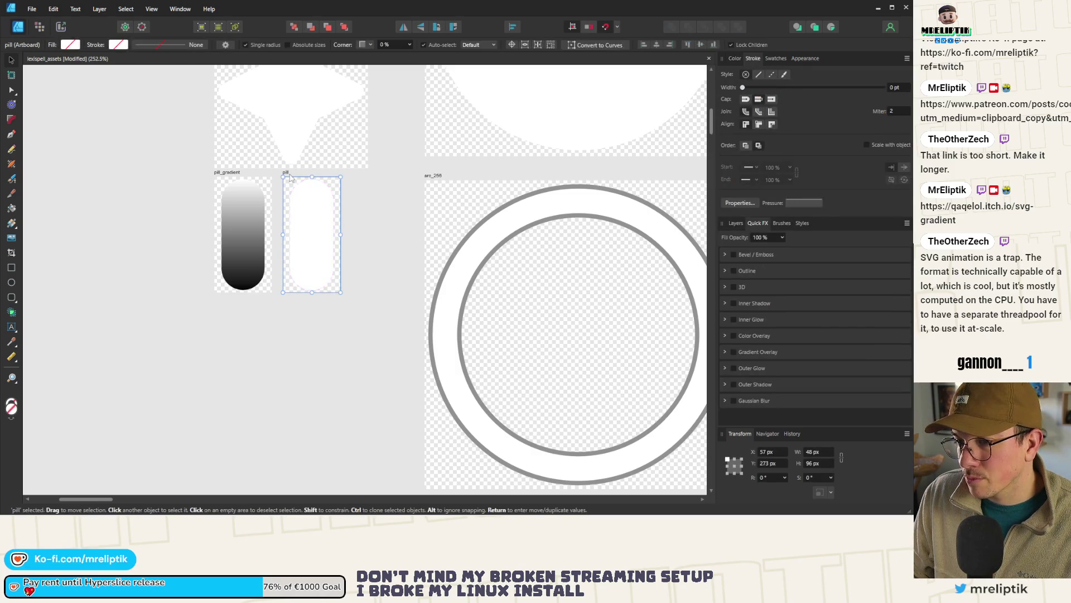
{"action": "key", "text": "ctrl+alt+shift+s"}
{"action": "left_click", "coordinate": [526, 424]}
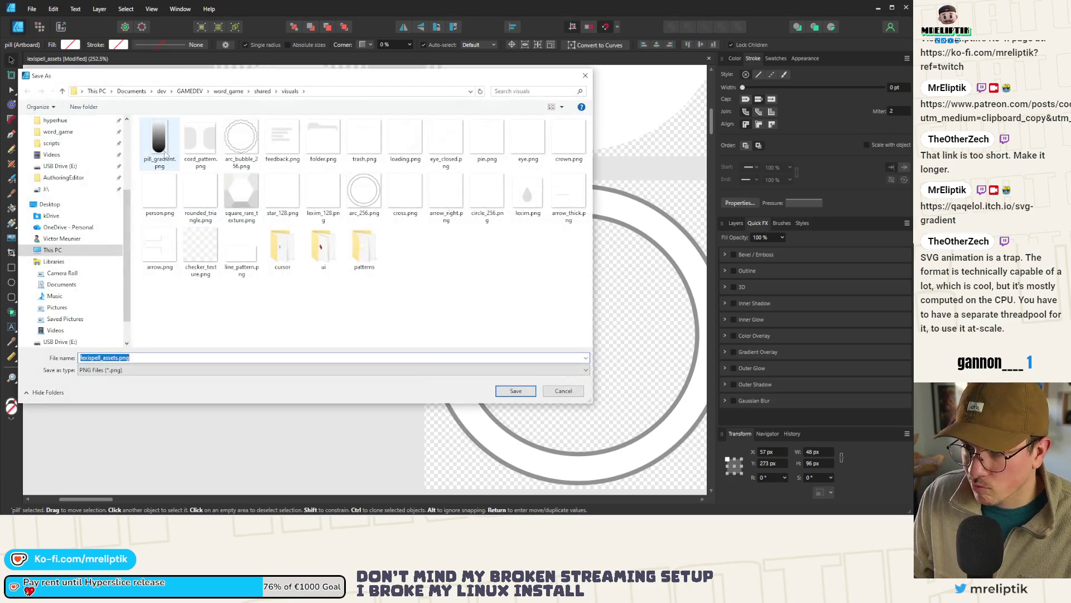
{"action": "left_click", "coordinate": [159, 140]}
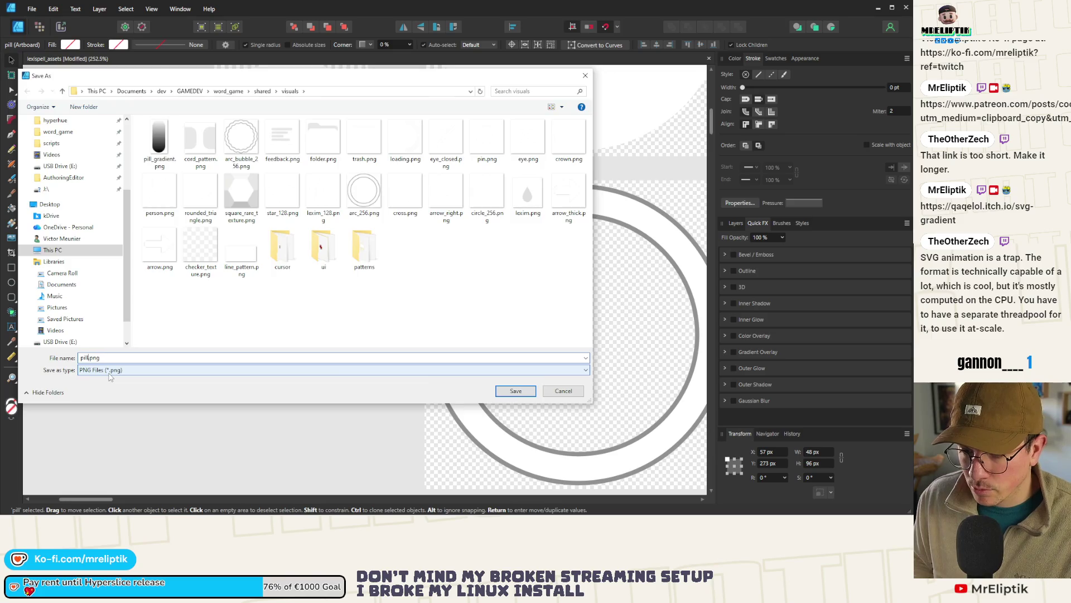
{"action": "key", "text": "Return"}
Step: Clear the canvas selection and return to Godot
{"action": "left_click", "coordinate": [233, 381]}
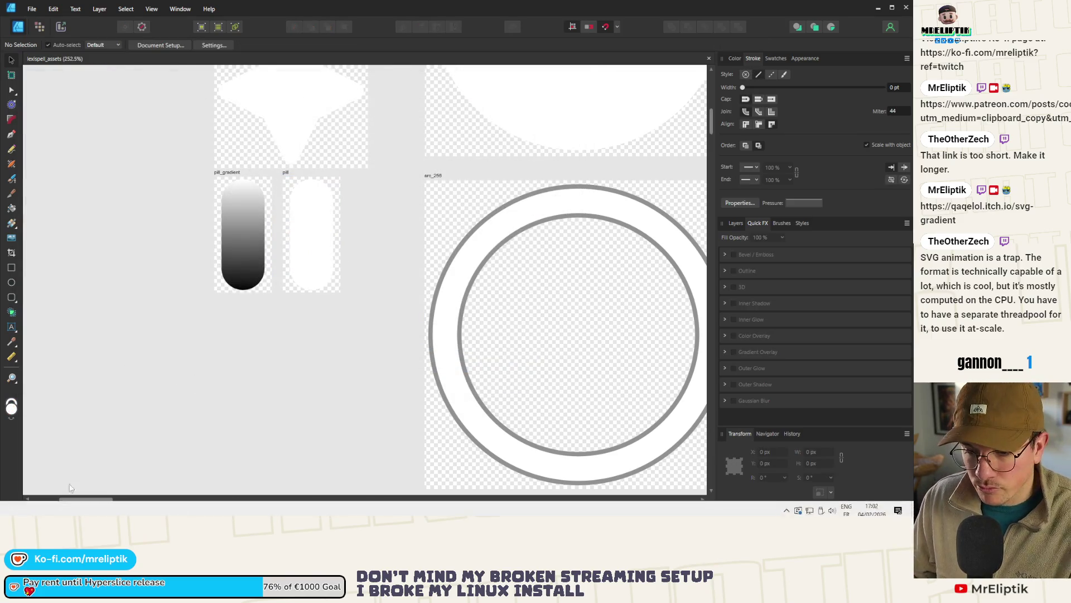
{"action": "left_click", "coordinate": [787, 508]}
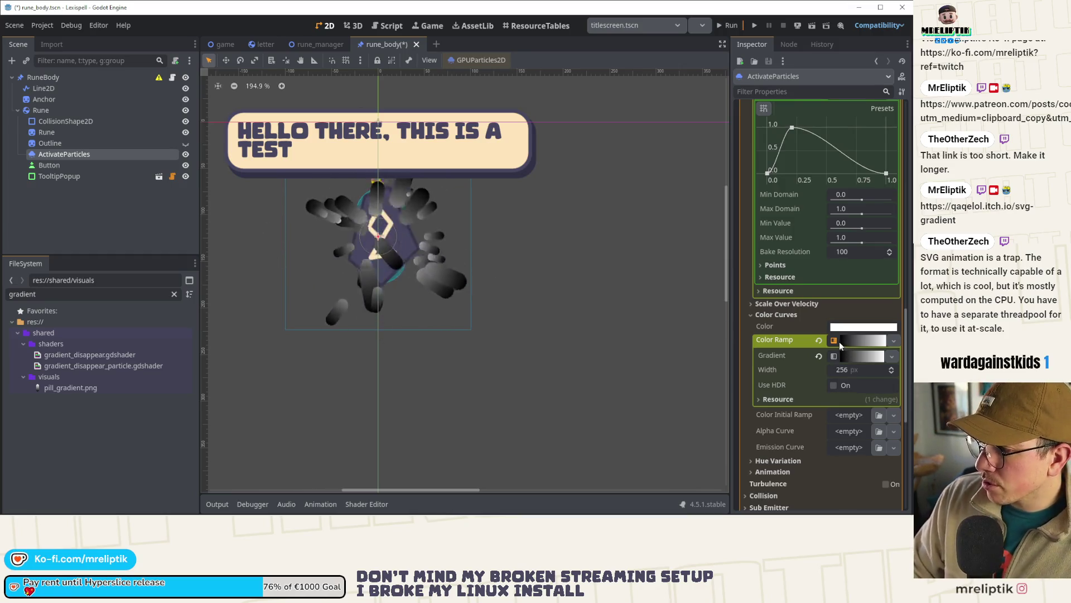
{"action": "scroll", "coordinate": [825, 252], "scroll_direction": "up", "scroll_amount": 10}
{"action": "scroll", "coordinate": [828, 226], "scroll_direction": "up", "scroll_amount": 2}
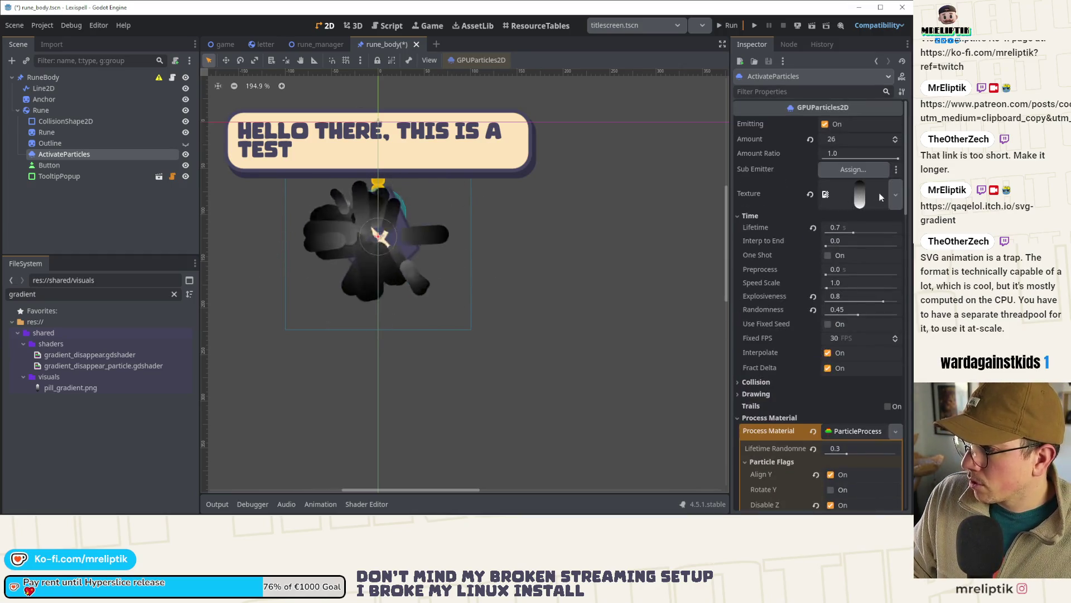
Step: Quick-load pill.png as the ActivateParticles texture
{"action": "left_click", "coordinate": [895, 194]}
{"action": "left_click", "coordinate": [762, 400]}
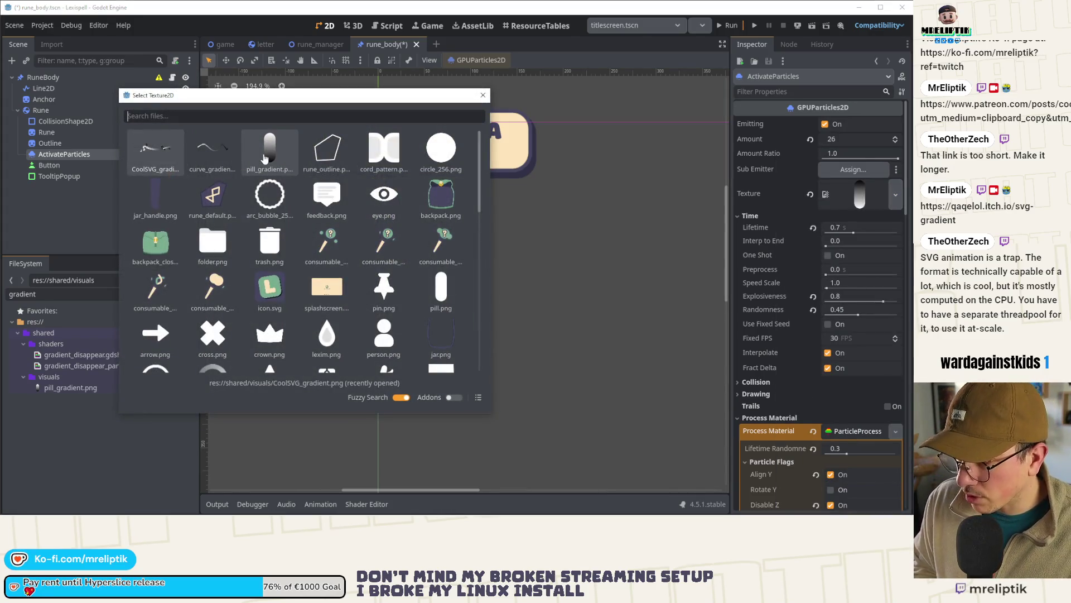
{"action": "type", "text": "pill"}
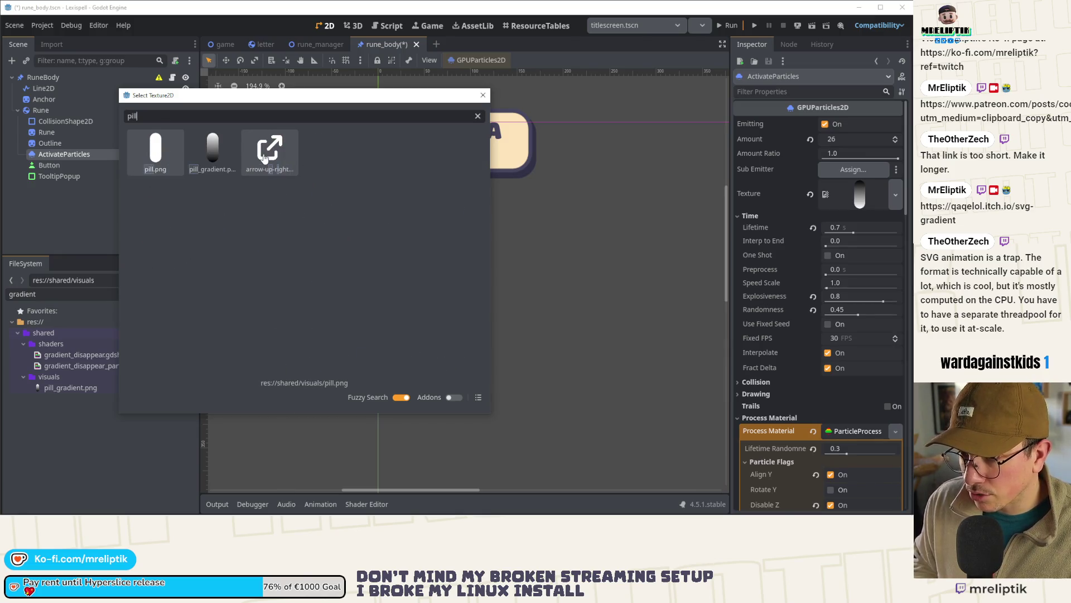
{"action": "double_click", "coordinate": [227, 157]}
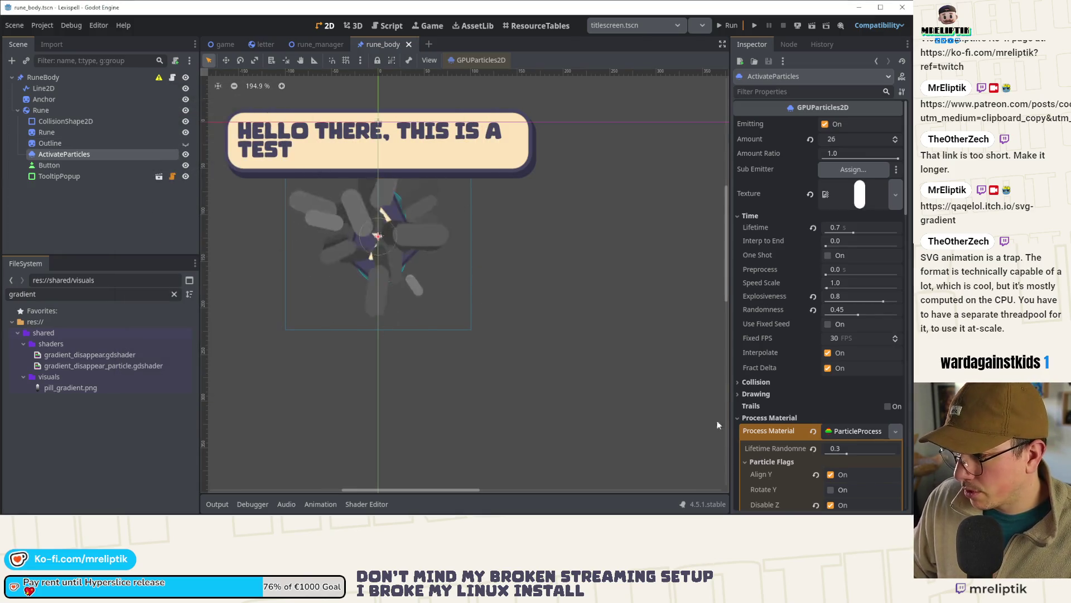
Step: Set the Color Ramp's left gradient stop to mint green
{"action": "scroll", "coordinate": [780, 386], "scroll_direction": "down", "scroll_amount": 5}
{"action": "scroll", "coordinate": [821, 372], "scroll_direction": "down", "scroll_amount": 10}
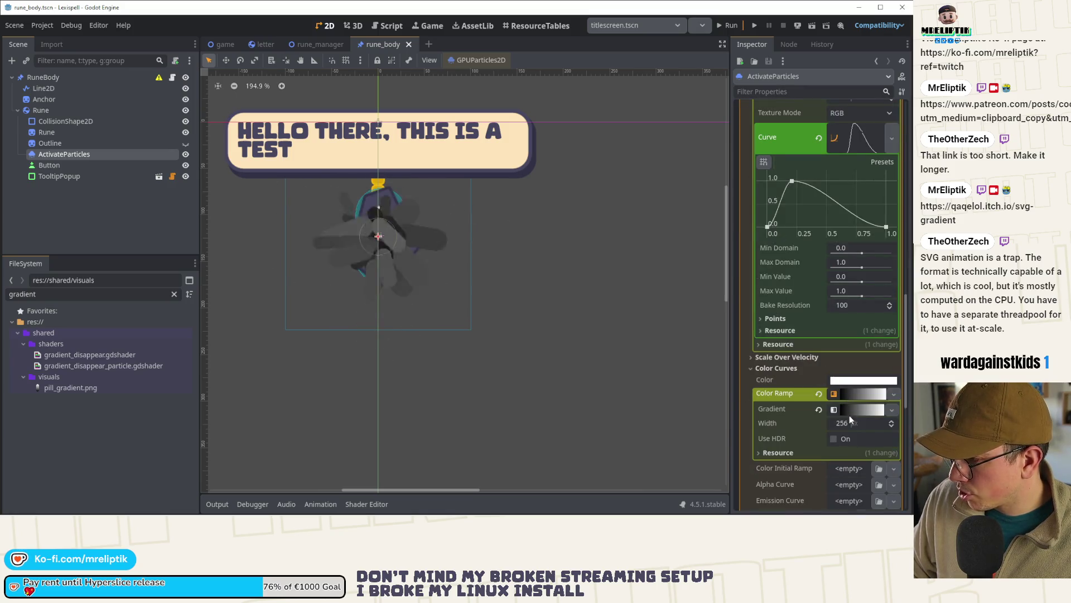
{"action": "scroll", "coordinate": [852, 408], "scroll_direction": "down", "scroll_amount": 3}
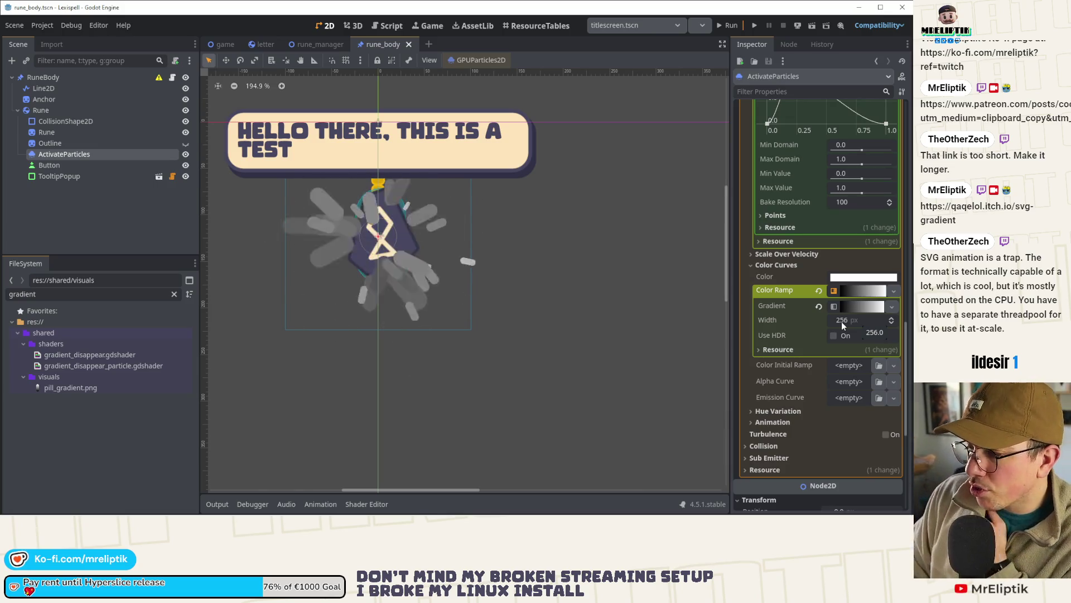
{"action": "left_click", "coordinate": [856, 308]}
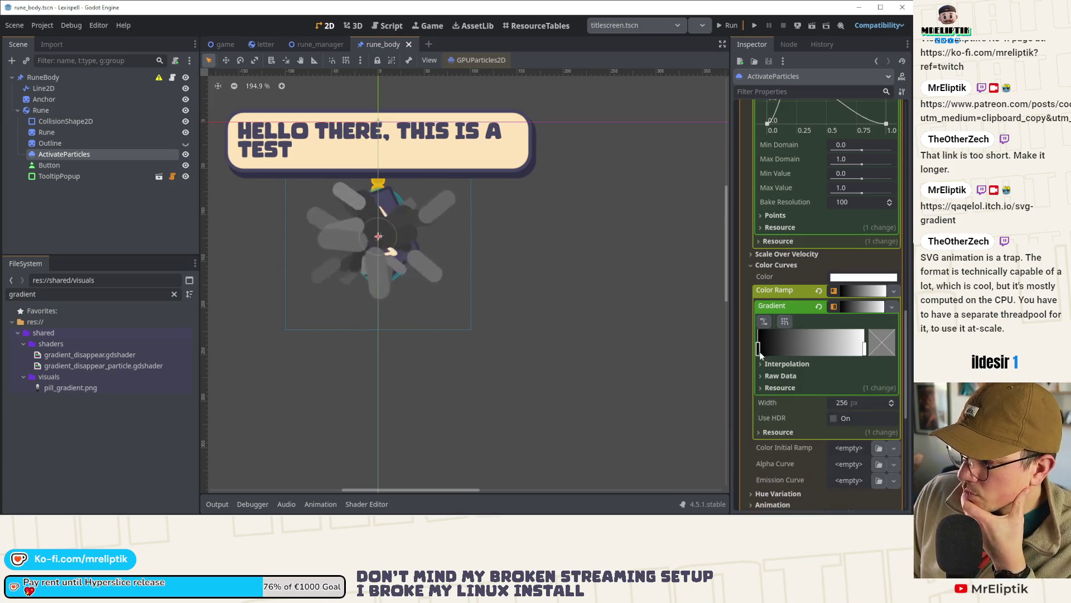
{"action": "left_click", "coordinate": [891, 342]}
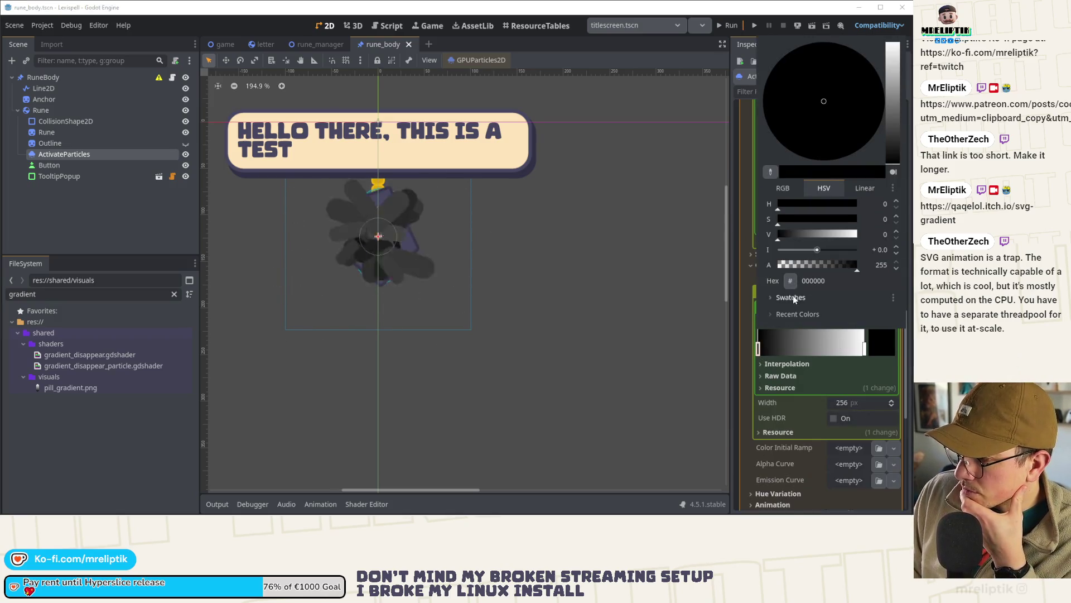
{"action": "left_click", "coordinate": [802, 312]}
{"action": "left_click", "coordinate": [751, 361]}
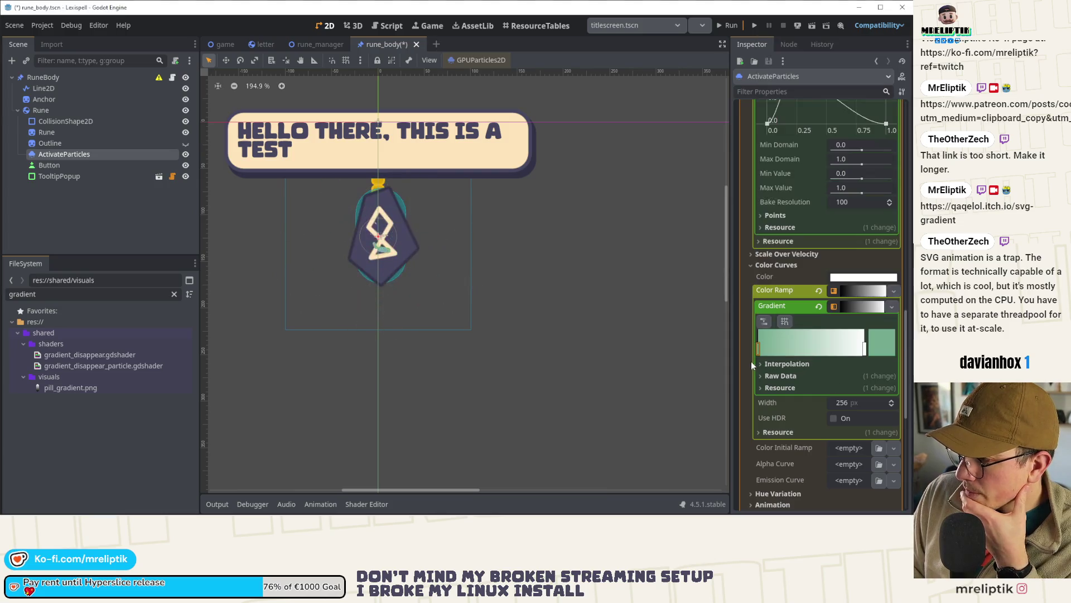
Step: Set the right stop to cream efd7af, slide it left, and save
{"action": "left_click", "coordinate": [867, 345]}
{"action": "left_click", "coordinate": [882, 342]}
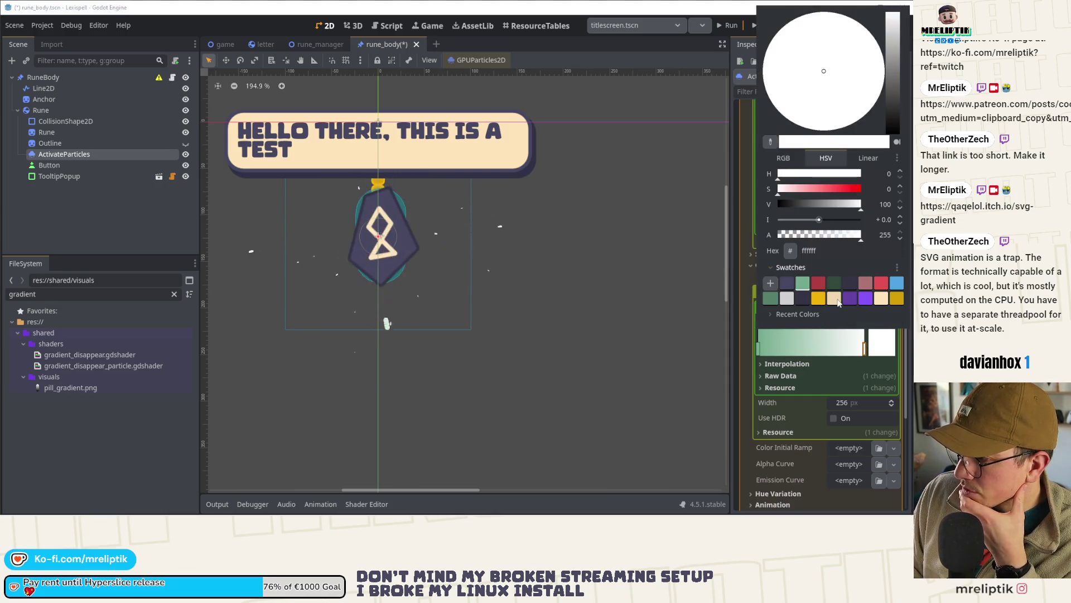
{"action": "left_click", "coordinate": [834, 298]}
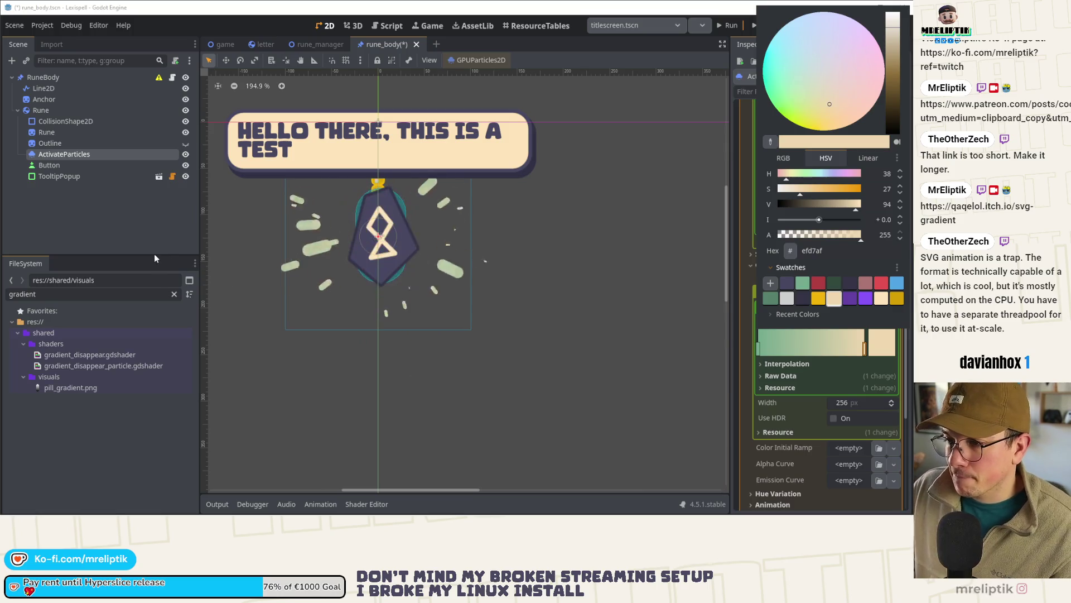
{"action": "left_click", "coordinate": [143, 242]}
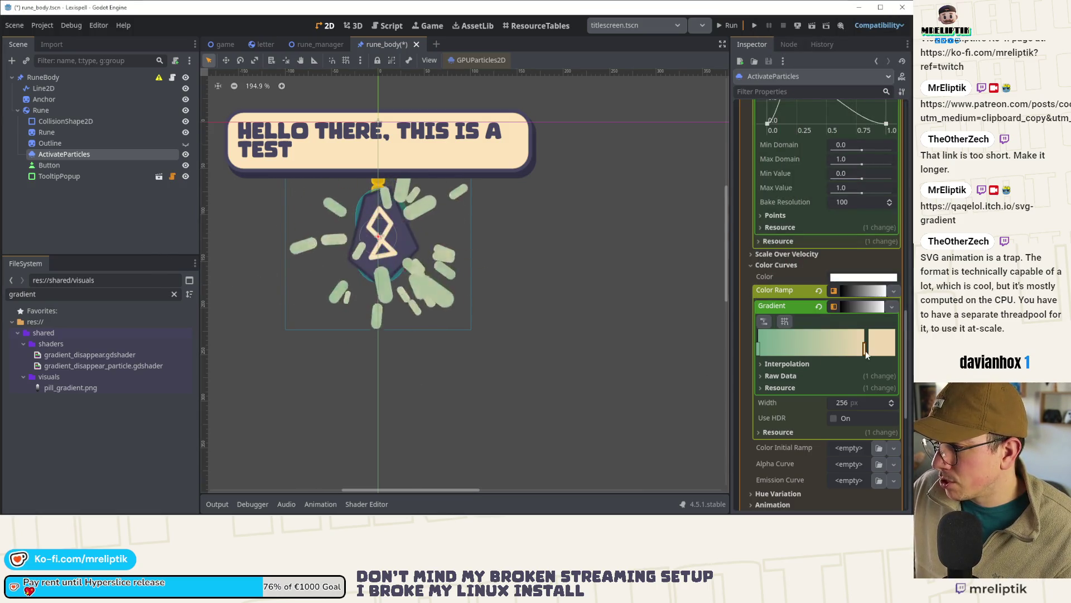
{"action": "mouse_move", "coordinate": [866, 352]}
{"action": "left_mouse_down"}
{"action": "mouse_move", "coordinate": [822, 357]}
{"action": "mouse_move", "coordinate": [838, 352]}
{"action": "left_mouse_up"}
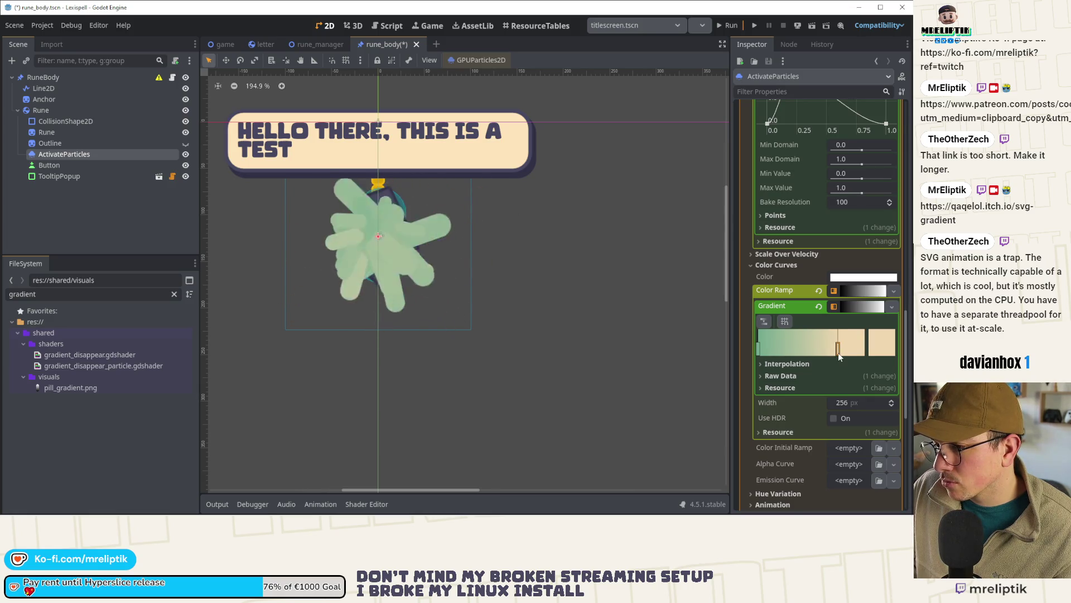
{"action": "key", "text": "ctrl+s"}
Step: Move ActivateParticles above Rune in the scene tree and save
{"action": "left_click_drag", "start_coordinate": [71, 159], "coordinate": [66, 130]}
{"action": "scroll", "coordinate": [282, 239], "scroll_direction": "down", "scroll_amount": 8}
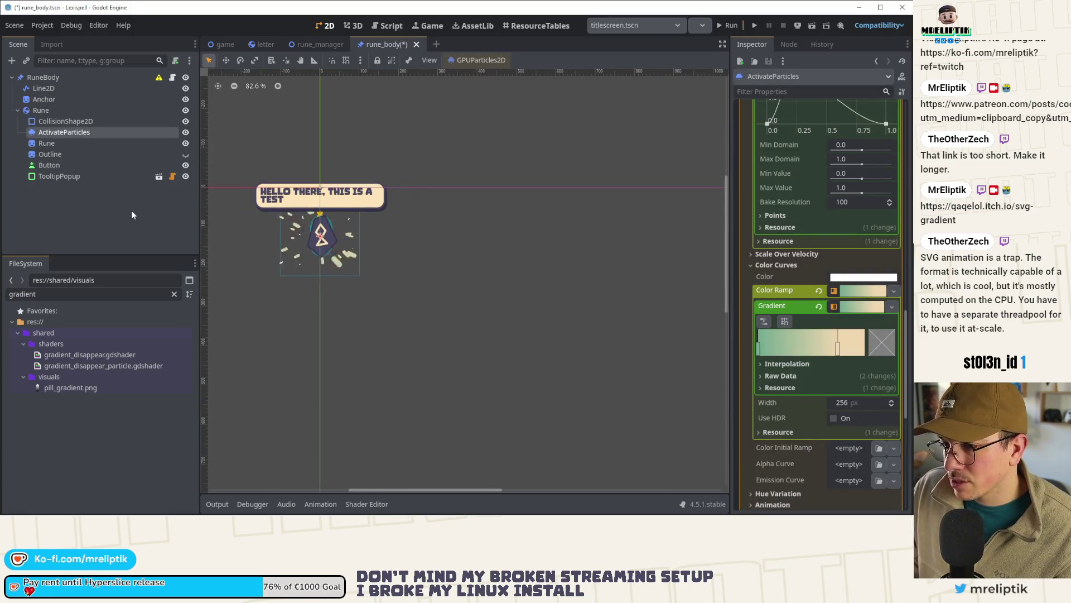
{"action": "key", "text": "ctrl+s"}
{"action": "scroll", "coordinate": [280, 225], "scroll_direction": "up", "scroll_amount": 2}
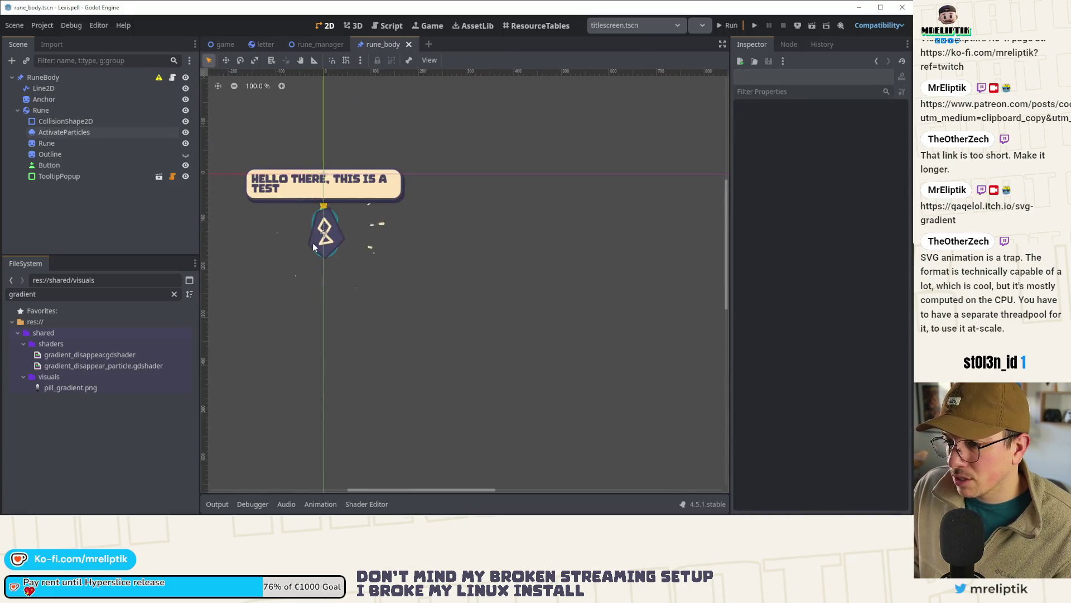
Step: On ActivateParticles, reset the spread and enter 90 to raise initial velocity
{"action": "left_click", "coordinate": [100, 154]}
{"action": "left_click", "coordinate": [49, 140]}
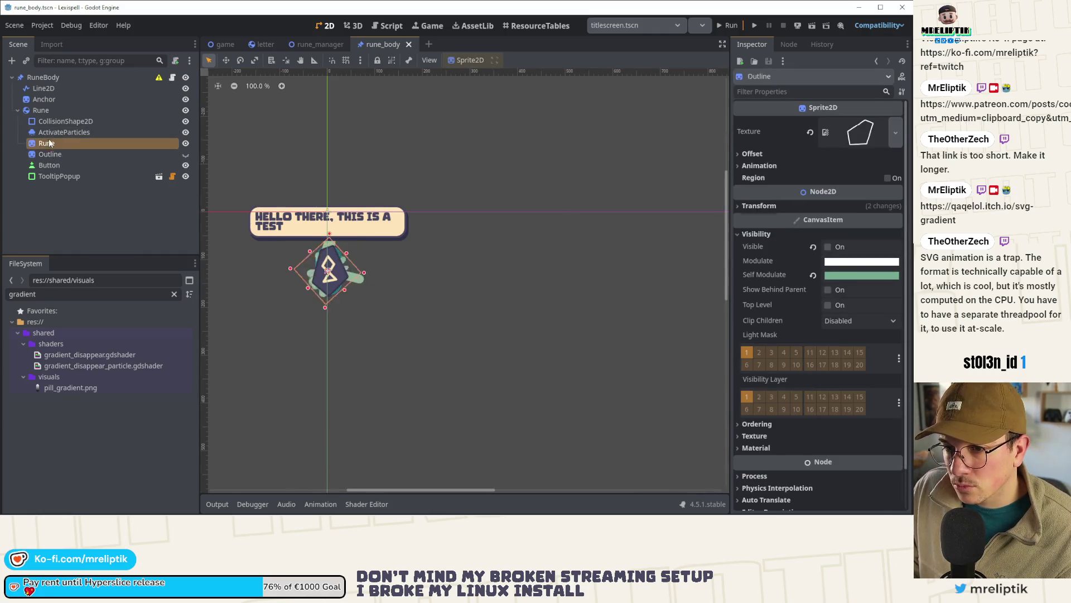
{"action": "left_click", "coordinate": [92, 130]}
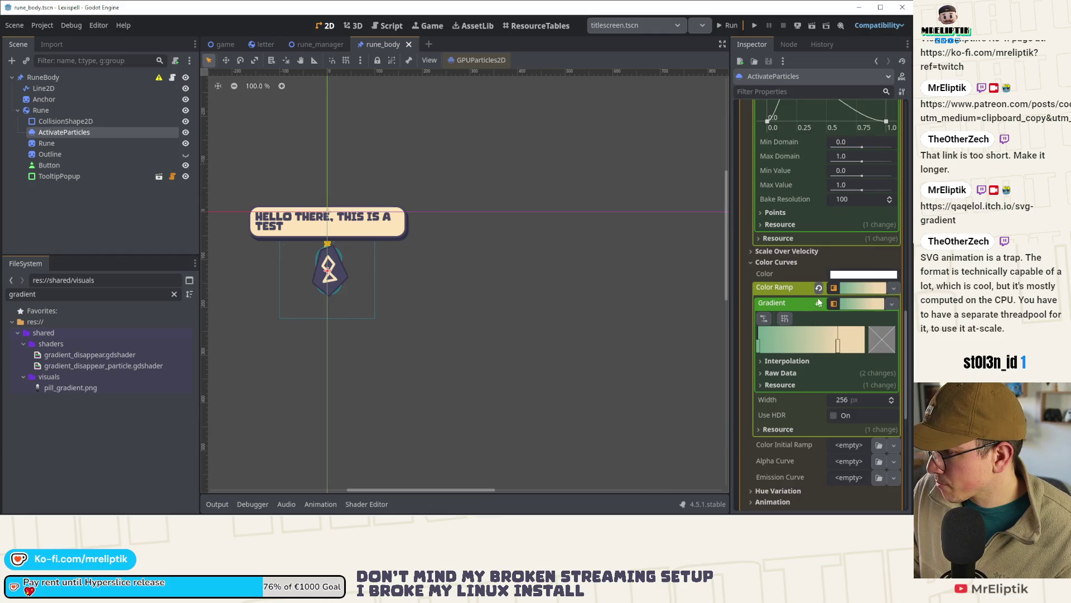
{"action": "scroll", "coordinate": [831, 357], "scroll_direction": "up", "scroll_amount": 5}
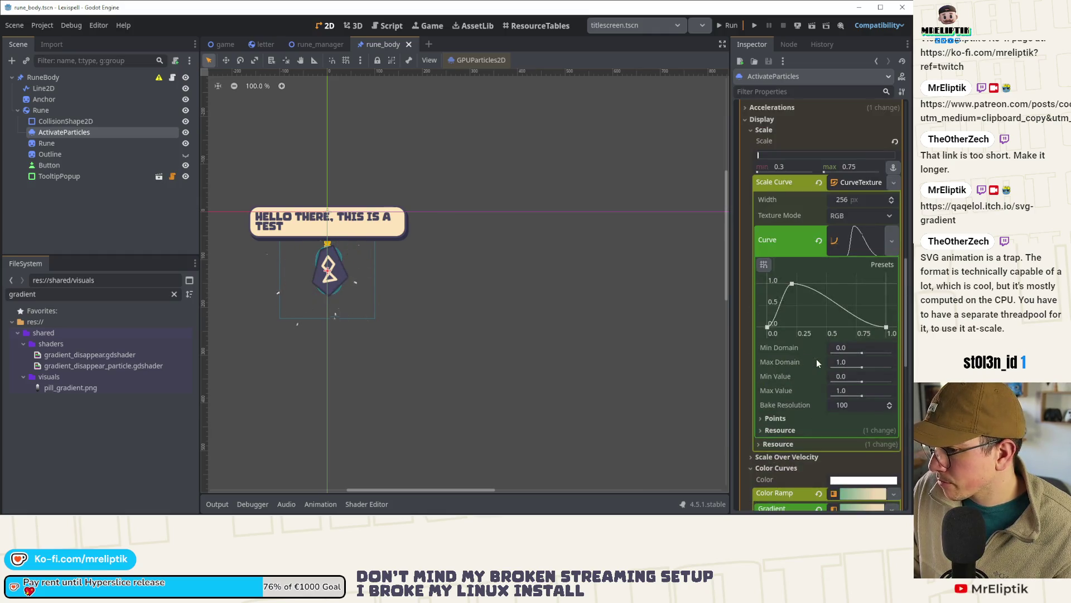
{"action": "scroll", "coordinate": [825, 184], "scroll_direction": "up", "scroll_amount": 1}
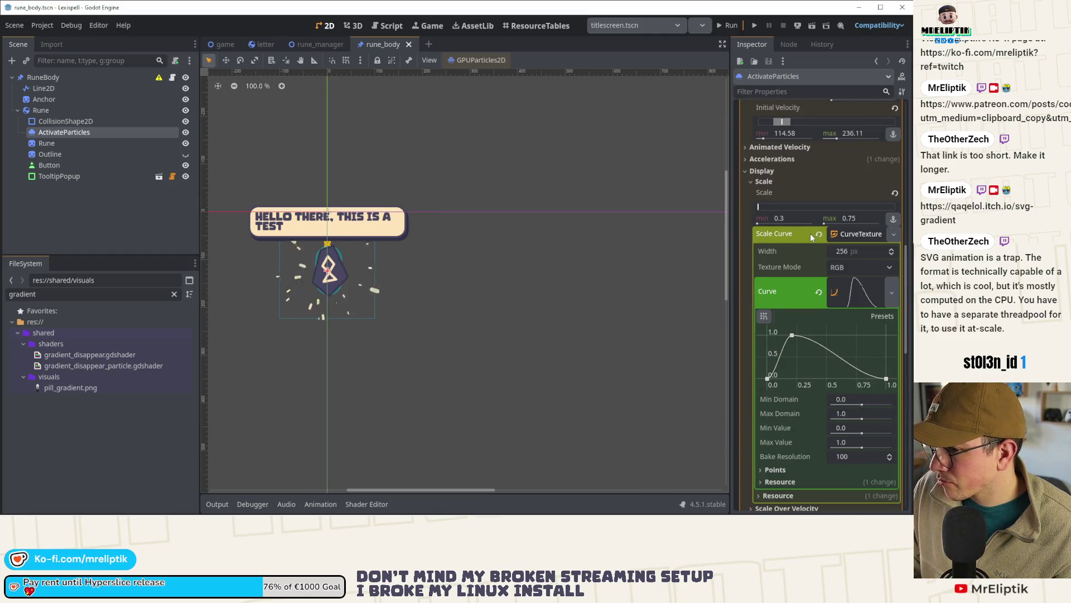
{"action": "scroll", "coordinate": [338, 294], "scroll_direction": "up", "scroll_amount": 4}
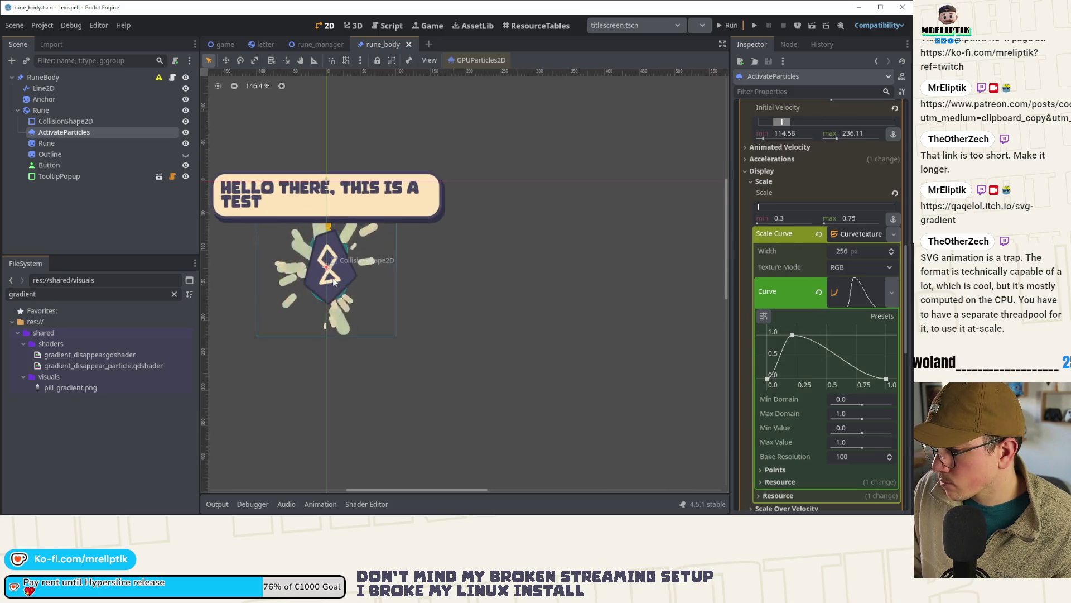
{"action": "scroll", "coordinate": [819, 283], "scroll_direction": "up", "scroll_amount": 2}
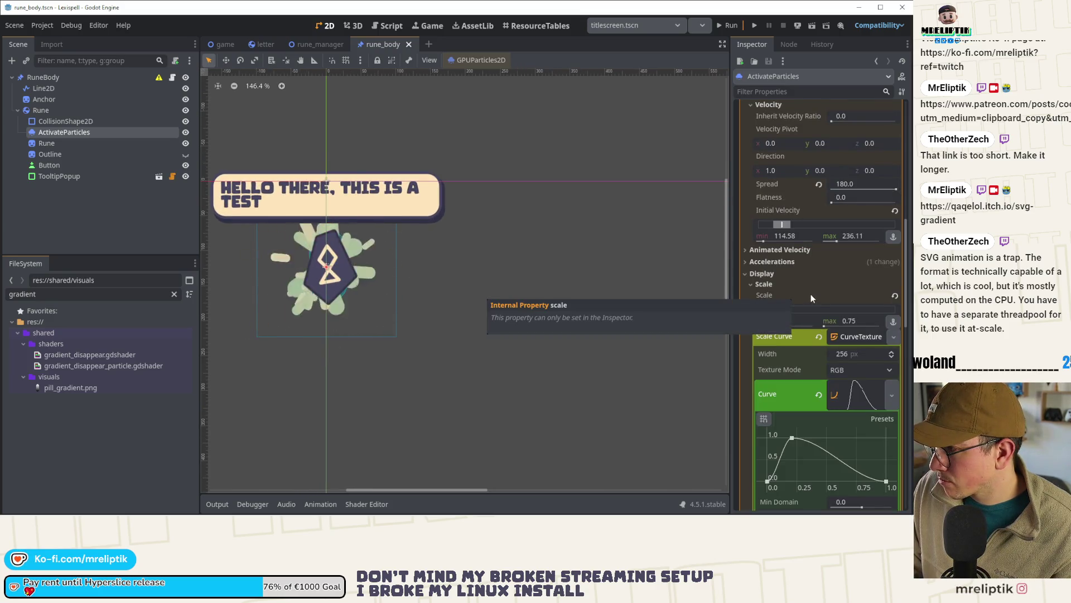
{"action": "left_click", "coordinate": [818, 185]}
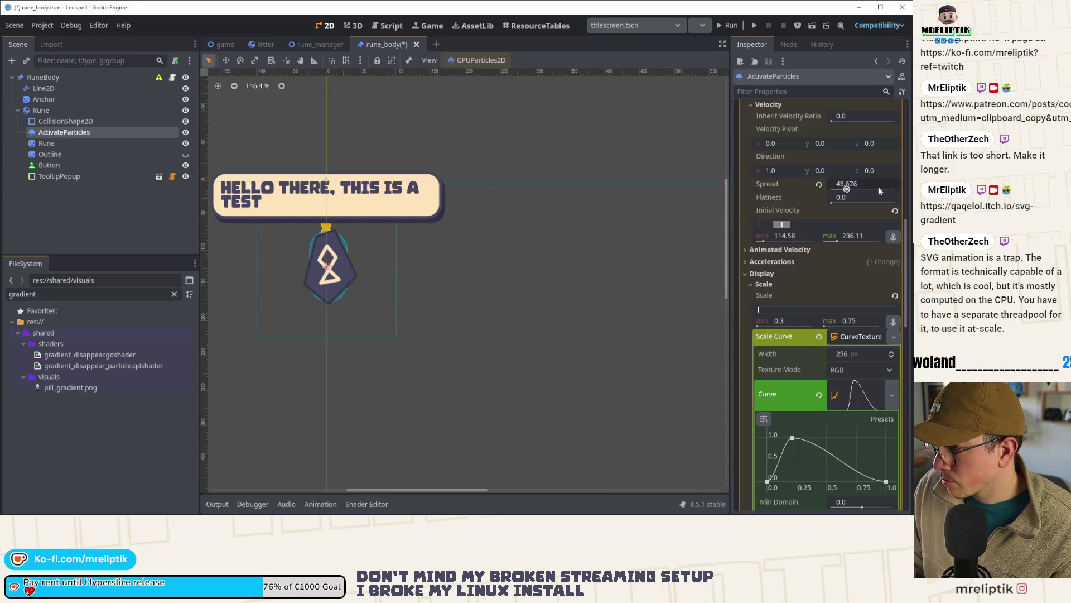
{"action": "scroll", "coordinate": [819, 211], "scroll_direction": "up", "scroll_amount": 1}
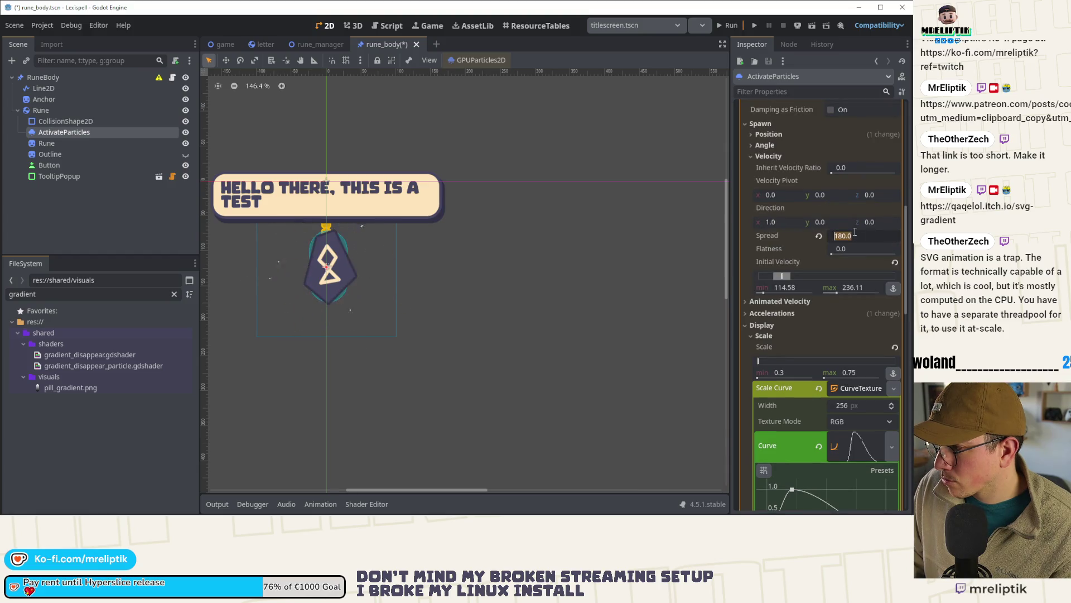
{"action": "type", "text": "90"}
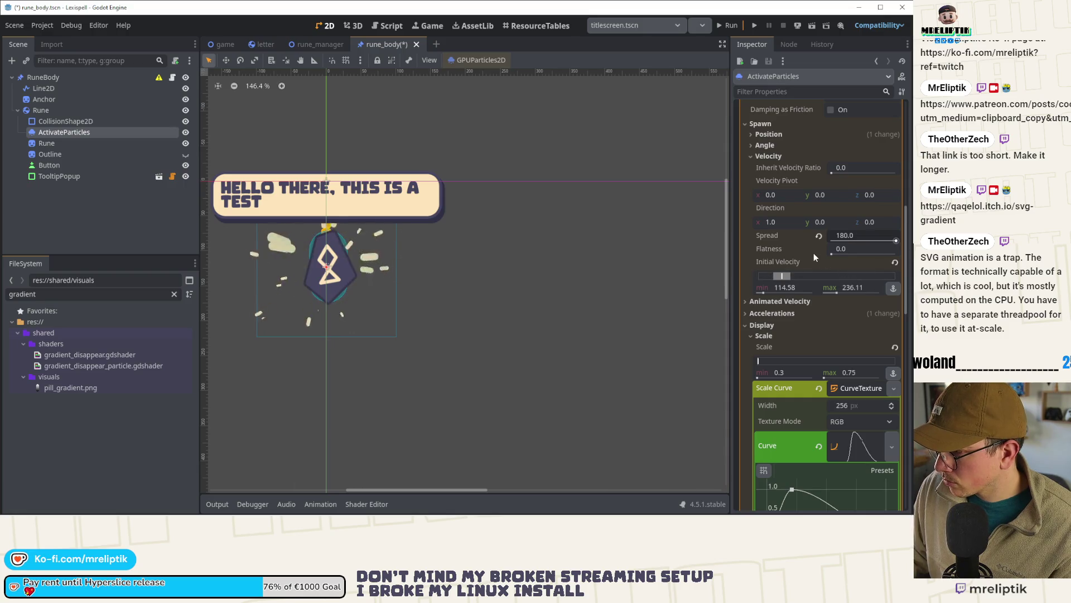
{"action": "mouse_move", "coordinate": [767, 252]}
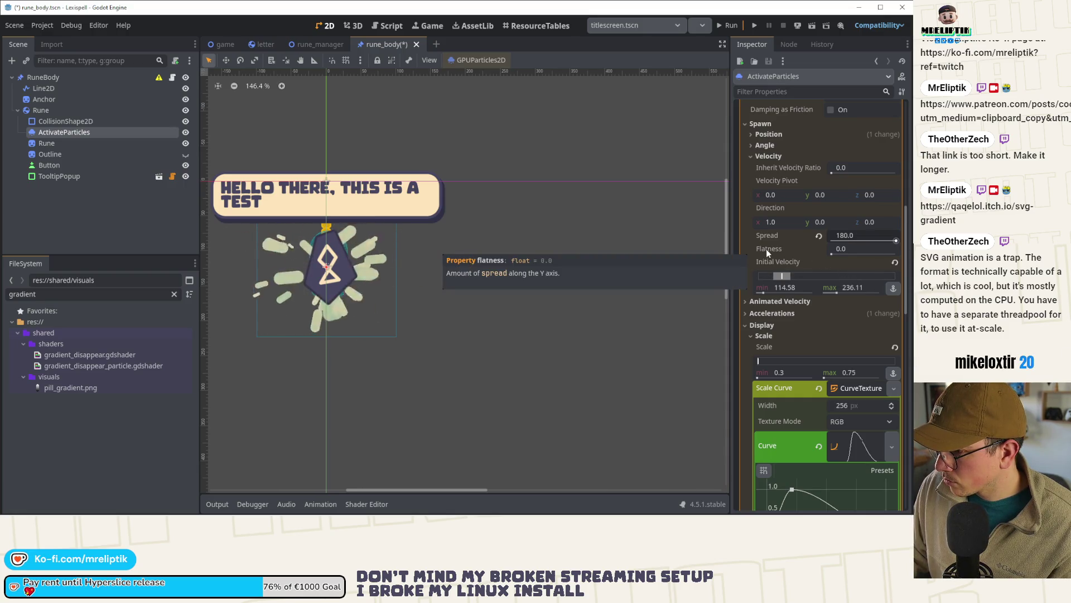
Step: Scroll the particle properties and collapse the Color Ramp gradient editor
{"action": "scroll", "coordinate": [801, 216], "scroll_direction": "up", "scroll_amount": 10}
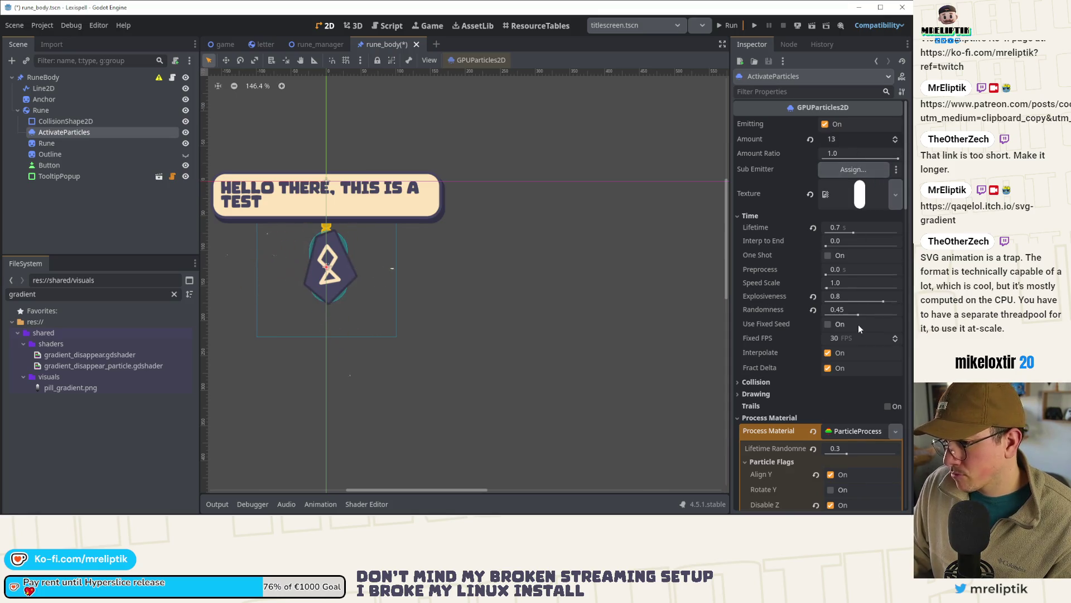
{"action": "scroll", "coordinate": [857, 370], "scroll_direction": "down", "scroll_amount": 8}
{"action": "scroll", "coordinate": [819, 389], "scroll_direction": "down", "scroll_amount": 2}
{"action": "scroll", "coordinate": [819, 390], "scroll_direction": "down", "scroll_amount": 2}
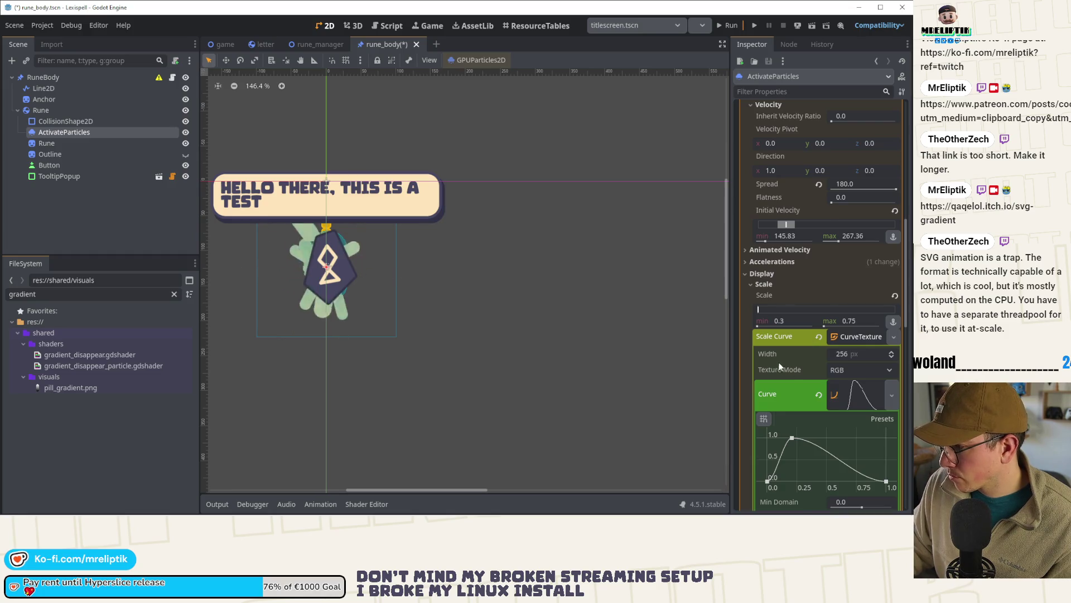
{"action": "scroll", "coordinate": [782, 366], "scroll_direction": "down", "scroll_amount": 3}
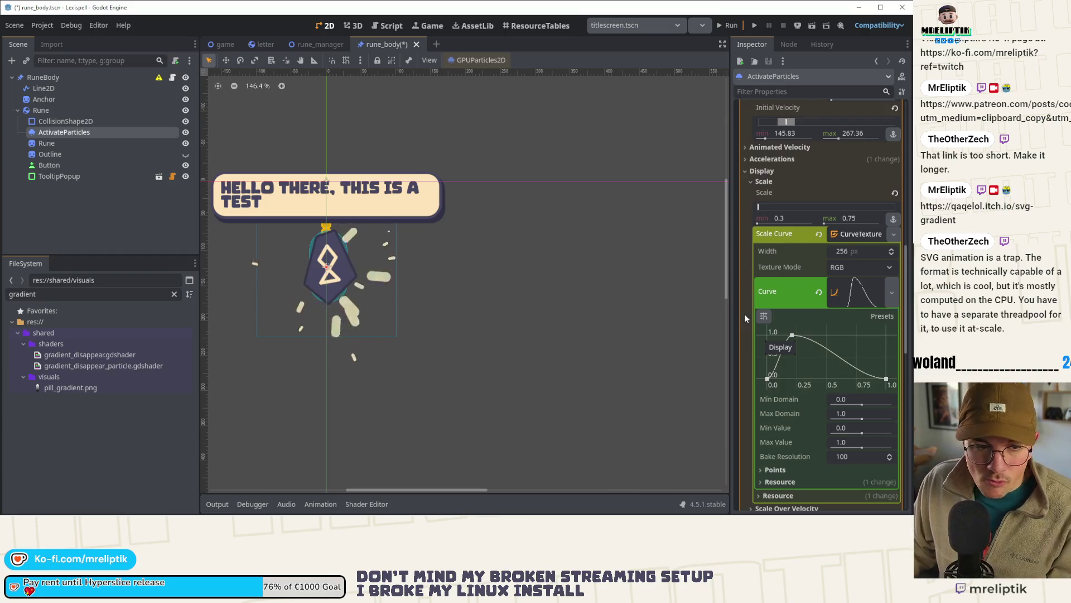
{"action": "scroll", "coordinate": [803, 410], "scroll_direction": "down", "scroll_amount": 5}
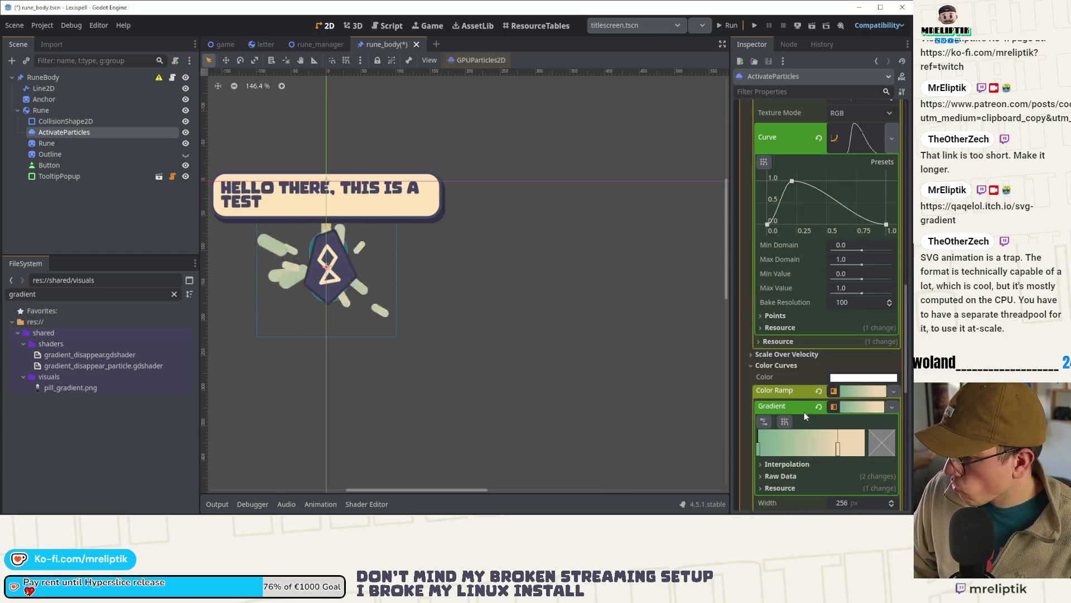
{"action": "scroll", "coordinate": [790, 392], "scroll_direction": "down", "scroll_amount": 3}
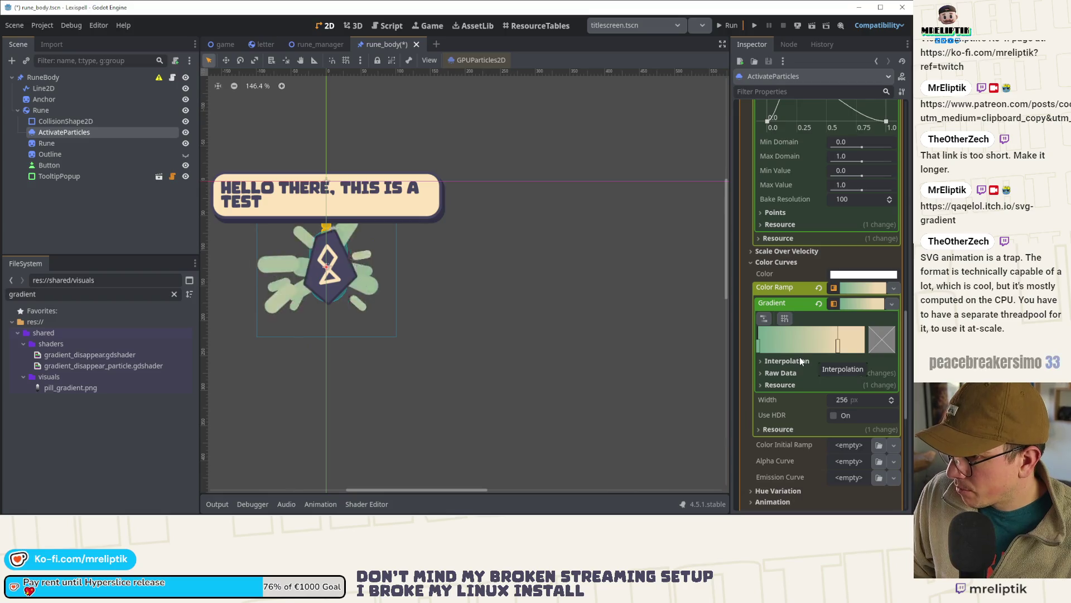
{"action": "left_click", "coordinate": [852, 287]}
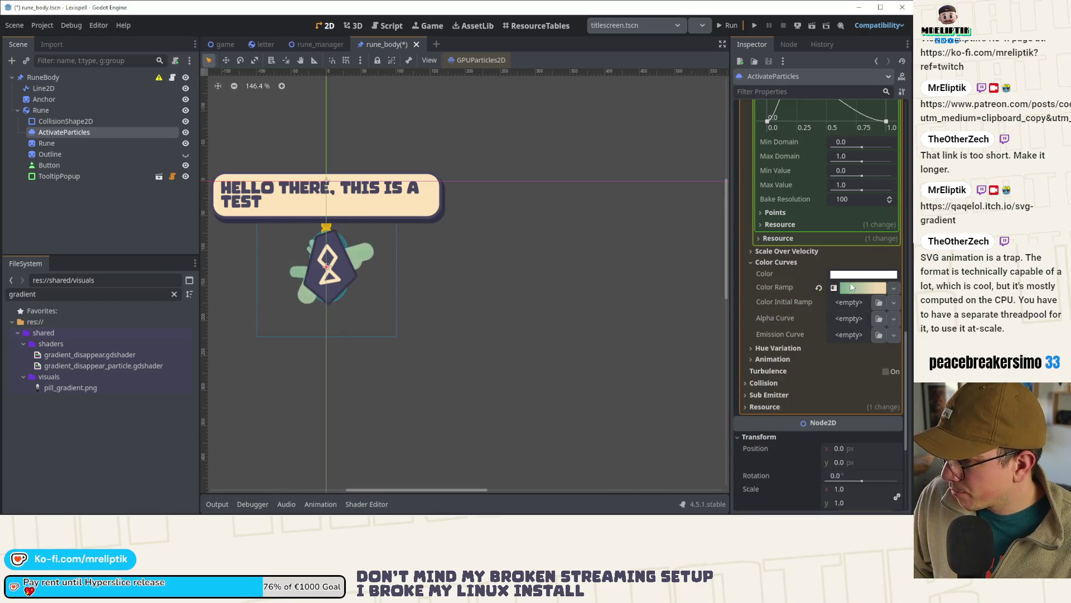
Step: Set the particles' maximum scale to 0.5 and save
{"action": "scroll", "coordinate": [771, 347], "scroll_direction": "up", "scroll_amount": 13}
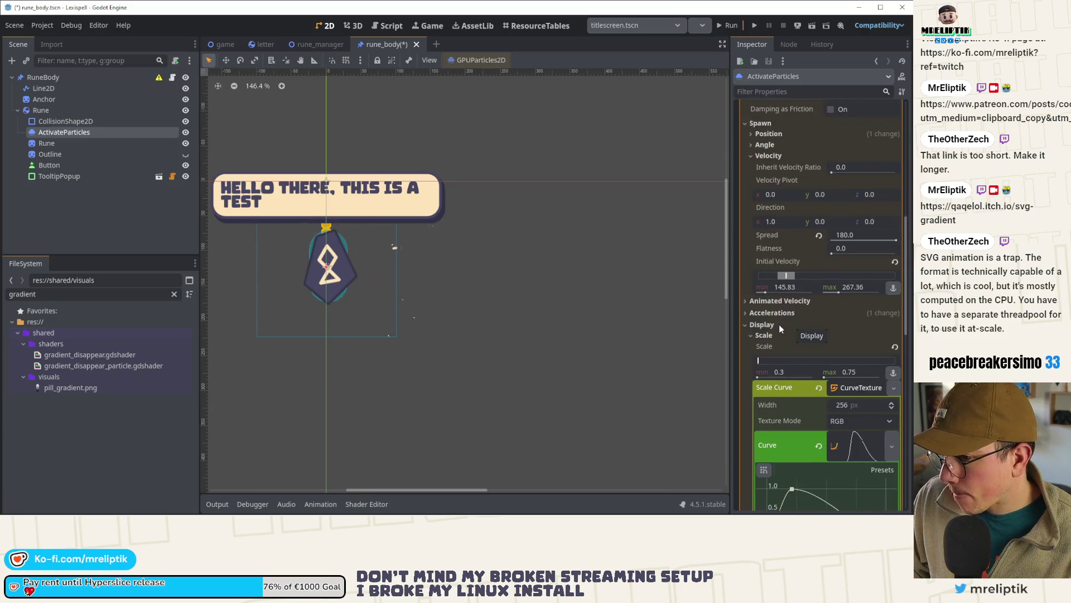
{"action": "left_click", "coordinate": [859, 372]}
{"action": "key", "text": "BackSpace"}
{"action": "key", "text": "BackSpace"}
{"action": "type", "text": "5"}
{"action": "key", "text": "Return"}
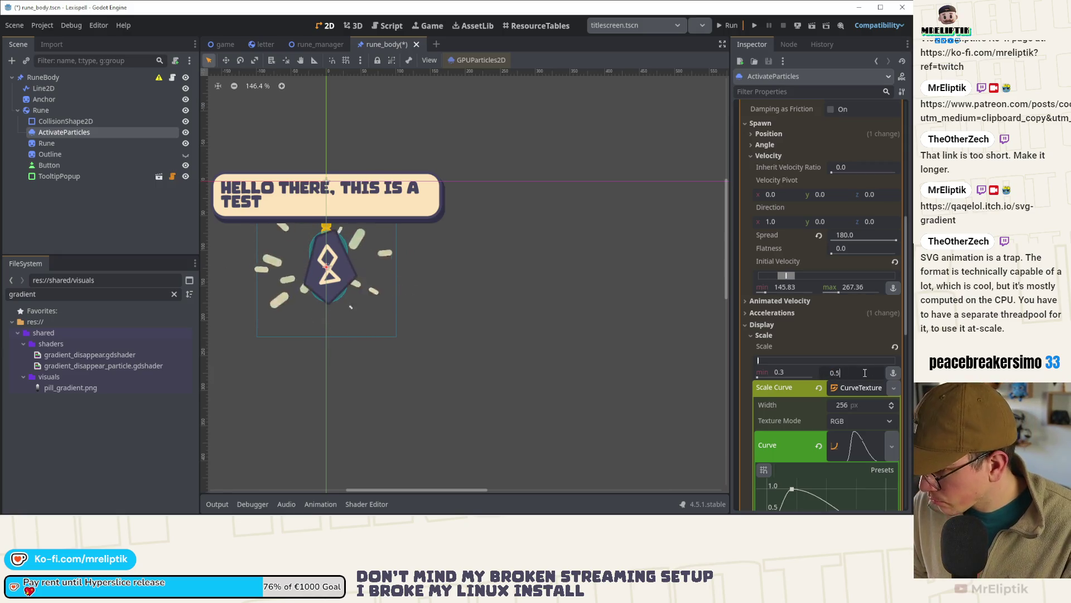
{"action": "key", "text": "ctrl+s"}
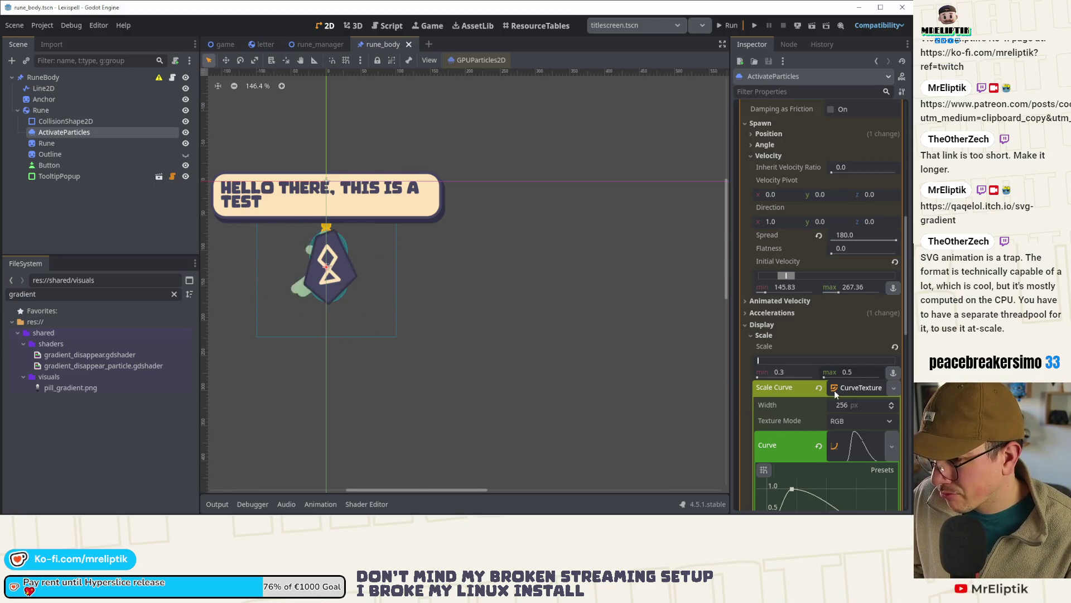
Step: Raise the particle Amount to 16, save, and select the Rune sprite
{"action": "scroll", "coordinate": [805, 376], "scroll_direction": "up", "scroll_amount": 10}
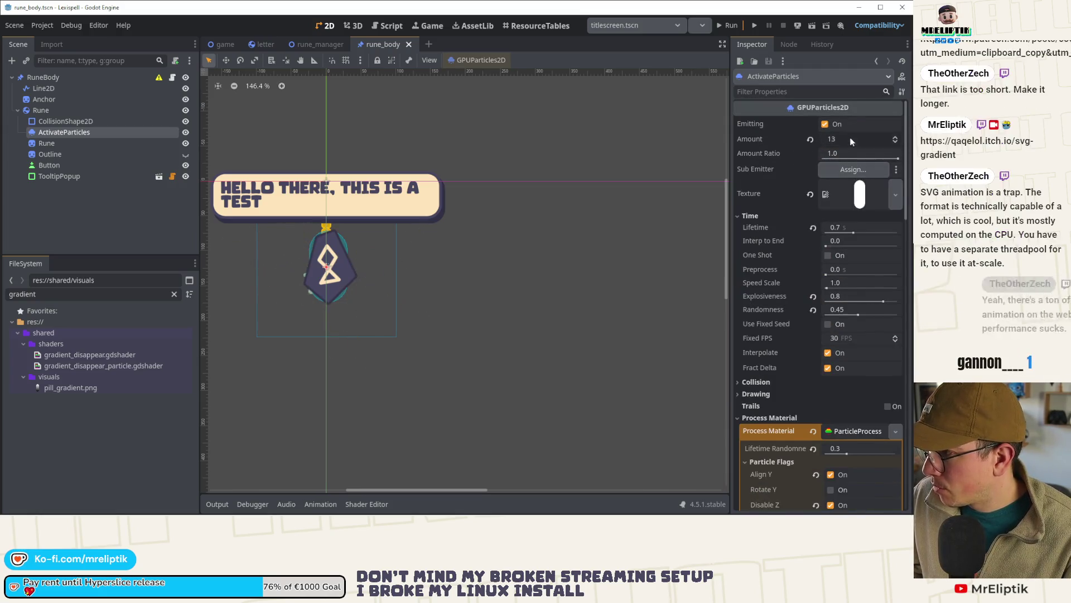
{"action": "left_click_drag", "start_coordinate": [852, 141], "coordinate": [862, 141]}
{"action": "key", "text": "ctrl+s"}
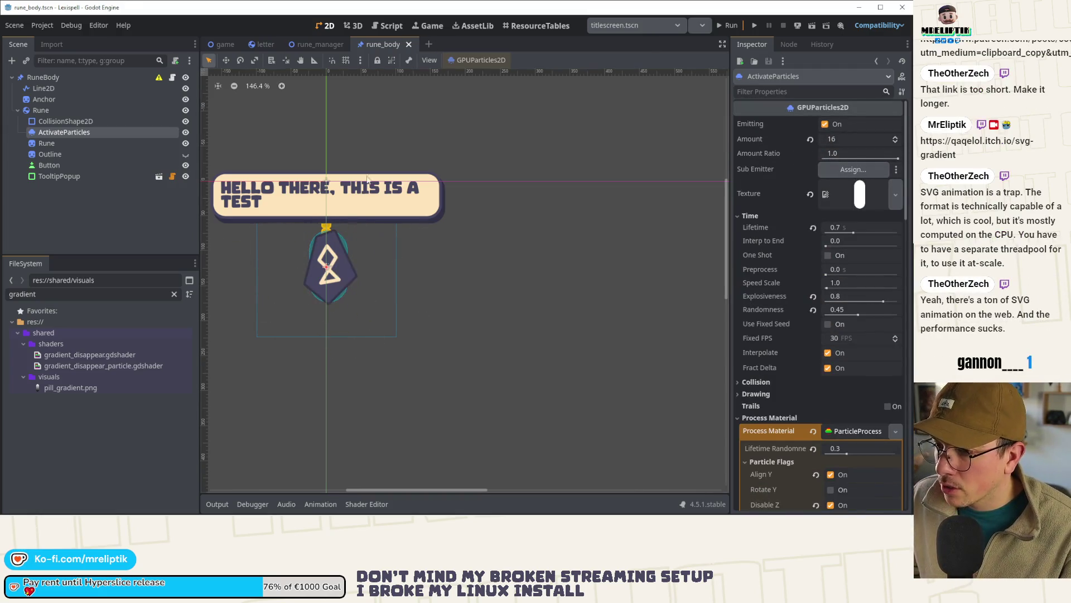
{"action": "scroll", "coordinate": [379, 175], "scroll_direction": "down", "scroll_amount": 2}
{"action": "scroll", "coordinate": [349, 289], "scroll_direction": "up", "scroll_amount": 2}
{"action": "key", "text": "ctrl+s"}
{"action": "left_click", "coordinate": [72, 143]}
{"action": "left_click", "coordinate": [42, 110]}
{"action": "left_click", "coordinate": [56, 143]}
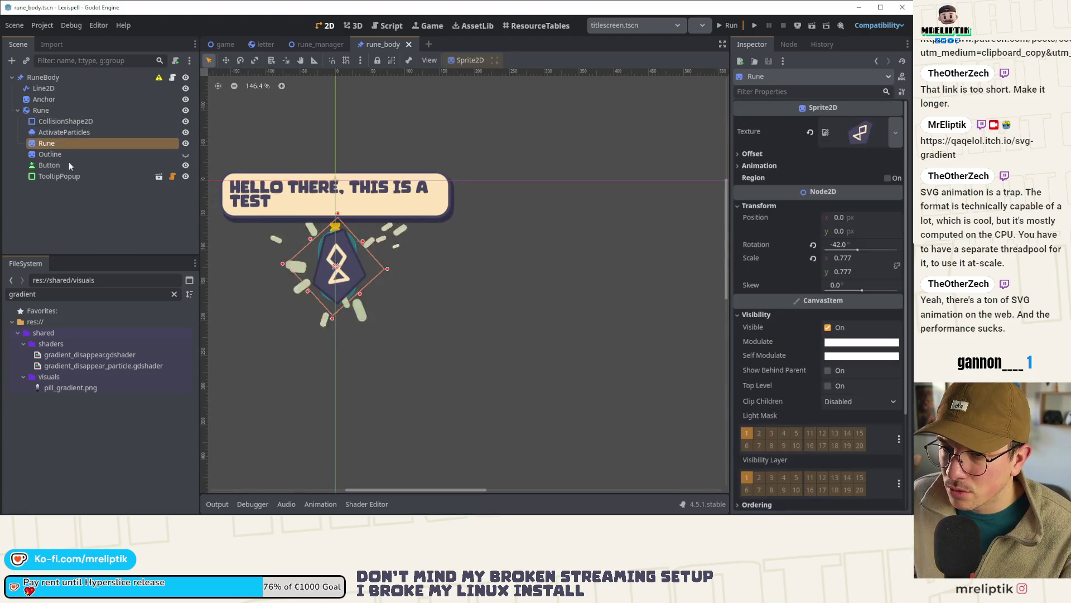
Step: Give the Rune sprite a new ShaderMaterial
{"action": "key", "text": "ctrl+s"}
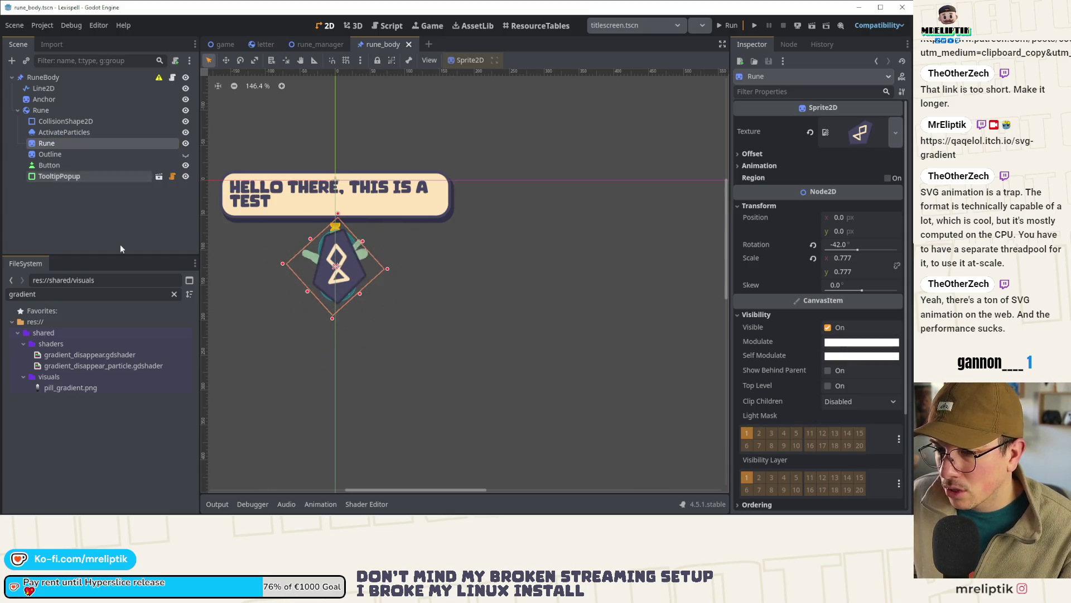
{"action": "scroll", "coordinate": [825, 392], "scroll_direction": "down", "scroll_amount": 3}
{"action": "left_click", "coordinate": [757, 403]}
{"action": "left_click", "coordinate": [896, 416]}
{"action": "left_click", "coordinate": [852, 458]}
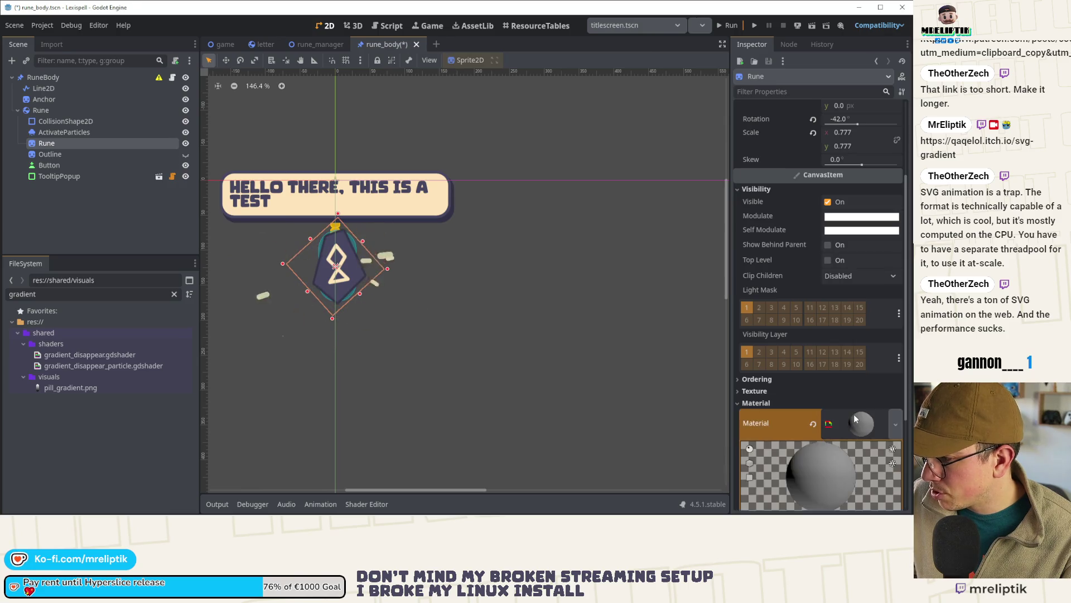
Step: Search existing shaders for 'hlt', then close the picker without loading one
{"action": "left_click", "coordinate": [852, 370]}
{"action": "left_click", "coordinate": [859, 413]}
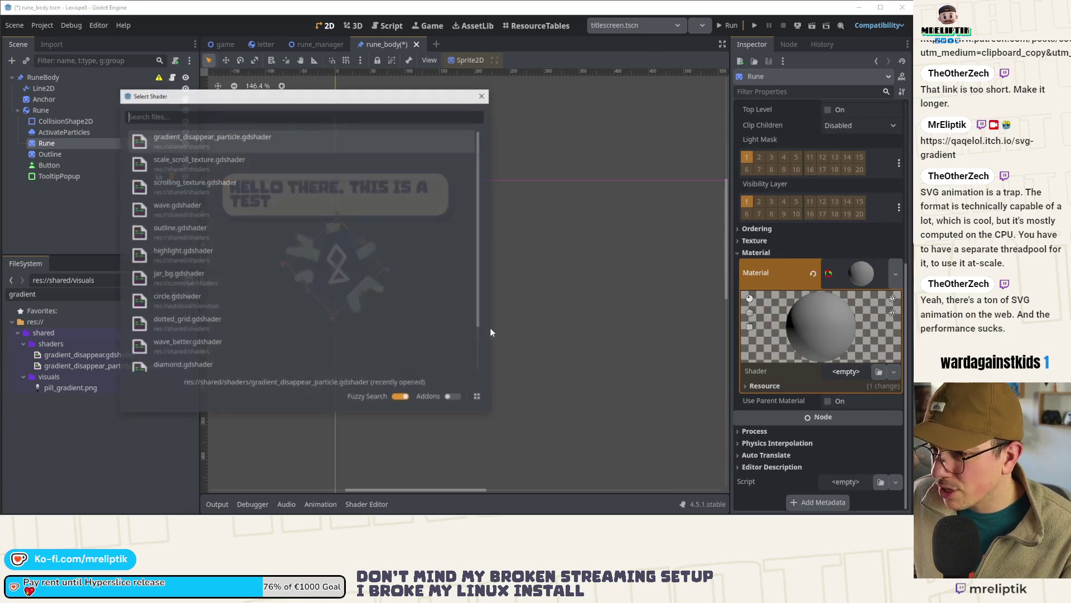
{"action": "type", "text": "hlt"}
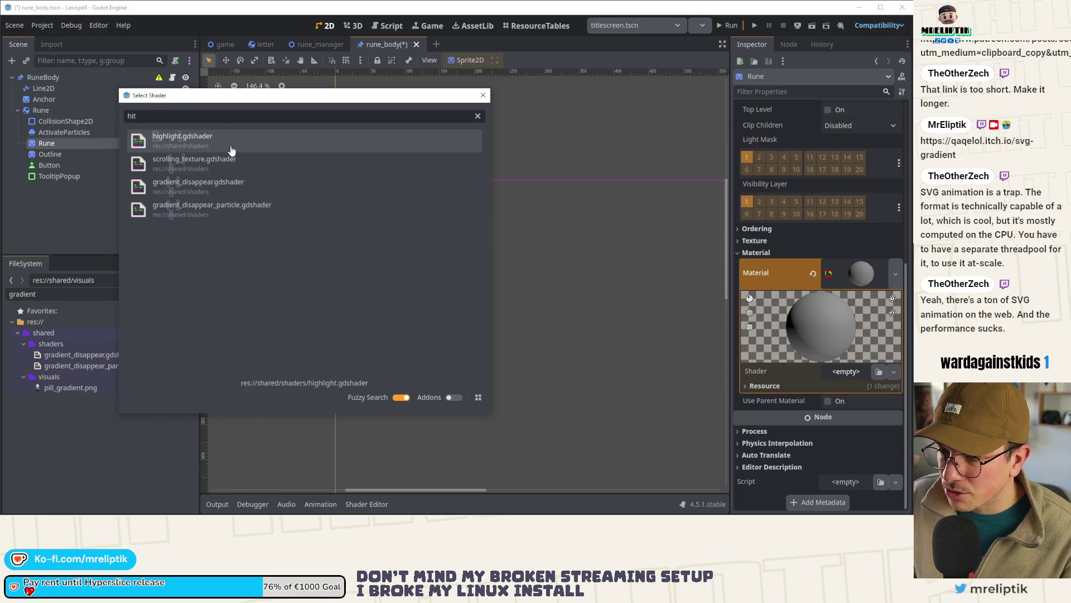
{"action": "key", "text": "BackSpace"}
{"action": "key", "text": "BackSpace"}
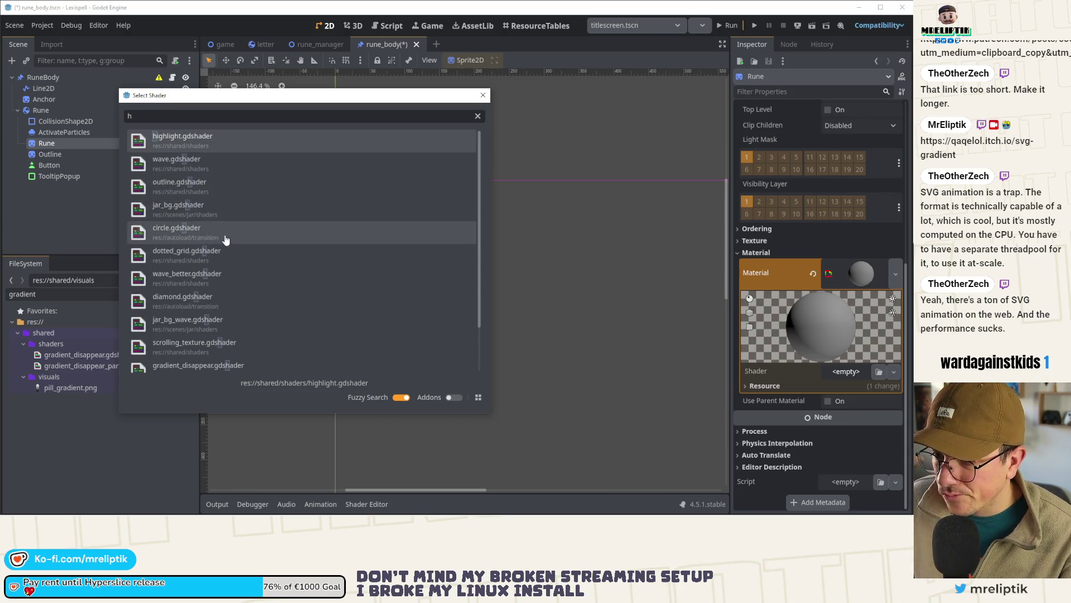
{"action": "scroll", "coordinate": [242, 235], "scroll_direction": "down", "scroll_amount": 1}
{"action": "scroll", "coordinate": [242, 235], "scroll_direction": "down", "scroll_amount": 1}
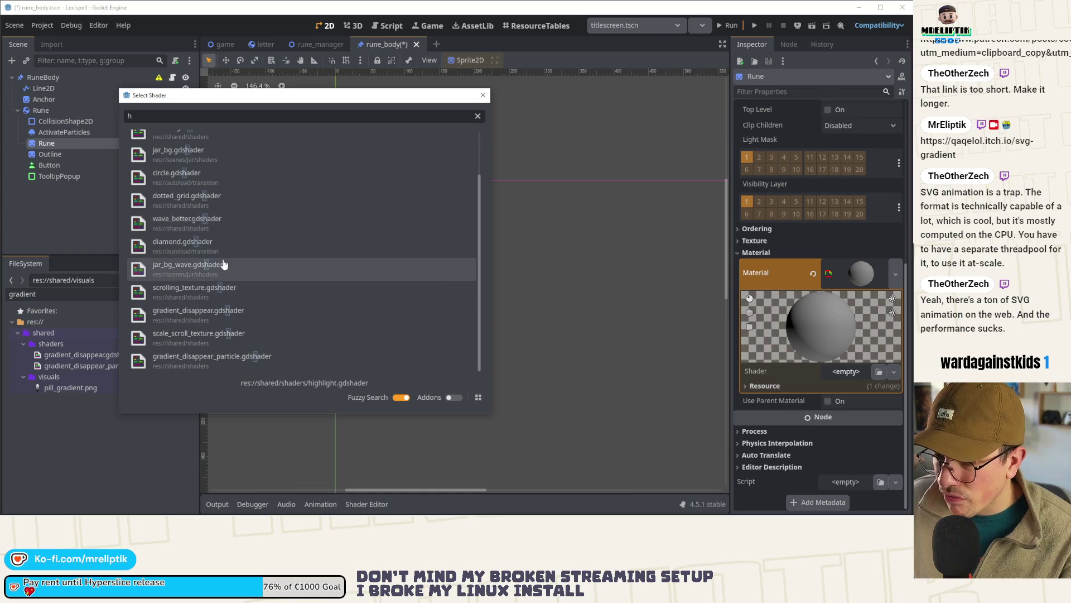
{"action": "key", "text": "Escape"}
Step: Start a new shader and browse its save path to res://shared/shaders
{"action": "left_click", "coordinate": [894, 372]}
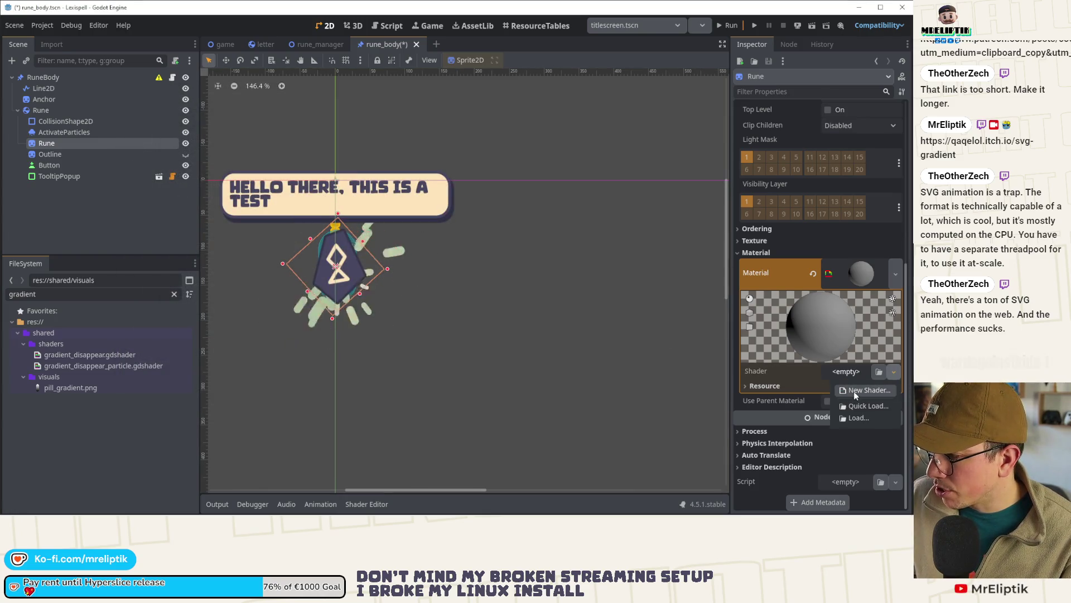
{"action": "left_click", "coordinate": [854, 390]}
{"action": "left_click", "coordinate": [385, 257]}
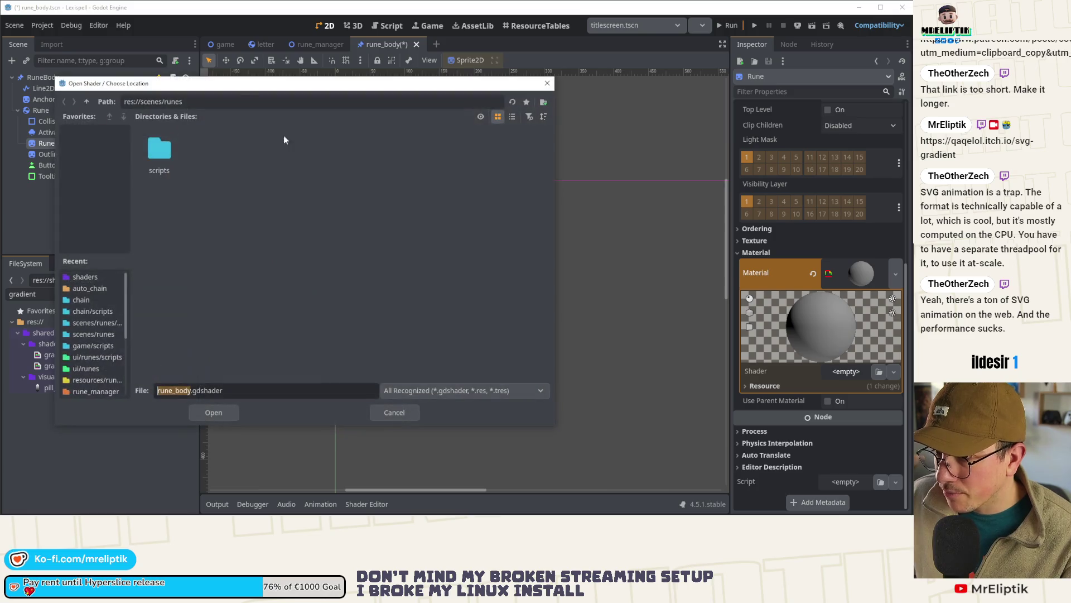
{"action": "double_click", "coordinate": [86, 101]}
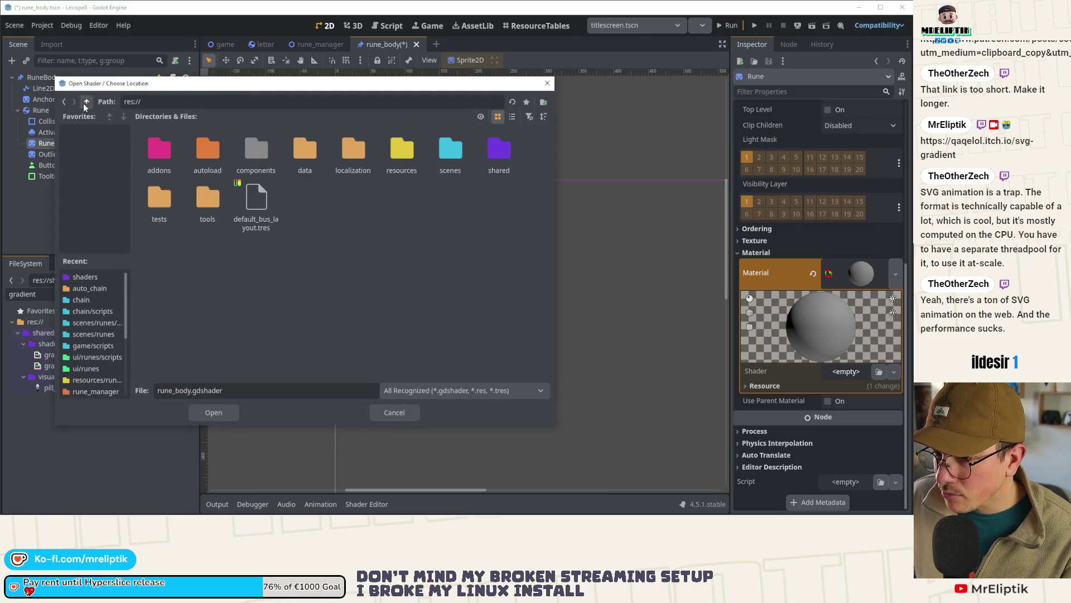
{"action": "double_click", "coordinate": [500, 149]}
{"action": "double_click", "coordinate": [306, 149]}
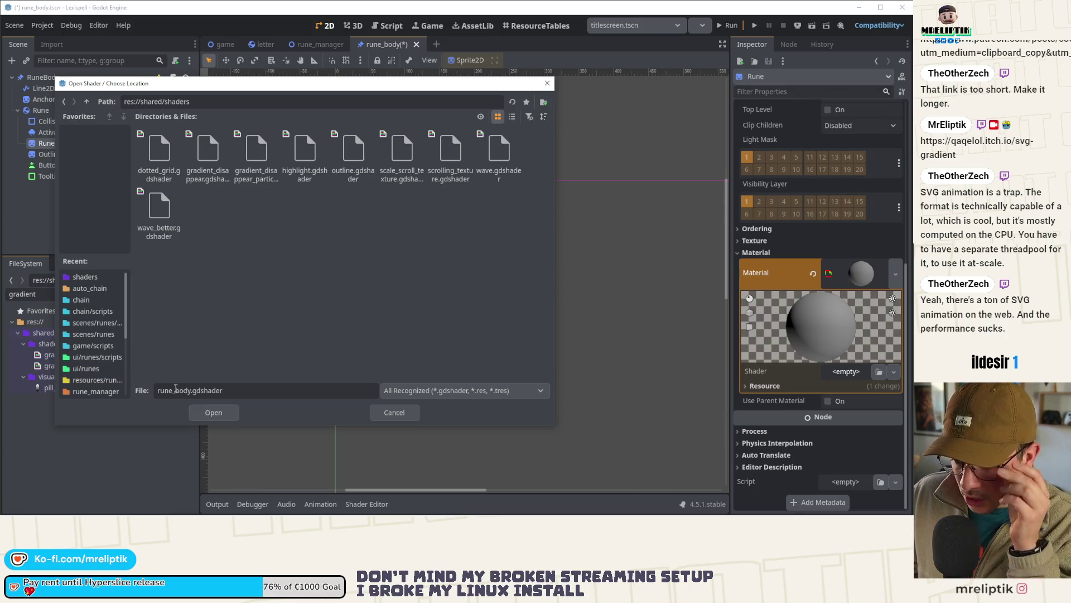